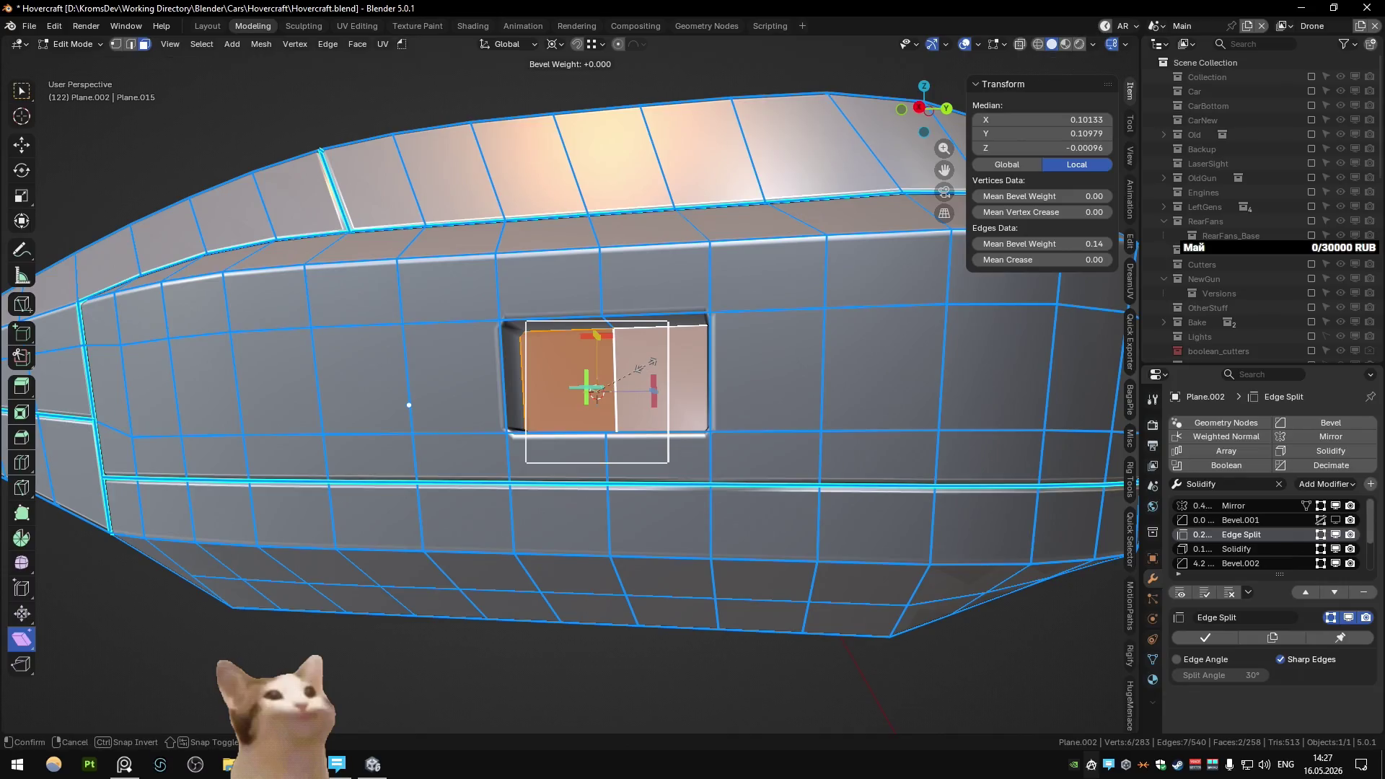
- Set the selected panel edges' bevel weight to -1 to clear it
text(-1)
key(Return)
key(q)
- Return to Object Mode and exit local view to show the whole scene with both drones
key(Tab)
mouse_move(644, 362)
middle_down()
mouse_move(768, 374)
mouse_move(688, 366)
mouse_move(800, 342)
mouse_move(662, 387)
mouse_move(694, 370)
mouse_move(697, 404)
mouse_move(875, 461)
mouse_move(860, 361)
mouse_move(767, 436)
mouse_move(815, 400)
mouse_move(956, 358)
mouse_move(638, 372)
mouse_move(587, 473)
mouse_move(422, 462)
mouse_move(395, 438)
mouse_move(455, 408)
mouse_move(511, 349)
mouse_move(459, 404)
mouse_move(651, 441)
mouse_move(674, 411)
middle_up()
scroll(694, 370, down, 5)
key(KP_Divide)
scroll(456, 408, down, 8)
shift+middle_drag(665, 322, 575, 456)
- In Edit Mode on the lower drone's body, select a strip of faces beside the connector arm
mouse_move(634, 363)
middle_down()
mouse_move(590, 426)
mouse_move(556, 424)
middle_up()
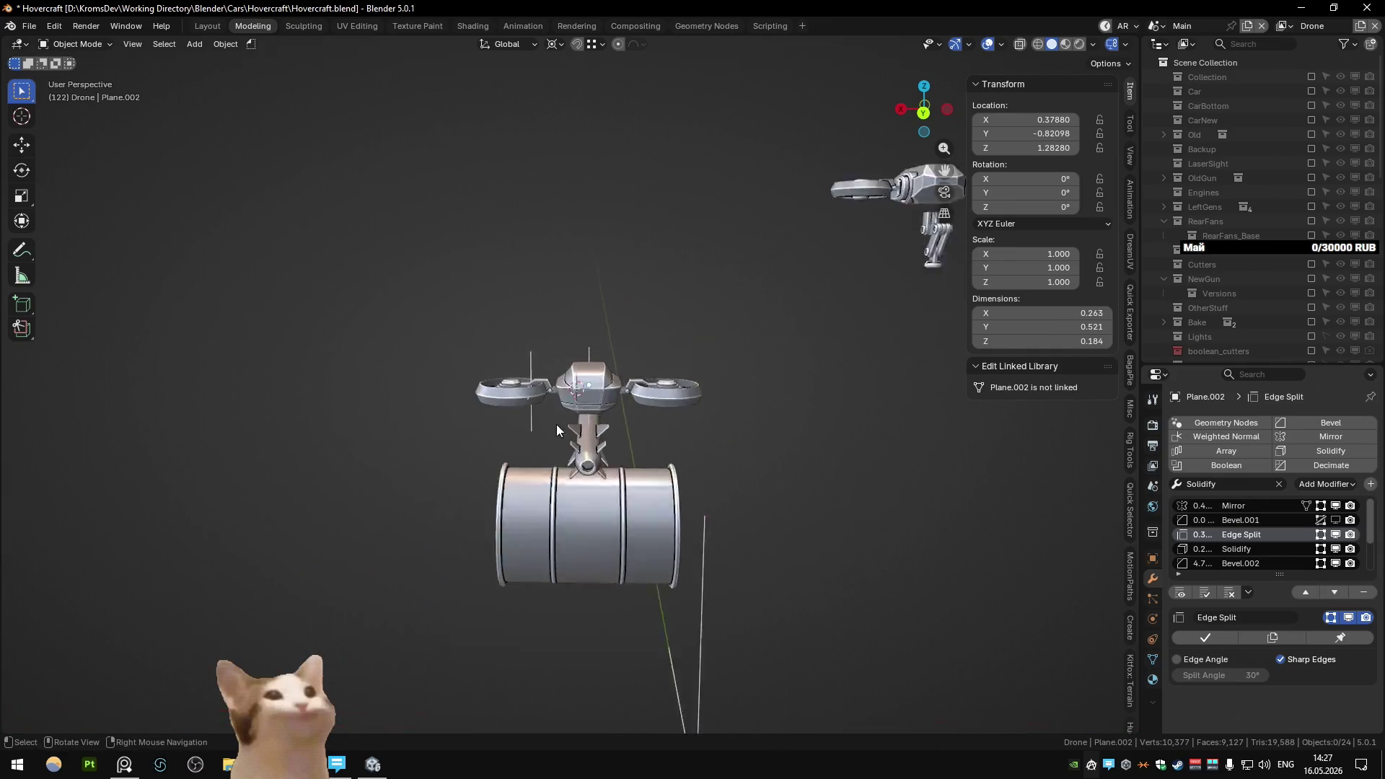
scroll(599, 401, up, 6)
scroll(604, 404, down, 5)
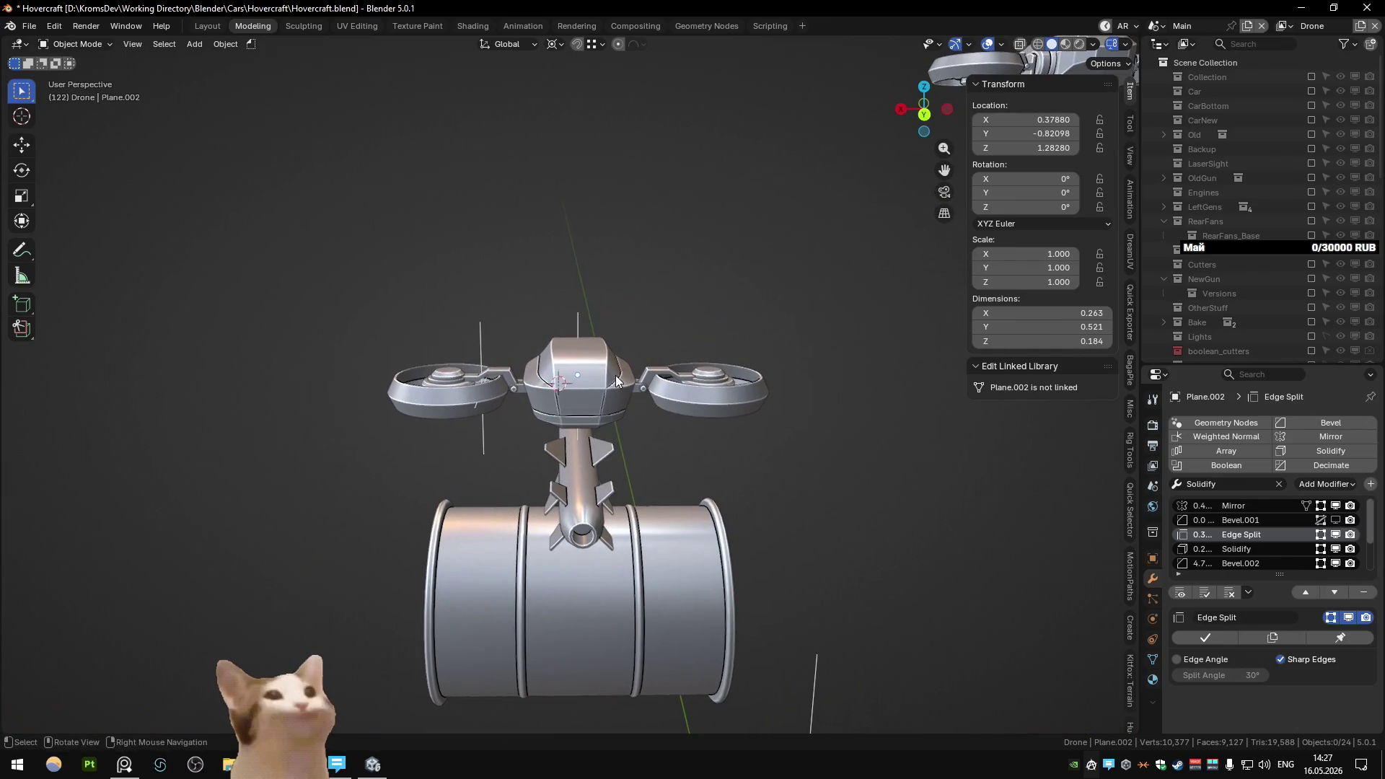
mouse_move(616, 375)
middle_down()
mouse_move(664, 373)
mouse_move(631, 373)
middle_up()
scroll(632, 374, up, 5)
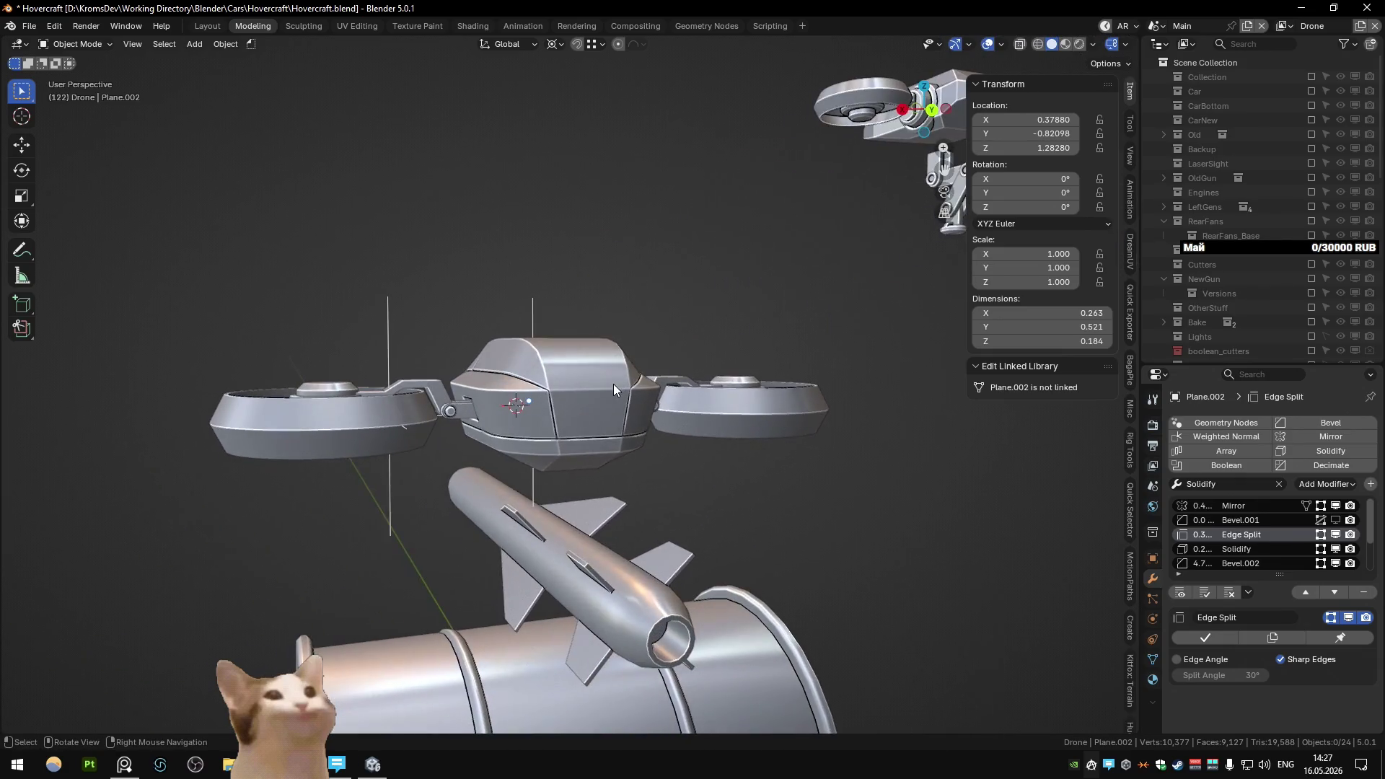
mouse_move(448, 403)
middle_down()
mouse_move(578, 431)
mouse_move(573, 480)
middle_up()
scroll(560, 424, up, 5)
key(Tab)
mouse_move(657, 339)
middle_down()
mouse_move(394, 469)
mouse_move(649, 438)
middle_up()
ctrl+click(566, 335)
ctrl+click(394, 470)
- Duplicate the face strip in place and separate it into a new object
key(shift+d)
right_click(650, 438)
key(p)
click(629, 437)
key(Tab)
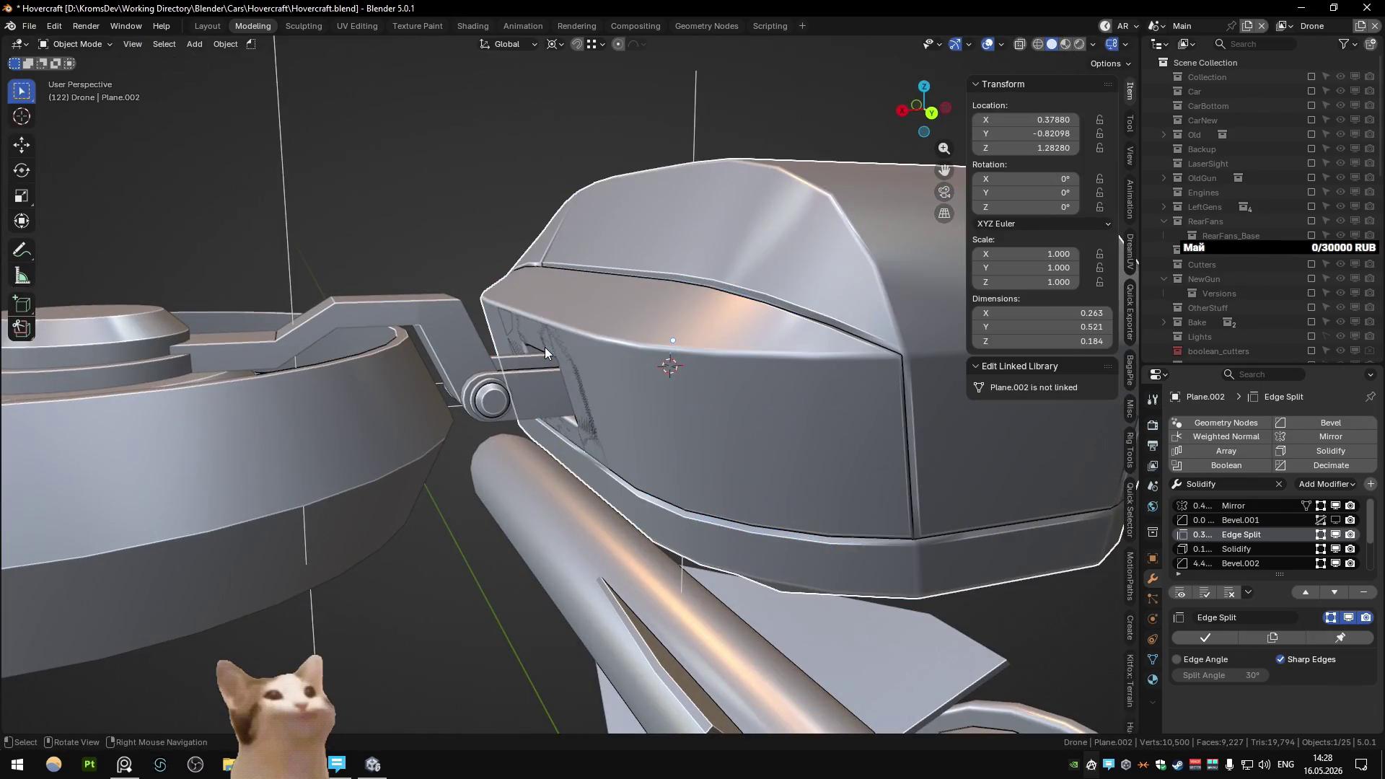
- Inspect the new Plane.010 panel with all geometry selected in X-ray, then return to solid Object Mode
click(565, 339)
key(Tab)
key(a)
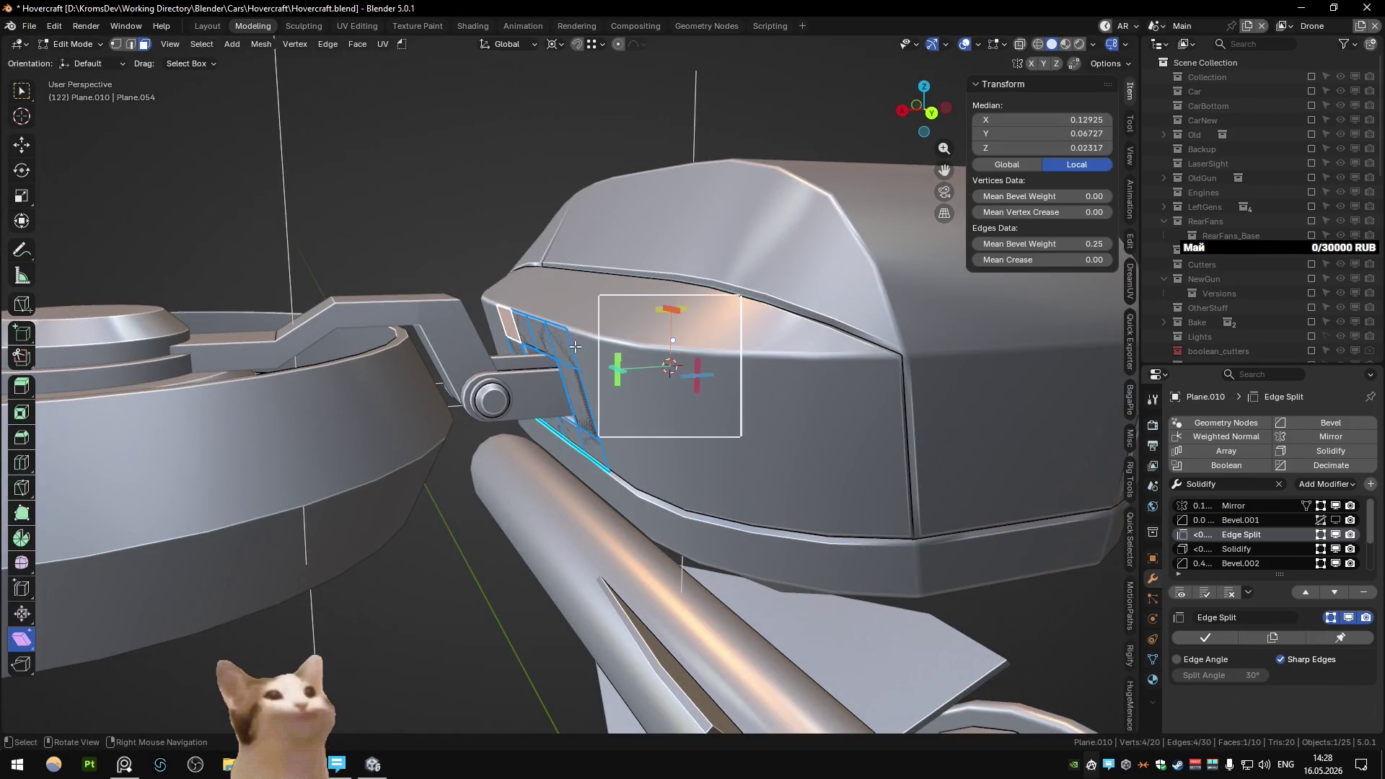
key(alt+z)
middle_drag(565, 339, 633, 391)
key(Tab)
key(alt+z)
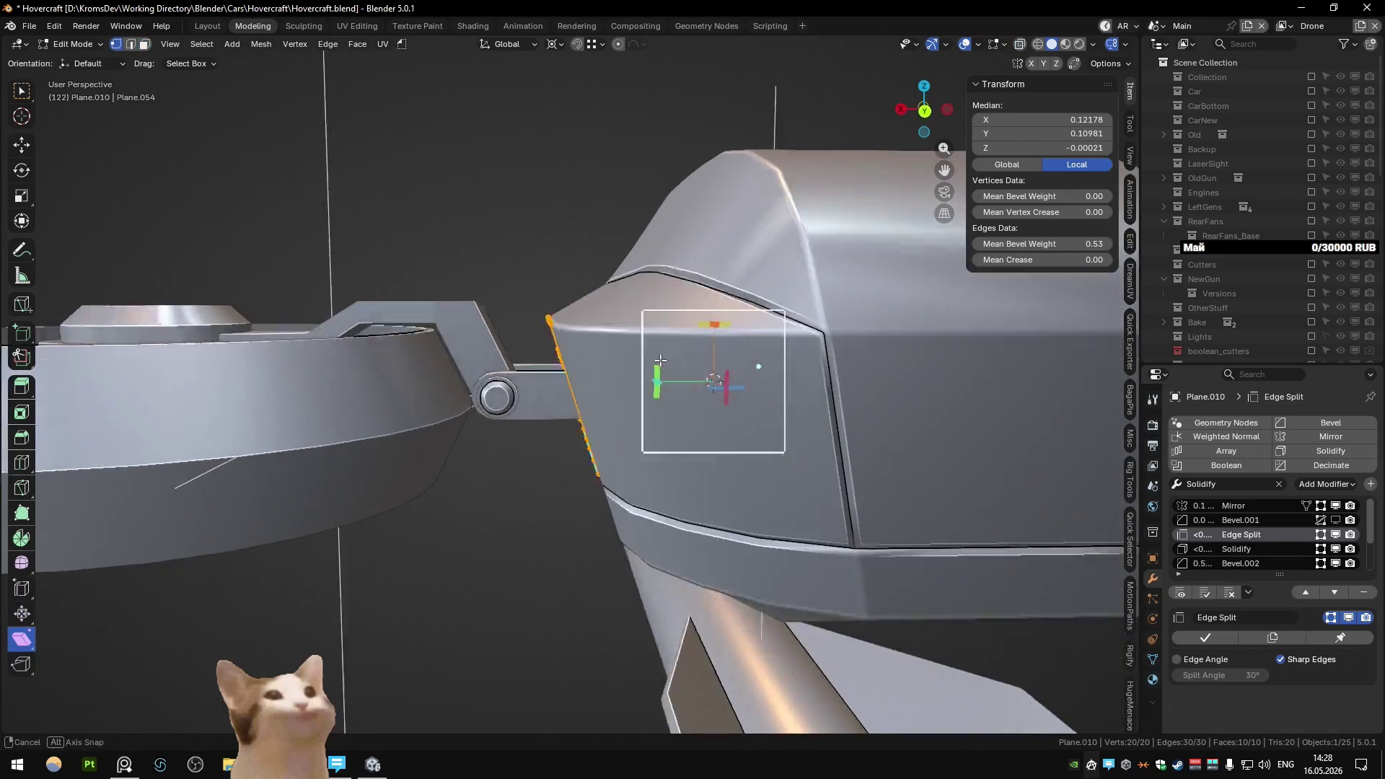
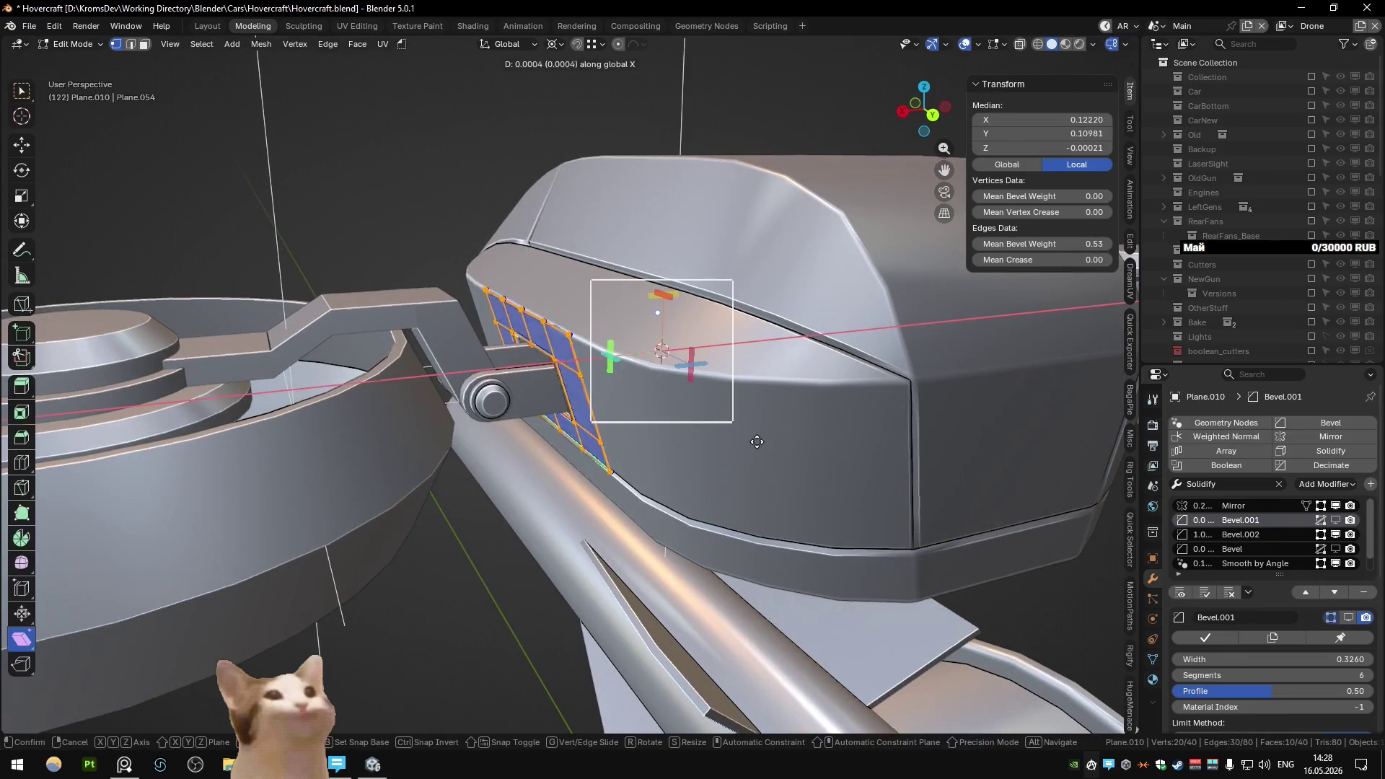
- Confirm the edge chain move, then scale the selected cutter edges to 0 on X and change the pivot point
click(723, 442)
mouse_move(724, 442)
middle_down()
mouse_move(696, 425)
mouse_move(747, 364)
mouse_move(703, 421)
mouse_move(718, 395)
mouse_move(760, 386)
mouse_move(722, 412)
middle_up()
key(Tab)
key(Tab)
key(s)
key(x)
key(0)
key(Return)
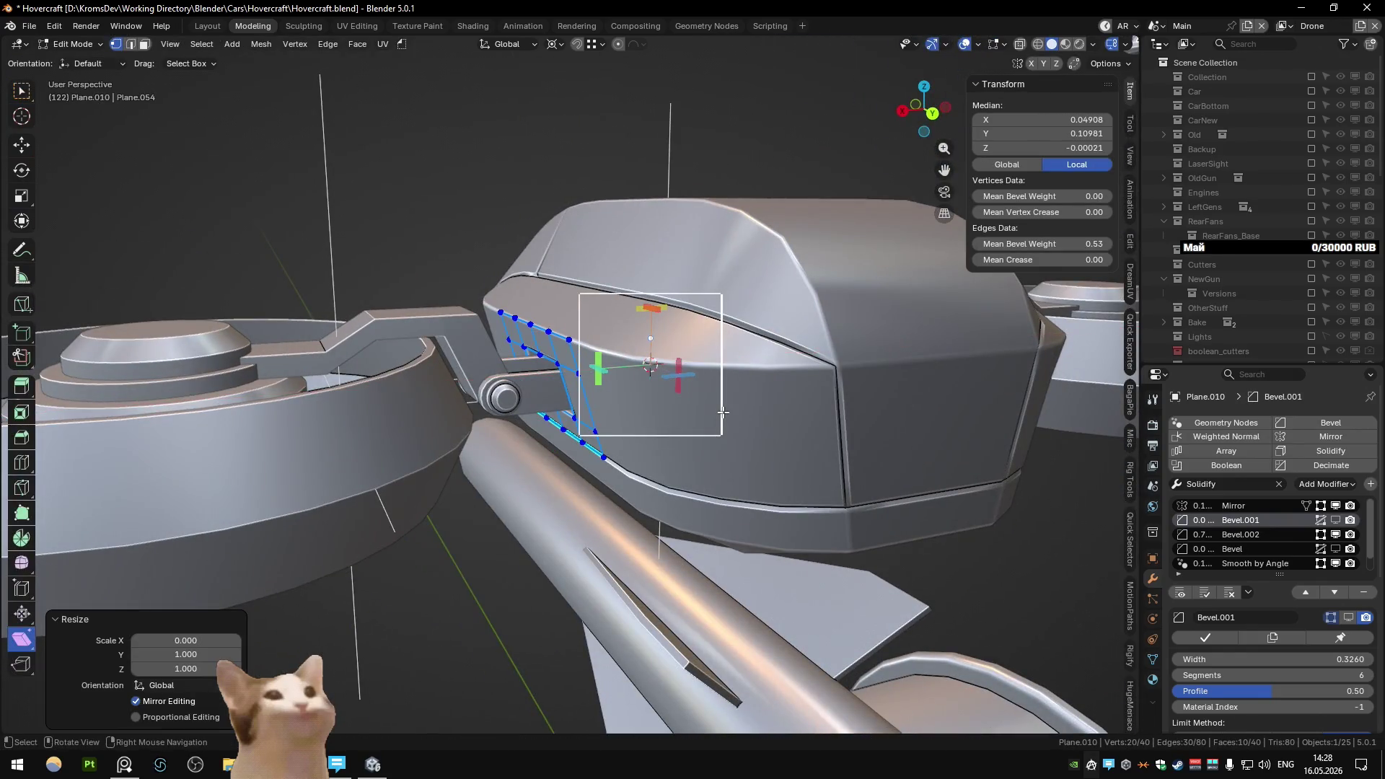
key(period)
key(Return)
key(alt+z)
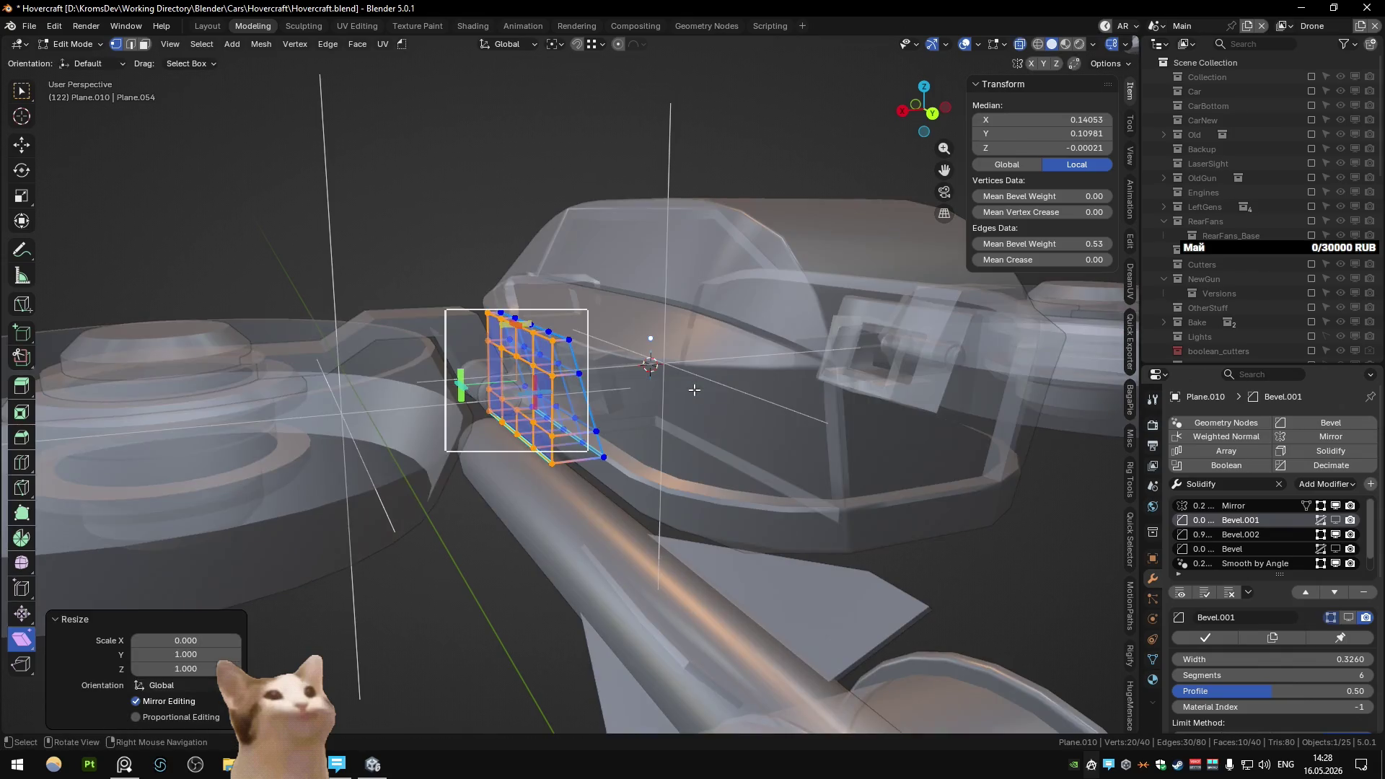
key(alt+z)
- Nudge the flattened edges slightly along X
key(g)
key(x)
mouse_move(693, 389)
middle_down()
mouse_move(599, 368)
mouse_move(588, 404)
middle_up()
click(578, 365)
- In edge select mode, select an edge chain on the cutter and lower it along Z
key(2)
ctrl+click(549, 346)
key(g)
key(z)
click(597, 330)
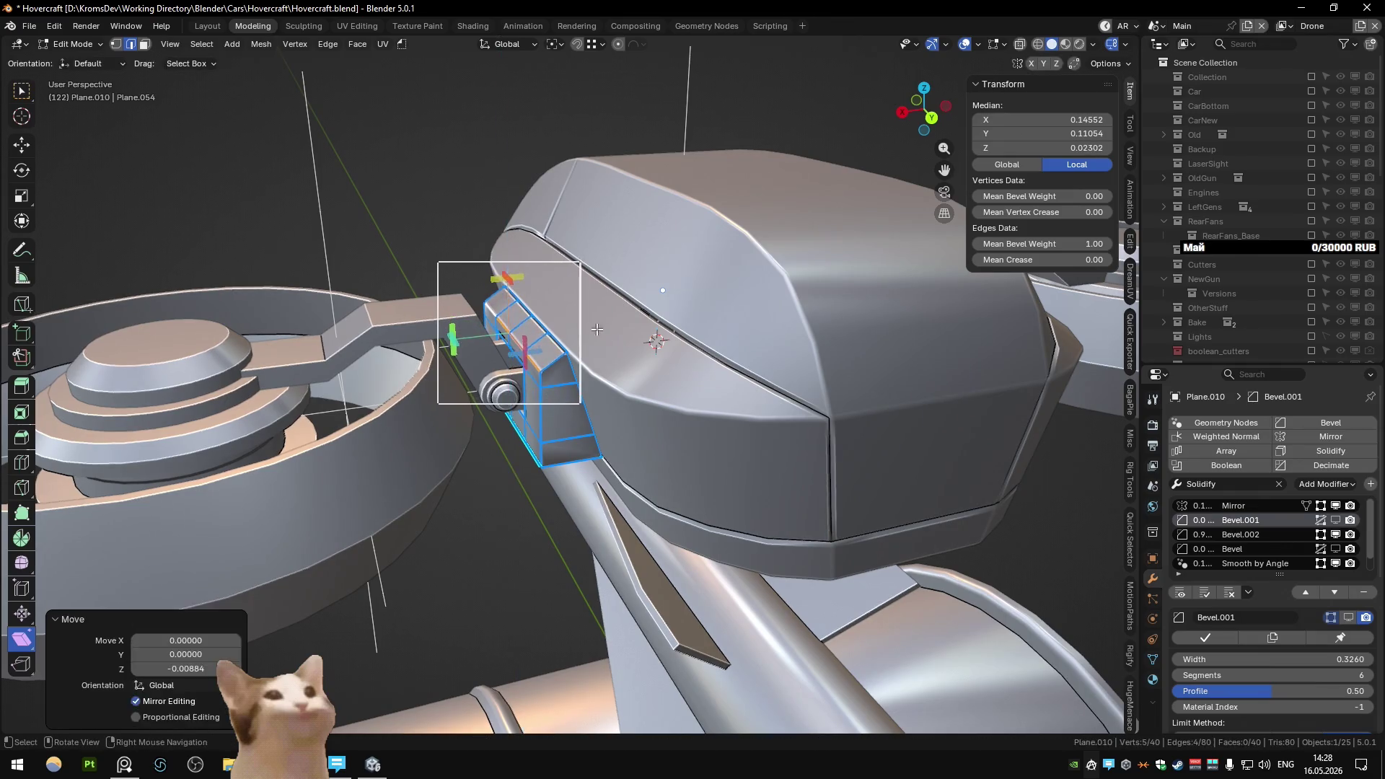
mouse_move(597, 329)
middle_down()
mouse_move(589, 283)
mouse_move(519, 339)
mouse_move(451, 485)
mouse_move(586, 448)
mouse_move(658, 378)
mouse_move(587, 431)
middle_up()
click(450, 485)
ctrl+click(451, 484)
key(Tab)
key(Tab)
- Shift two selected edge paths of the cutter along Y
ctrl+click(570, 357)
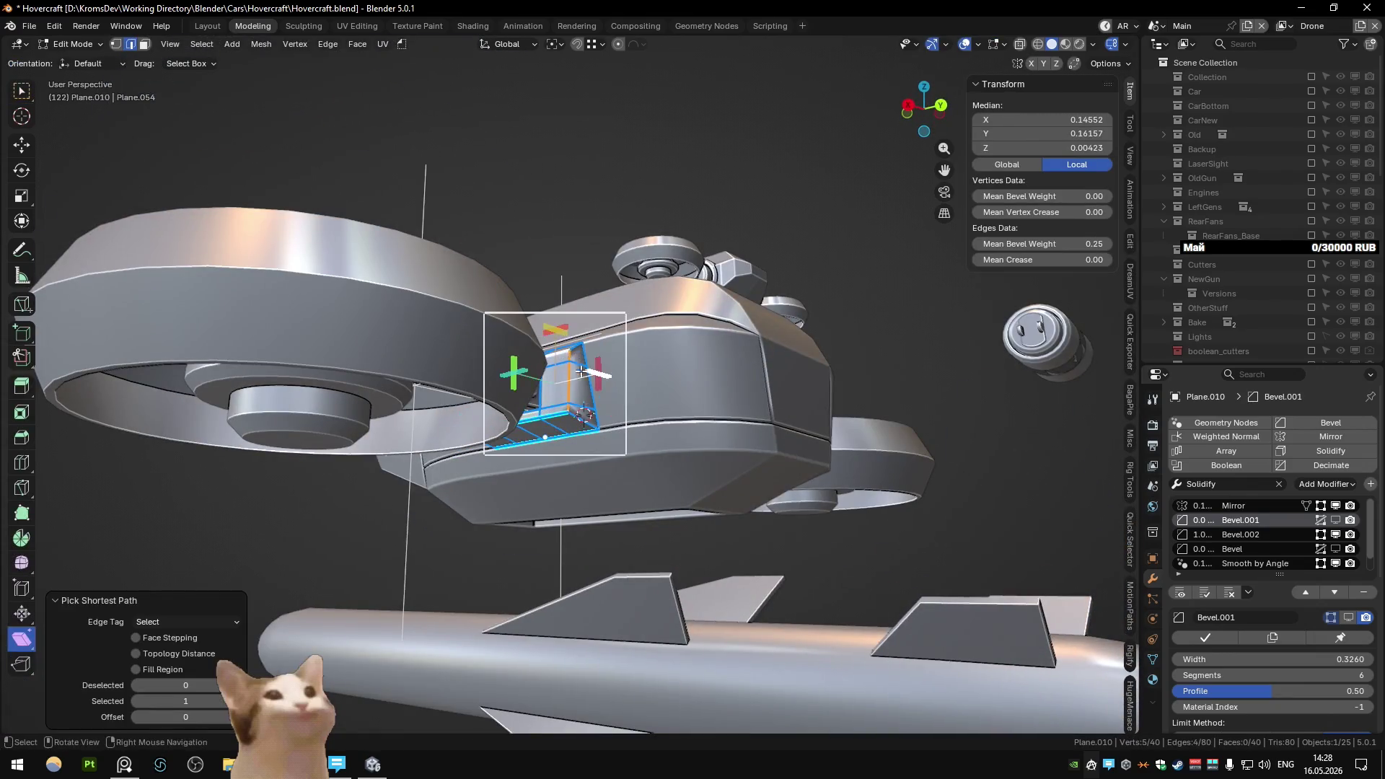
middle_drag(570, 357, 570, 462)
key(g)
key(y)
click(571, 438)
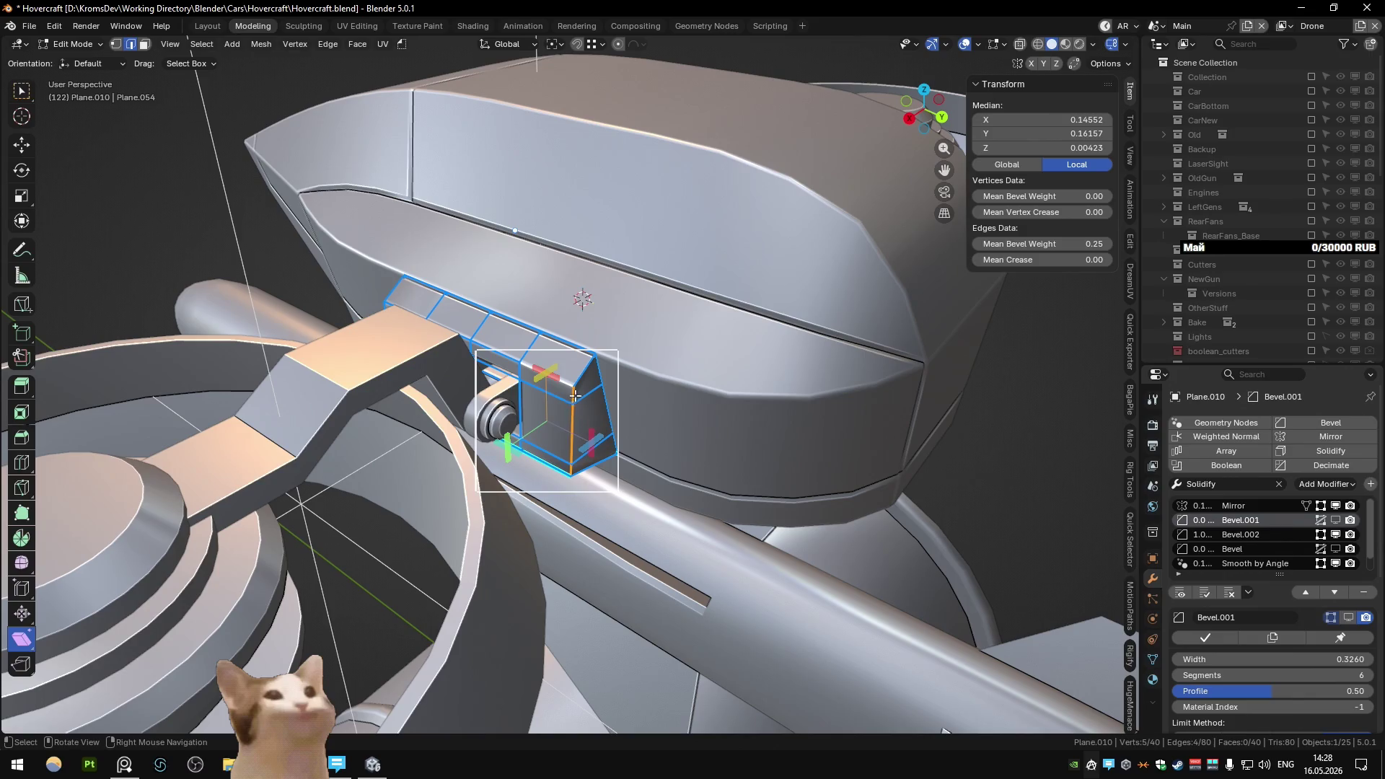
mouse_move(575, 395)
middle_down()
mouse_move(581, 468)
mouse_move(453, 510)
middle_up()
ctrl+click(577, 447)
key(g)
key(y)
click(584, 478)
- Select the bottom edge plus two more and move the three edges along Y
click(455, 509)
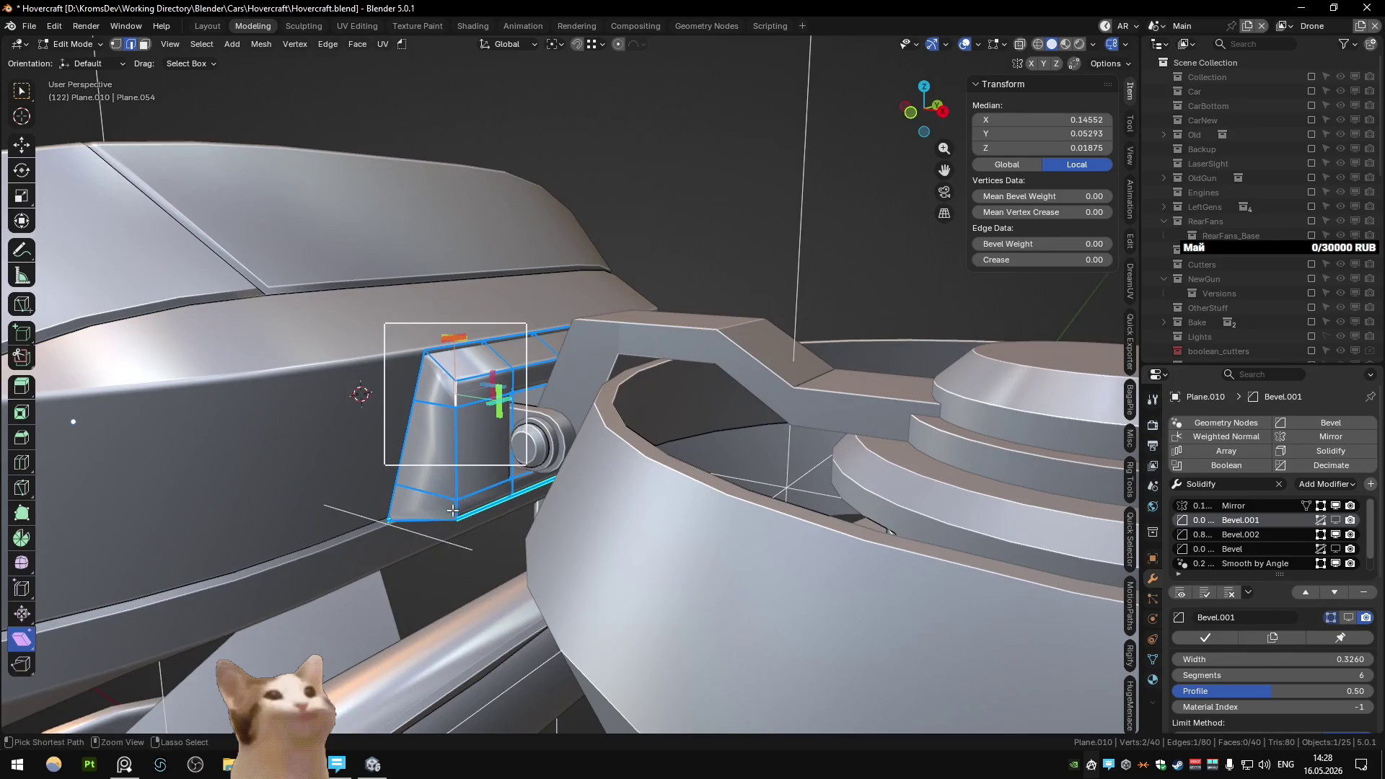
ctrl+click(455, 440)
key(g)
key(y)
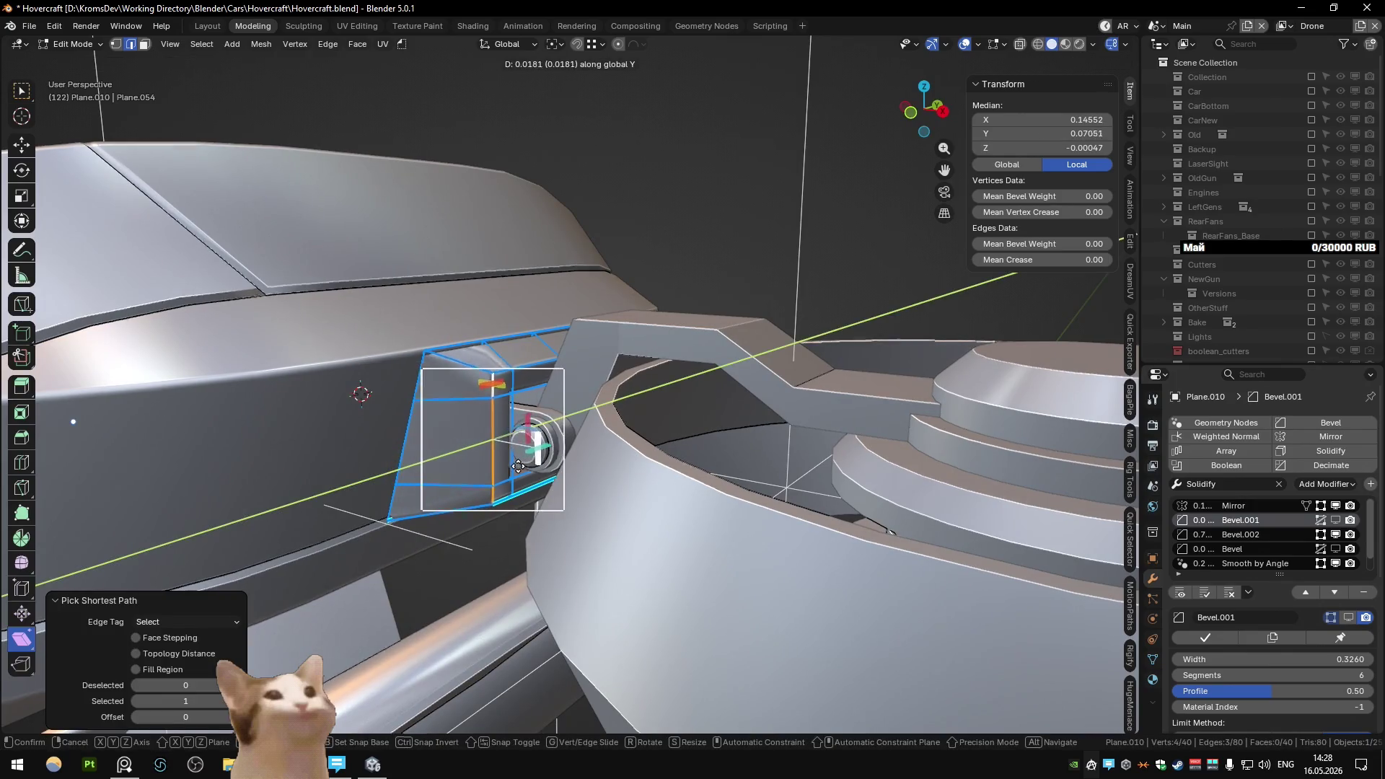
click(518, 466)
- Isolate the cutter piece in local view and start selecting edges in edit mode
key(Tab)
mouse_move(518, 466)
middle_down()
mouse_move(521, 480)
mouse_move(478, 482)
mouse_move(452, 368)
mouse_move(533, 411)
middle_up()
key(KP_Divide)
key(Tab)
ctrl+click(549, 418)
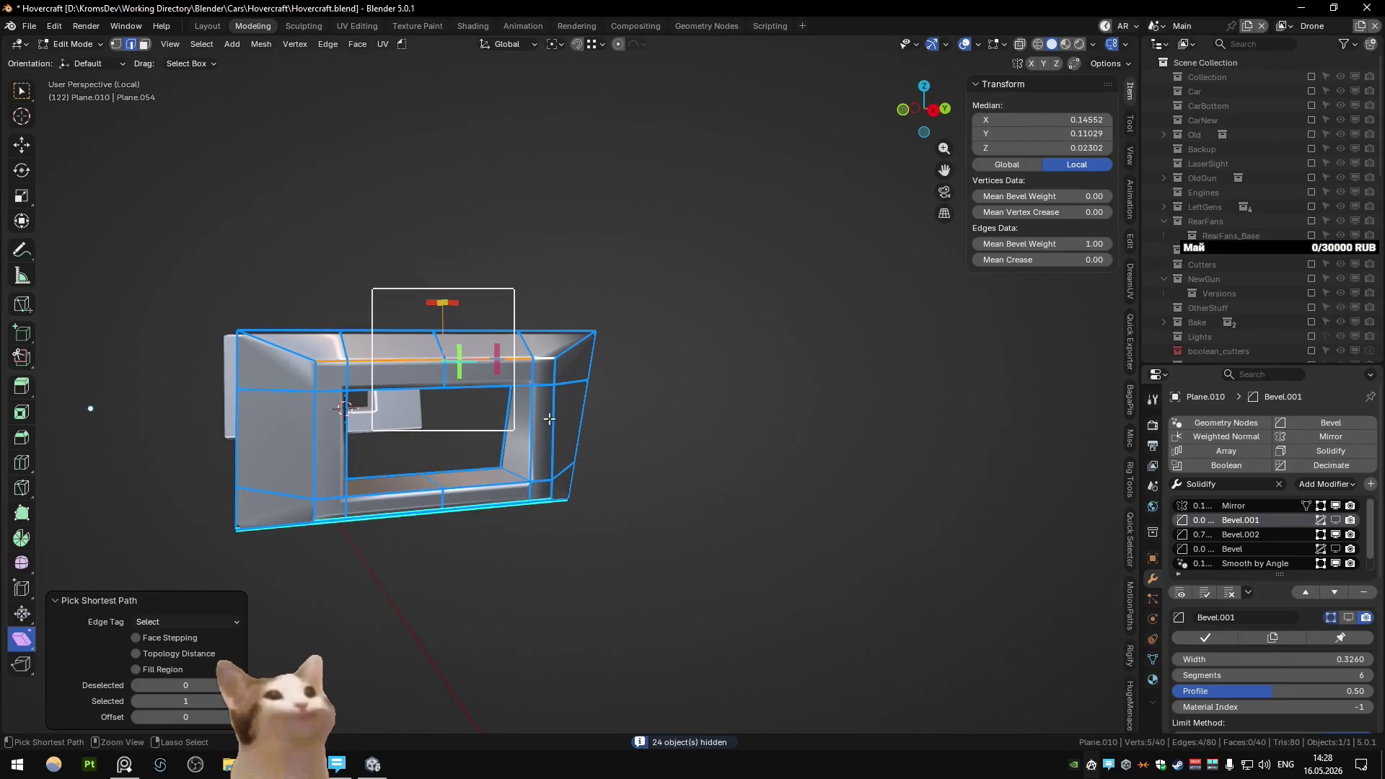
- Select the cutter's rim edges, including the bottom-right diagonal, and give them bevel weight 1
ctrl+click(550, 491)
middle_drag(550, 491, 435, 476)
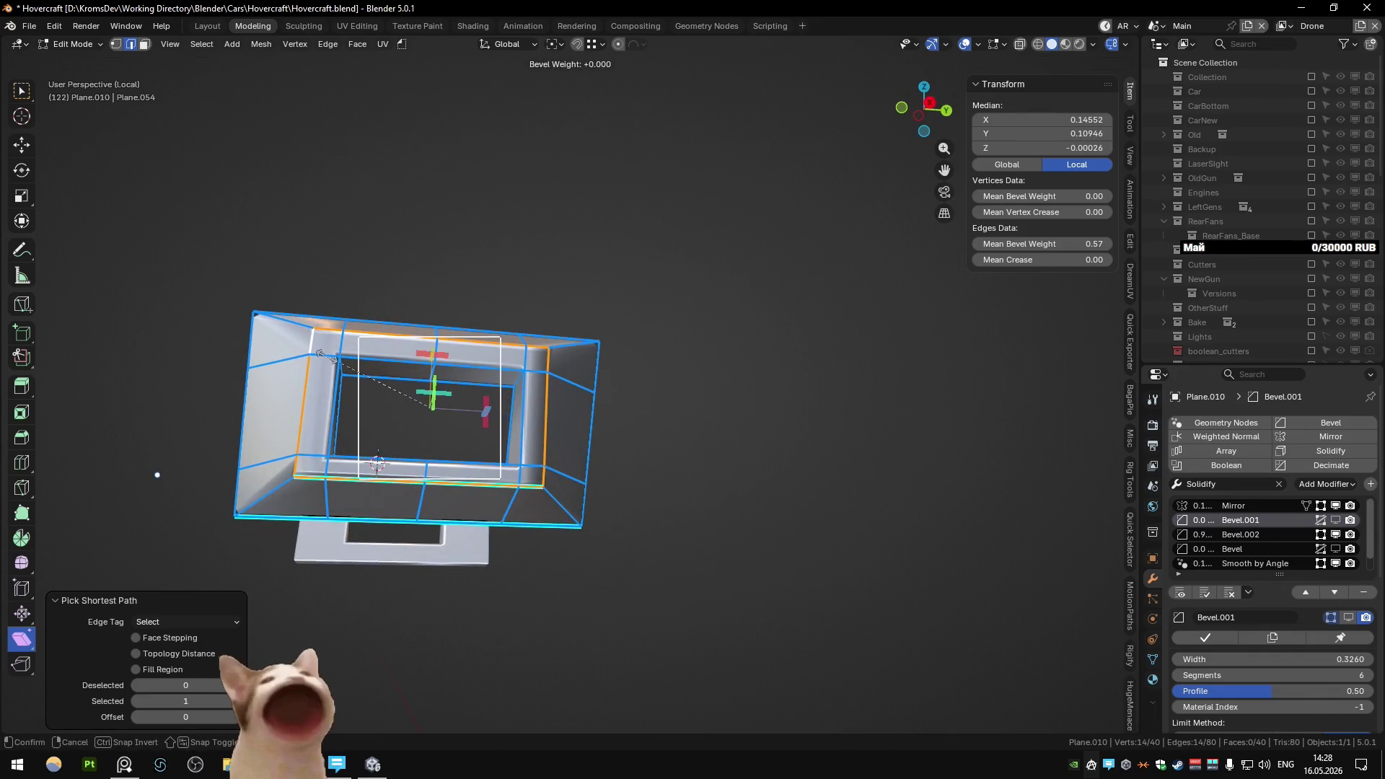
key(Escape)
middle_drag(318, 353, 566, 350)
click(566, 349)
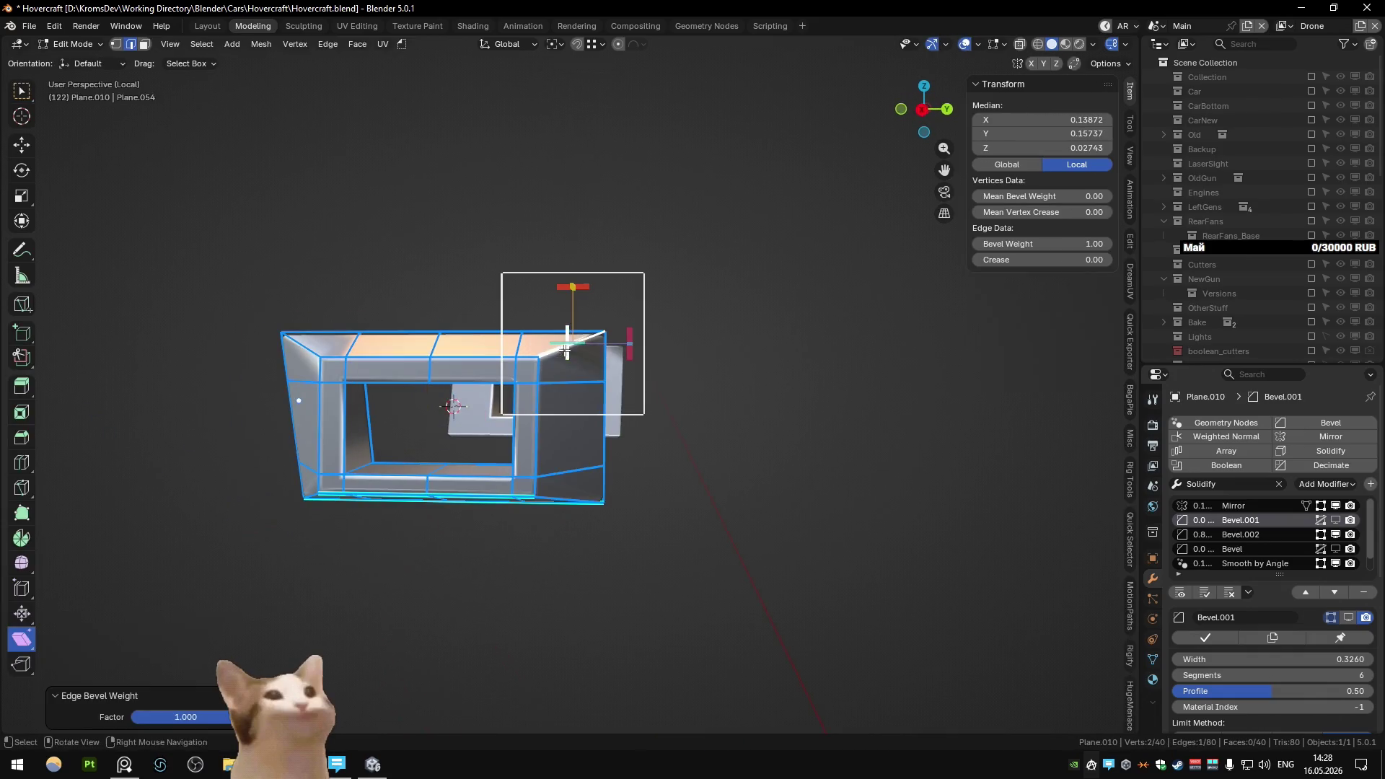
key(Tab)
key(Tab)
shift+click(277, 337)
mouse_move(277, 338)
middle_down()
mouse_move(604, 513)
mouse_move(448, 465)
mouse_move(579, 491)
mouse_move(714, 404)
middle_up()
shift+click(551, 493)
key(1)
key(Return)
- Select a ring of faces on the cutter and delete them
key(3)
click(721, 390)
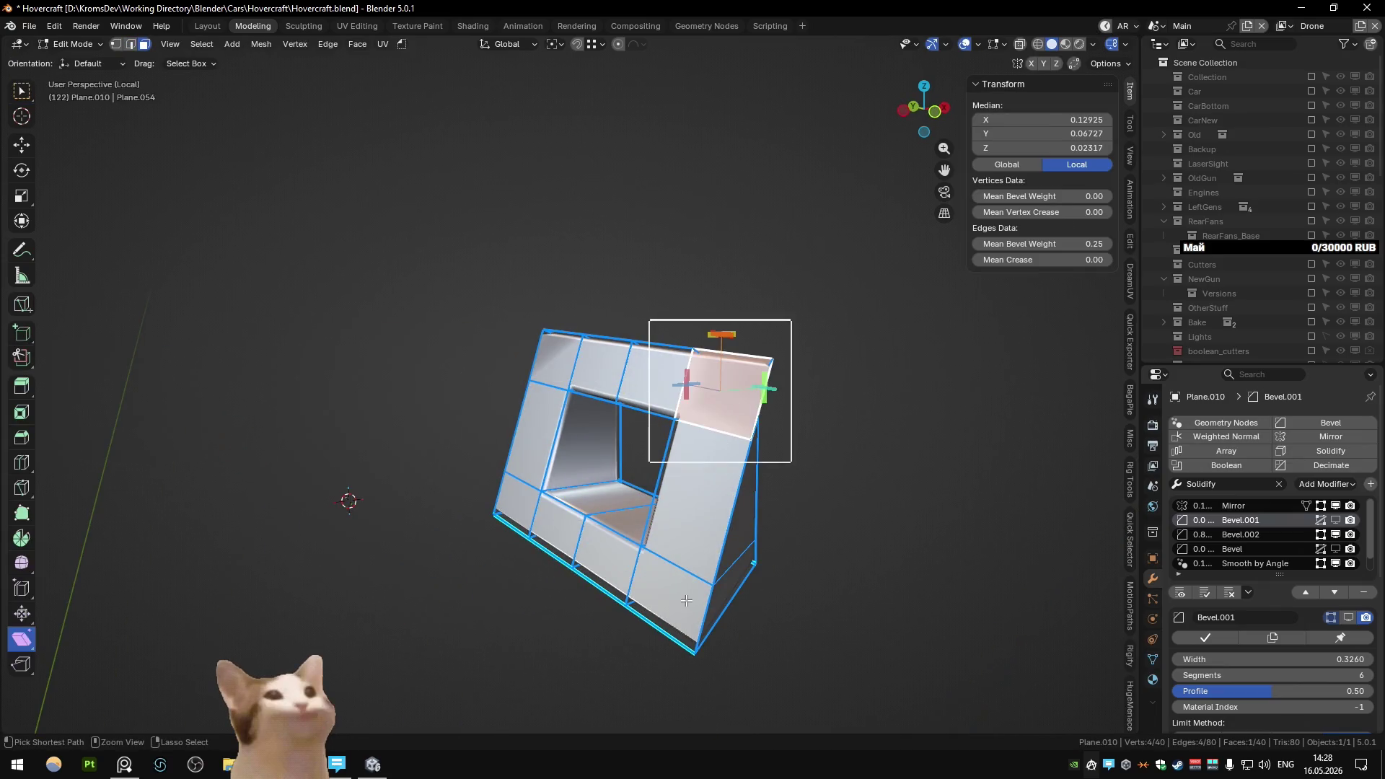
ctrl+click(671, 577)
ctrl+click(555, 357)
key(x)
click(614, 374)
mouse_move(614, 373)
middle_down()
mouse_move(677, 402)
mouse_move(496, 401)
mouse_move(433, 440)
middle_up()
- Check the cutter rim from back and side views, then exit local view
scroll(447, 431, up, 5)
key(Tab)
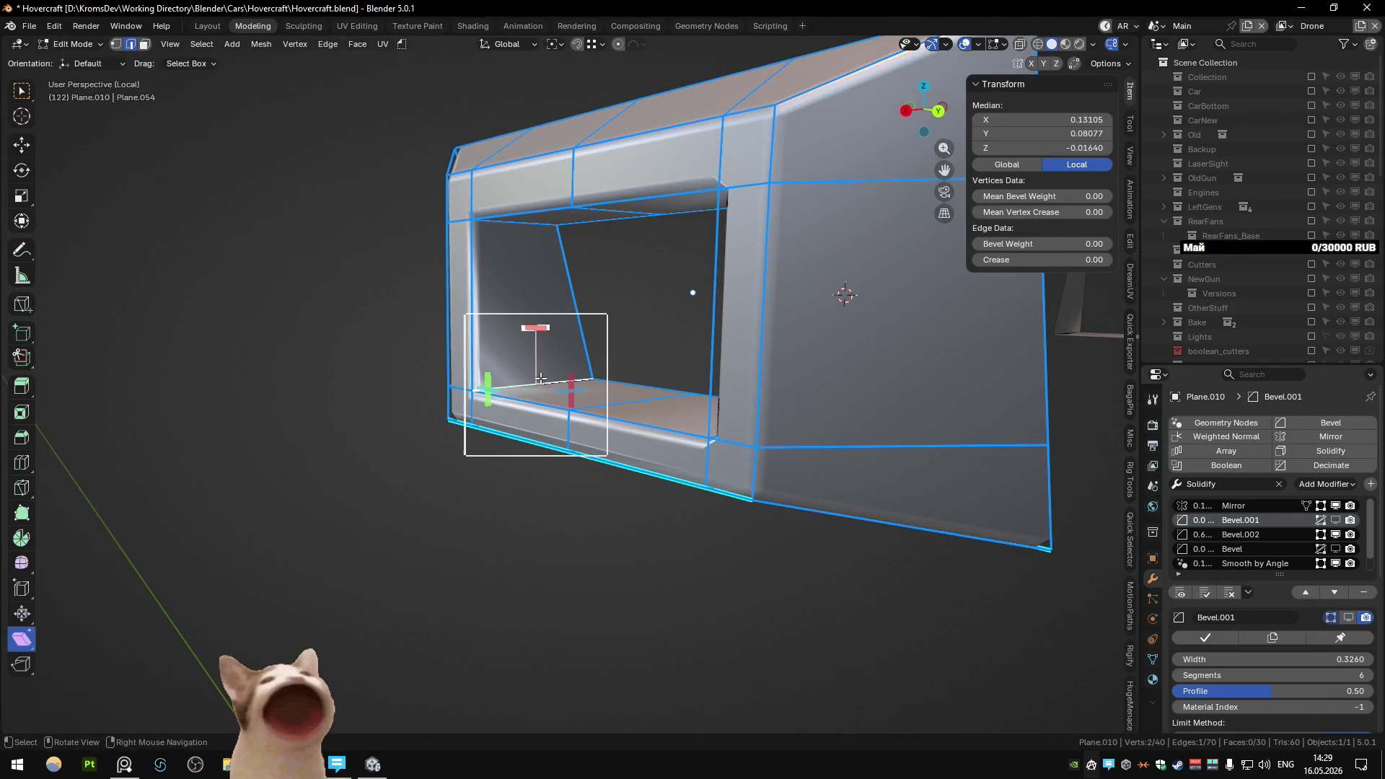
mouse_move(505, 404)
middle_down()
mouse_move(580, 375)
mouse_move(767, 430)
mouse_move(785, 388)
mouse_move(698, 389)
middle_up()
key(Tab)
key(Tab)
key(Tab)
ctrl+alt+click(698, 389)
key(ctrl+KP_1)
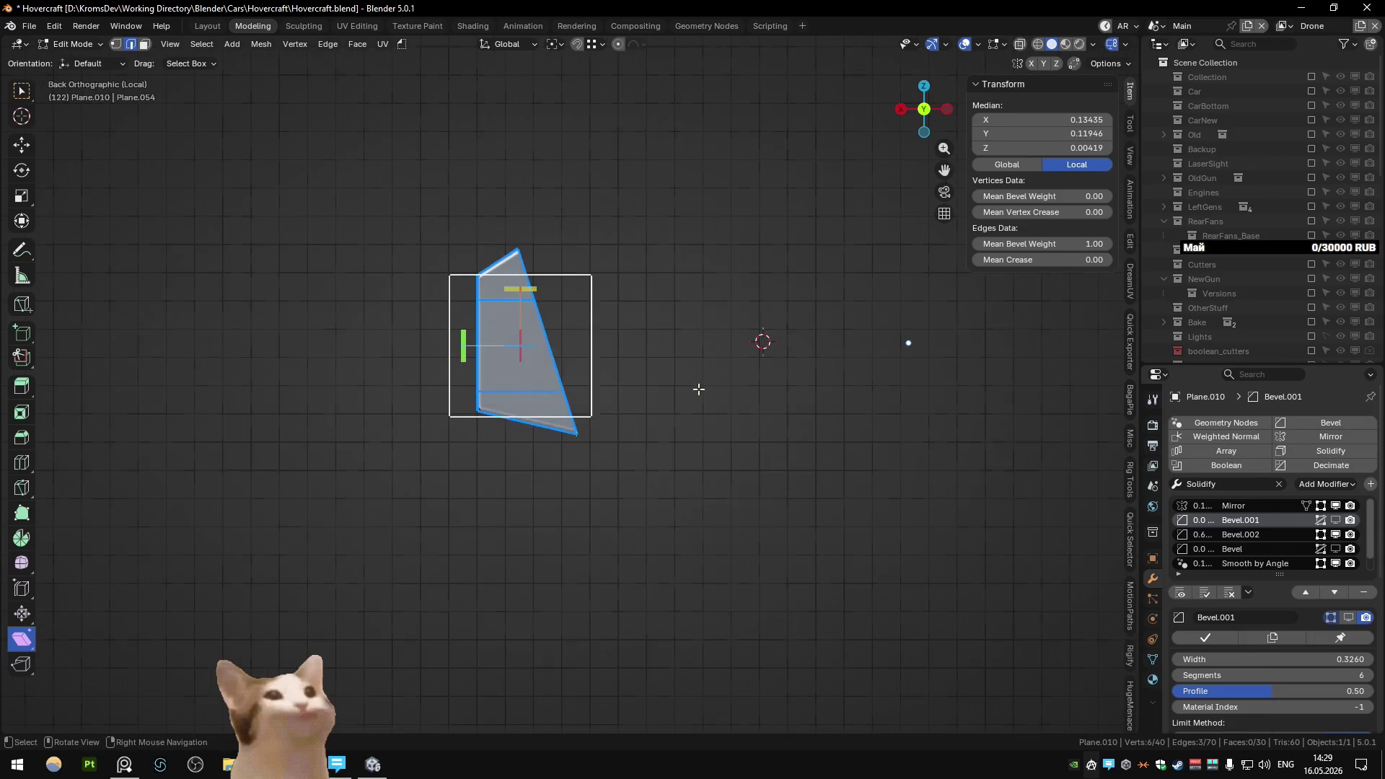
key(KP_3)
key(Tab)
key(Tab)
scroll(698, 388, up, 3)
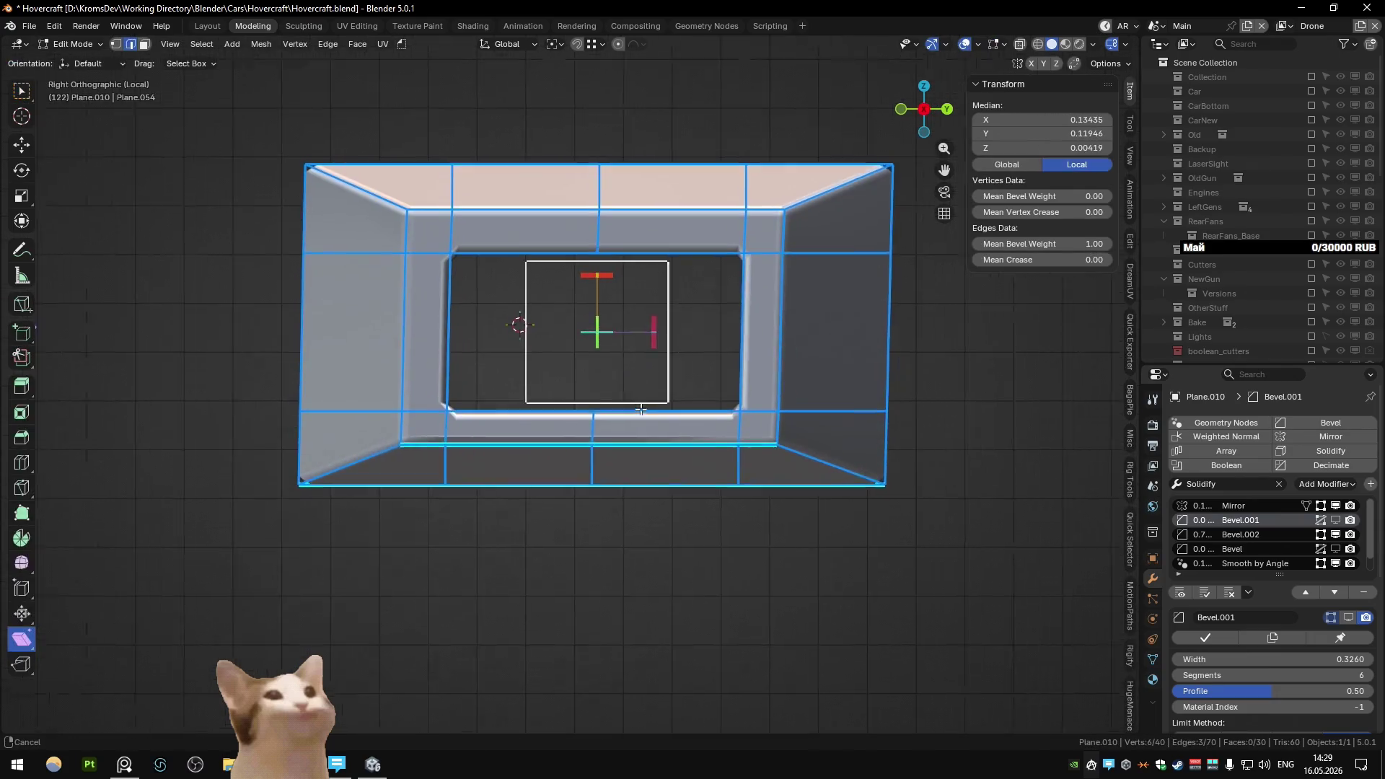
key(Tab)
scroll(623, 418, down, 3)
key(KP_Divide)
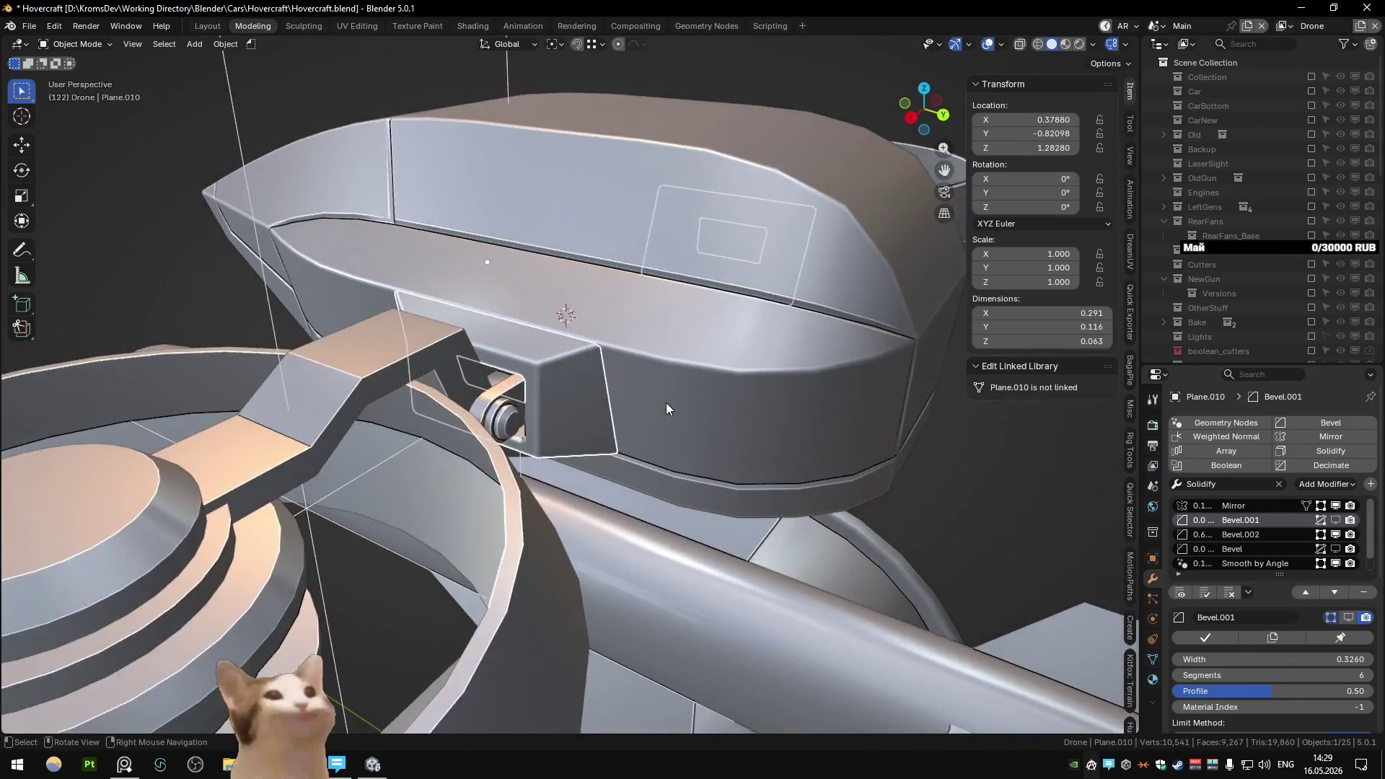
- Box-select the fans and arms from above and shift them along X
scroll(665, 402, down, 5)
mouse_move(665, 402)
middle_down()
mouse_move(491, 351)
mouse_move(439, 305)
mouse_move(448, 277)
mouse_move(491, 317)
middle_up()
scroll(480, 328, up, 4)
scroll(475, 357, down, 3)
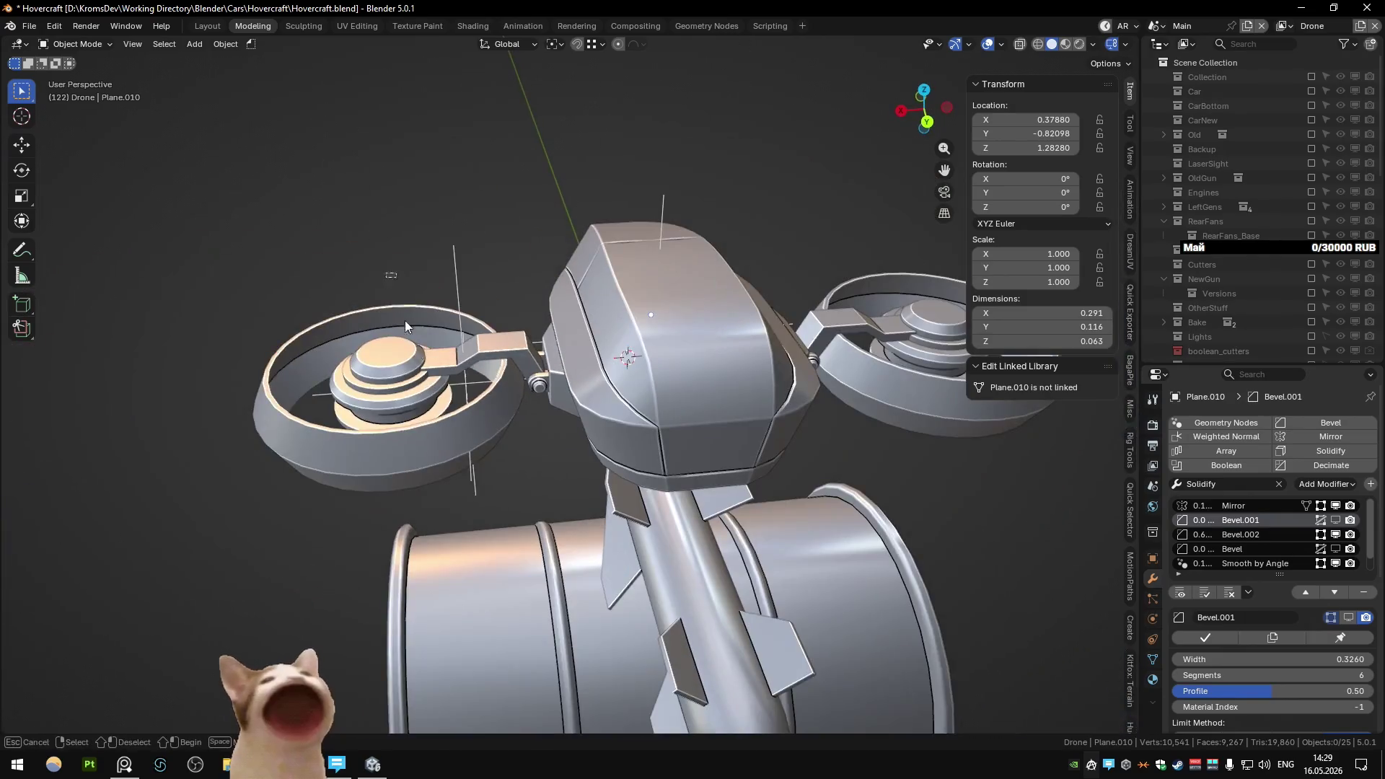
drag(396, 272, 538, 475)
key(g)
key(x)
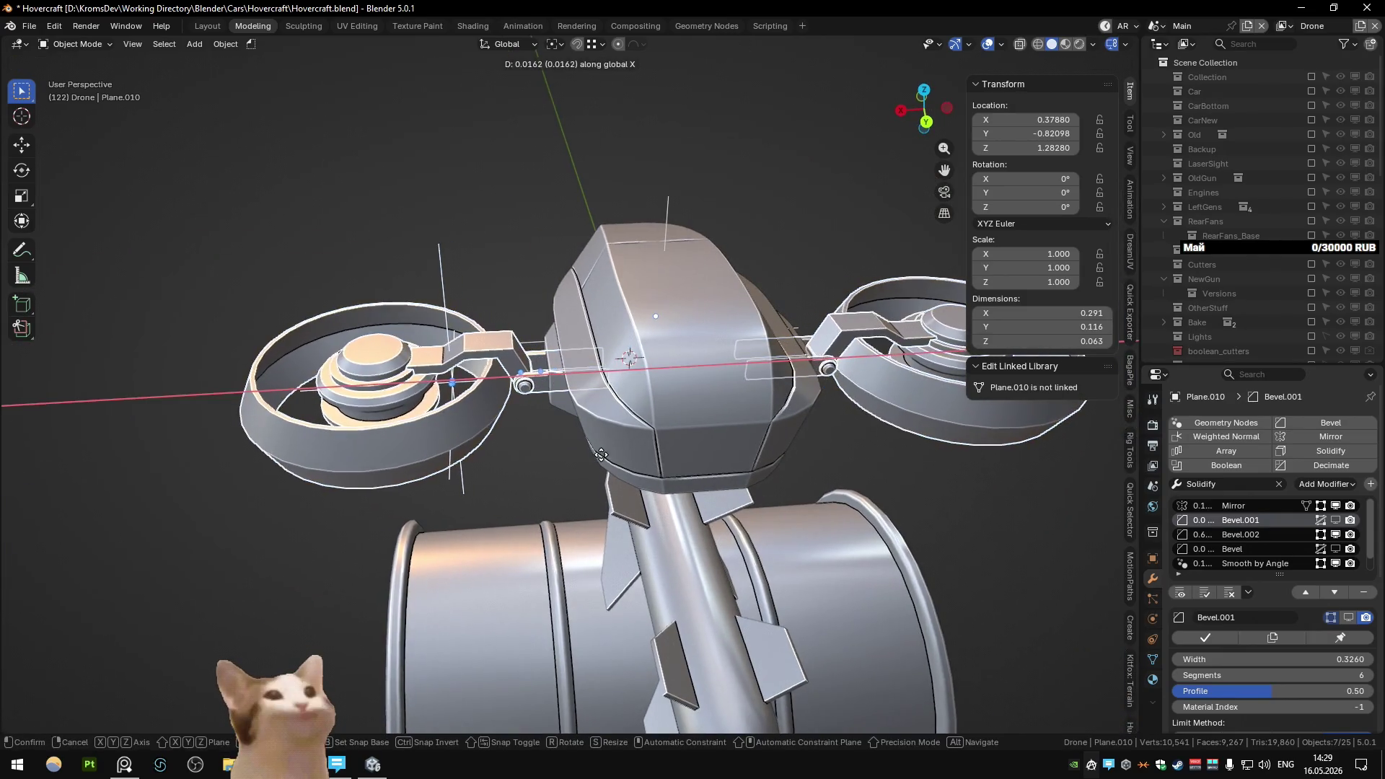
click(561, 387)
- Shear the cutter's vertices, box-selecting more of them in top view with see-through shading
key(Tab)
key(alt+z)
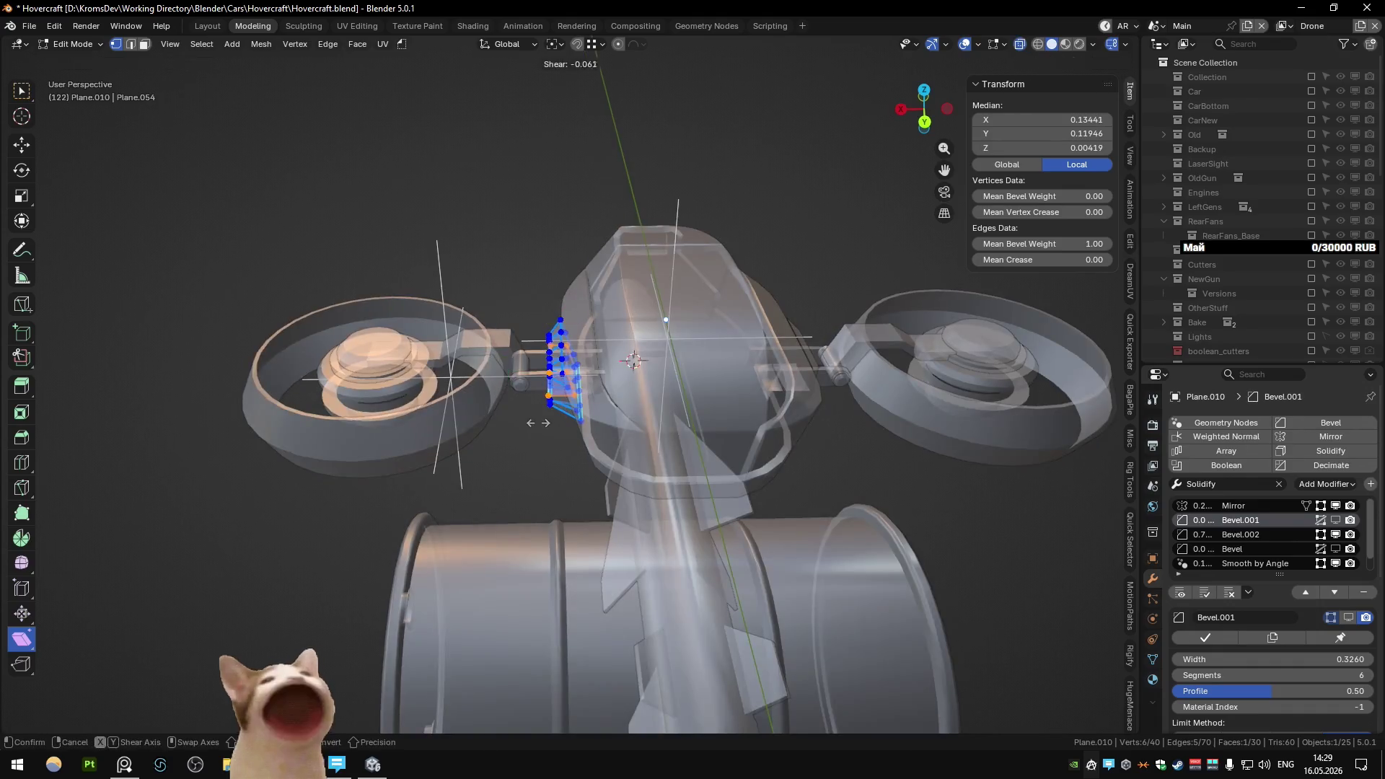
key(KP_7)
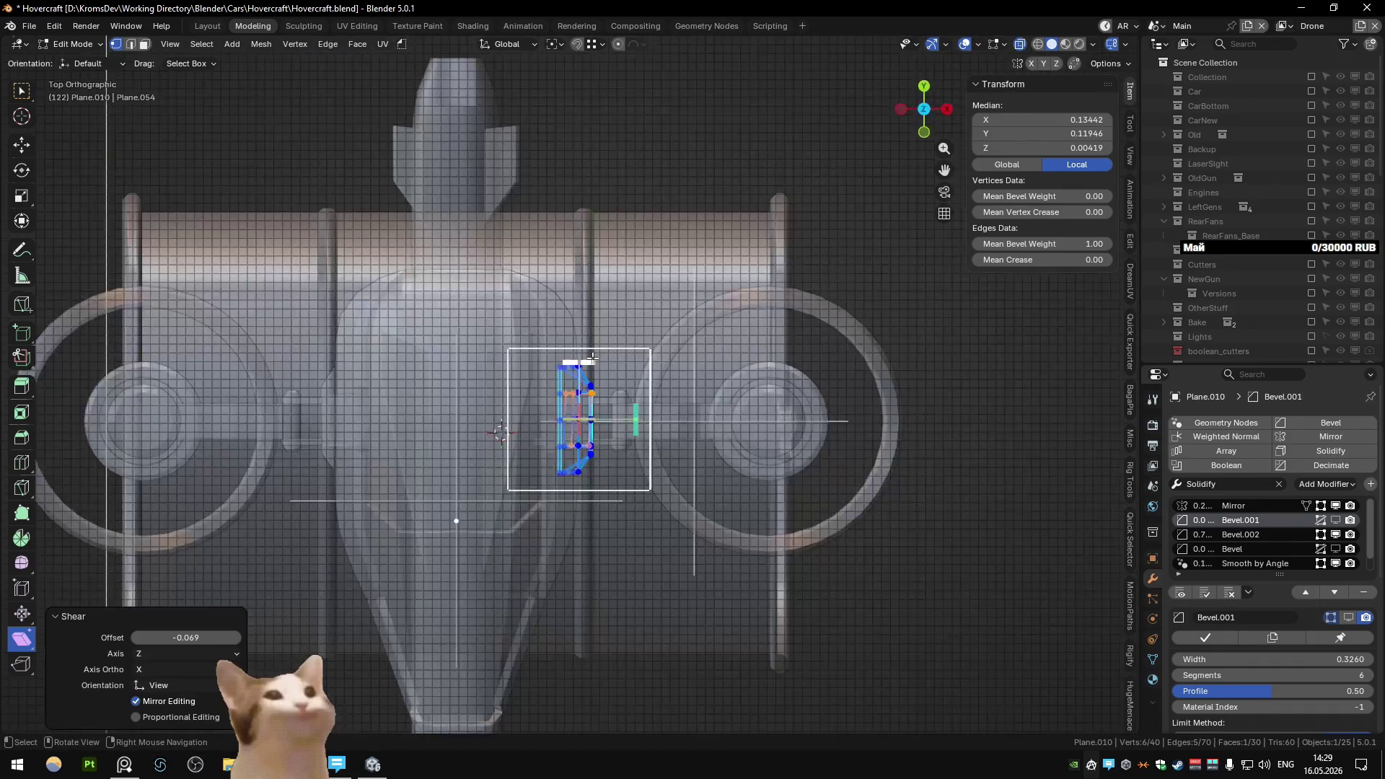
scroll(610, 386, up, 3)
key(alt+z)
key(b)
click(594, 336)
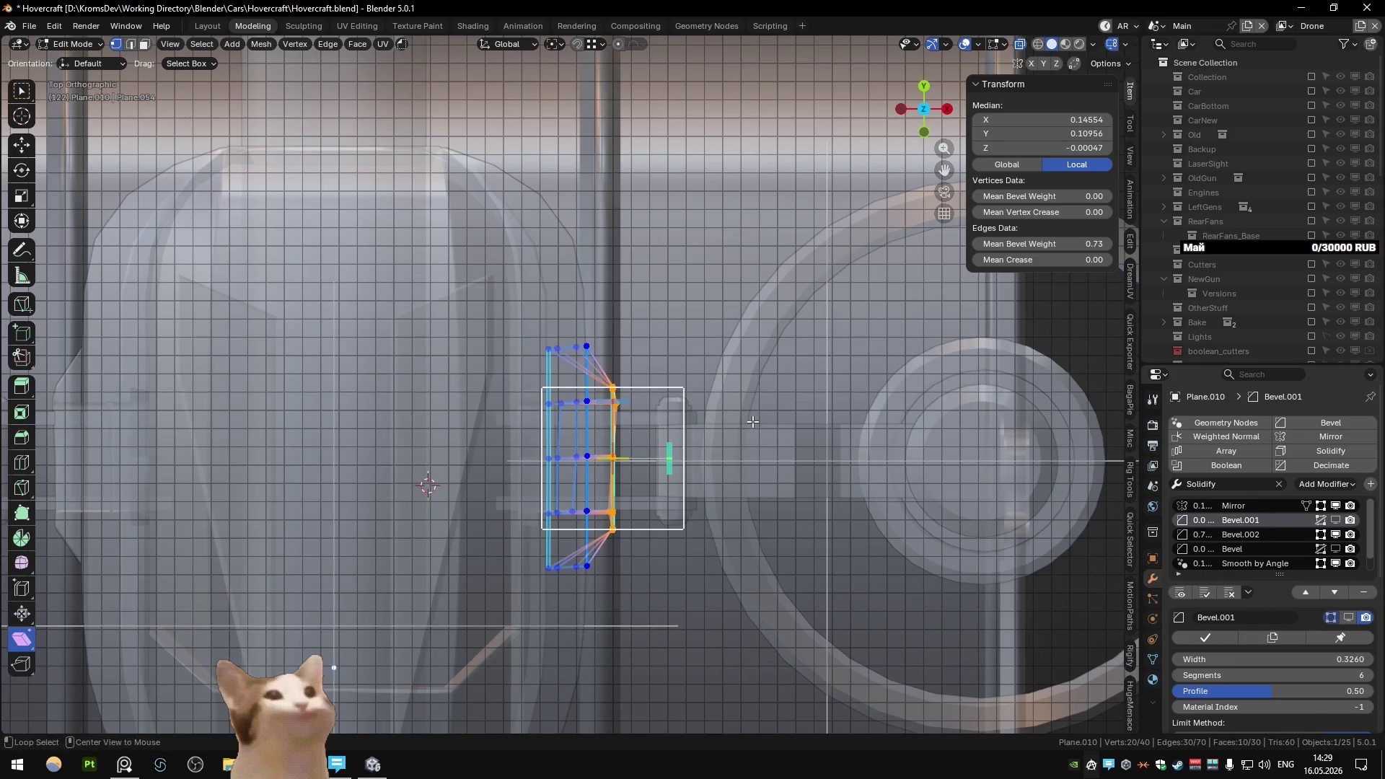
key(alt+z)
key(alt+z)
key(alt+z)
mouse_move(595, 336)
middle_down()
mouse_move(473, 309)
mouse_move(518, 413)
mouse_move(616, 326)
mouse_move(527, 406)
mouse_move(535, 310)
mouse_move(557, 288)
mouse_move(576, 366)
mouse_move(578, 290)
mouse_move(609, 254)
mouse_move(516, 353)
mouse_move(565, 303)
mouse_move(798, 421)
mouse_move(586, 447)
middle_up()
key(Tab)
- Select the Plane.002 housing body and enter its edit mode
click(533, 324)
click(565, 303)
key(Tab)
key(Tab)
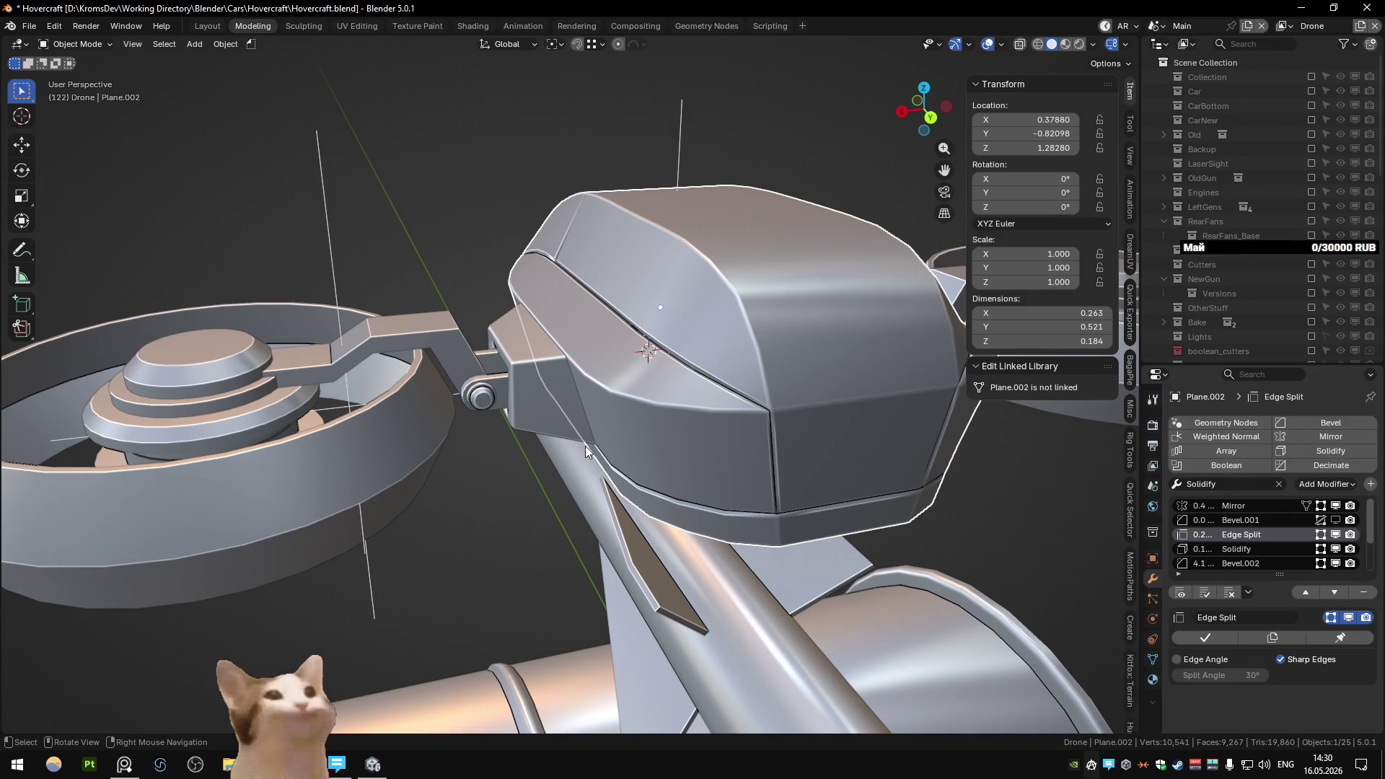
- Select the housing, then switch back and forth between it and the side cutter piece
scroll(616, 395, down, 5)
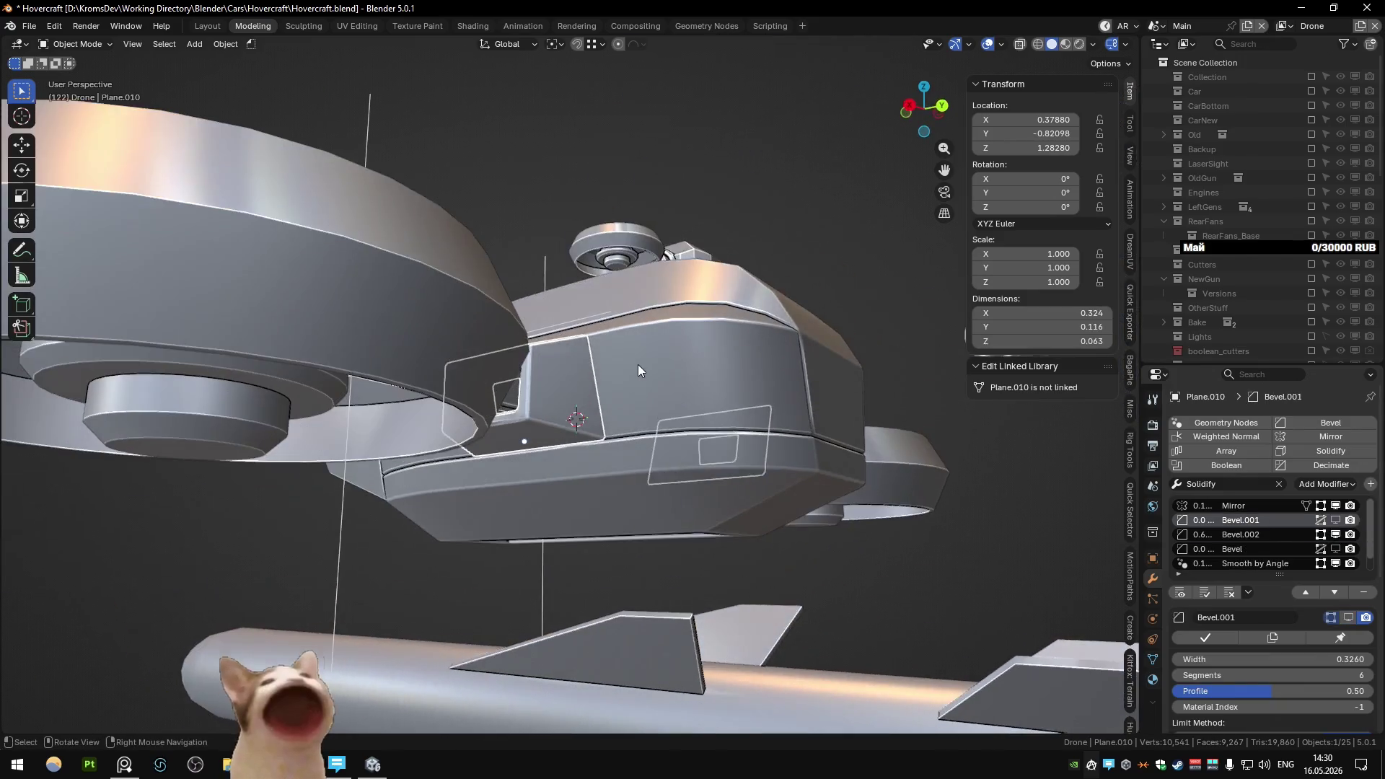
click(594, 405)
middle_drag(634, 391, 530, 393)
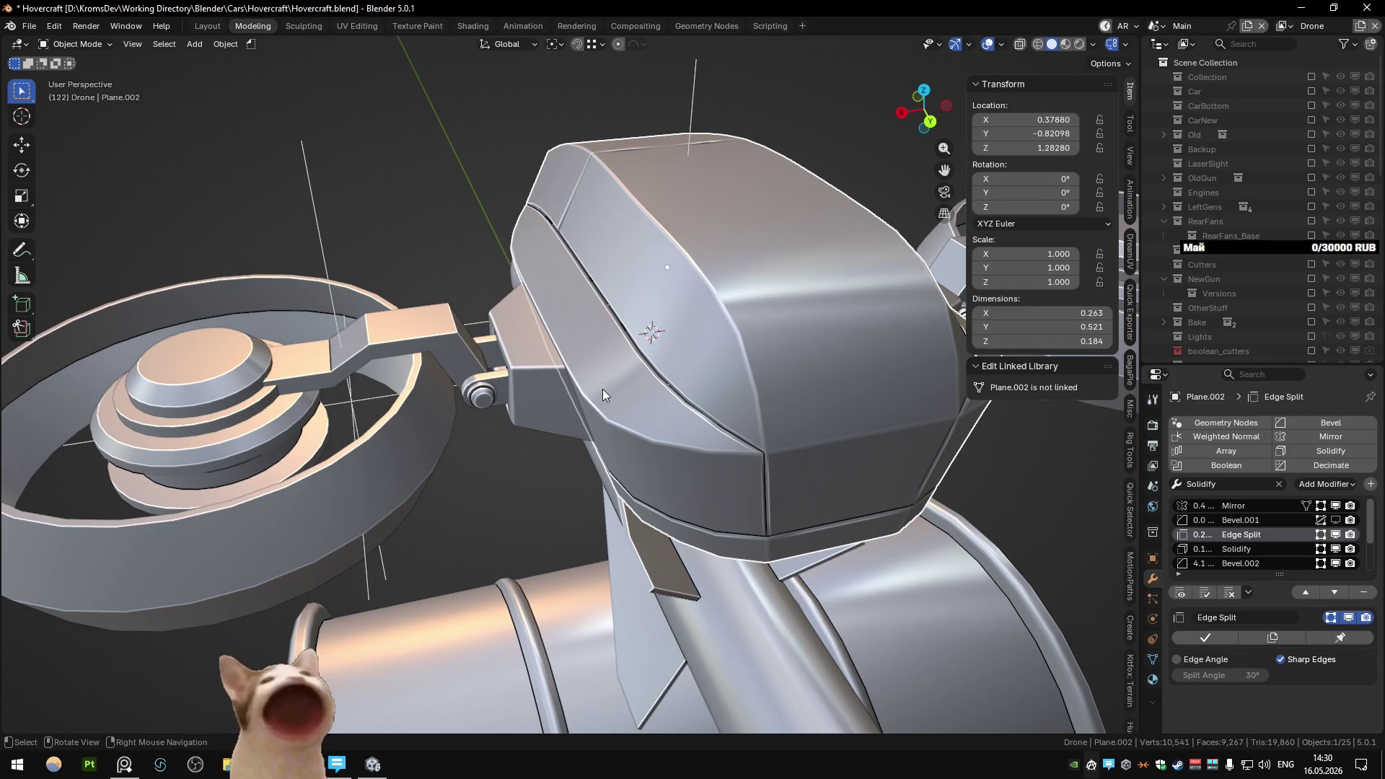
click(561, 388)
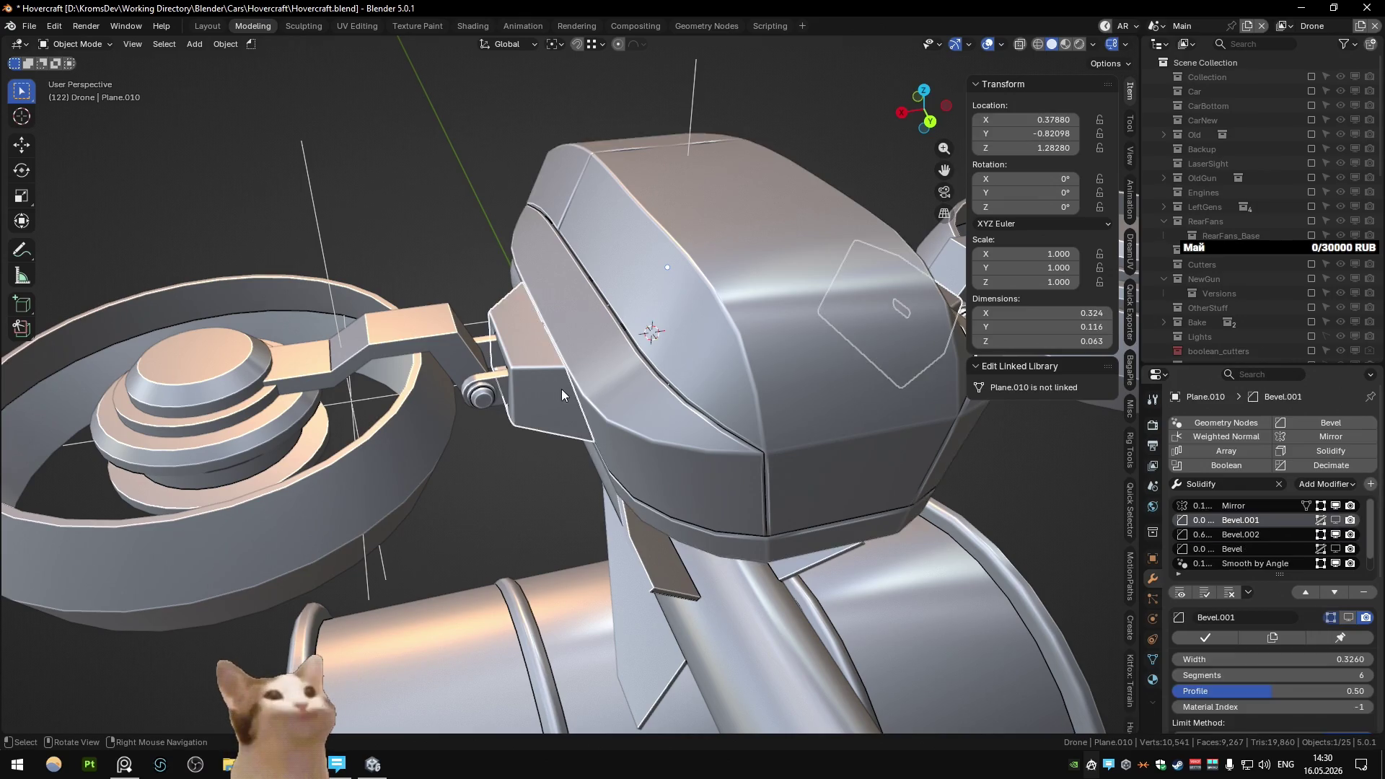
click(566, 391)
click(574, 385)
click(569, 387)
click(558, 390)
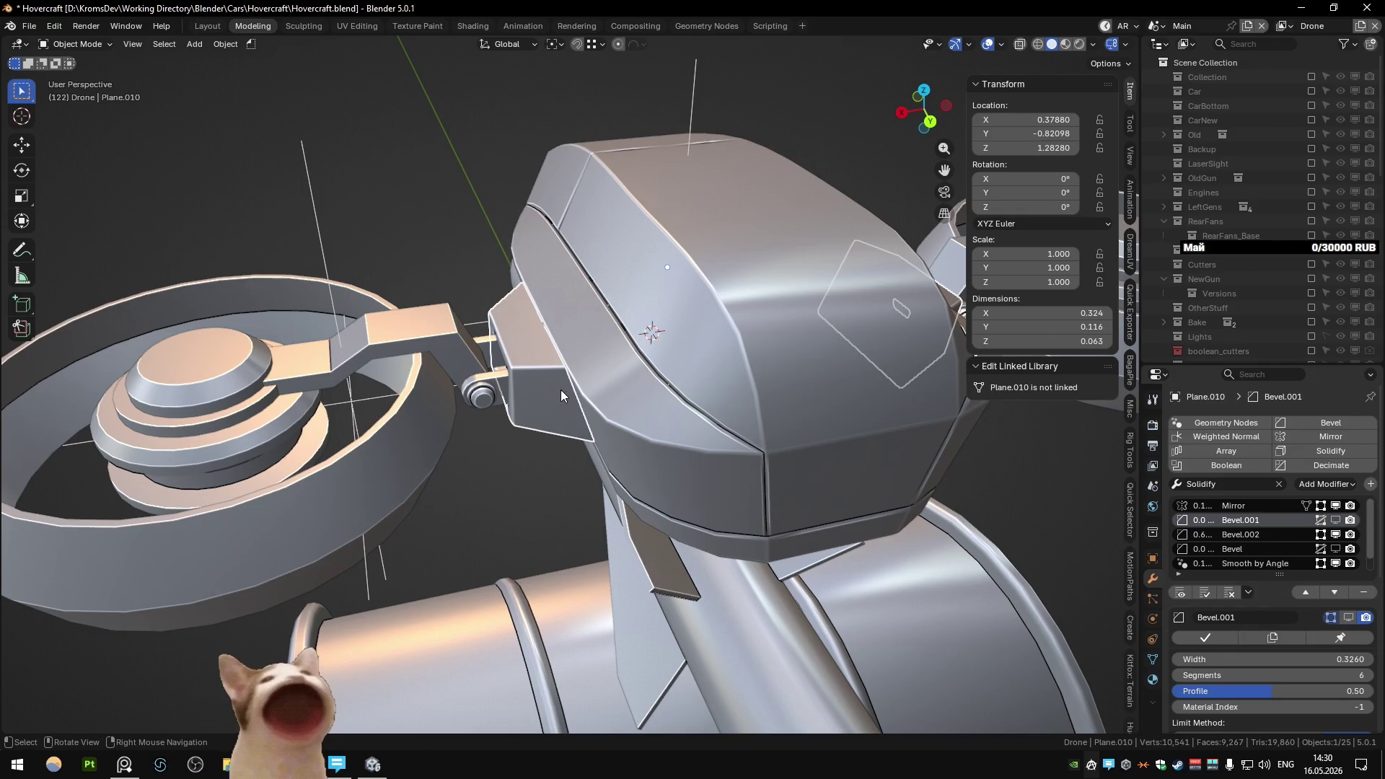
click(578, 385)
click(573, 393)
click(556, 400)
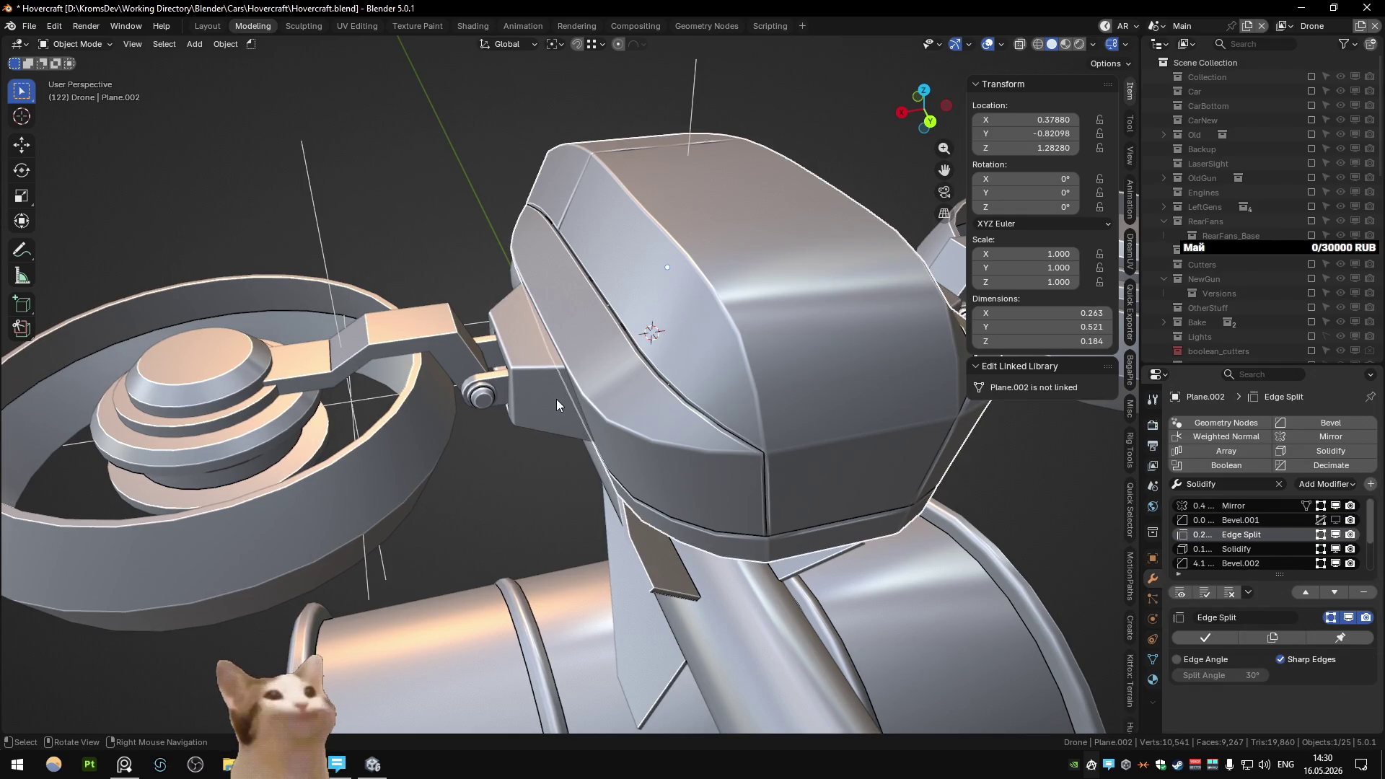
- Orbit around and below the drone to compare the cutter against the housing, then enable X-ray
mouse_move(556, 399)
middle_down()
mouse_move(605, 378)
mouse_move(555, 357)
mouse_move(541, 420)
middle_up()
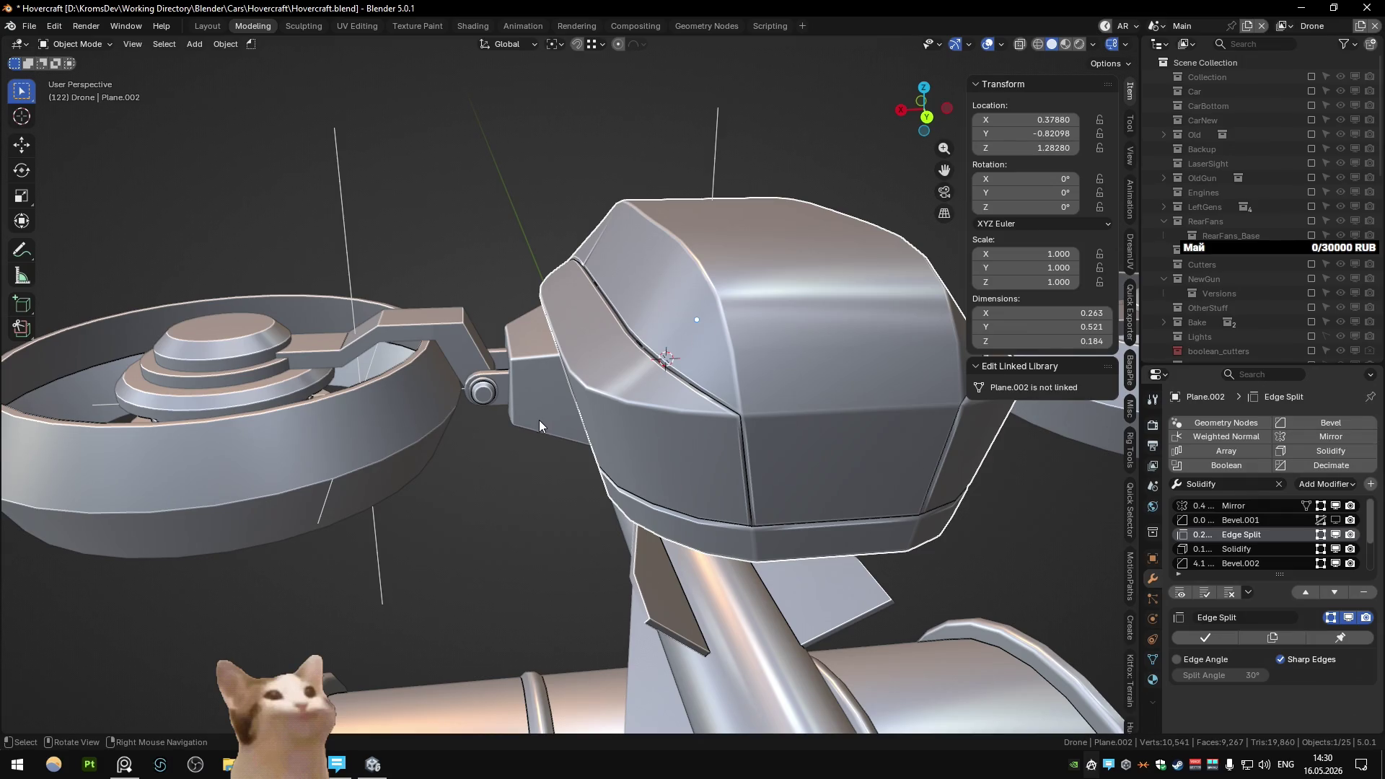
mouse_move(539, 420)
middle_down()
mouse_move(584, 345)
mouse_move(670, 397)
middle_up()
mouse_move(643, 413)
middle_down()
mouse_move(577, 466)
mouse_move(582, 519)
mouse_move(561, 426)
mouse_move(551, 467)
mouse_move(548, 419)
mouse_move(445, 386)
mouse_move(387, 239)
mouse_move(479, 219)
mouse_move(392, 315)
middle_up()
click(561, 425)
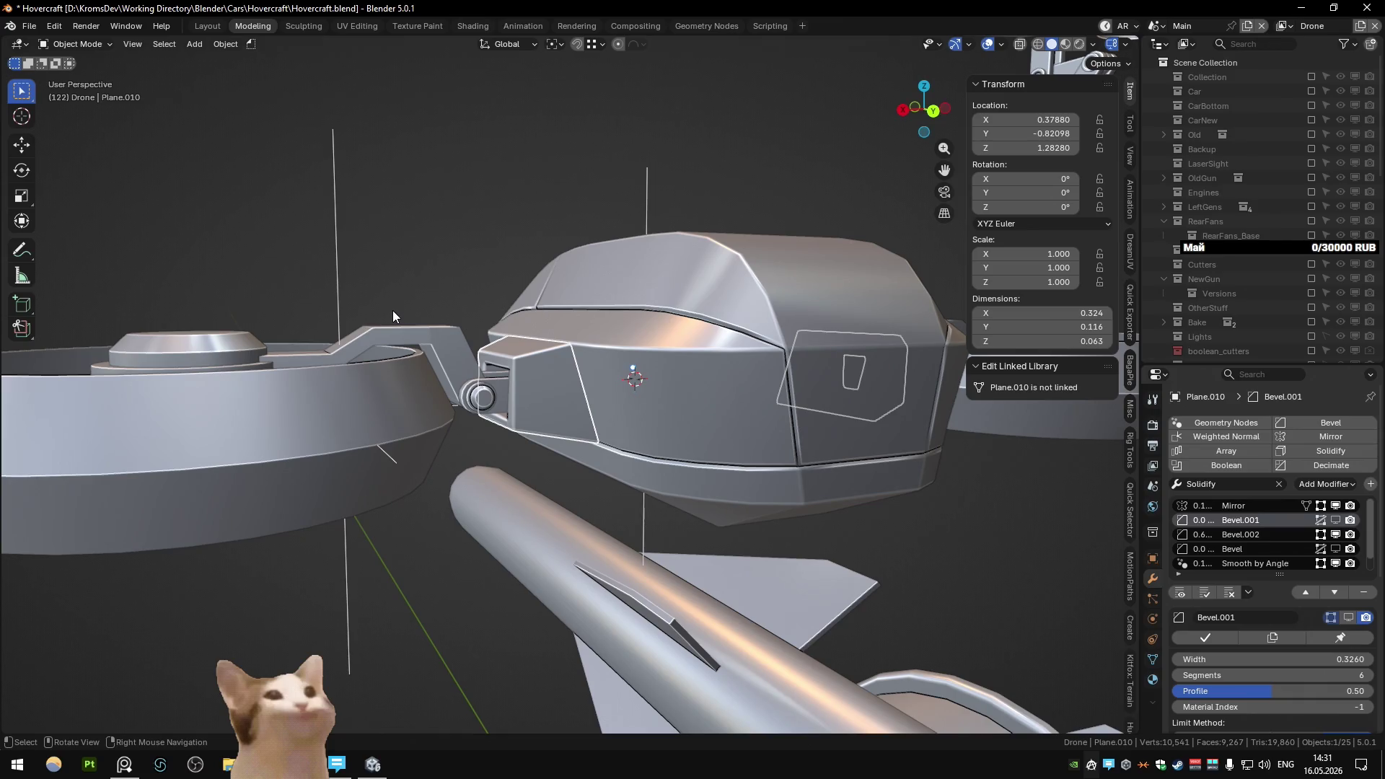
mouse_move(376, 337)
middle_down()
mouse_move(579, 340)
mouse_move(522, 409)
mouse_move(451, 399)
mouse_move(514, 418)
mouse_move(581, 402)
middle_up()
click(397, 354)
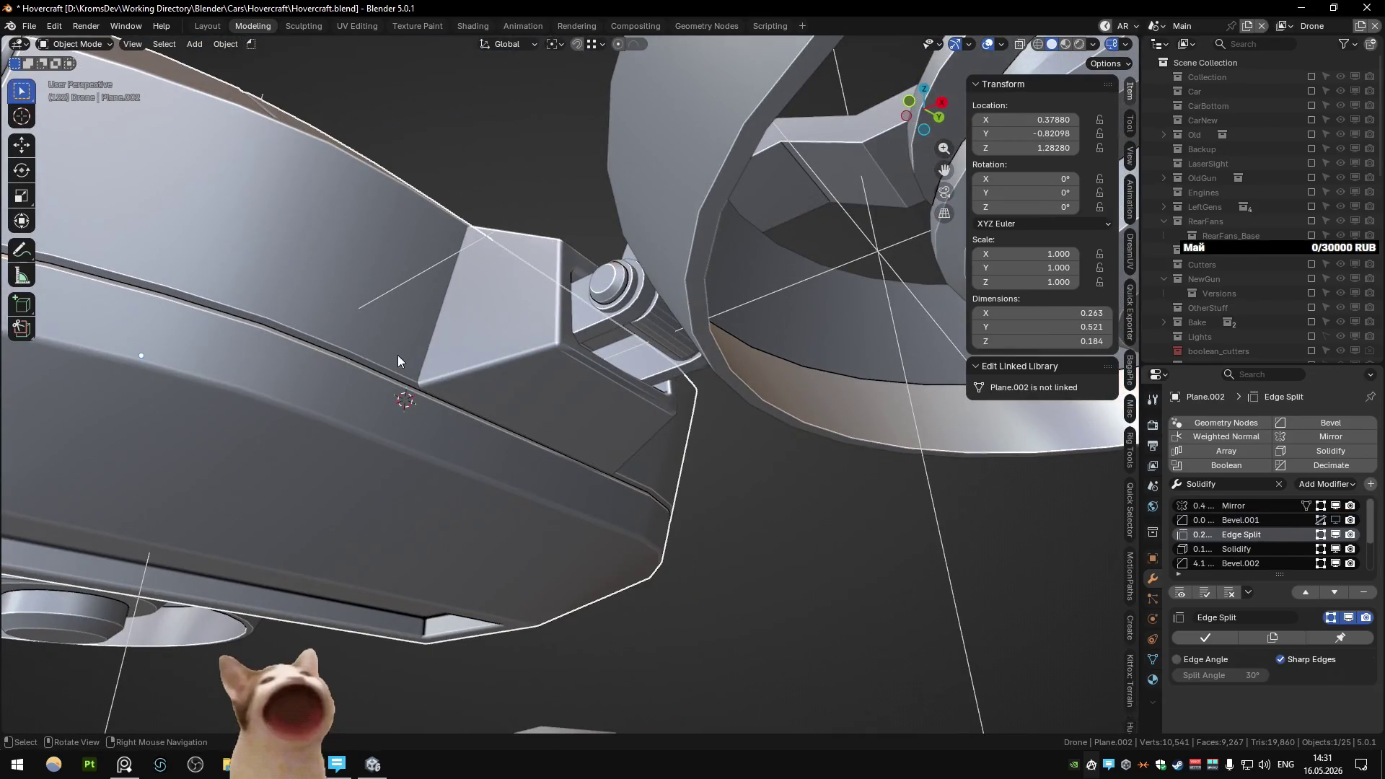
mouse_move(397, 355)
middle_down()
mouse_move(499, 369)
mouse_move(488, 431)
mouse_move(508, 492)
mouse_move(600, 366)
mouse_move(633, 375)
mouse_move(651, 416)
mouse_move(643, 503)
middle_up()
click(651, 416)
middle_drag(620, 401, 630, 457)
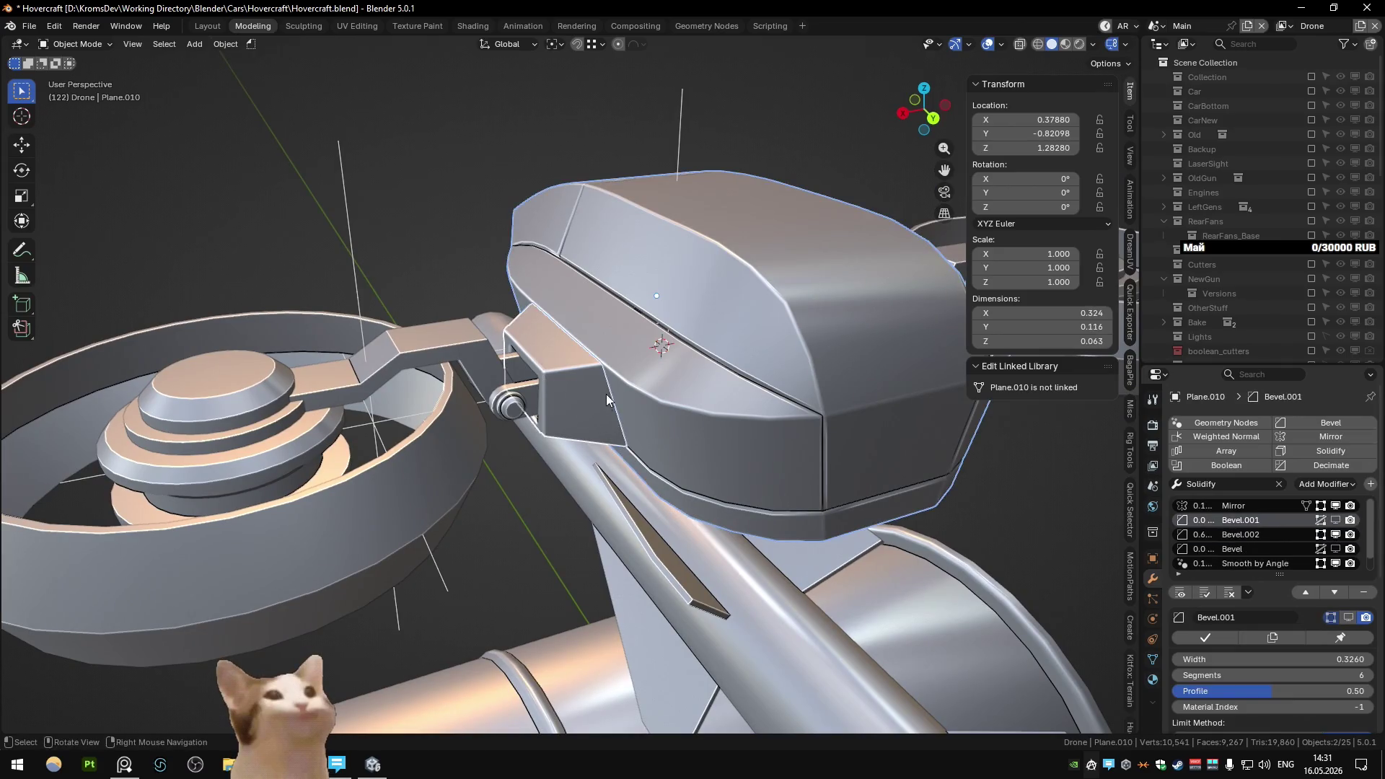
mouse_move(606, 393)
middle_down()
mouse_move(594, 368)
mouse_move(635, 444)
mouse_move(652, 446)
mouse_move(657, 357)
mouse_move(573, 434)
mouse_move(577, 469)
mouse_move(626, 326)
mouse_move(604, 355)
mouse_move(630, 343)
mouse_move(637, 451)
mouse_move(599, 434)
mouse_move(574, 486)
mouse_move(430, 513)
middle_up()
key(alt+z)
- Delete the cutter piece and enter mesh editing on the housing body
key(Delete)
click(608, 486)
key(Tab)
- Select the faces around the arm socket, then orbit toward the nose to inspect
click(429, 514)
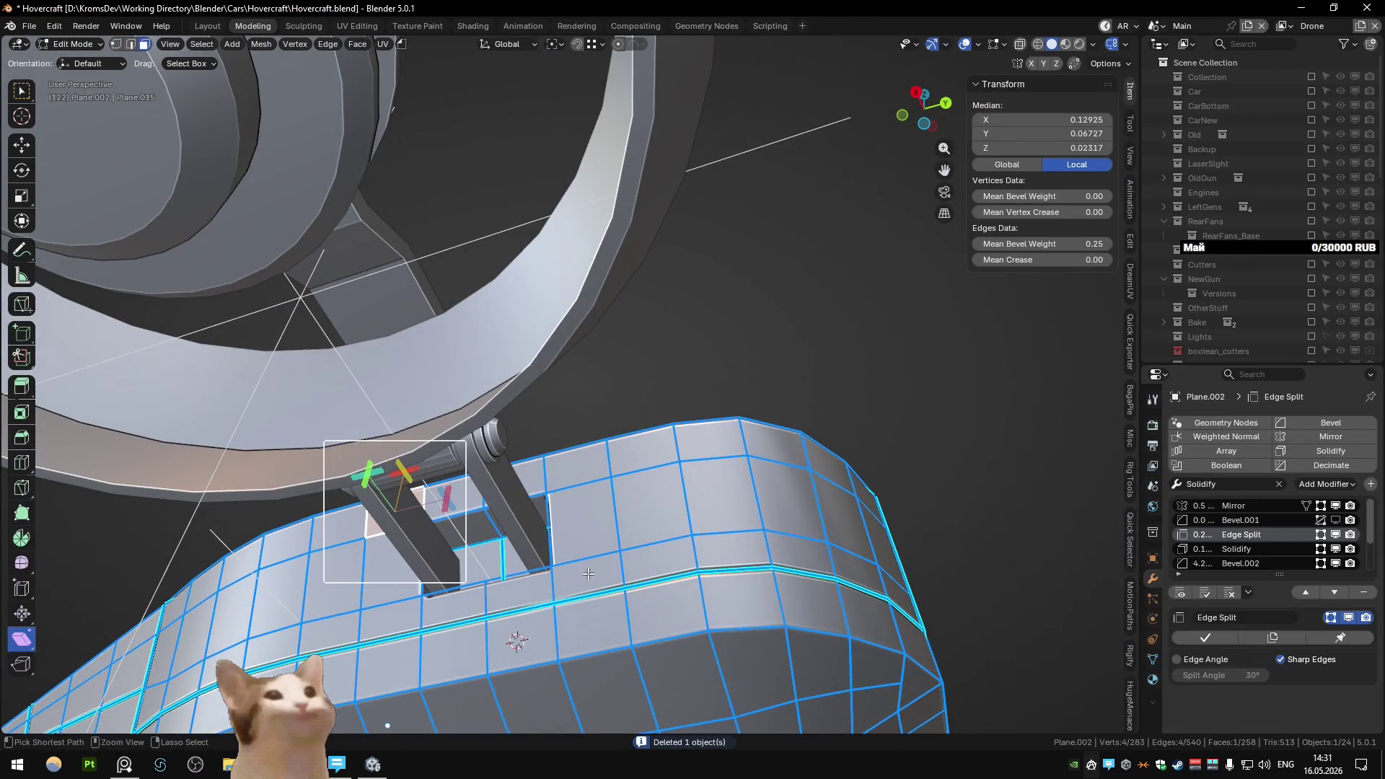
ctrl+click(563, 473)
ctrl+click(581, 572)
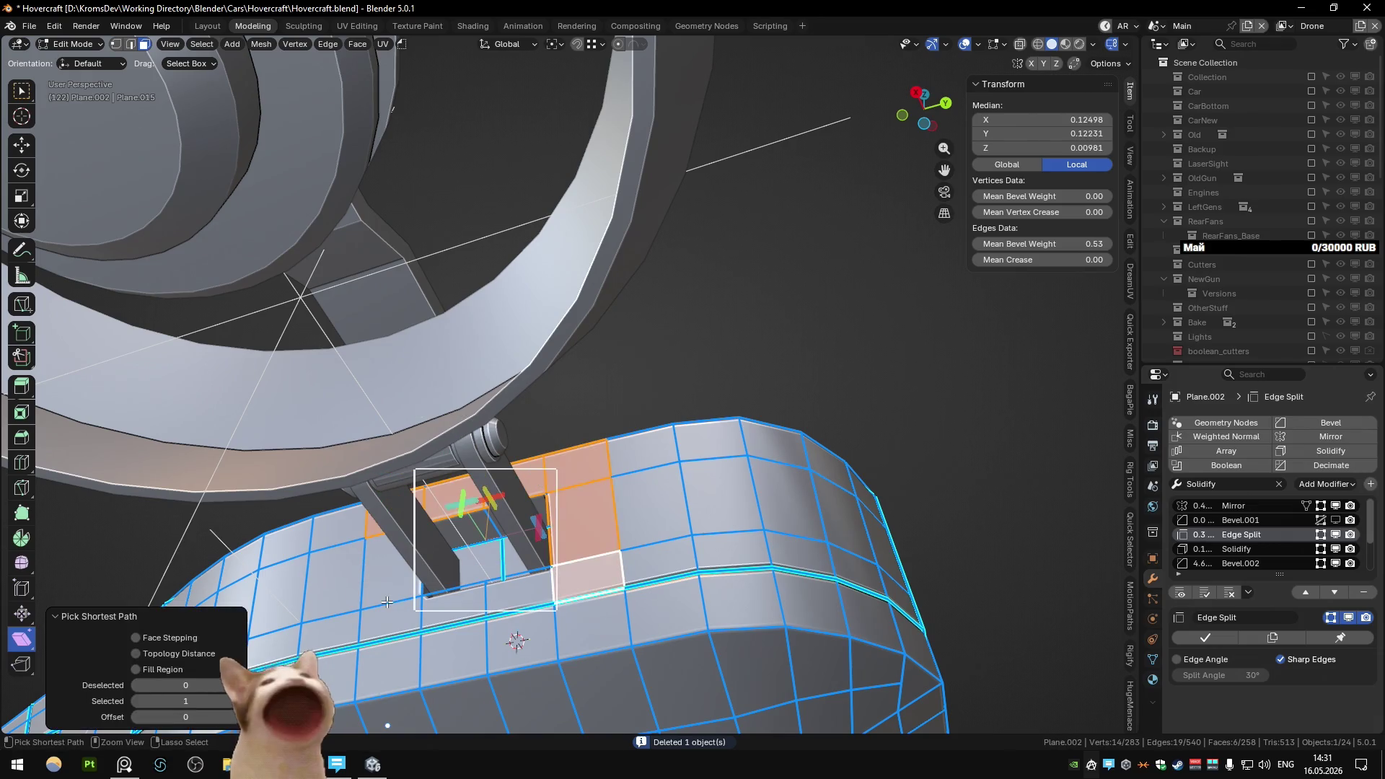
ctrl+click(455, 580)
mouse_move(455, 580)
middle_down()
mouse_move(512, 559)
mouse_move(463, 597)
middle_up()
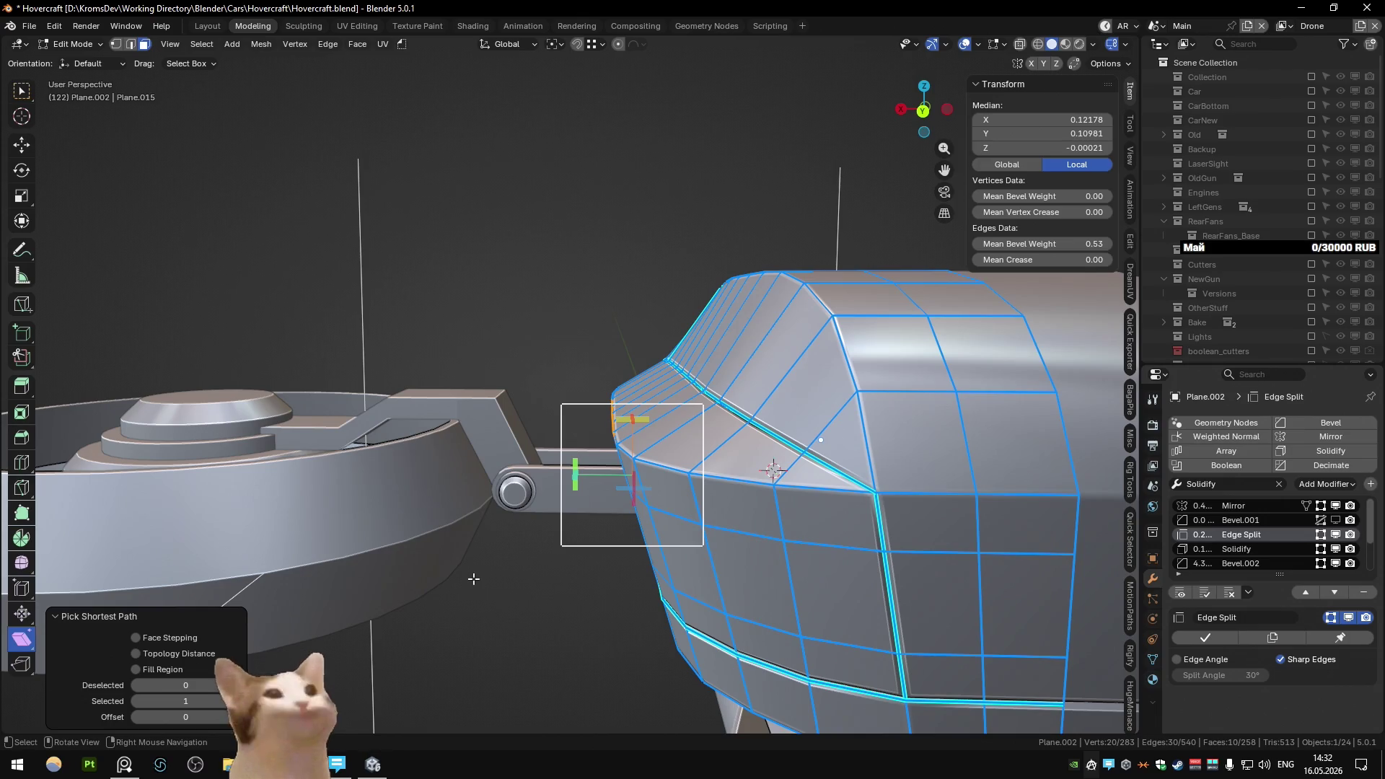
mouse_move(473, 579)
middle_down()
mouse_move(705, 528)
mouse_move(698, 575)
middle_up()
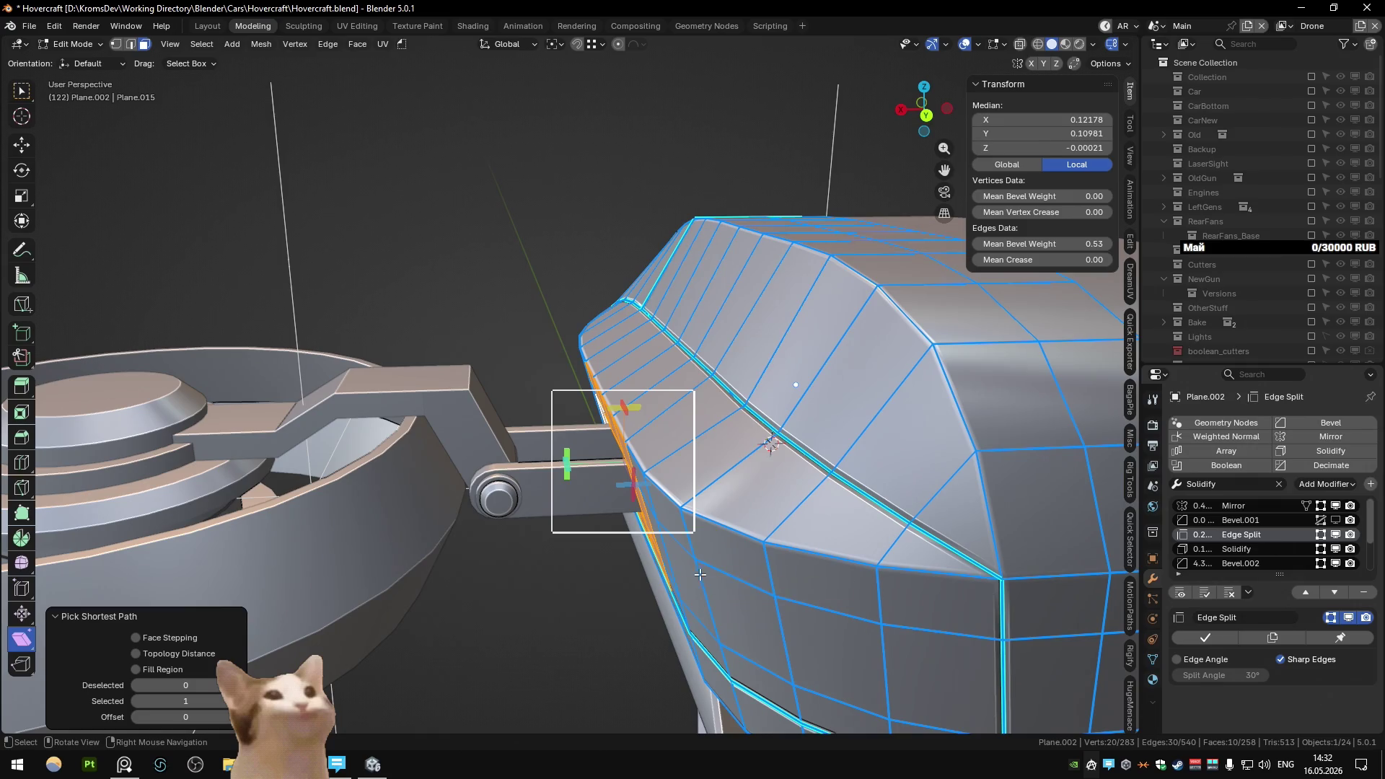
mouse_move(530, 560)
middle_down()
mouse_move(583, 490)
mouse_move(560, 460)
mouse_move(682, 444)
mouse_move(613, 504)
mouse_move(666, 447)
mouse_move(622, 450)
middle_up()
scroll(571, 480, up, 3)
- Flatten the socket faces along X (scale 0) and shift them 0.012 along X
key(g)
key(x)
key(Escape)
key(s)
key(x)
key(0)
key(Return)
text(gx0.0120 (0.0120) along global X)
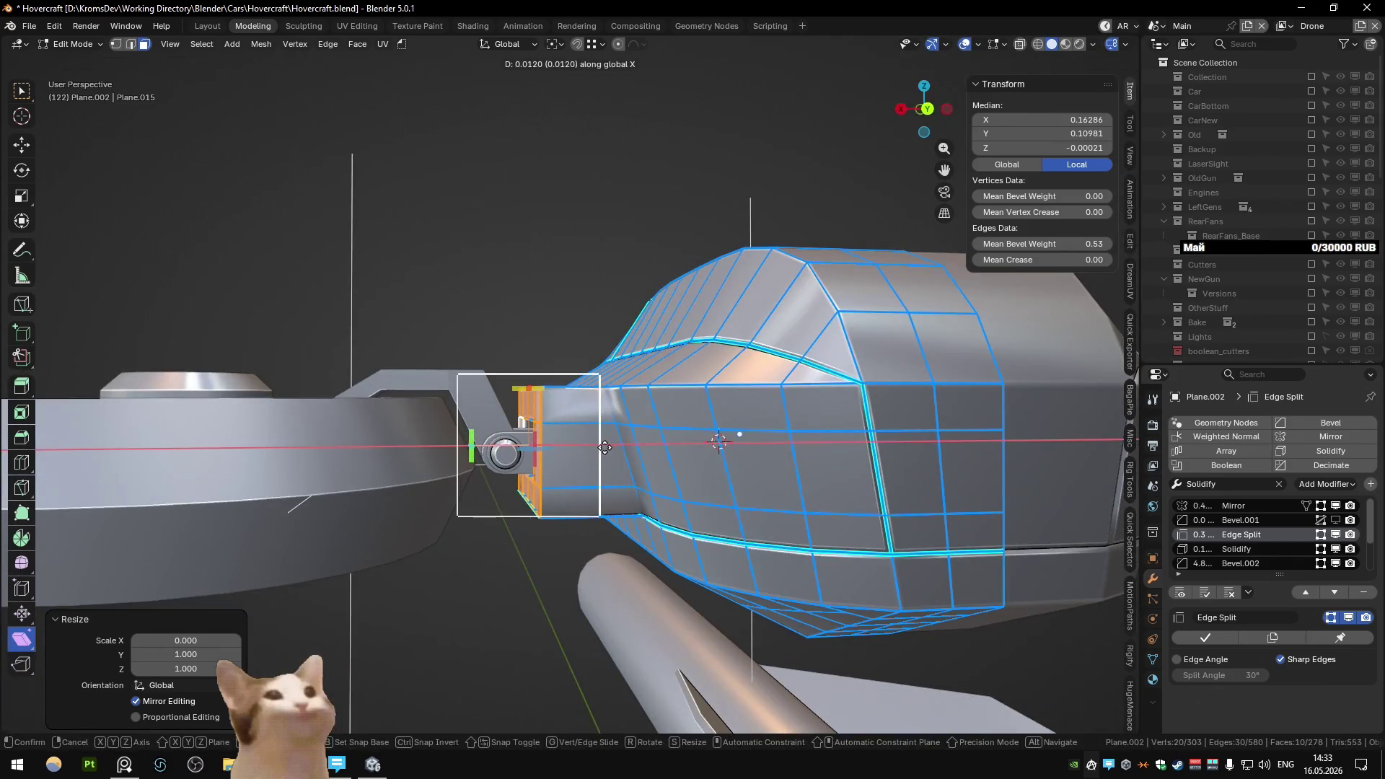
key(Return)
- In edge mode, select two socket housing edges and move them along Z
mouse_move(681, 500)
middle_down()
mouse_move(610, 485)
mouse_move(499, 417)
mouse_move(555, 346)
middle_up()
key(2)
key(alt+a)
ctrl+click(499, 417)
ctrl+click(556, 346)
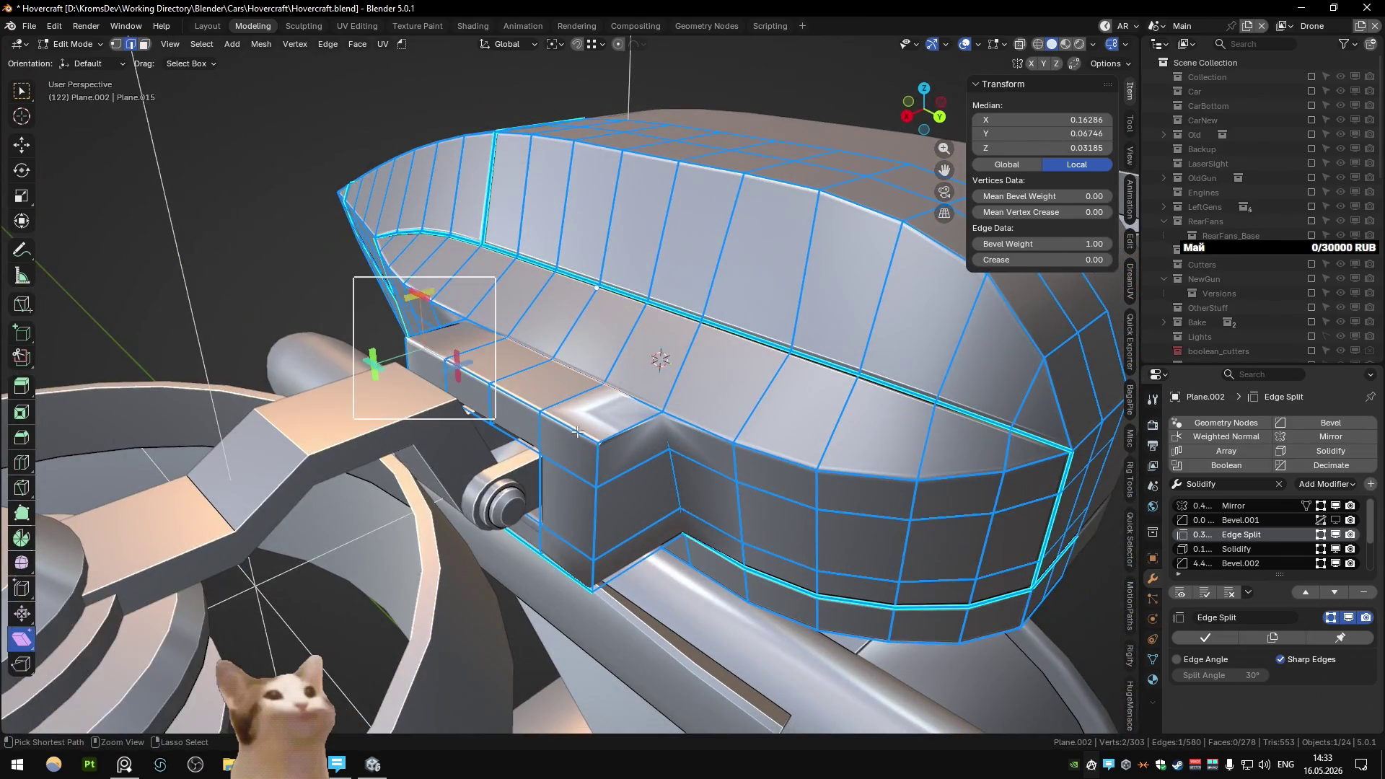
scroll(590, 375, up, 3)
key(g)
key(z)
click(594, 404)
- Select another edge path along the housing and raise it along Z
mouse_move(595, 404)
middle_down()
mouse_move(602, 465)
mouse_move(703, 390)
middle_up()
click(602, 465)
ctrl+click(498, 433)
mouse_move(498, 433)
middle_down()
mouse_move(649, 447)
mouse_move(766, 521)
middle_up()
key(g)
key(z)
click(654, 446)
- Select a new housing edge path and move it along Y
ctrl+click(690, 351)
key(g)
key(y)
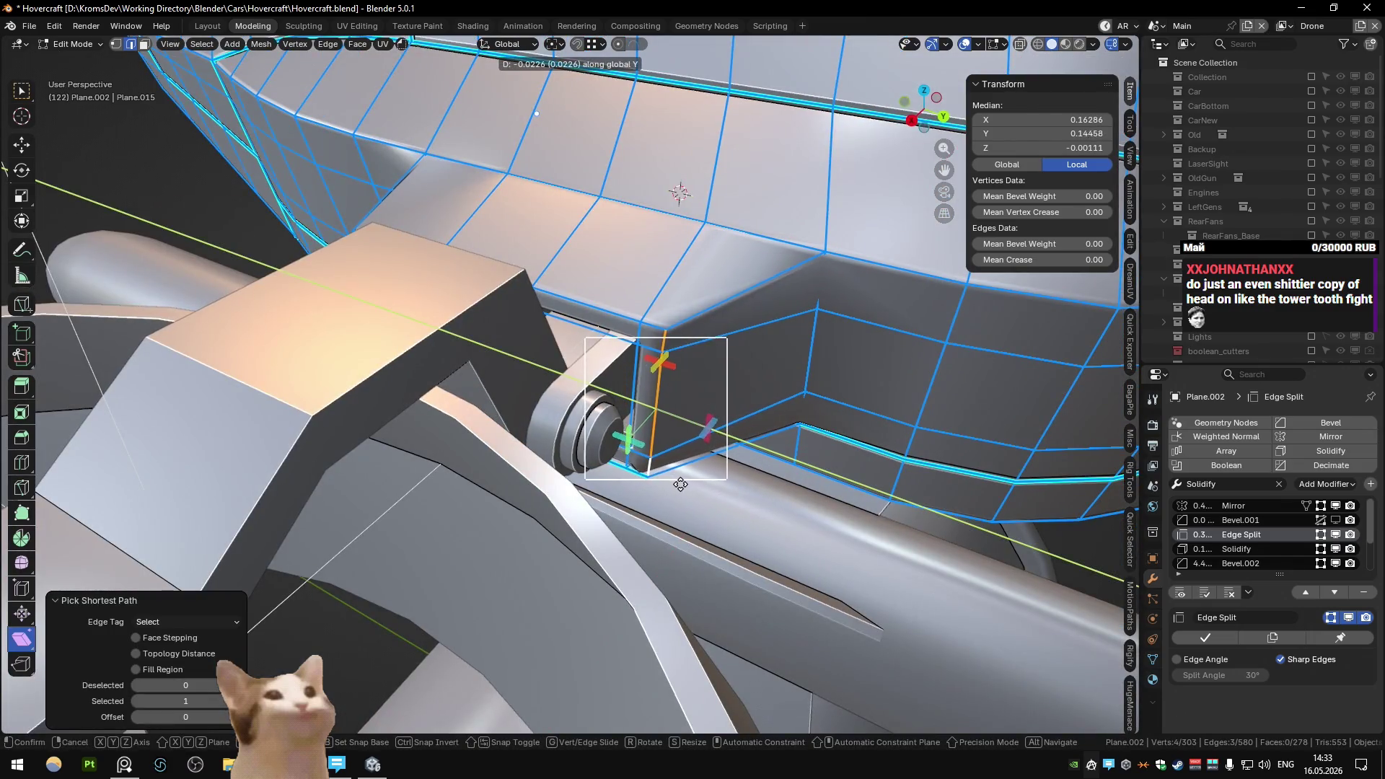
click(676, 480)
middle_drag(676, 481, 338, 540)
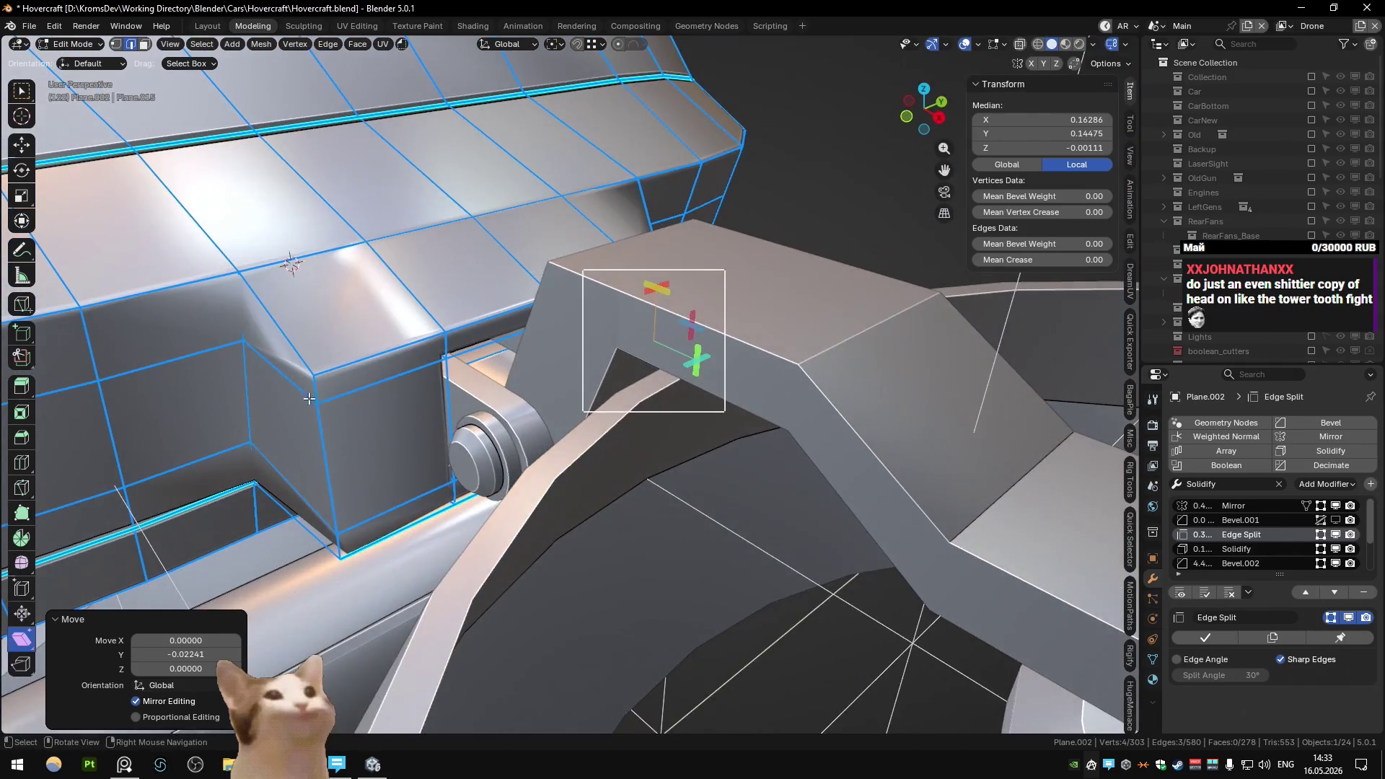
- Shift the housing corner edge path along Y, discarding an accidental duplicate
click(336, 540)
ctrl+click(336, 541)
key(shift+d)
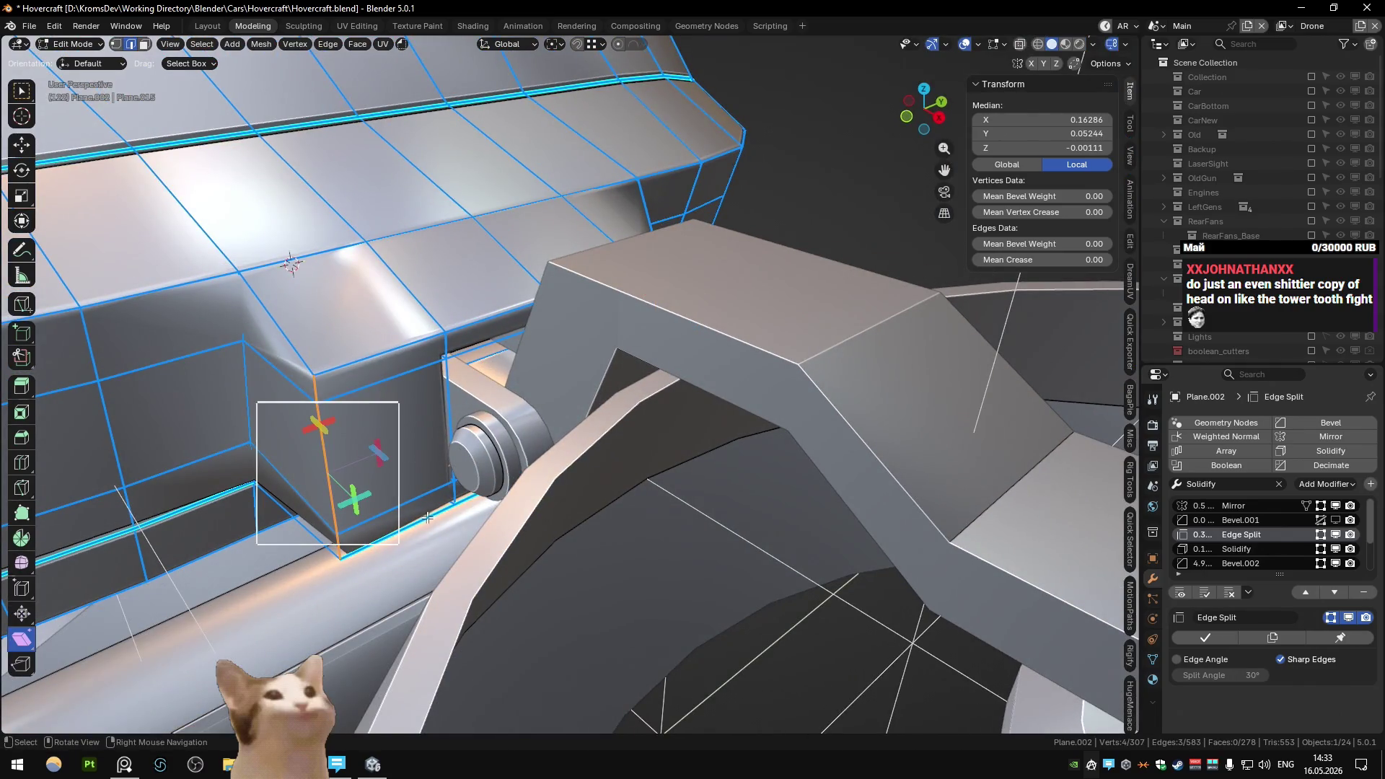
key(y)
key(Escape)
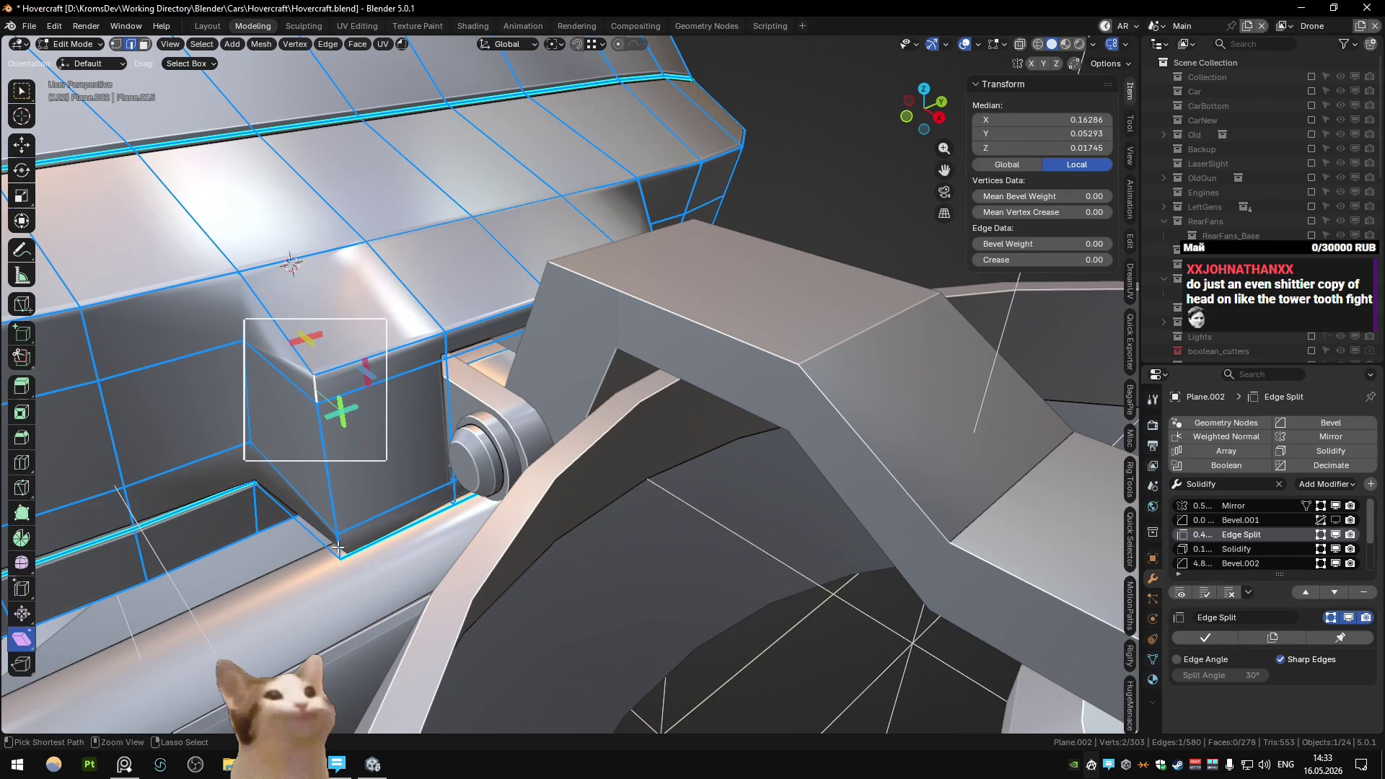
key(ctrl+z)
key(g)
key(y)
click(517, 534)
mouse_move(518, 534)
middle_down()
mouse_move(518, 485)
mouse_move(577, 404)
mouse_move(632, 375)
mouse_move(640, 325)
mouse_move(669, 348)
mouse_move(651, 417)
mouse_move(828, 400)
mouse_move(577, 404)
middle_up()
- Check the head outside mesh editing and bring the bolt housing into view
key(Tab)
key(Tab)
key(ctrl+q)
click(669, 348)
key(Tab)
key(Tab)
drag(401, 396, 587, 509)
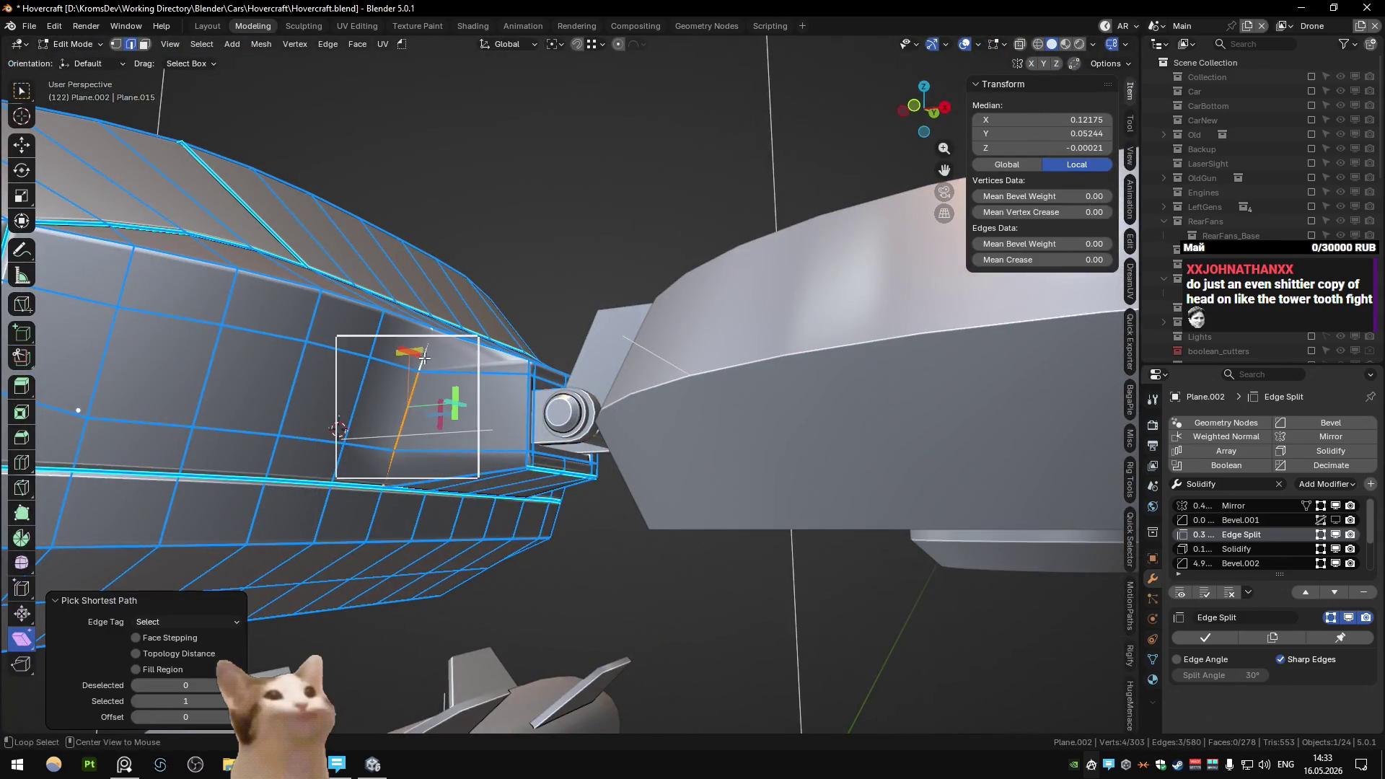
key(Tab)
mouse_move(518, 349)
middle_down()
mouse_move(525, 309)
mouse_move(545, 379)
mouse_move(609, 341)
mouse_move(633, 388)
mouse_move(608, 341)
mouse_move(577, 378)
mouse_move(539, 373)
mouse_move(620, 362)
middle_up()
key(Tab)
- Give a bolt housing edge a bevel weight of 1 and check the result
click(545, 379)
key(shift+ctrl+e)
text(1)
key(Return)
scroll(546, 378, down, 2)
key(Tab)
key(Tab)
key(Tab)
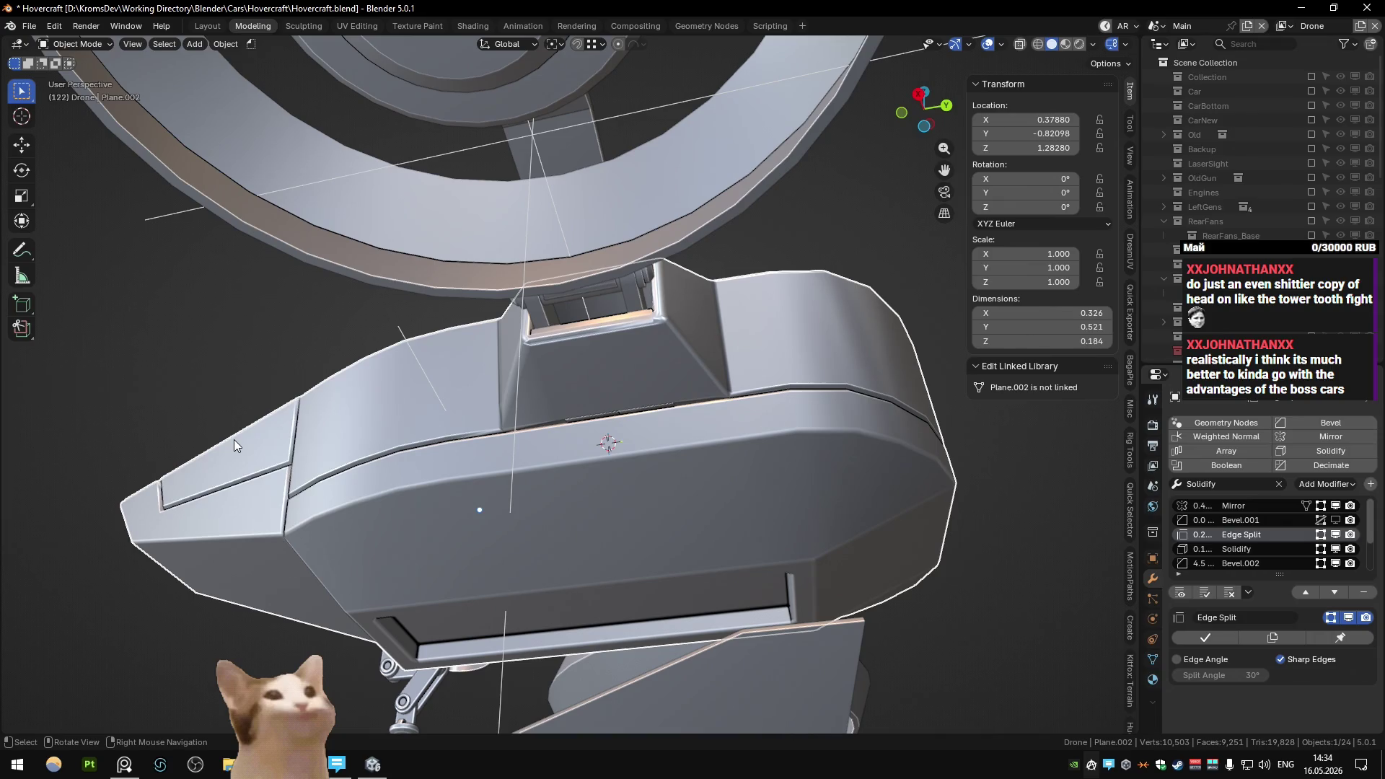
key(Tab)
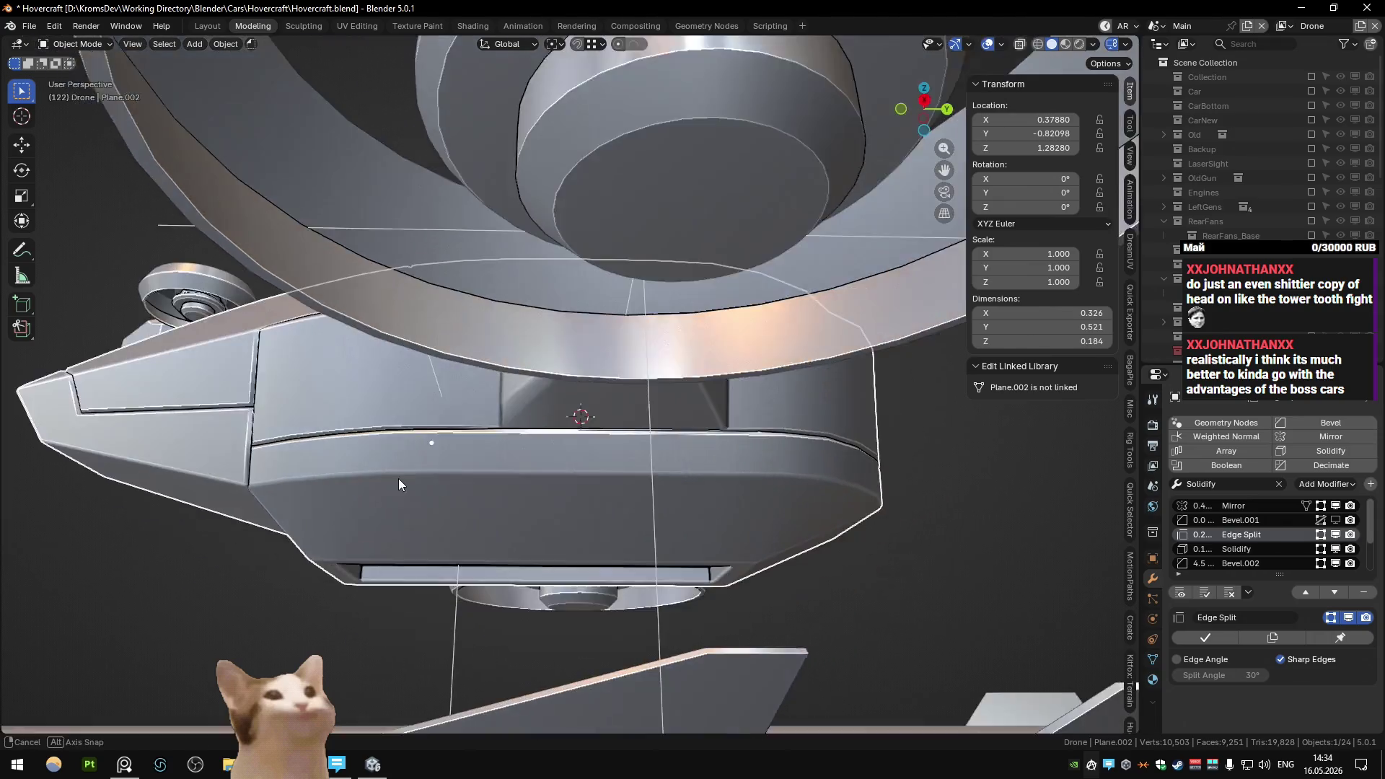
- Try edge selections on the head and preview it from a new angle
mouse_move(398, 478)
middle_down()
mouse_move(505, 433)
mouse_move(534, 270)
middle_up()
drag(534, 270, 679, 363)
mouse_move(679, 363)
middle_down()
mouse_move(609, 379)
mouse_move(755, 389)
mouse_move(551, 406)
mouse_move(554, 345)
mouse_move(509, 331)
mouse_move(534, 363)
mouse_move(498, 420)
mouse_move(603, 361)
mouse_move(687, 432)
middle_up()
click(509, 331)
key(Tab)
key(Tab)
key(Tab)
middle_drag(697, 415, 669, 430)
key(Tab)
- Select the front panel's side and bottom edge path and mark it sharp
drag(434, 290, 513, 427)
click(398, 444)
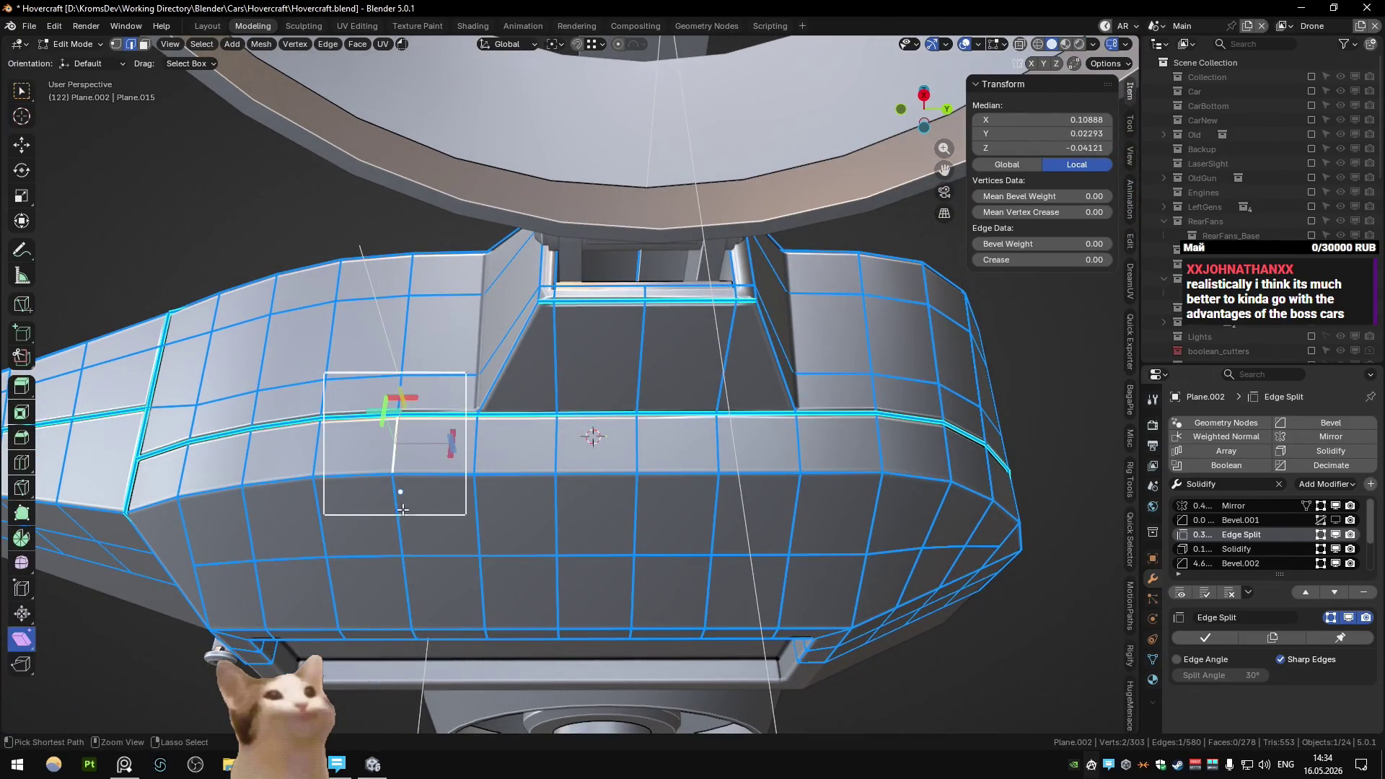
ctrl+click(398, 520)
ctrl+click(671, 556)
ctrl+click(875, 442)
right_click(875, 442)
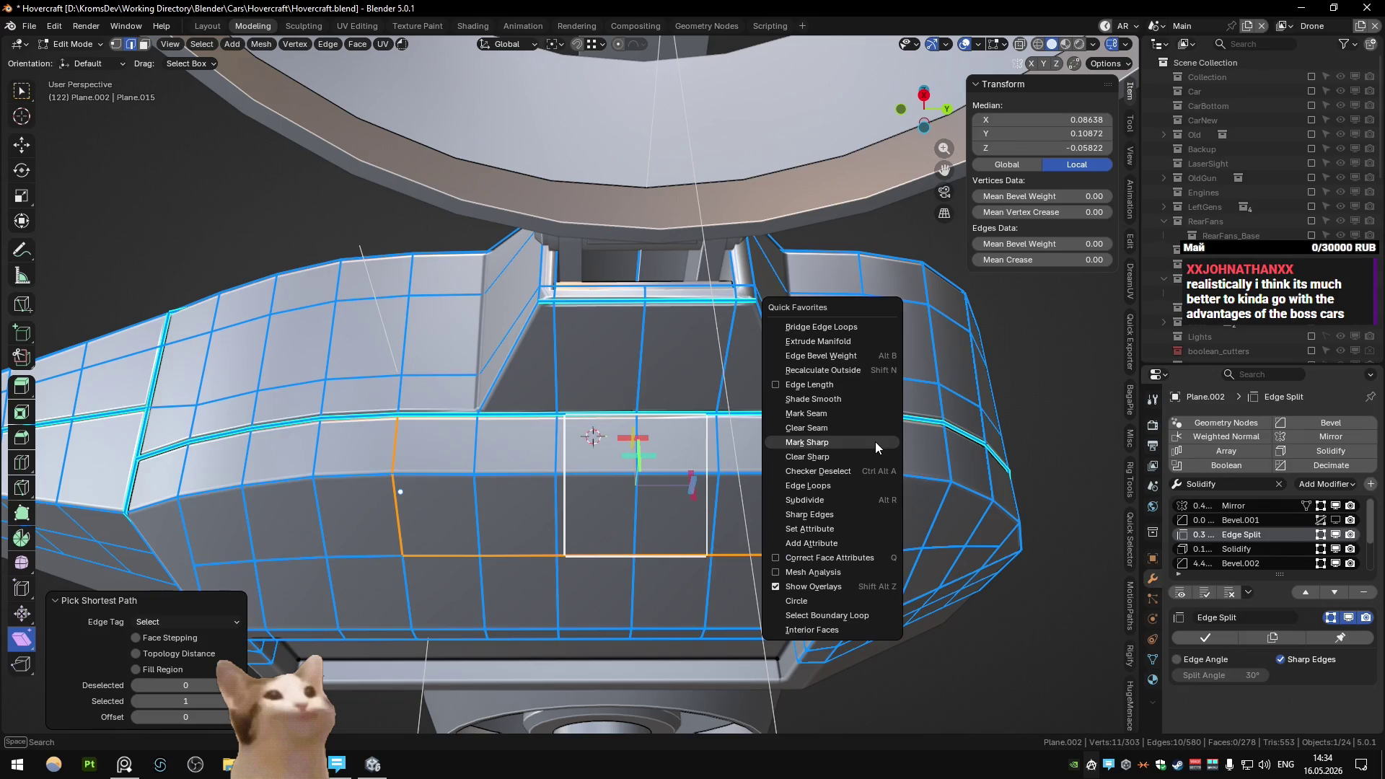
click(875, 441)
key(Tab)
key(Tab)
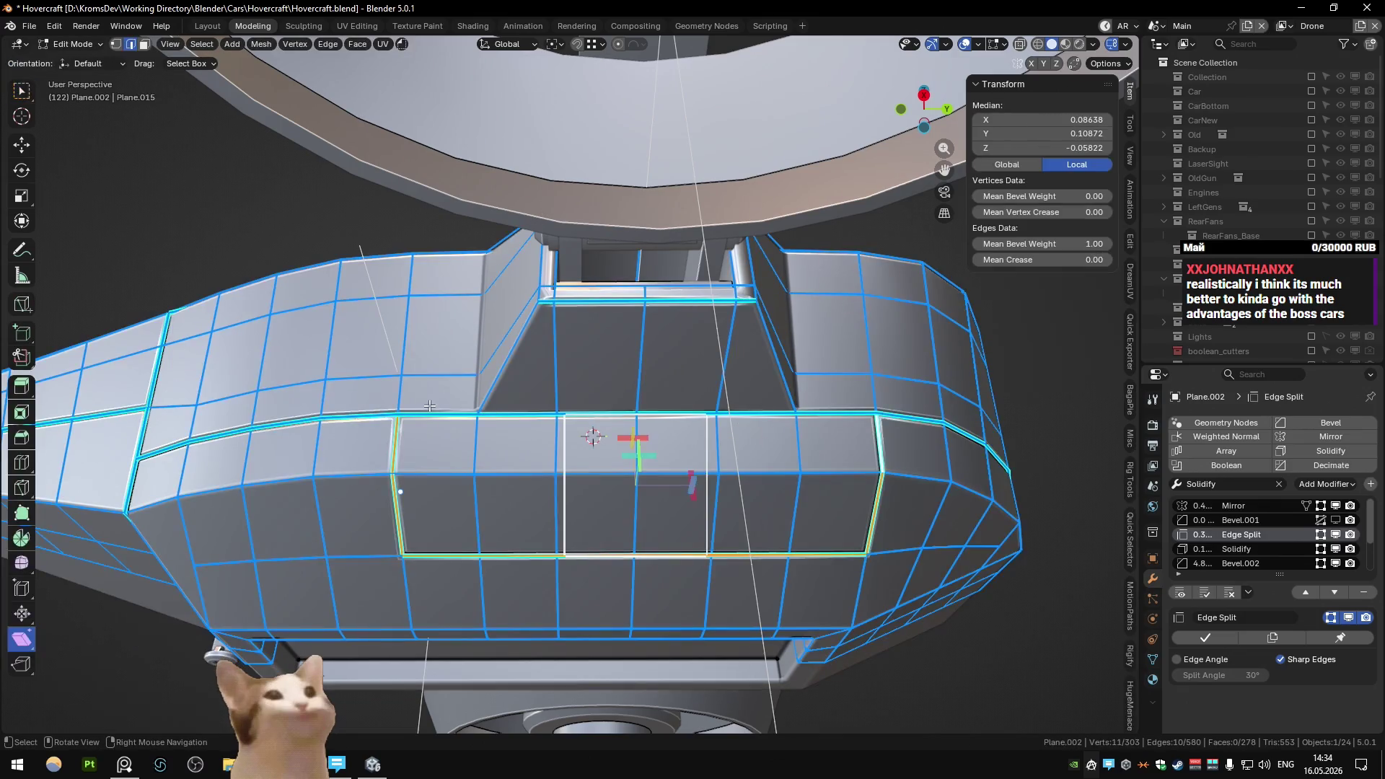
- Mark the panel's top edge path sharp through Quick Favorites
ctrl+click(649, 416)
key(q)
click(814, 427)
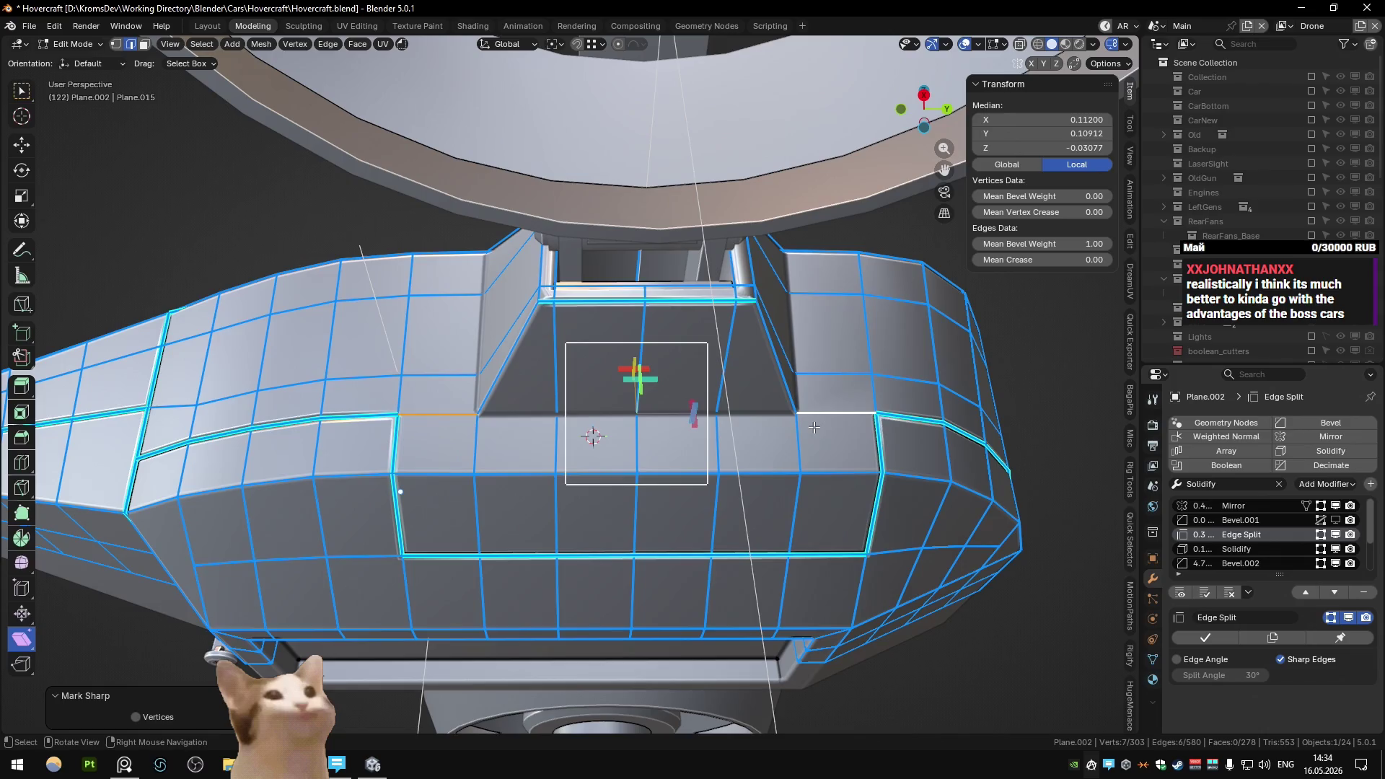
key(Tab)
mouse_move(813, 427)
middle_down()
mouse_move(594, 463)
mouse_move(550, 525)
mouse_move(620, 482)
mouse_move(564, 447)
mouse_move(643, 434)
mouse_move(554, 415)
mouse_move(533, 453)
mouse_move(534, 435)
mouse_move(490, 439)
mouse_move(443, 481)
mouse_move(454, 492)
mouse_move(652, 408)
mouse_move(638, 435)
mouse_move(664, 461)
middle_up()
key(Tab)
key(Tab)
key(Tab)
key(Tab)
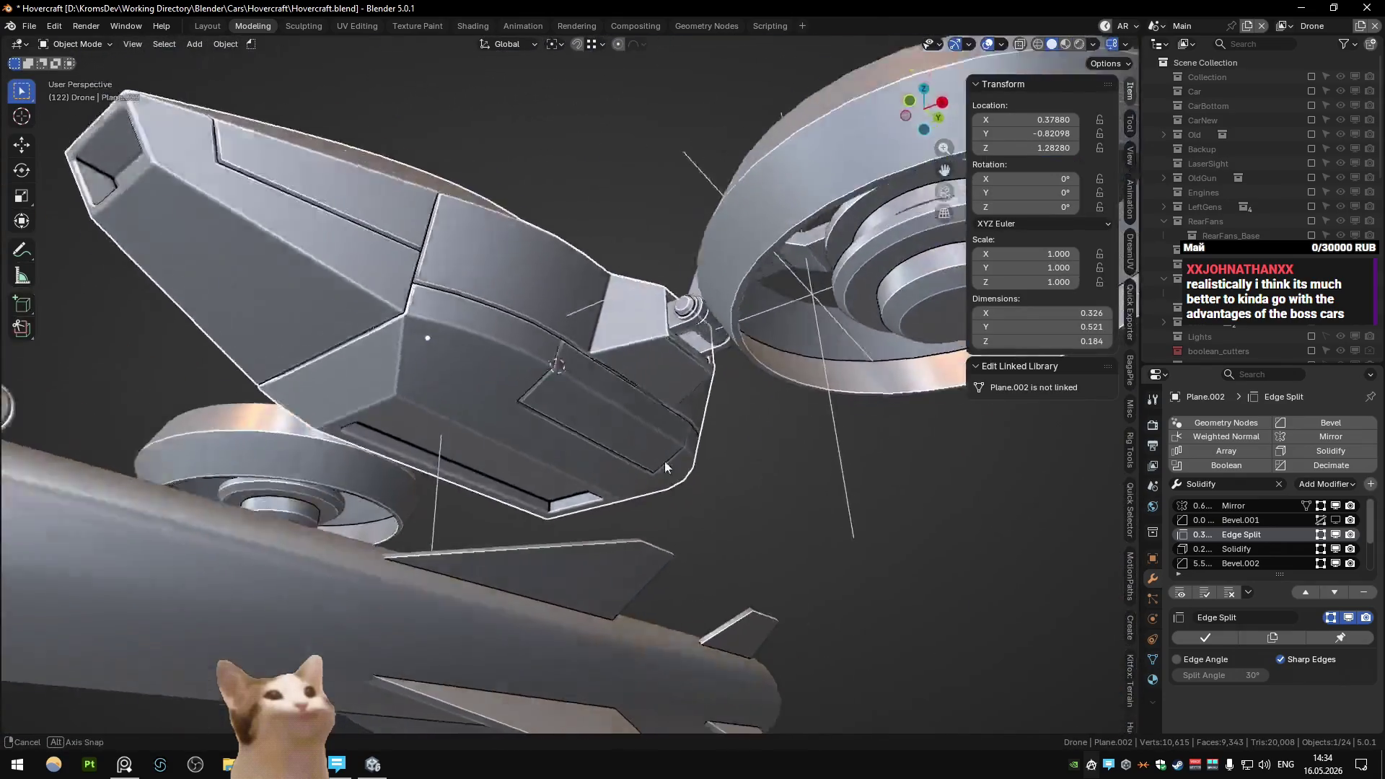
- Select an edge loop on the lower body and orbit to inspect the head
key(Tab)
ctrl+click(627, 463)
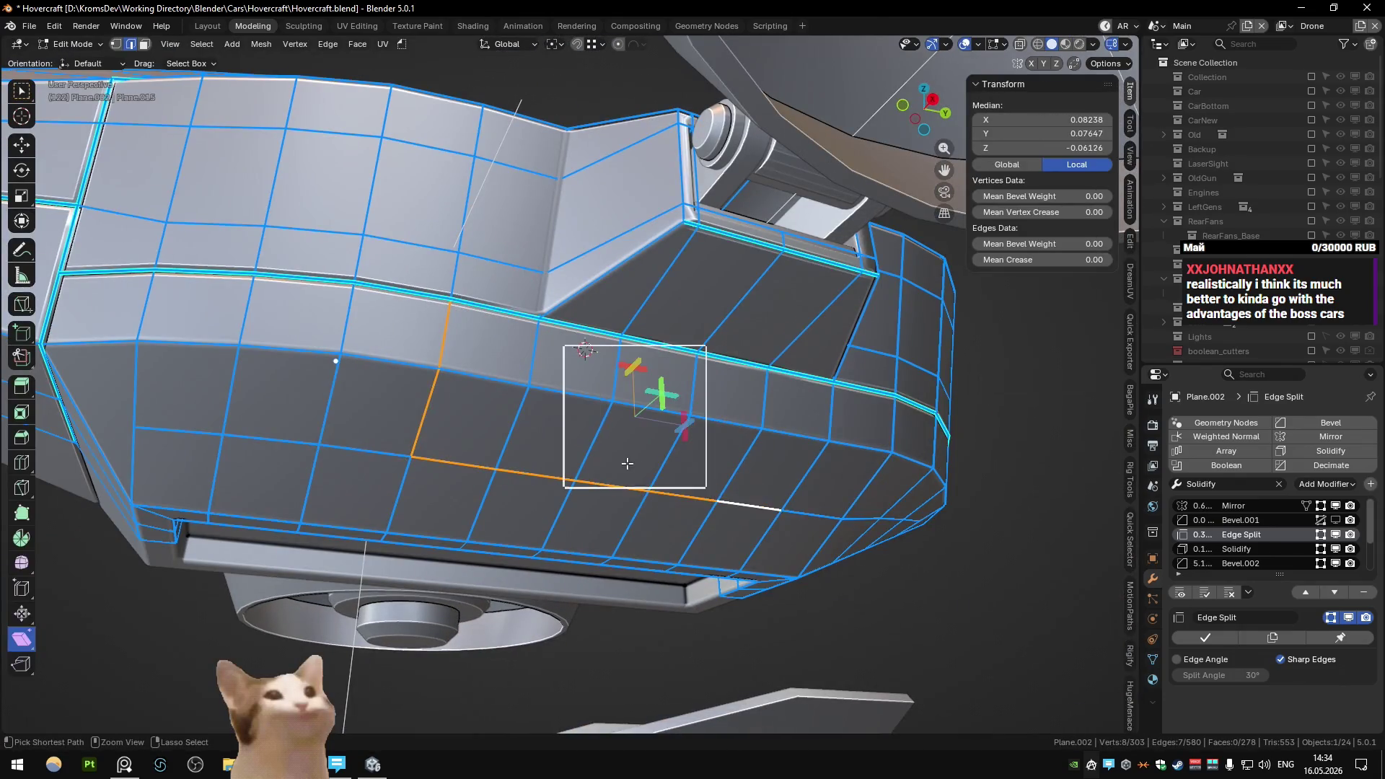
key(Tab)
mouse_move(563, 310)
middle_down()
mouse_move(688, 457)
mouse_move(518, 493)
mouse_move(543, 533)
mouse_move(540, 479)
mouse_move(557, 492)
mouse_move(630, 452)
mouse_move(527, 525)
mouse_move(501, 513)
mouse_move(555, 435)
mouse_move(558, 395)
mouse_move(642, 409)
mouse_move(632, 438)
middle_up()
- Extend the edge path beside the arm, then dismiss the edge menu unchanged
key(Tab)
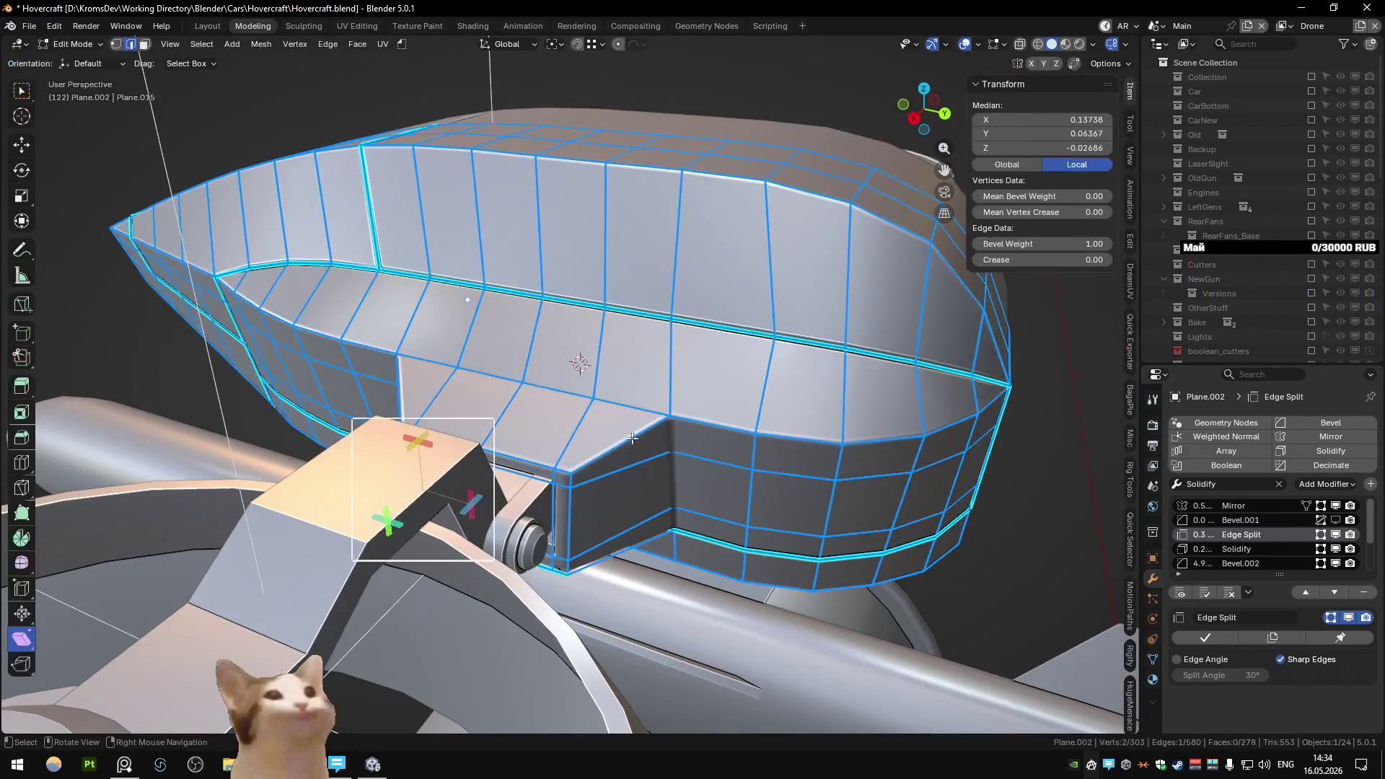
click(440, 389)
ctrl+click(624, 406)
right_click(624, 406)
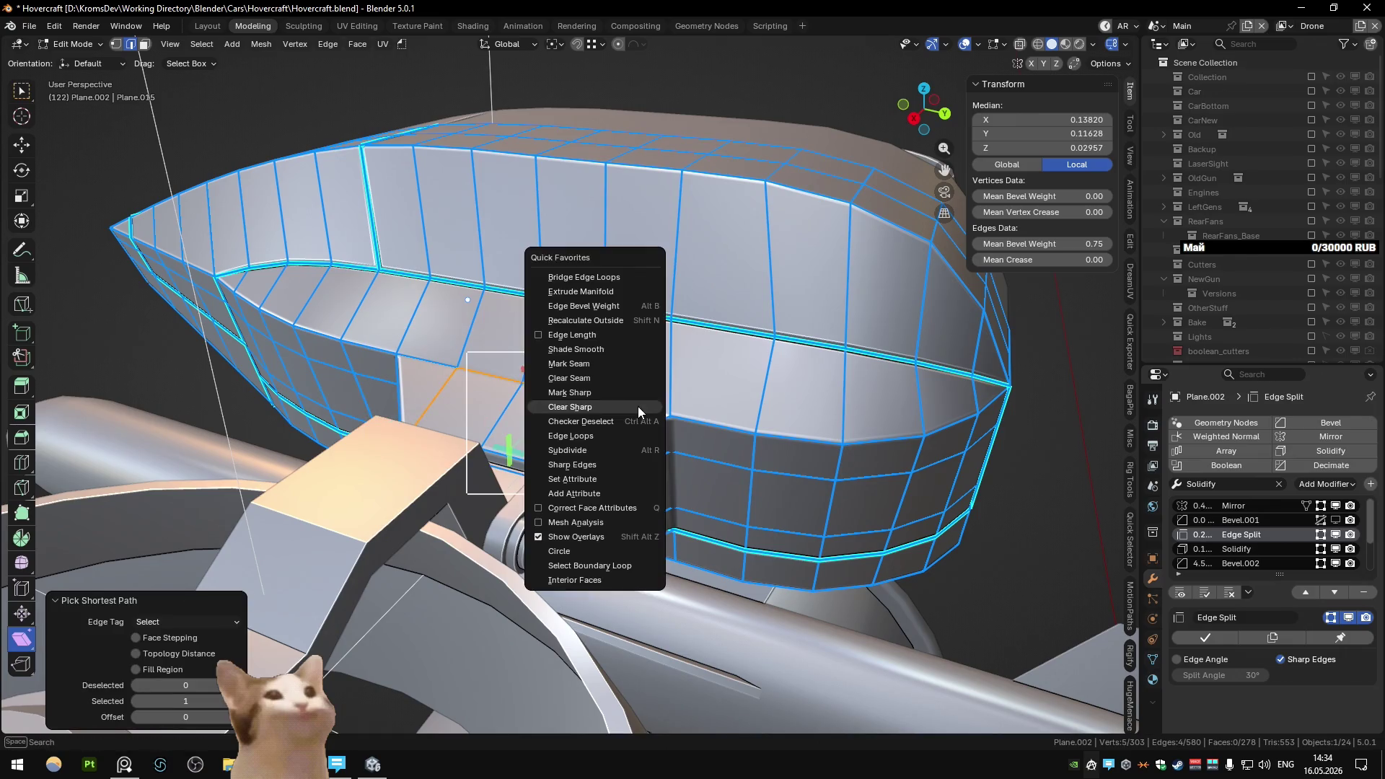
right_click(641, 411)
click(641, 411)
key(Tab)
mouse_move(642, 411)
middle_down()
mouse_move(574, 414)
mouse_move(698, 382)
mouse_move(544, 444)
mouse_move(517, 404)
mouse_move(592, 315)
mouse_move(547, 400)
mouse_move(512, 418)
mouse_move(538, 465)
mouse_move(591, 395)
mouse_move(611, 207)
mouse_move(443, 367)
mouse_move(400, 388)
mouse_move(497, 355)
mouse_move(509, 292)
mouse_move(395, 426)
middle_up()
- Review the seams from top and three-quarter views and save Hovercraft.blend
key(KP_7)
mouse_move(802, 370)
middle_down()
mouse_move(573, 399)
mouse_move(608, 388)
mouse_move(604, 425)
mouse_move(593, 417)
middle_up()
key(ctrl+s)
scroll(593, 417, up, 2)
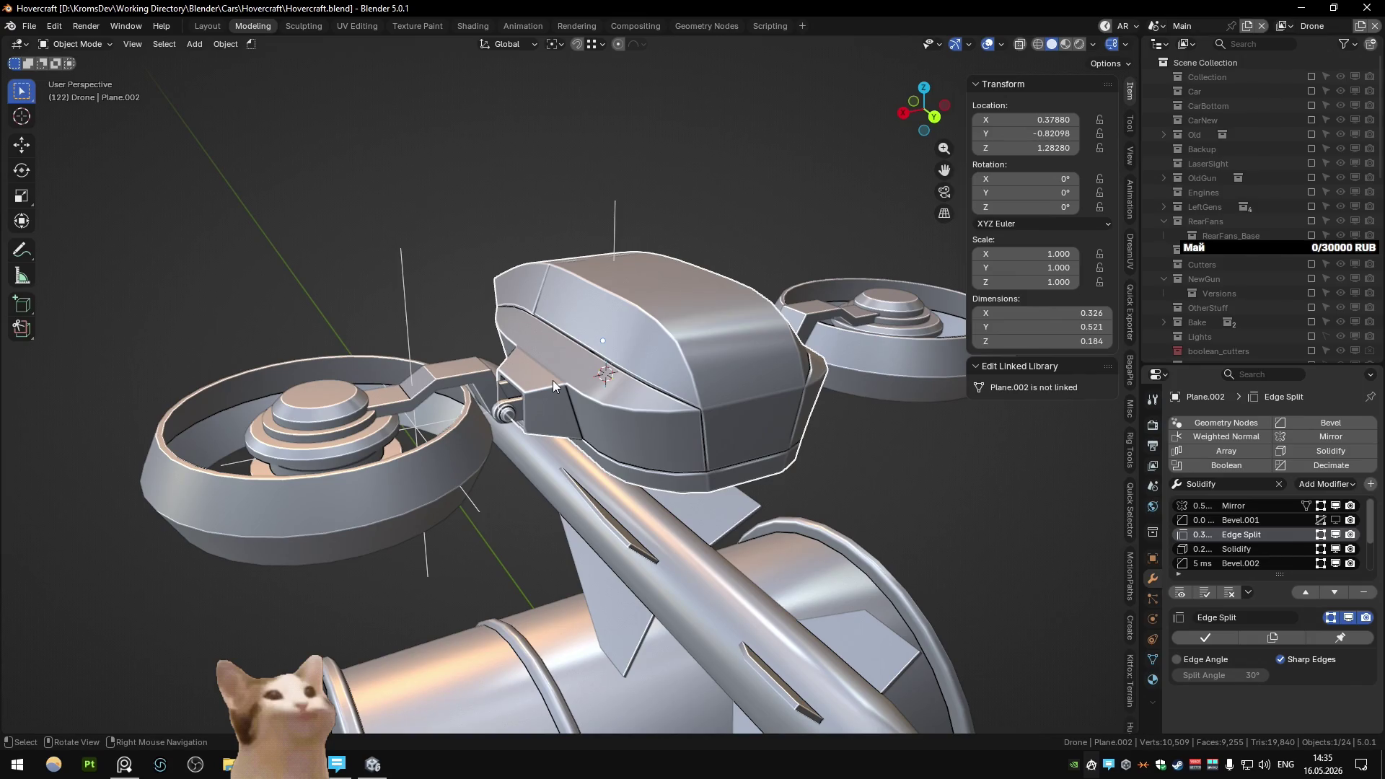
- Inspect the head front in see-through and orbit to show both fans
mouse_move(553, 379)
middle_down()
mouse_move(600, 301)
mouse_move(492, 434)
mouse_move(619, 426)
mouse_move(611, 403)
middle_up()
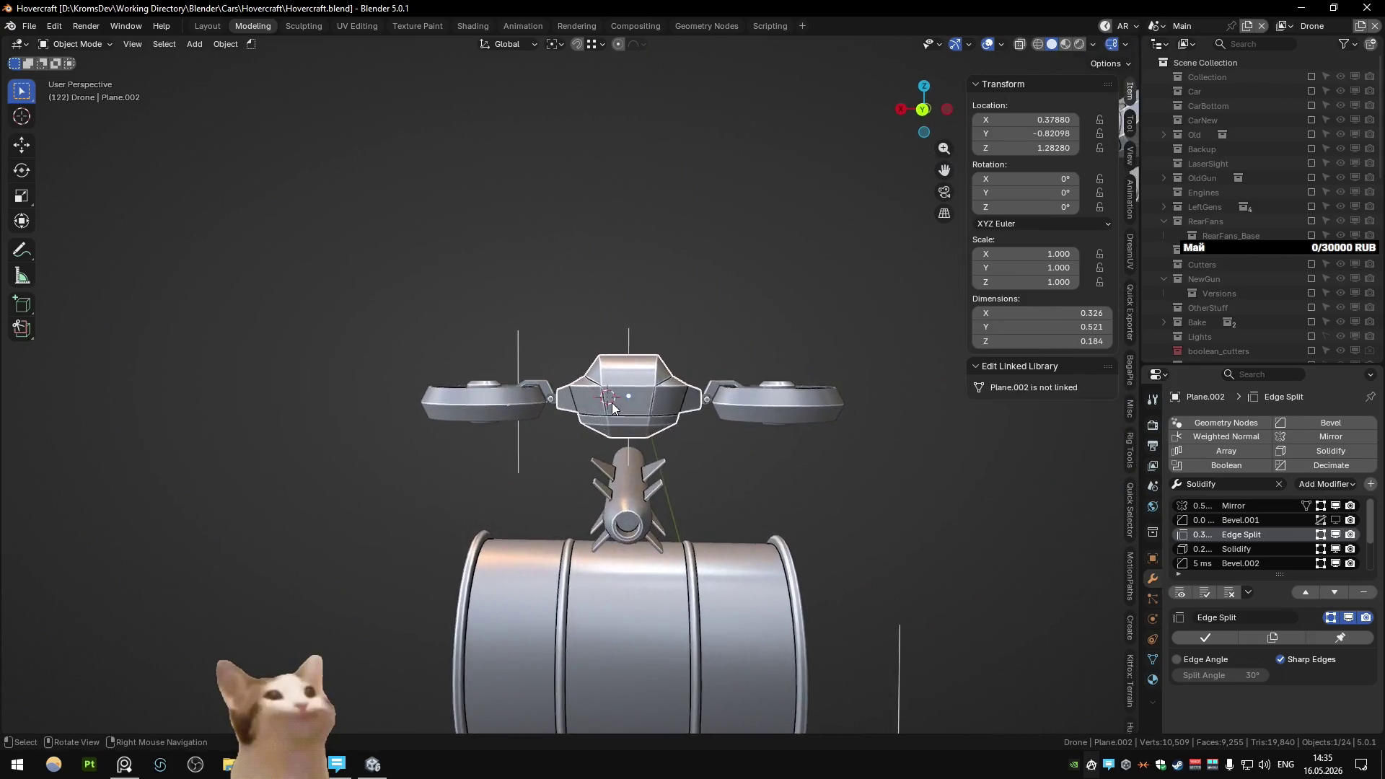
key(KP_Decimal)
key(Tab)
key(alt+z)
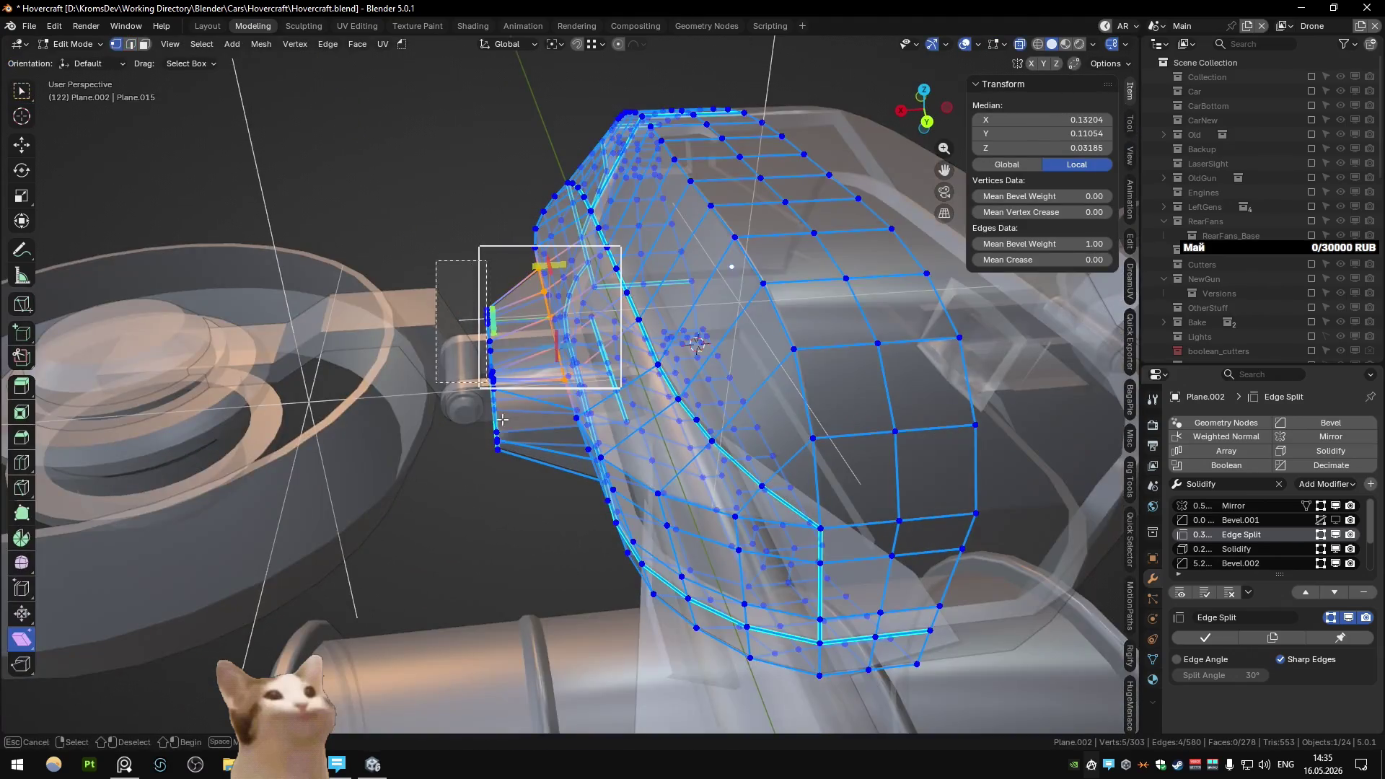
key(alt+z)
mouse_move(469, 444)
middle_down()
mouse_move(500, 449)
mouse_move(465, 453)
middle_up()
key(Tab)
scroll(466, 453, down, 5)
mouse_move(430, 331)
middle_down()
mouse_move(381, 362)
mouse_move(401, 339)
middle_up()
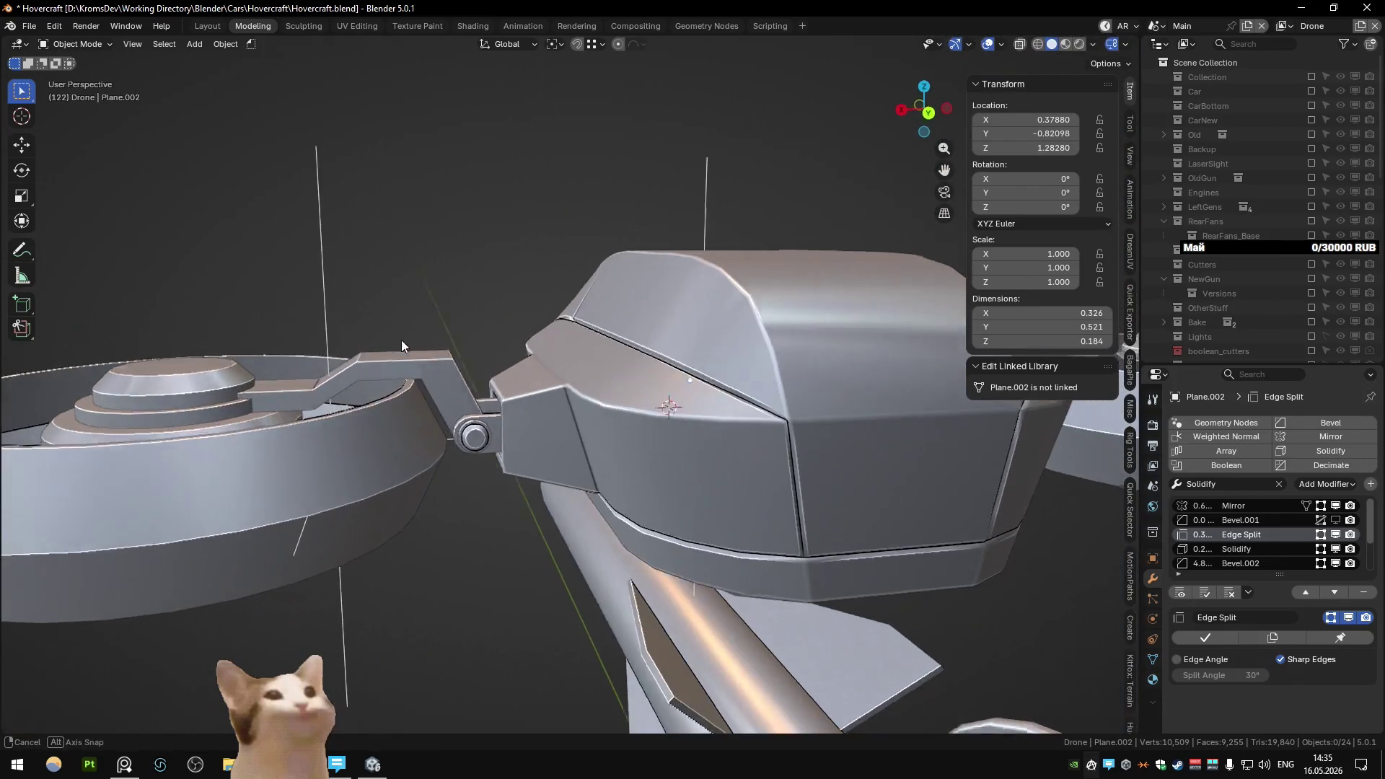
click(433, 387)
mouse_move(433, 386)
middle_down()
mouse_move(435, 305)
mouse_move(493, 219)
mouse_move(436, 405)
mouse_move(474, 313)
mouse_move(544, 391)
mouse_move(491, 393)
mouse_move(526, 367)
mouse_move(467, 401)
mouse_move(499, 323)
mouse_move(699, 360)
mouse_move(442, 521)
middle_up()
- On the head body, mark the front panel's side and bottom edges sharp
click(531, 456)
key(Tab)
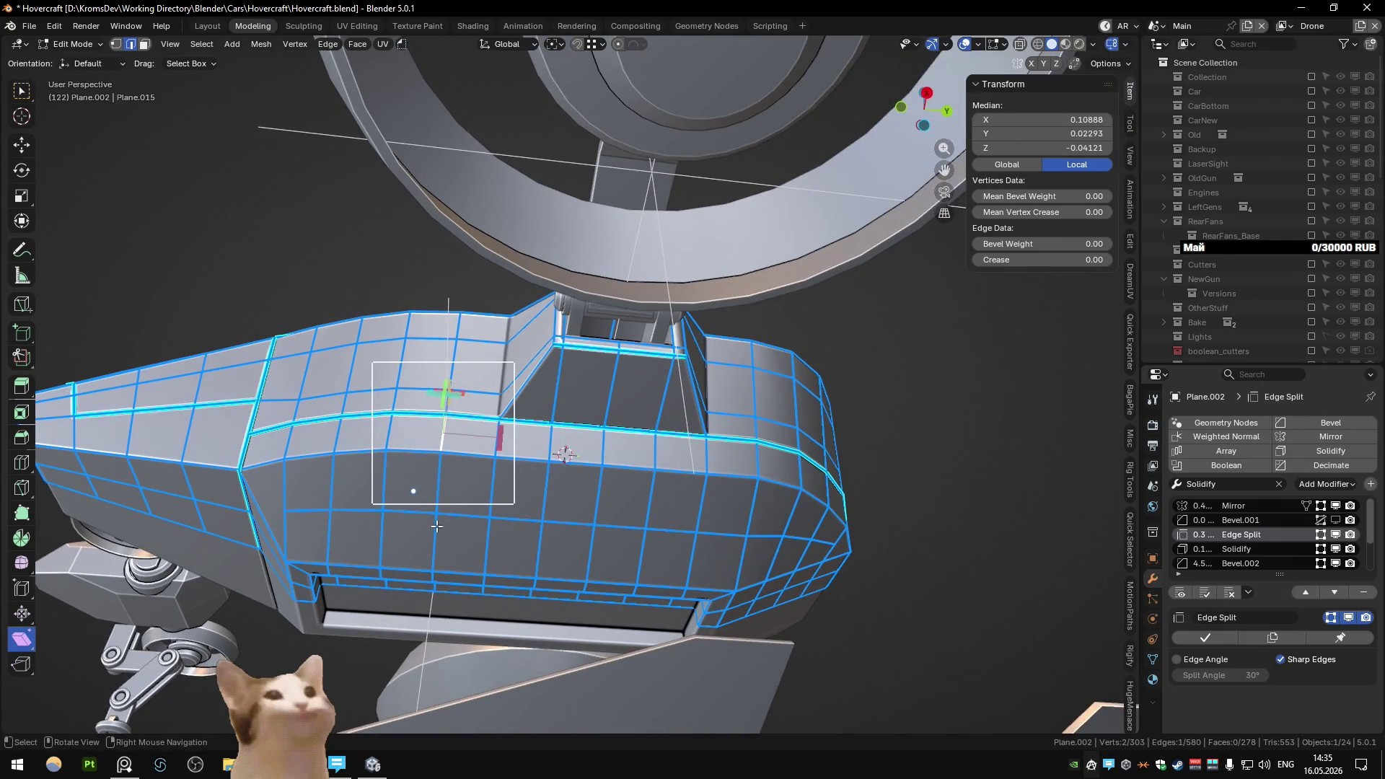
ctrl+click(436, 499)
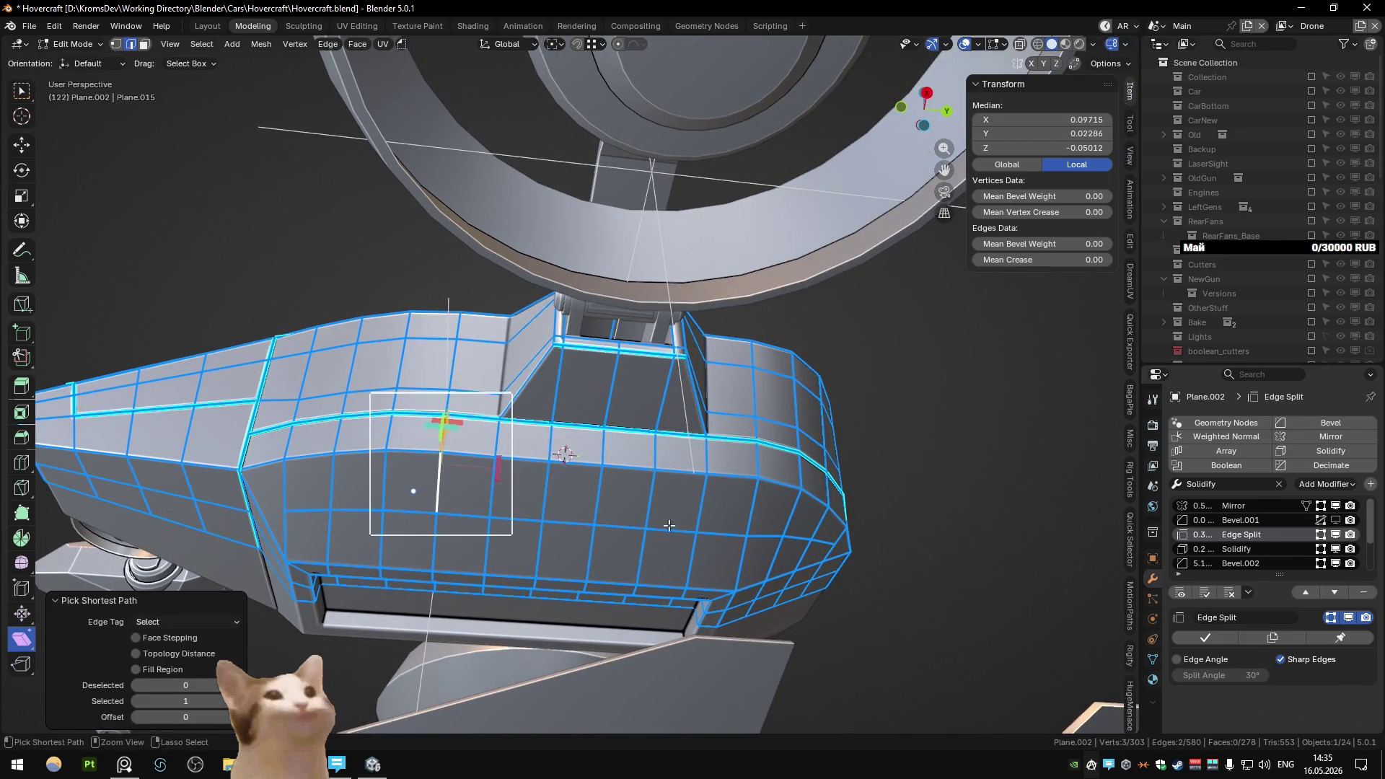
ctrl+click(669, 527)
key(q)
click(758, 458)
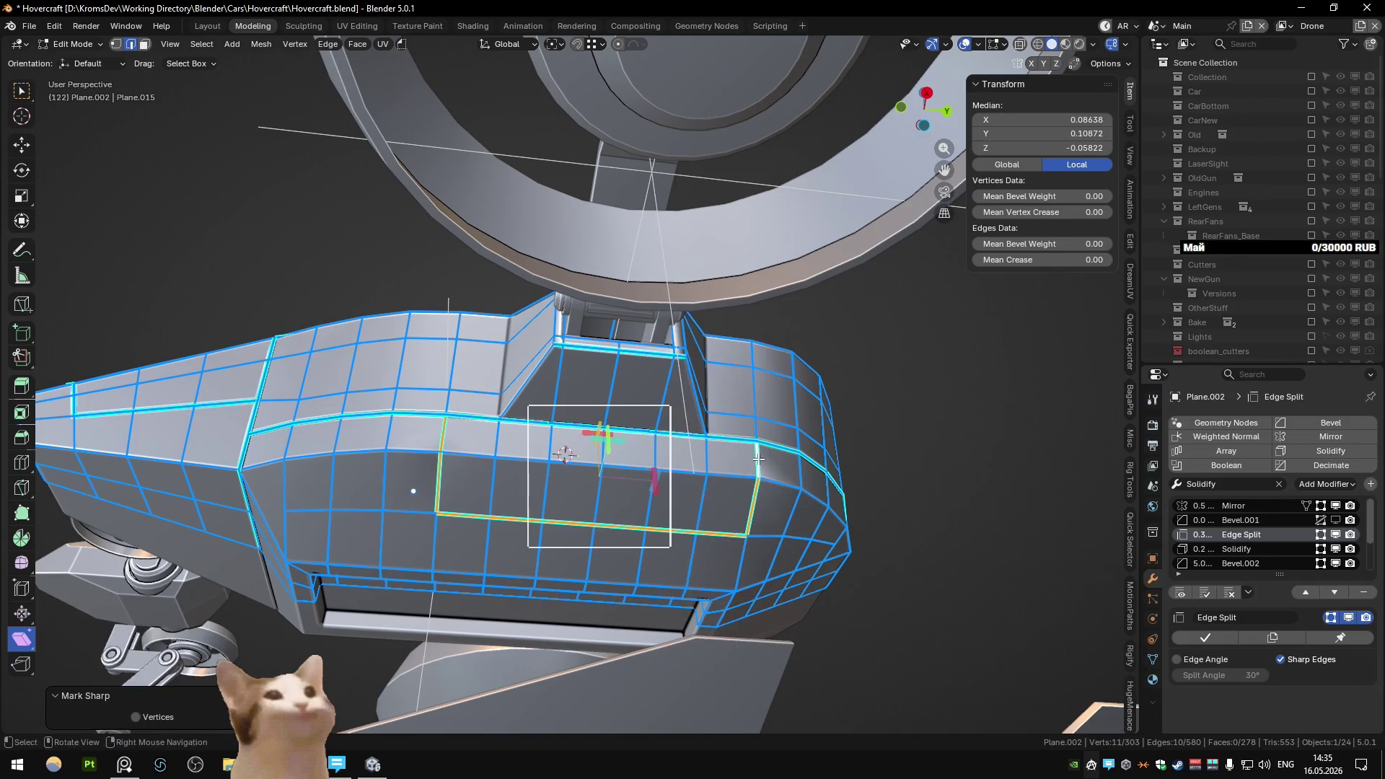
- Mark the front panel's top edge path sharp
middle_drag(649, 461, 443, 448)
click(443, 448)
ctrl+click(669, 455)
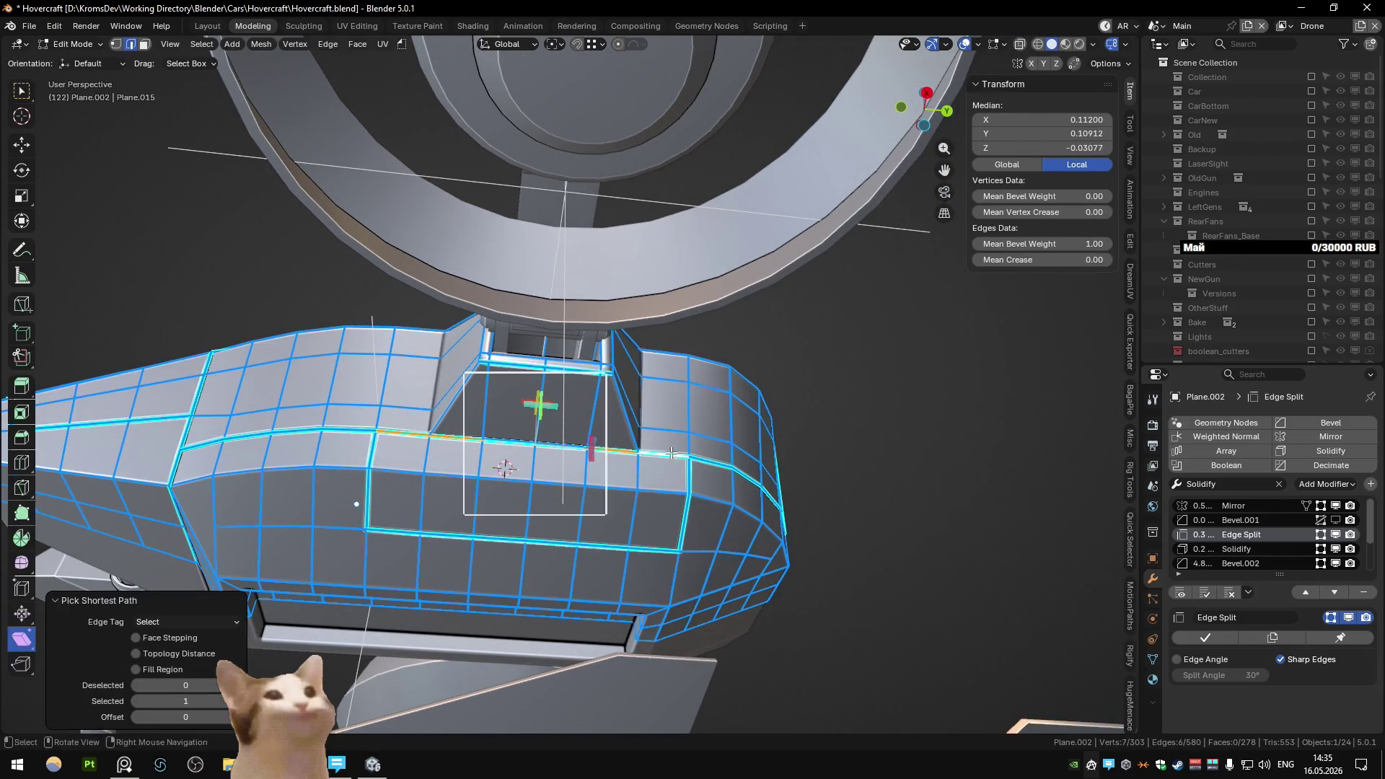
key(q)
click(667, 460)
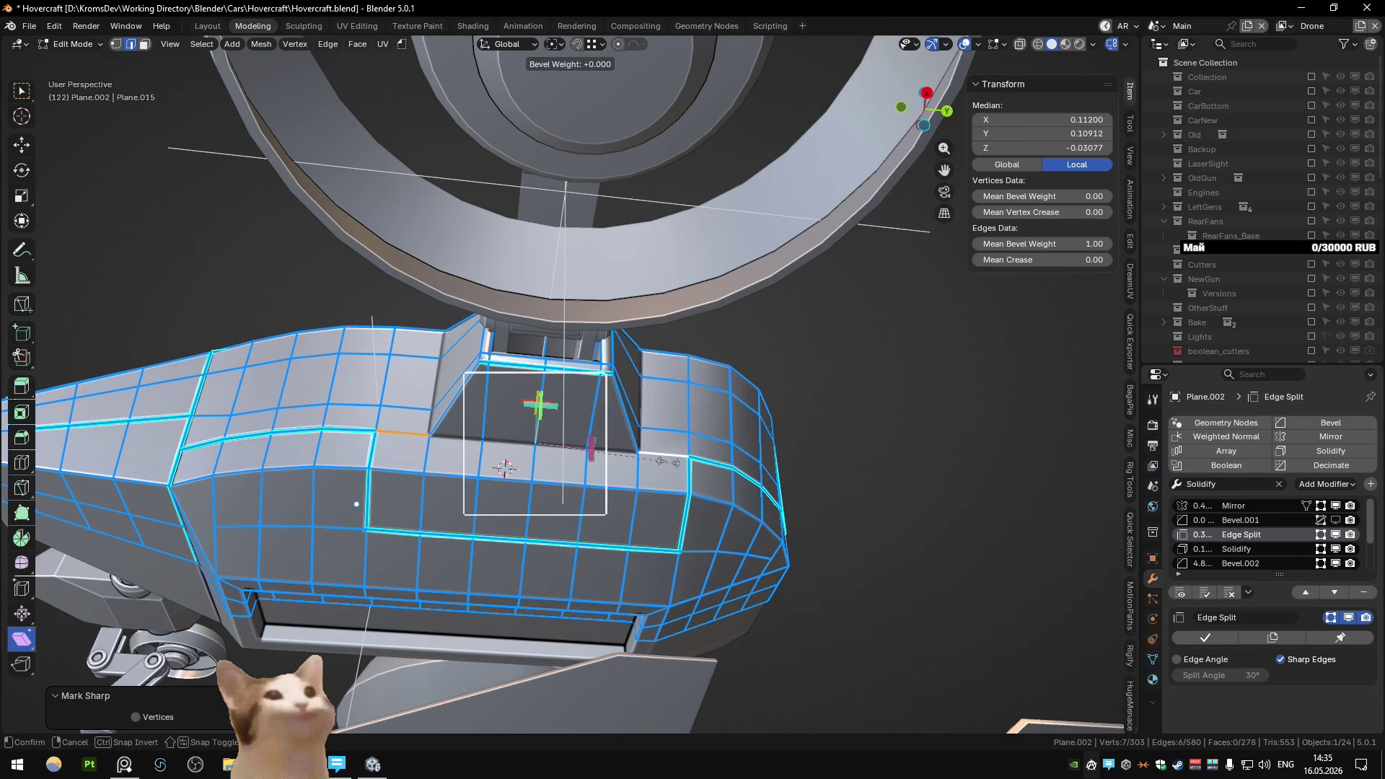
- Cancel the bevel weight change, pick another edge, and review the seams
key(Escape)
click(488, 438)
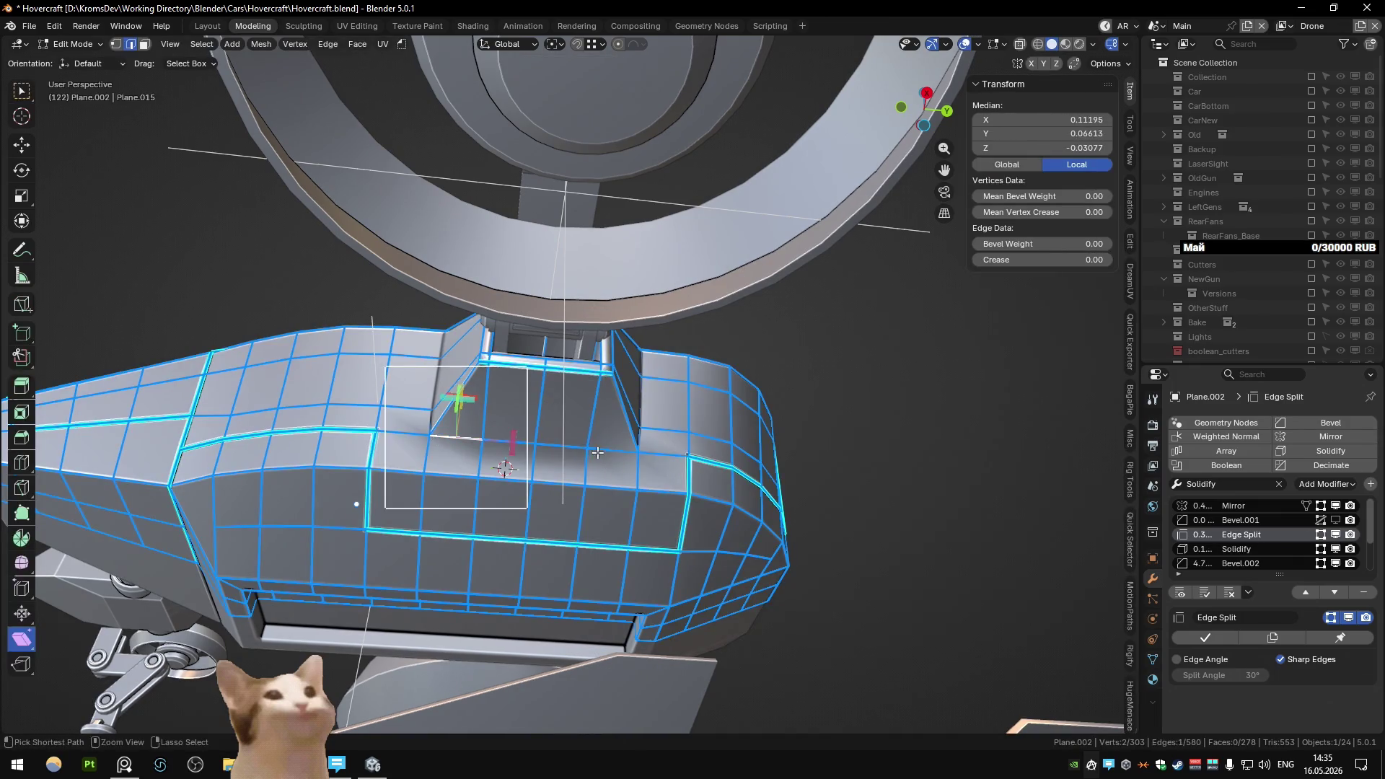
key(Tab)
mouse_move(490, 440)
middle_down()
mouse_move(660, 446)
mouse_move(560, 482)
mouse_move(477, 538)
mouse_move(621, 433)
mouse_move(737, 431)
mouse_move(705, 431)
mouse_move(594, 504)
mouse_move(598, 560)
mouse_move(567, 487)
mouse_move(489, 432)
mouse_move(491, 393)
mouse_move(548, 486)
mouse_move(542, 530)
middle_up()
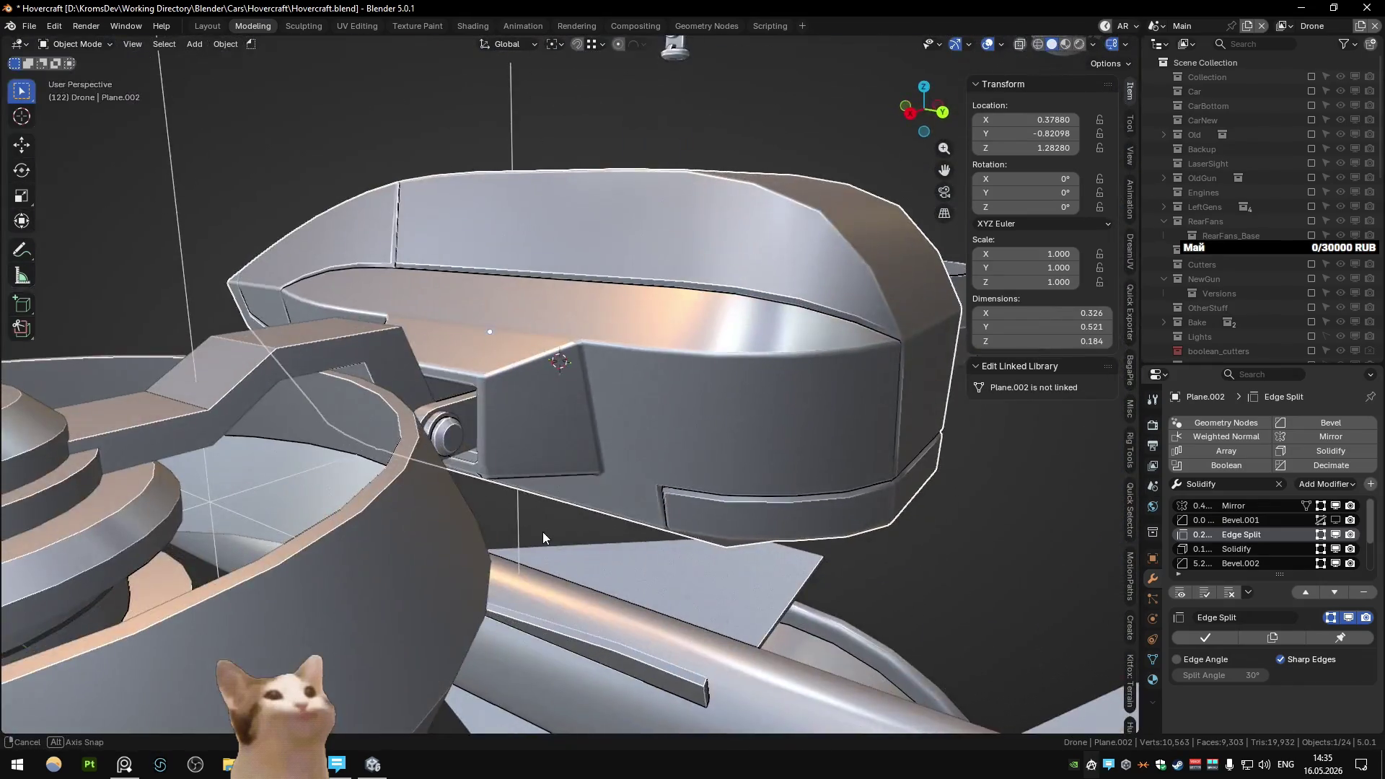
- Mark the selected side seam edges sharp with full bevel weight and check them
key(Tab)
mouse_move(471, 473)
middle_down()
mouse_move(577, 533)
mouse_move(402, 497)
mouse_move(366, 447)
mouse_move(430, 396)
mouse_move(400, 421)
mouse_move(405, 432)
mouse_move(417, 402)
mouse_move(433, 426)
middle_up()
right_click(367, 447)
click(369, 431)
key(Escape)
key(Tab)
scroll(430, 396, down, 3)
scroll(399, 427, up, 4)
- Mark the remaining side seam edges sharp and review the side seam
key(Tab)
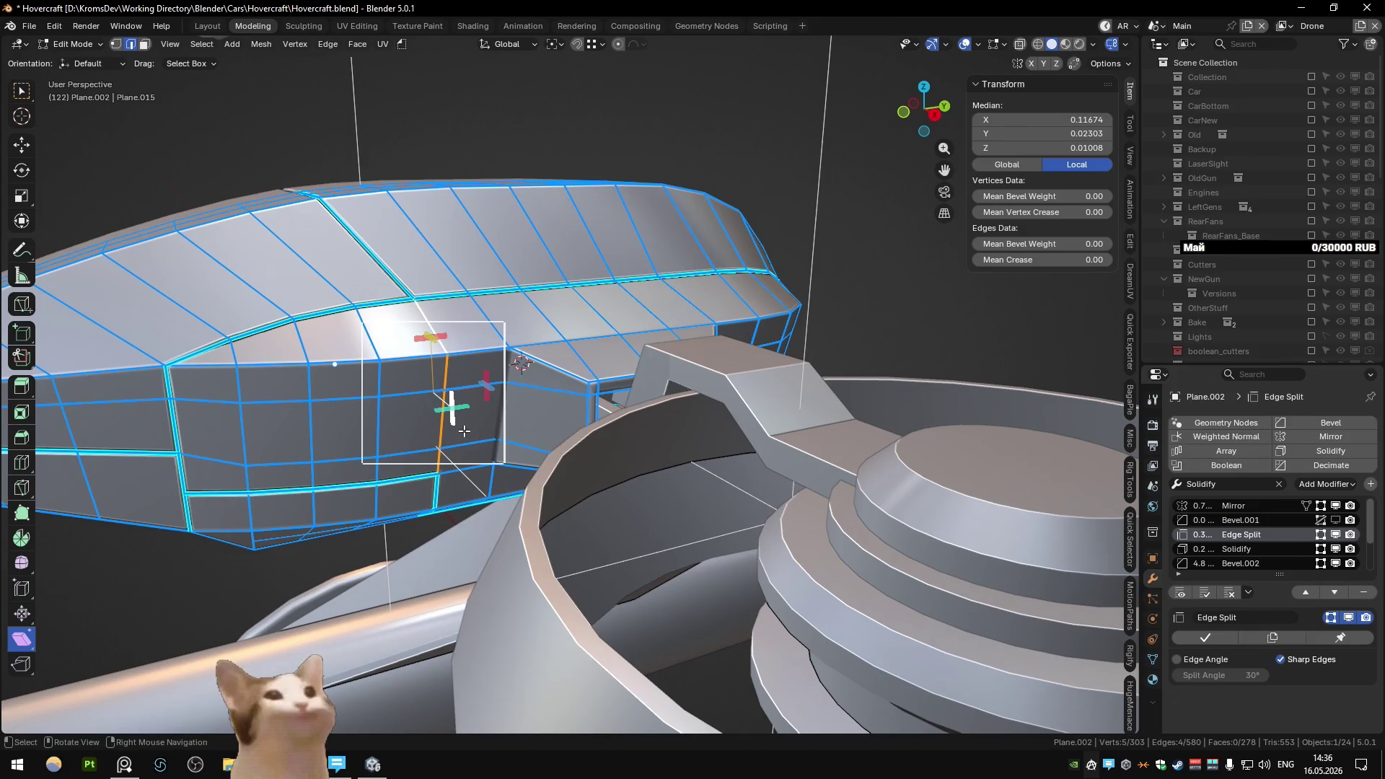
scroll(480, 400, up, 3)
right_click(479, 400)
click(479, 400)
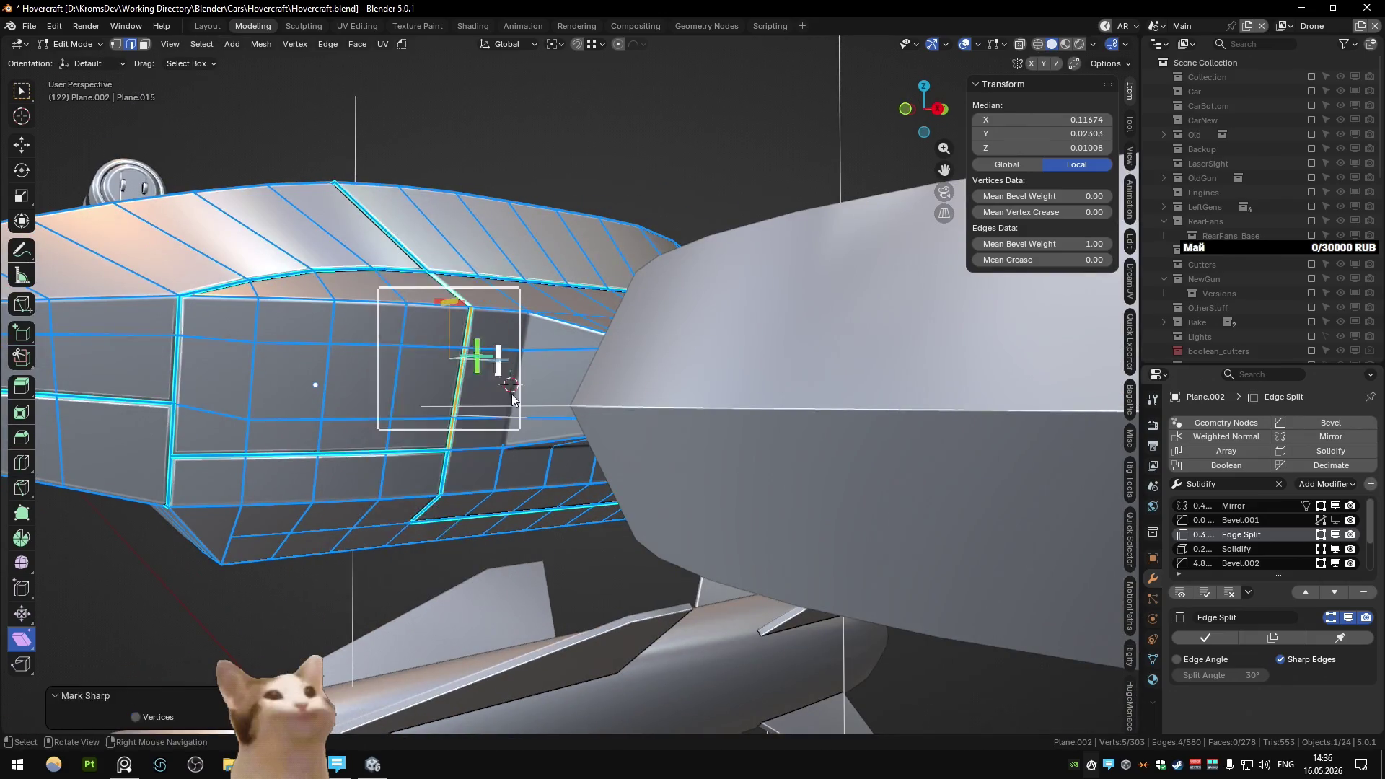
key(Tab)
mouse_move(512, 393)
middle_down()
mouse_move(469, 451)
mouse_move(505, 379)
mouse_move(516, 447)
mouse_move(469, 453)
mouse_move(552, 378)
mouse_move(618, 395)
mouse_move(553, 456)
middle_up()
key(Tab)
key(Tab)
key(Tab)
key(Tab)
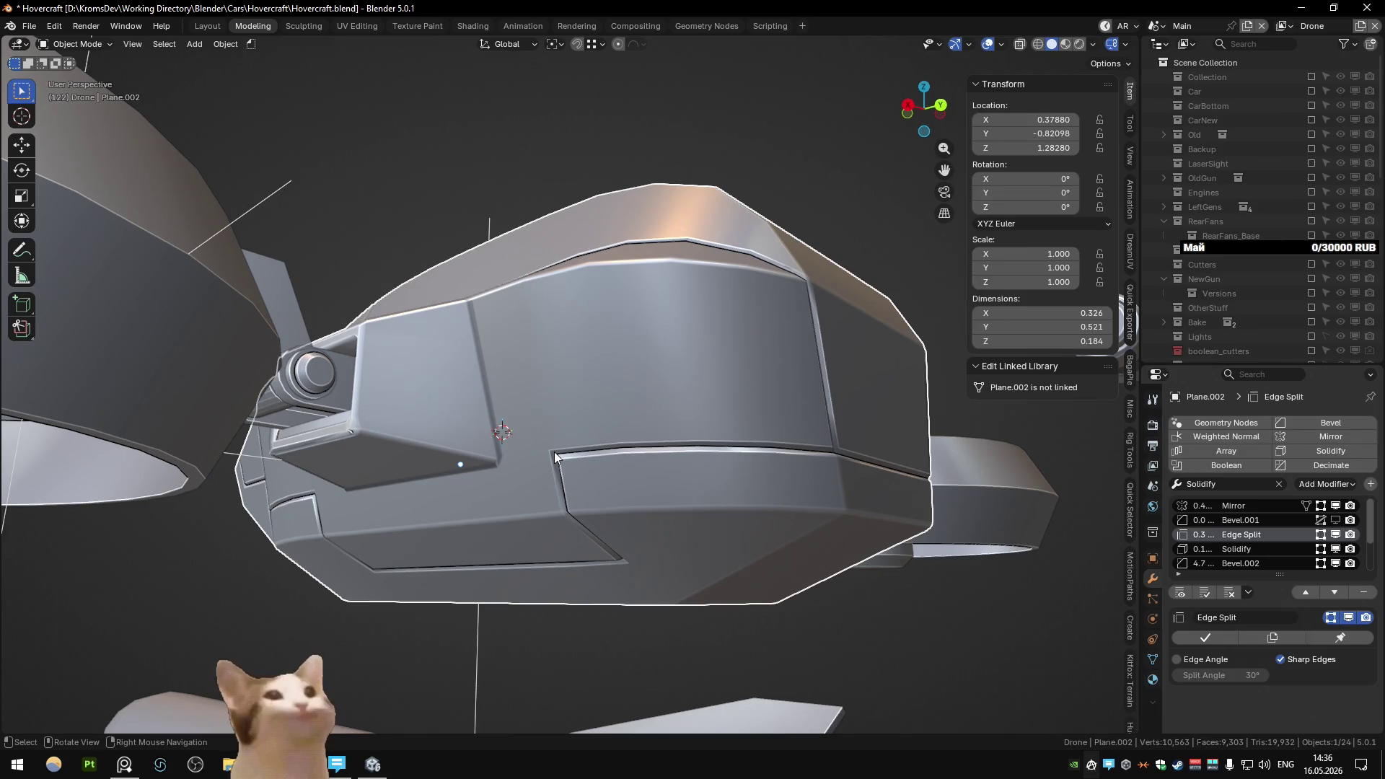
- View the hull from below and select the edge at the left notch corner
mouse_move(554, 451)
middle_down()
mouse_move(681, 288)
mouse_move(620, 299)
middle_up()
key(Tab)
scroll(609, 300, up, 2)
click(474, 305)
shift+middle_drag(475, 304, 251, 271)
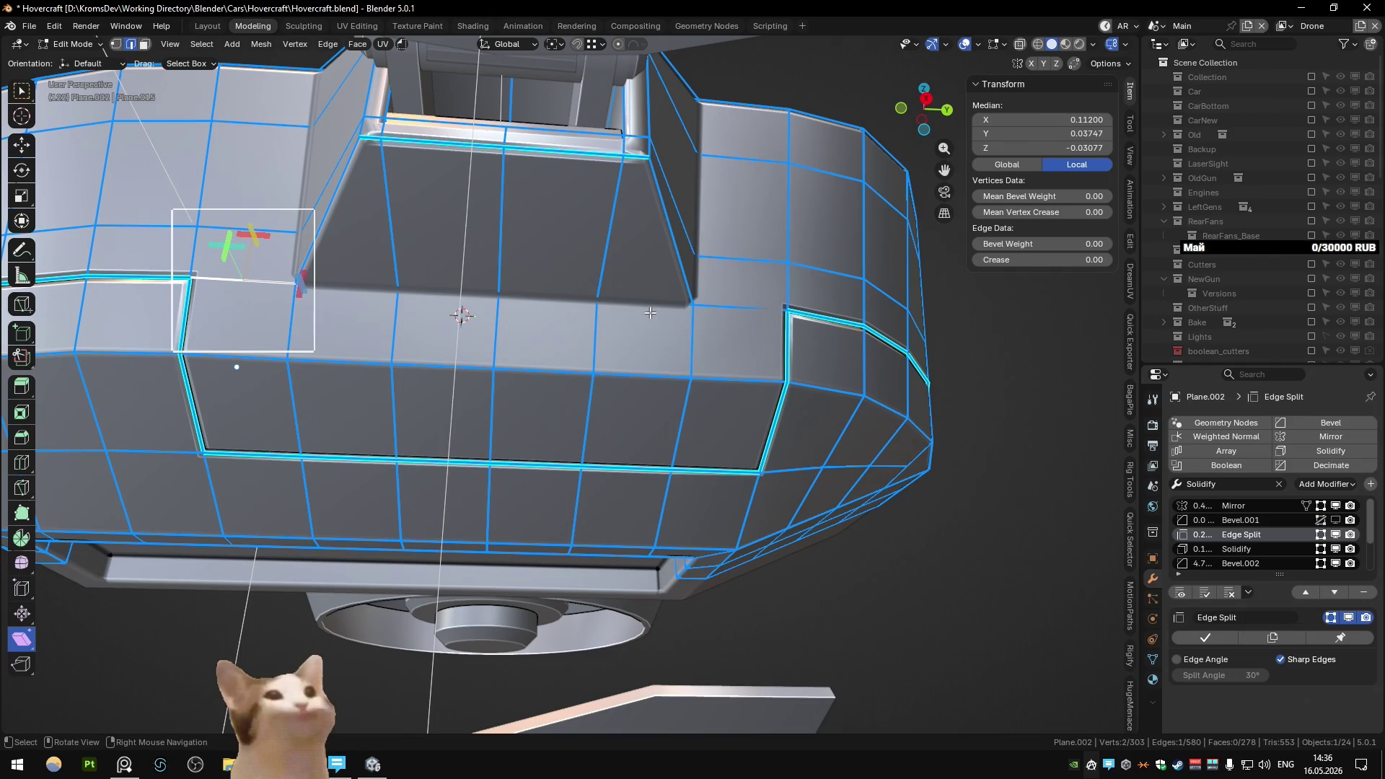
- Mark the first lower seam edges on the side panel sharp and preview the result
ctrl+click(730, 309)
middle_drag(273, 292, 289, 358)
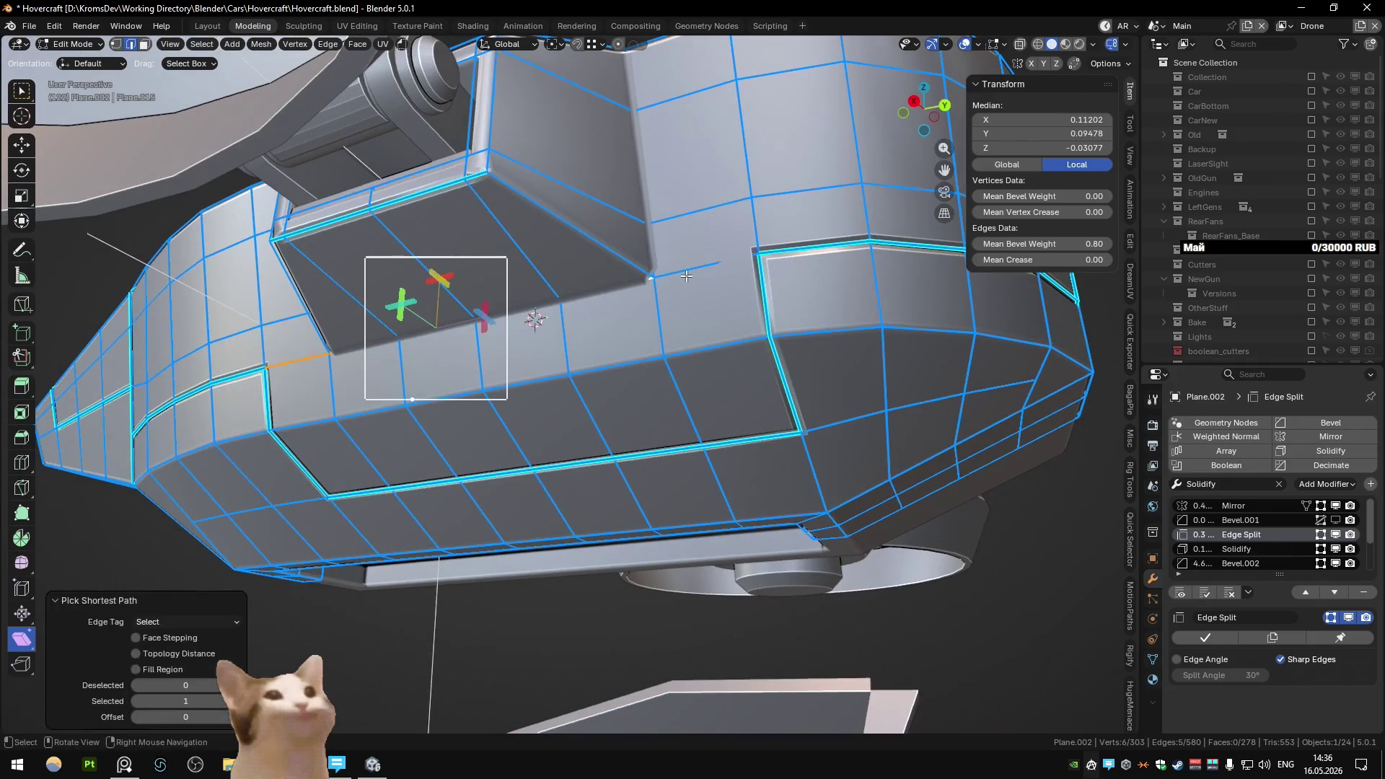
right_click(321, 358)
click(321, 358)
key(Tab)
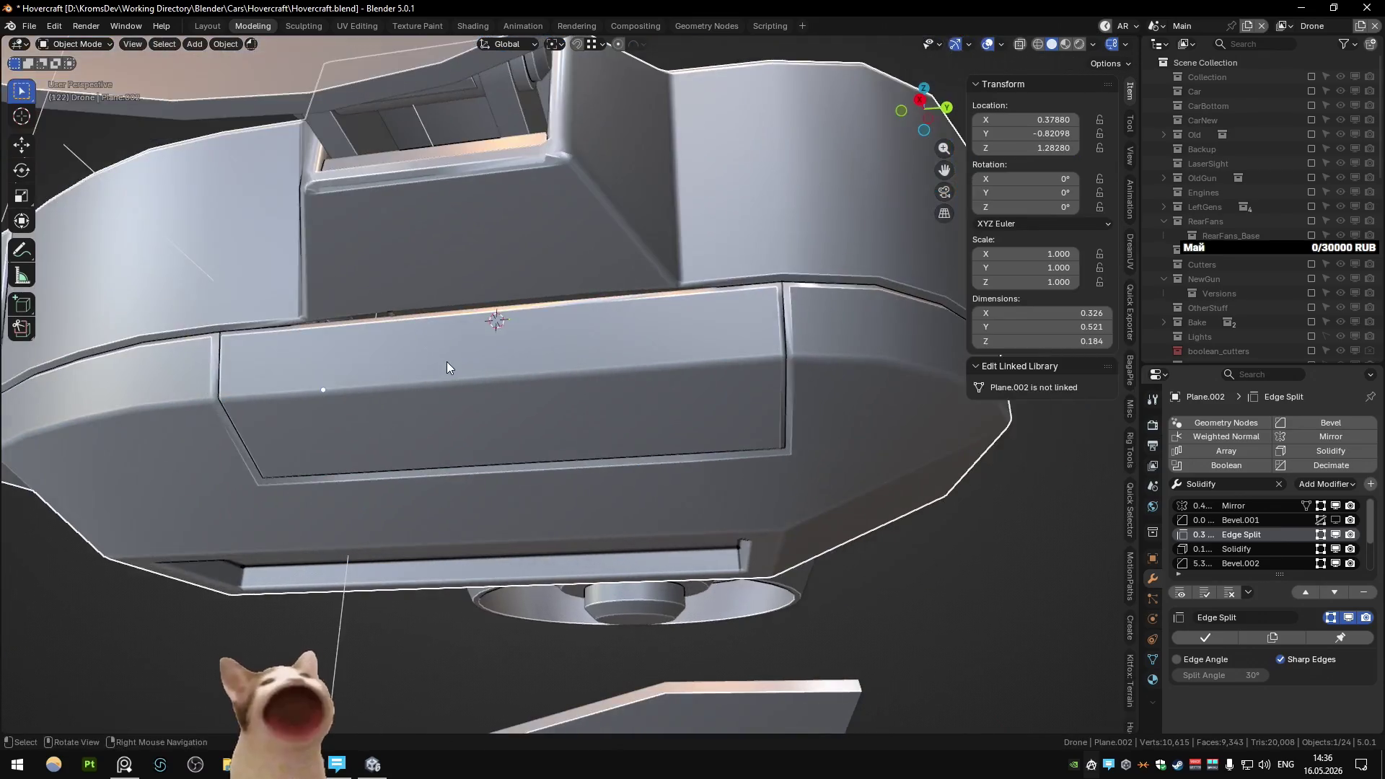
key(Tab)
- Mark the remaining lower panel outline sharp, then inspect the seams from lower angles in Object Mode
ctrl+click(912, 321)
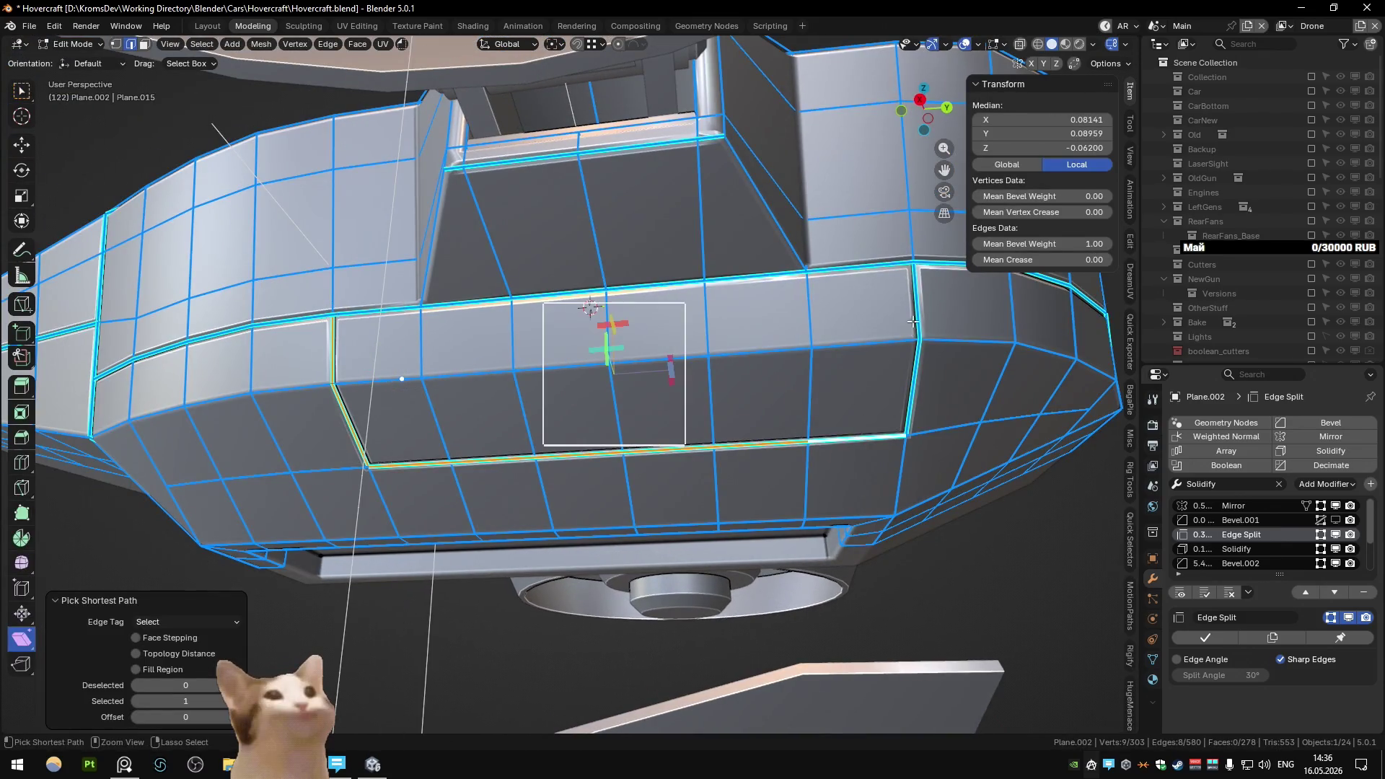
middle_drag(912, 321, 759, 345)
right_click(758, 345)
click(756, 357)
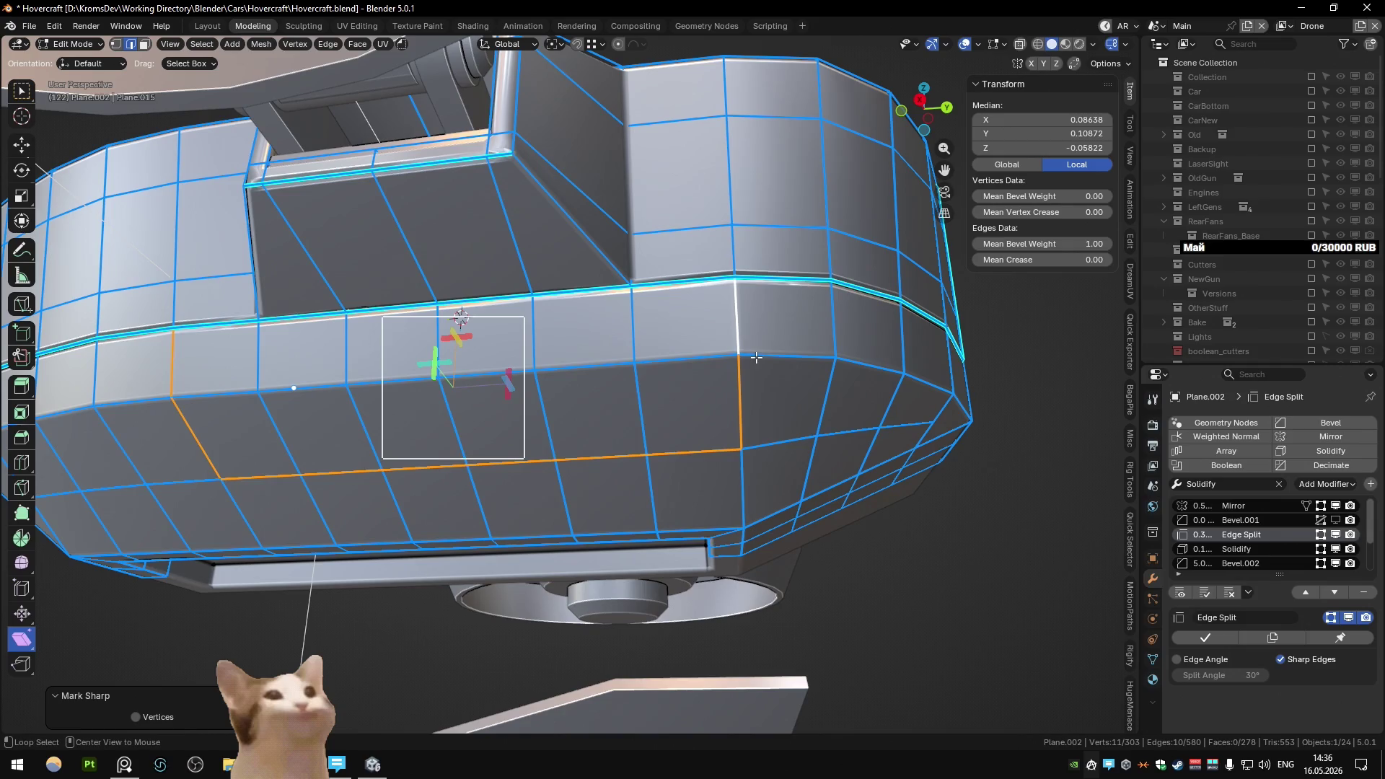
ctrl+click(756, 357)
key(Tab)
scroll(757, 324, up, 3)
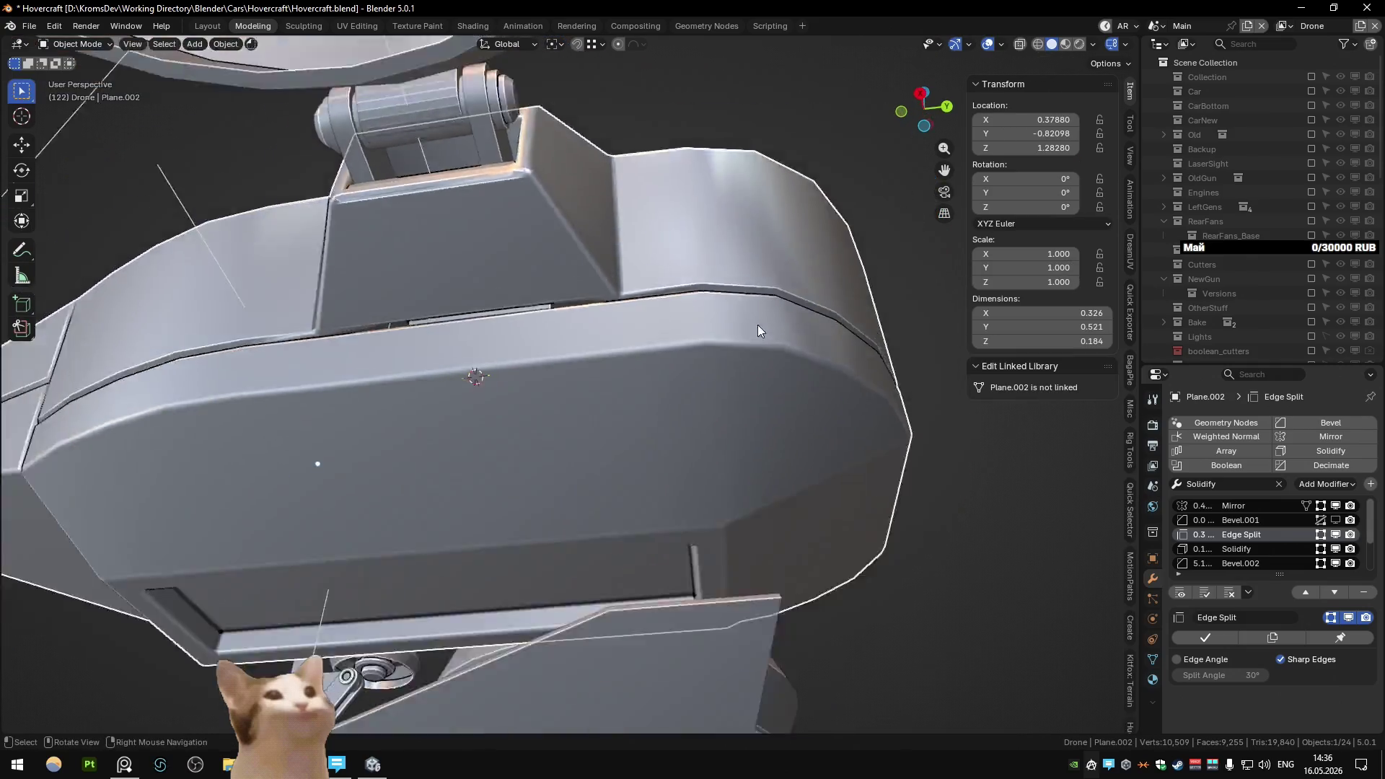
middle_drag(757, 325, 716, 391)
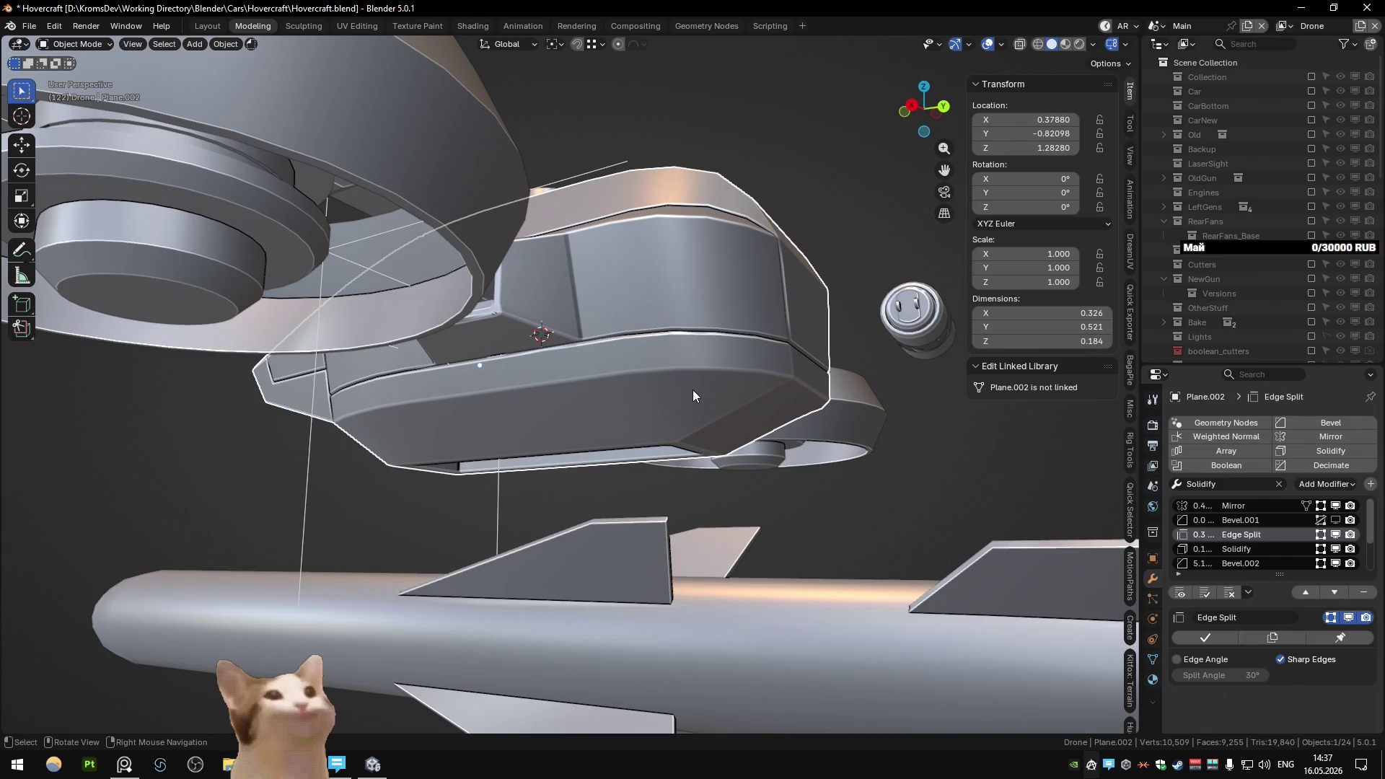
middle_drag(692, 395, 577, 292)
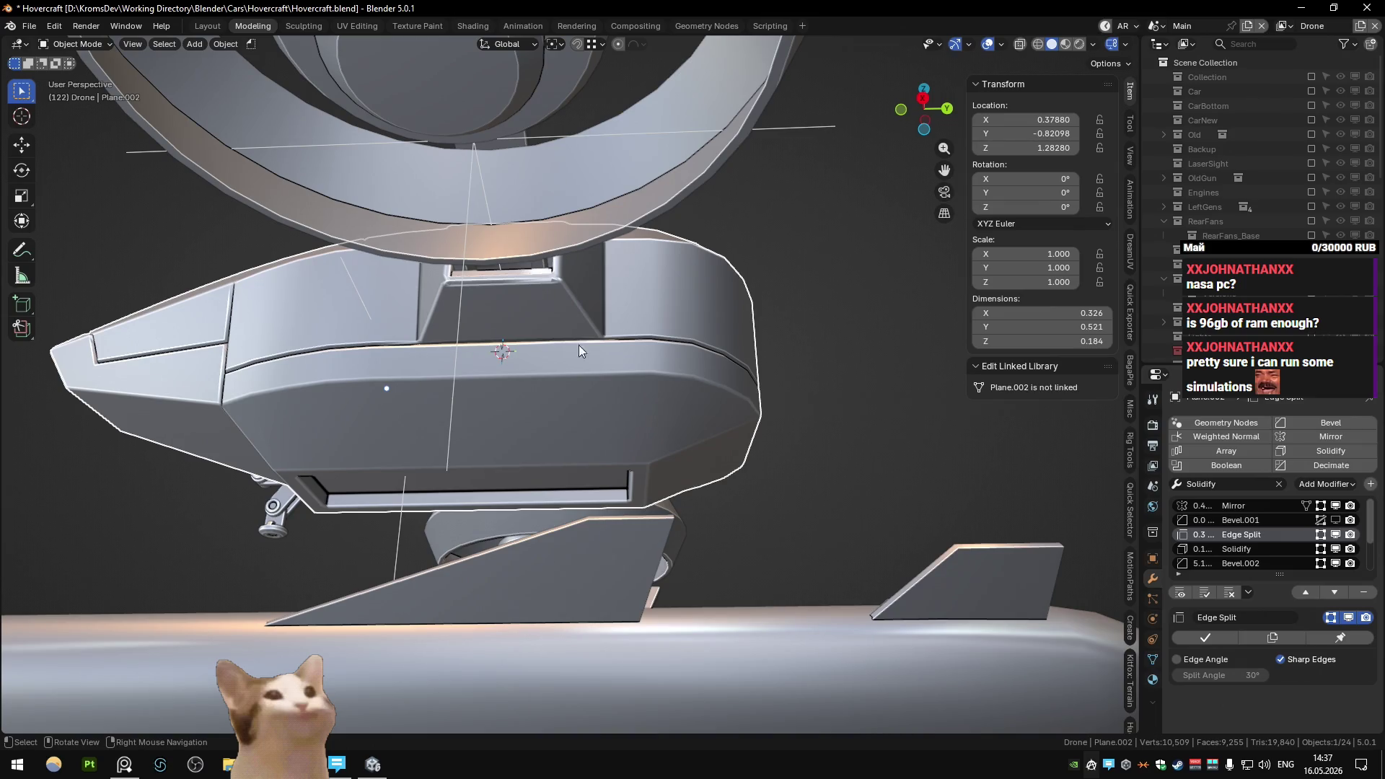
- Give the selected front edges of the housing full bevel weight
key(Tab)
mouse_move(579, 344)
middle_down()
mouse_move(645, 357)
mouse_move(600, 376)
mouse_move(753, 378)
middle_up()
right_click(753, 378)
click(753, 378)
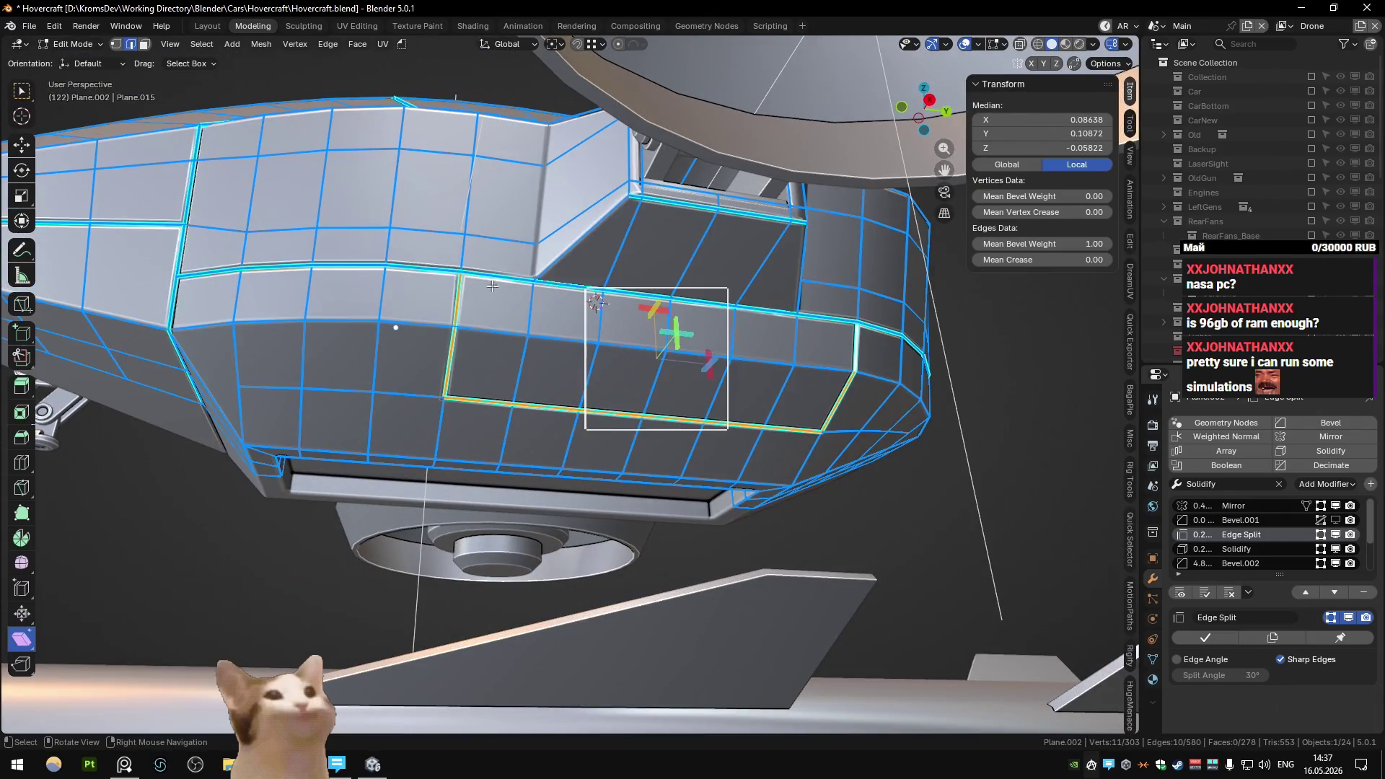
- Path-select the top seam of the panel, set its bevel weight to full, and preview it
click(505, 280)
middle_drag(504, 280, 649, 328)
ctrl+click(656, 331)
right_click(656, 330)
click(657, 331)
right_click(656, 330)
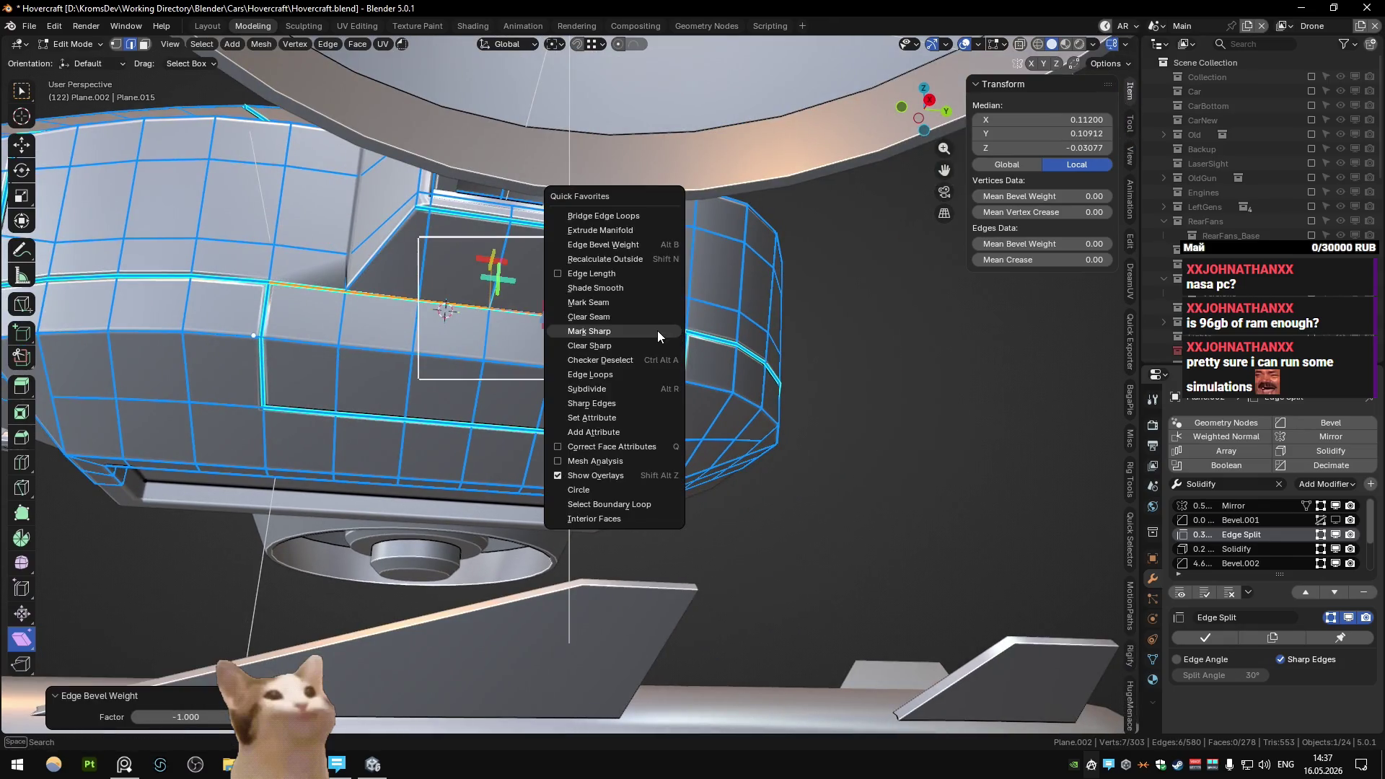
click(655, 339)
ctrl+click(590, 318)
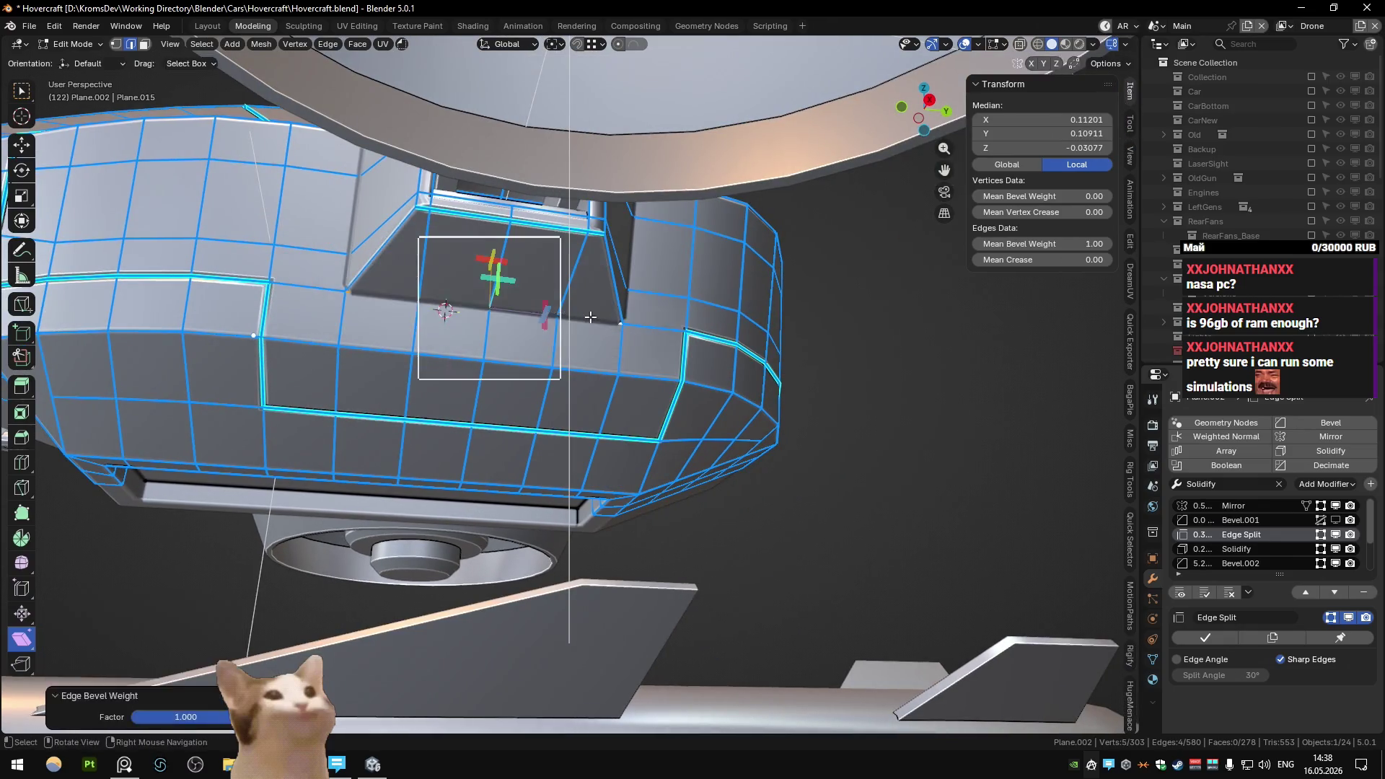
key(Tab)
mouse_move(590, 318)
middle_down()
mouse_move(520, 364)
mouse_move(600, 293)
mouse_move(540, 349)
mouse_move(612, 311)
mouse_move(637, 266)
mouse_move(552, 319)
mouse_move(535, 382)
mouse_move(512, 344)
mouse_move(517, 357)
mouse_move(573, 347)
mouse_move(533, 384)
mouse_move(514, 336)
mouse_move(578, 287)
mouse_move(563, 343)
mouse_move(539, 362)
mouse_move(484, 365)
mouse_move(501, 378)
mouse_move(592, 375)
middle_up()
key(Tab)
key(Tab)
- Clear the selection and reselect the head housing to edit it again
key(Tab)
scroll(632, 395, up, 5)
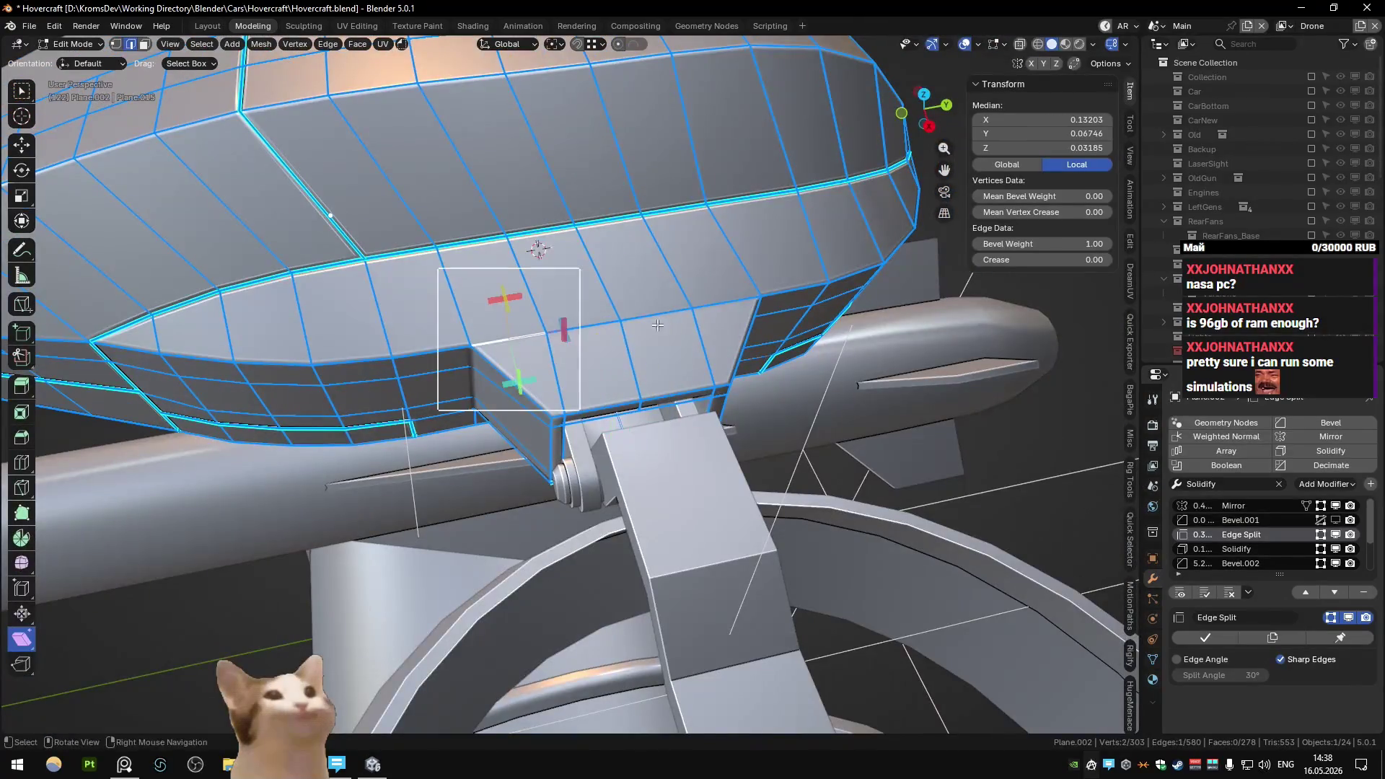
right_click(715, 305)
click(715, 291)
key(Tab)
mouse_move(716, 292)
middle_down()
mouse_move(588, 279)
mouse_move(521, 319)
mouse_move(691, 338)
middle_up()
key(Tab)
key(Tab)
scroll(617, 315, down, 8)
scroll(589, 280, down, 5)
key(alt+a)
scroll(577, 262, up, 5)
scroll(556, 348, up, 3)
scroll(668, 404, up, 4)
mouse_move(668, 404)
middle_down()
mouse_move(613, 410)
mouse_move(617, 372)
mouse_move(591, 408)
middle_up()
click(618, 372)
key(Tab)
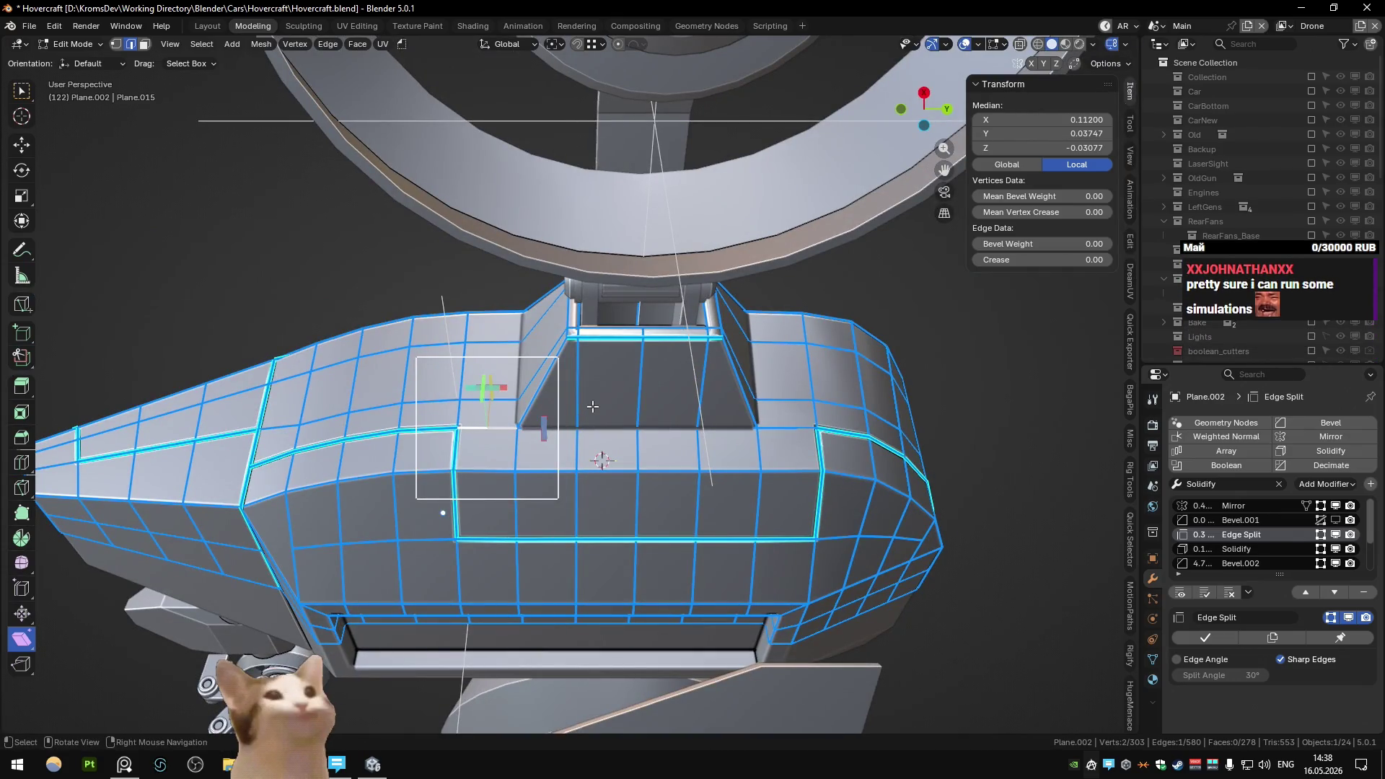
- Set bevel weight 1 on the top ridge edges with Ctrl+E
ctrl+click(786, 433)
key(ctrl+e)
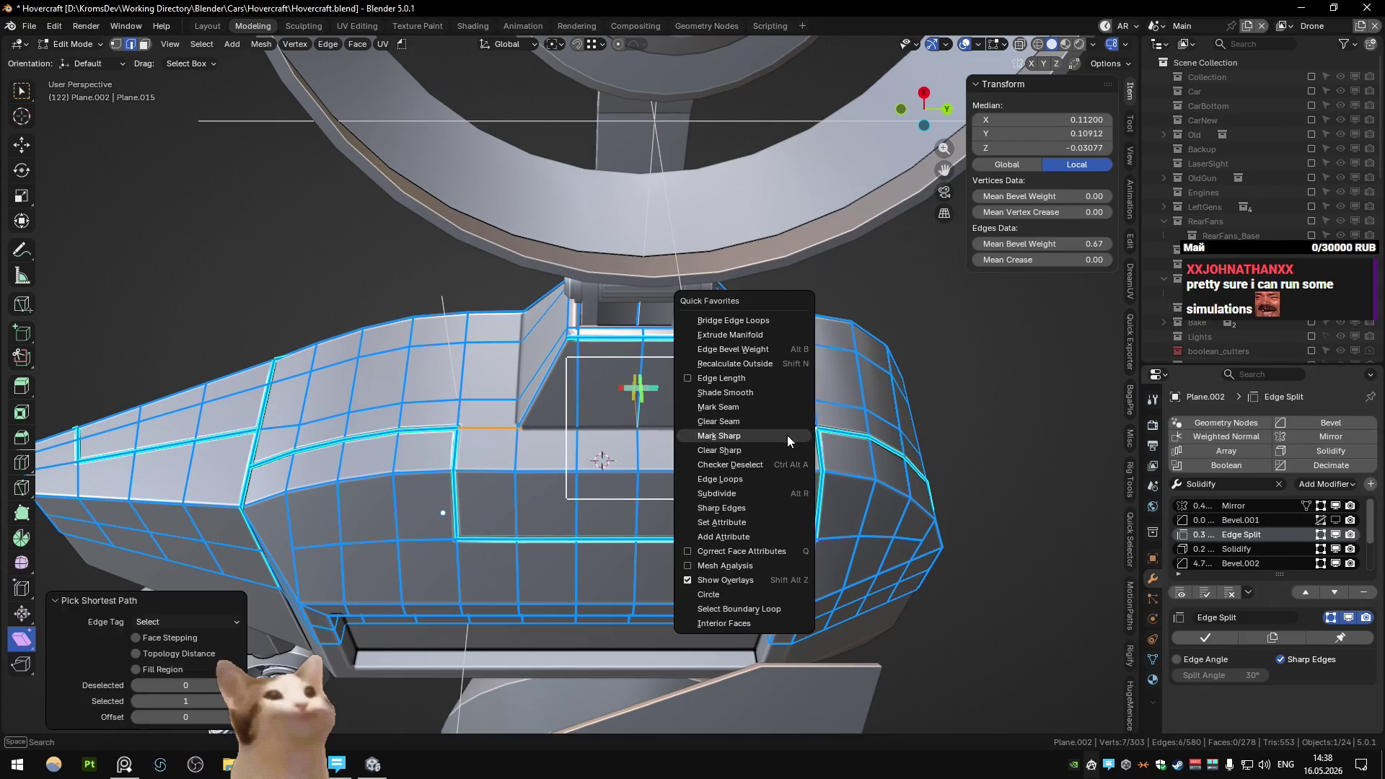
click(786, 435)
key(1)
key(Return)
- Path-select the front panel outline (left, bottom, right, top-right edges) and mark it sharp
click(454, 505)
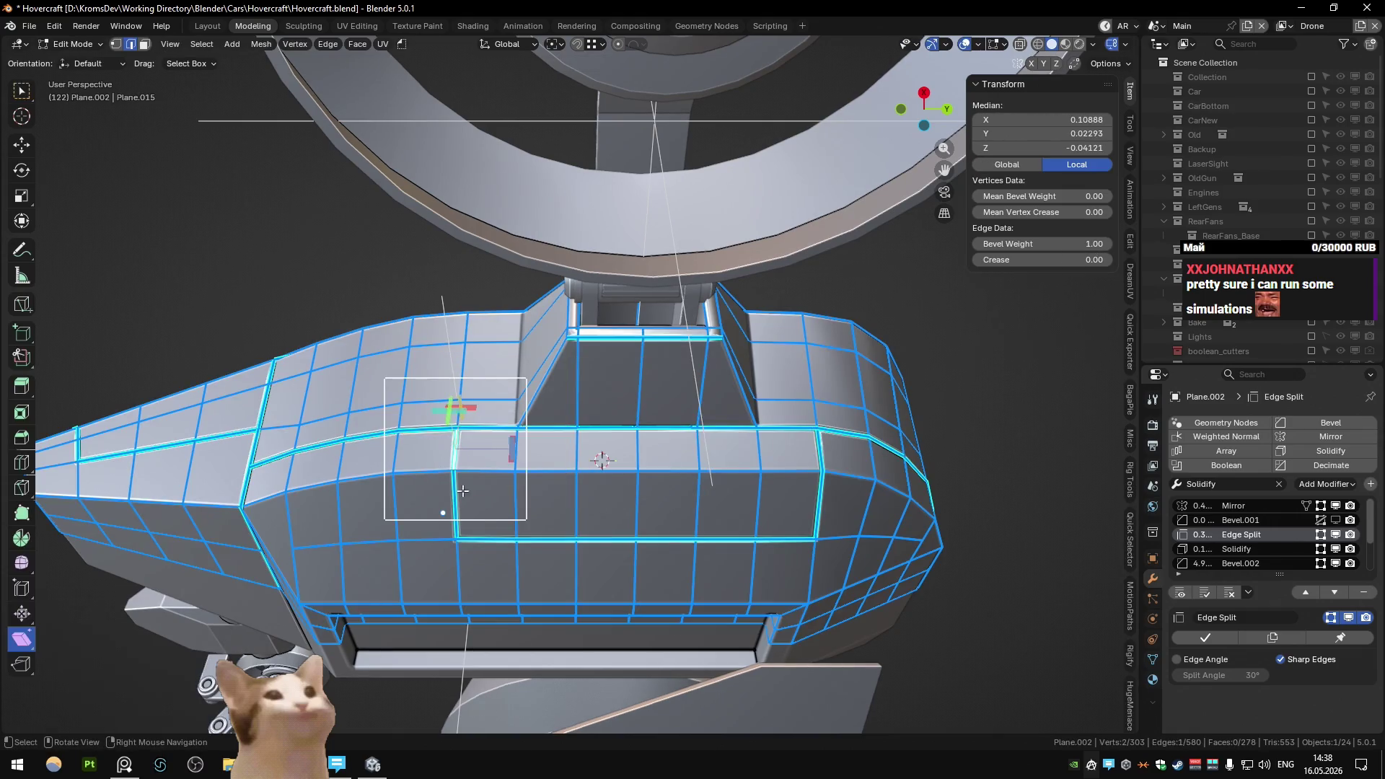
ctrl+click(516, 539)
ctrl+click(819, 462)
ctrl+click(819, 456)
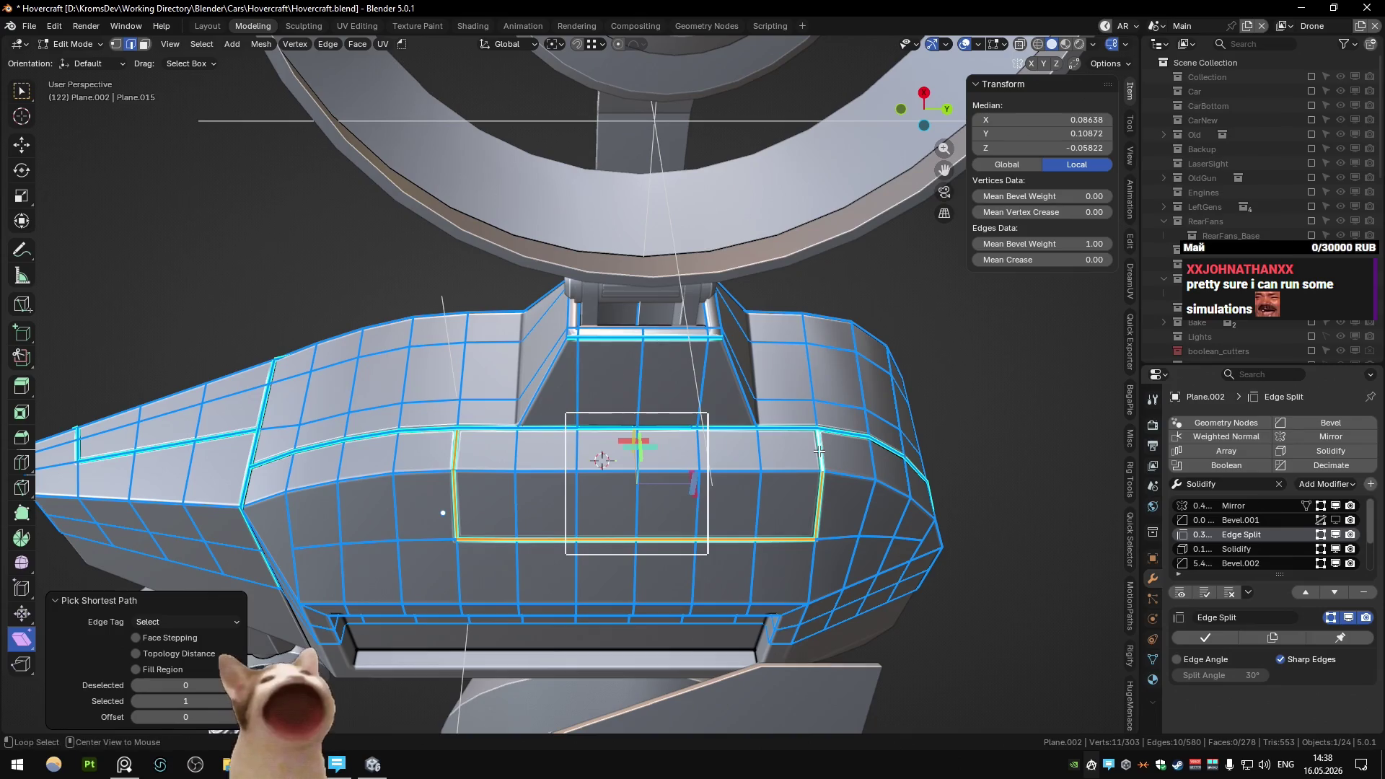
key(ctrl+e)
click(820, 451)
- From a lower side view, begin selecting edges of the lower seam
mouse_move(806, 467)
middle_down()
mouse_move(652, 479)
mouse_move(652, 375)
mouse_move(752, 301)
middle_up()
click(652, 375)
click(757, 290)
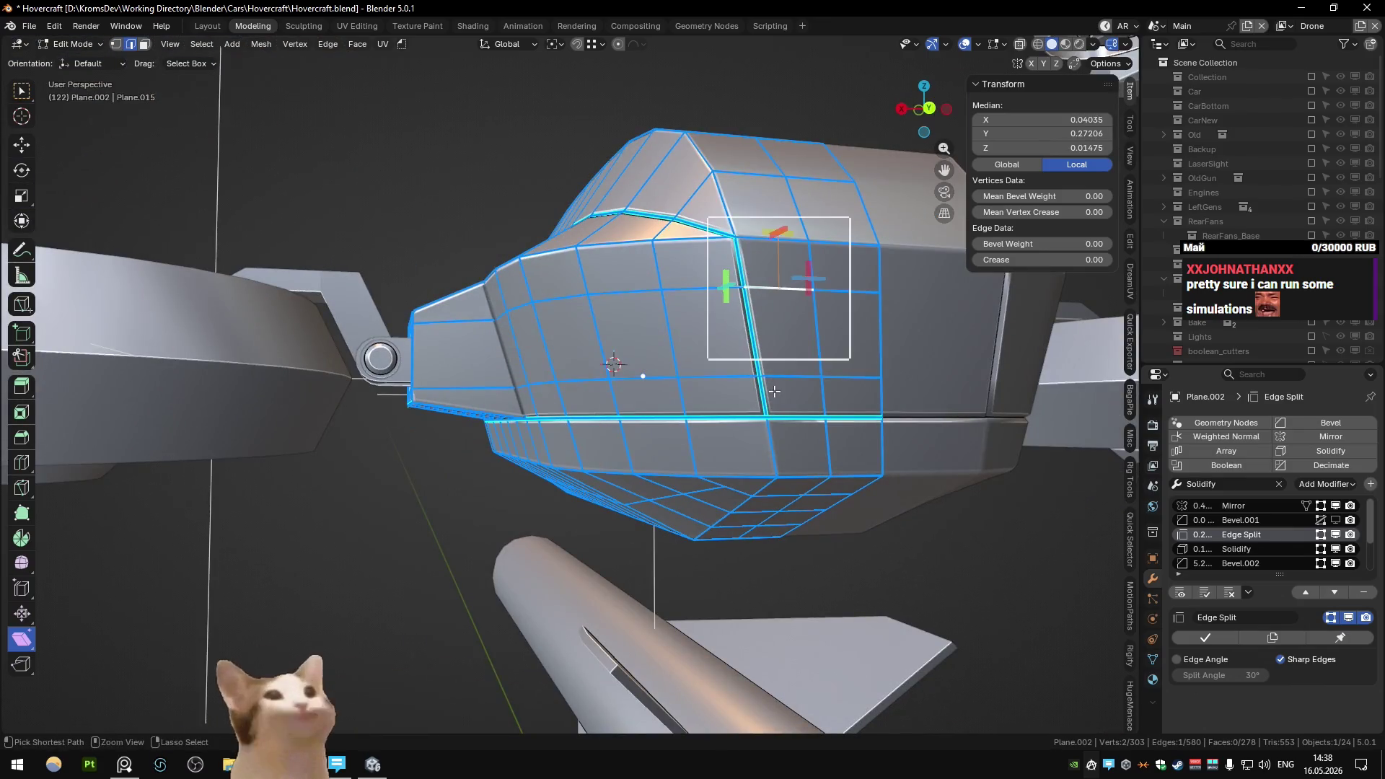
ctrl+click(853, 419)
click(853, 418)
ctrl+click(532, 419)
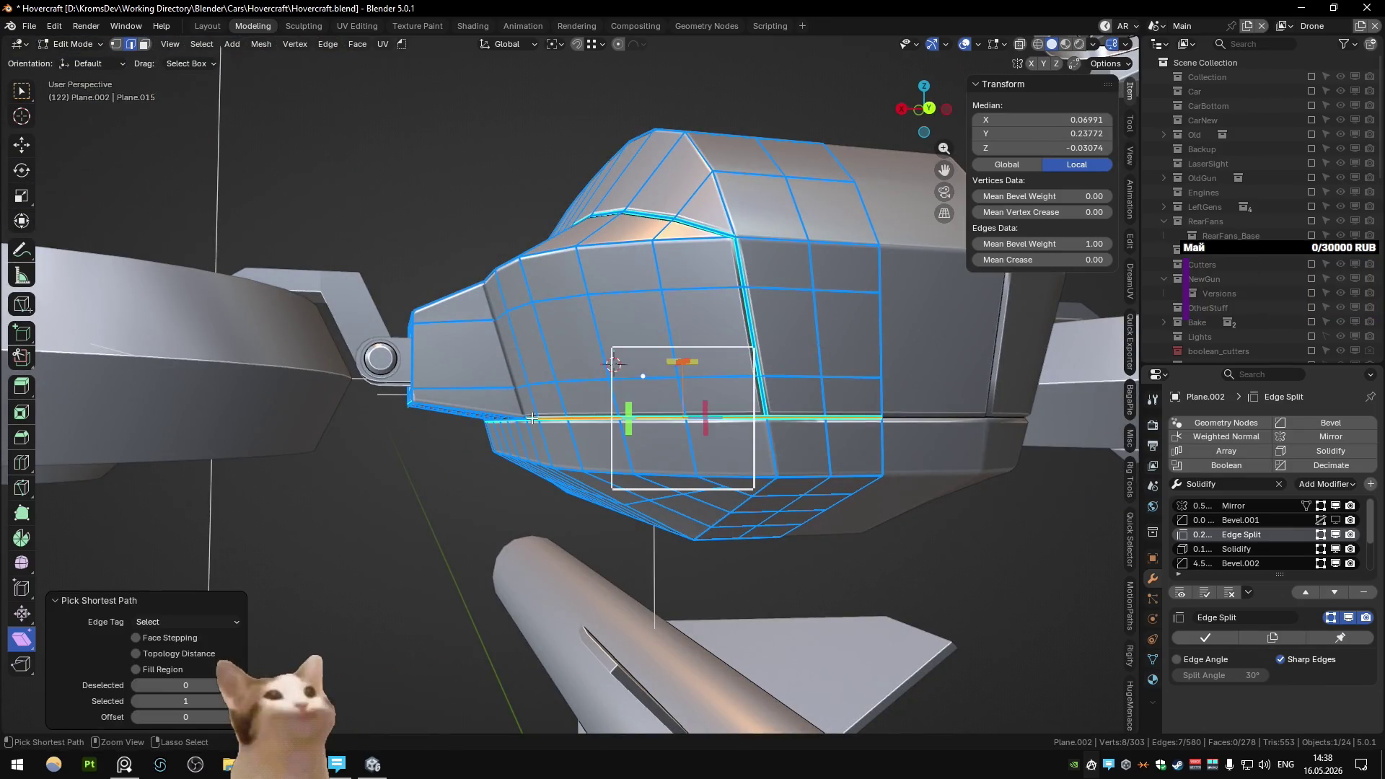
mouse_move(533, 419)
middle_down()
mouse_move(514, 425)
mouse_move(613, 445)
mouse_move(580, 513)
mouse_move(626, 487)
mouse_move(437, 371)
mouse_move(610, 418)
mouse_move(550, 409)
middle_up()
key(Tab)
key(Tab)
key(Tab)
key(Tab)
key(Tab)
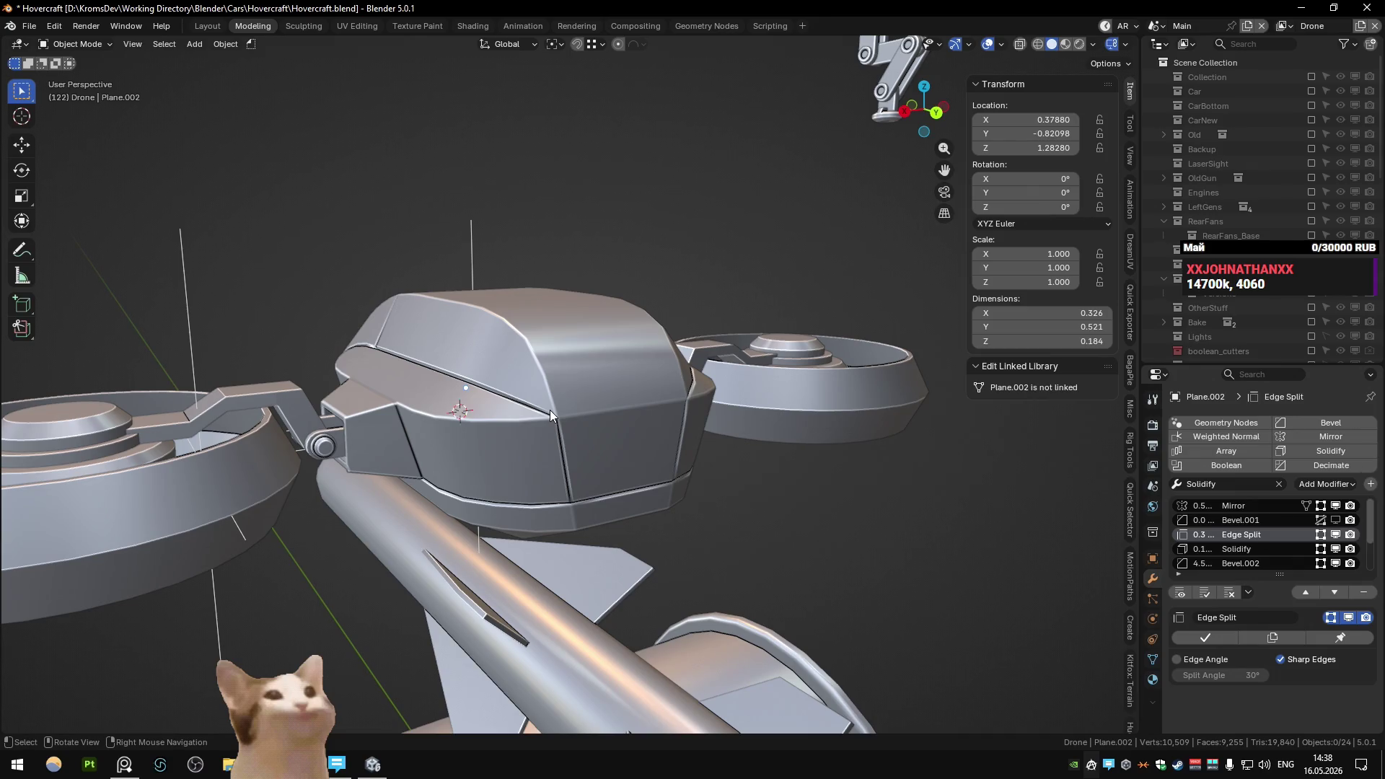
key(Tab)
mouse_move(550, 409)
middle_down()
mouse_move(436, 379)
mouse_move(587, 404)
mouse_move(561, 410)
middle_up()
key(Tab)
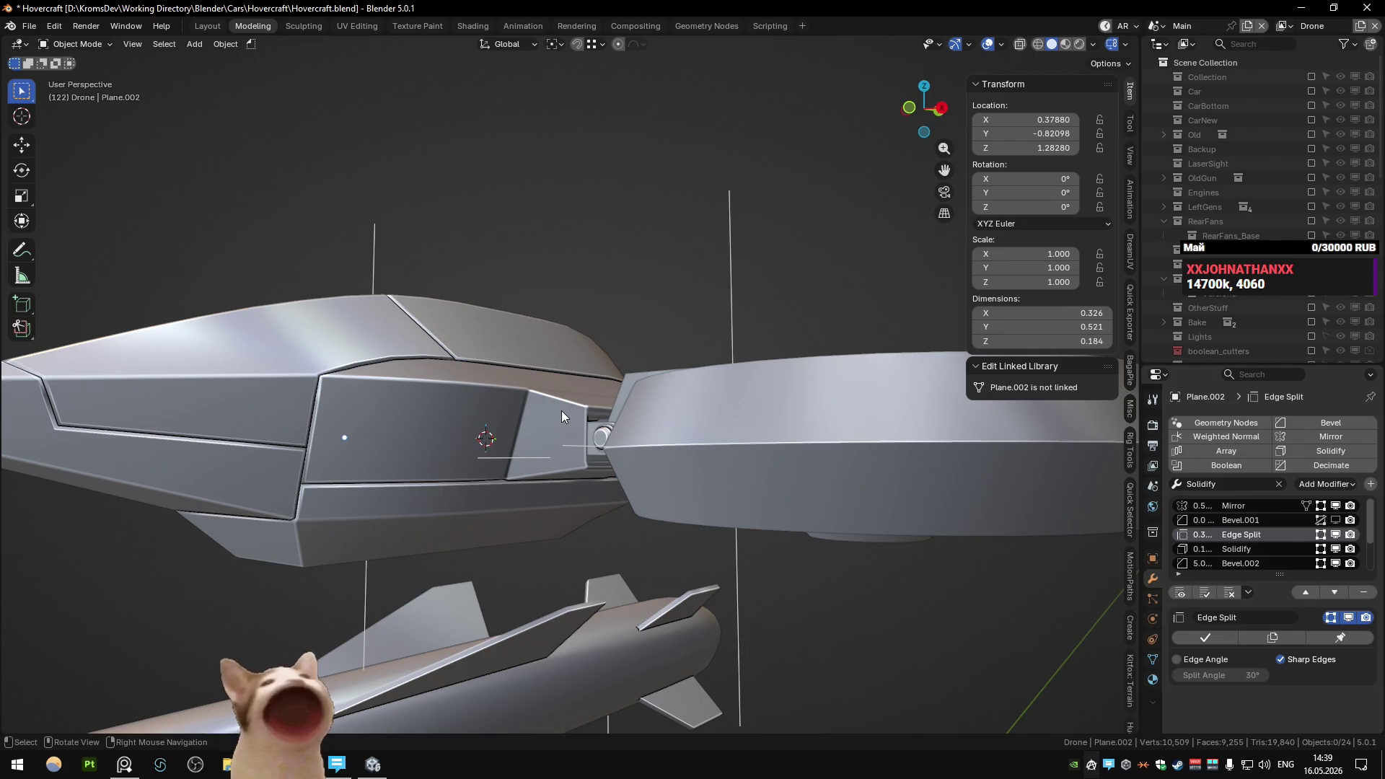
mouse_move(561, 410)
middle_down()
mouse_move(495, 348)
mouse_move(539, 319)
mouse_move(511, 313)
mouse_move(621, 287)
mouse_move(504, 374)
mouse_move(517, 371)
middle_up()
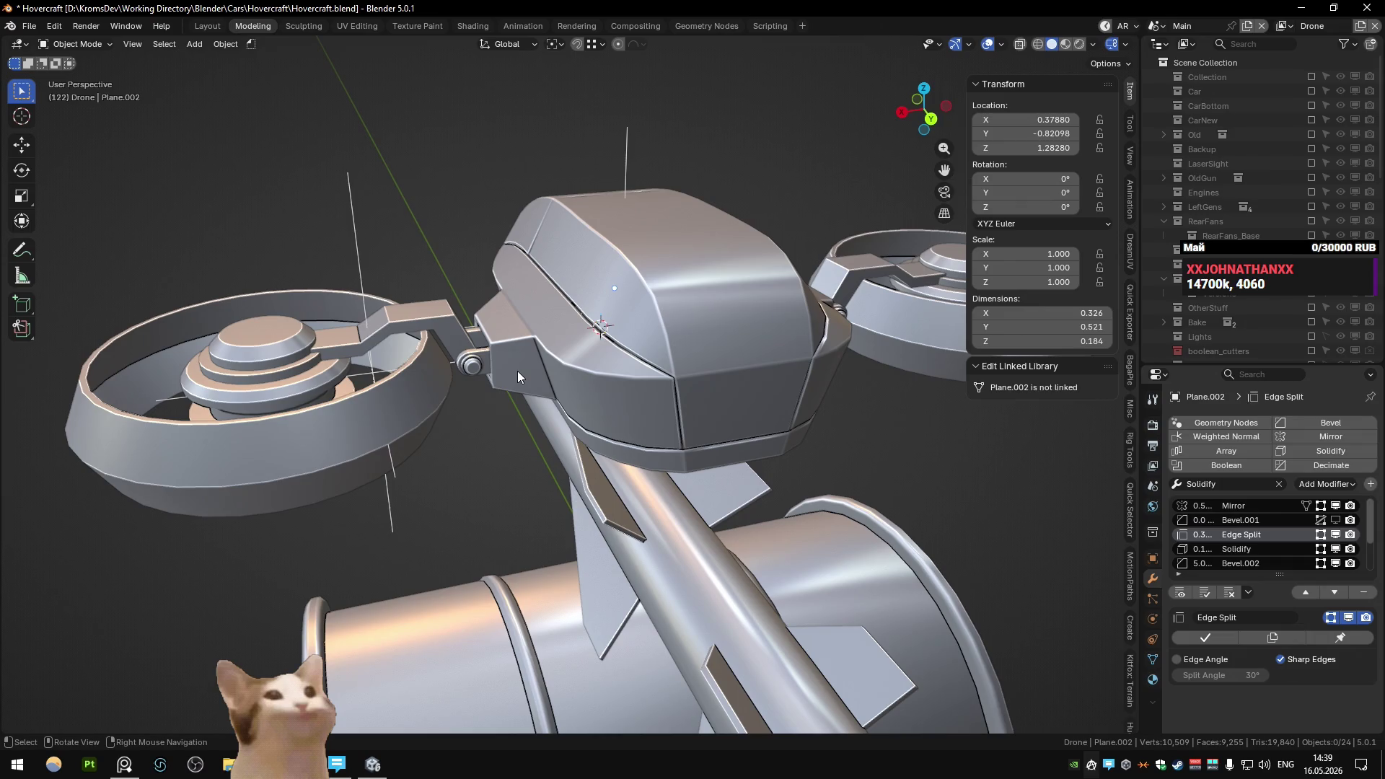
mouse_move(517, 371)
middle_down()
mouse_move(606, 375)
mouse_move(547, 362)
mouse_move(591, 366)
middle_up()
key(Tab)
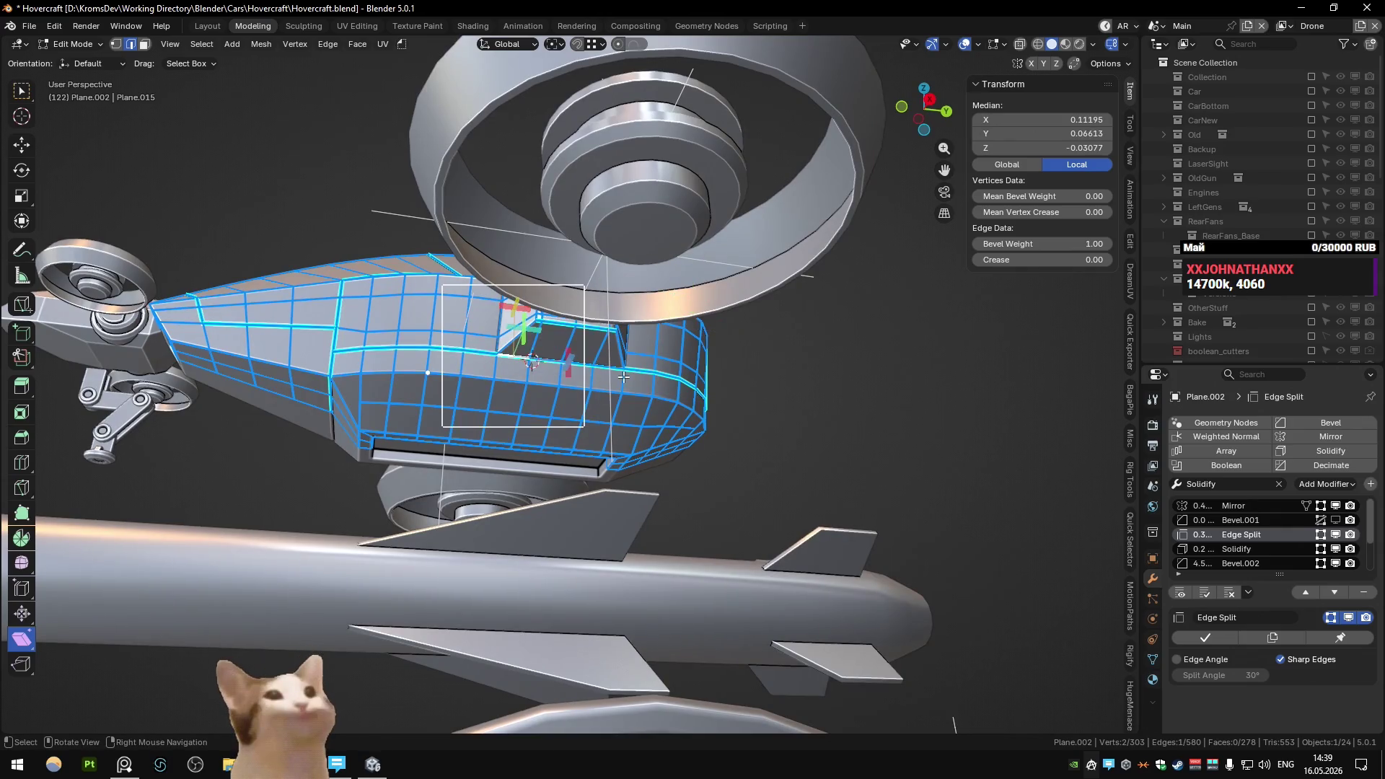
- Refine the underside seam edge selection, then return to Object Mode and inspect the housing
ctrl+click(619, 372)
click(502, 361)
ctrl+click(619, 371)
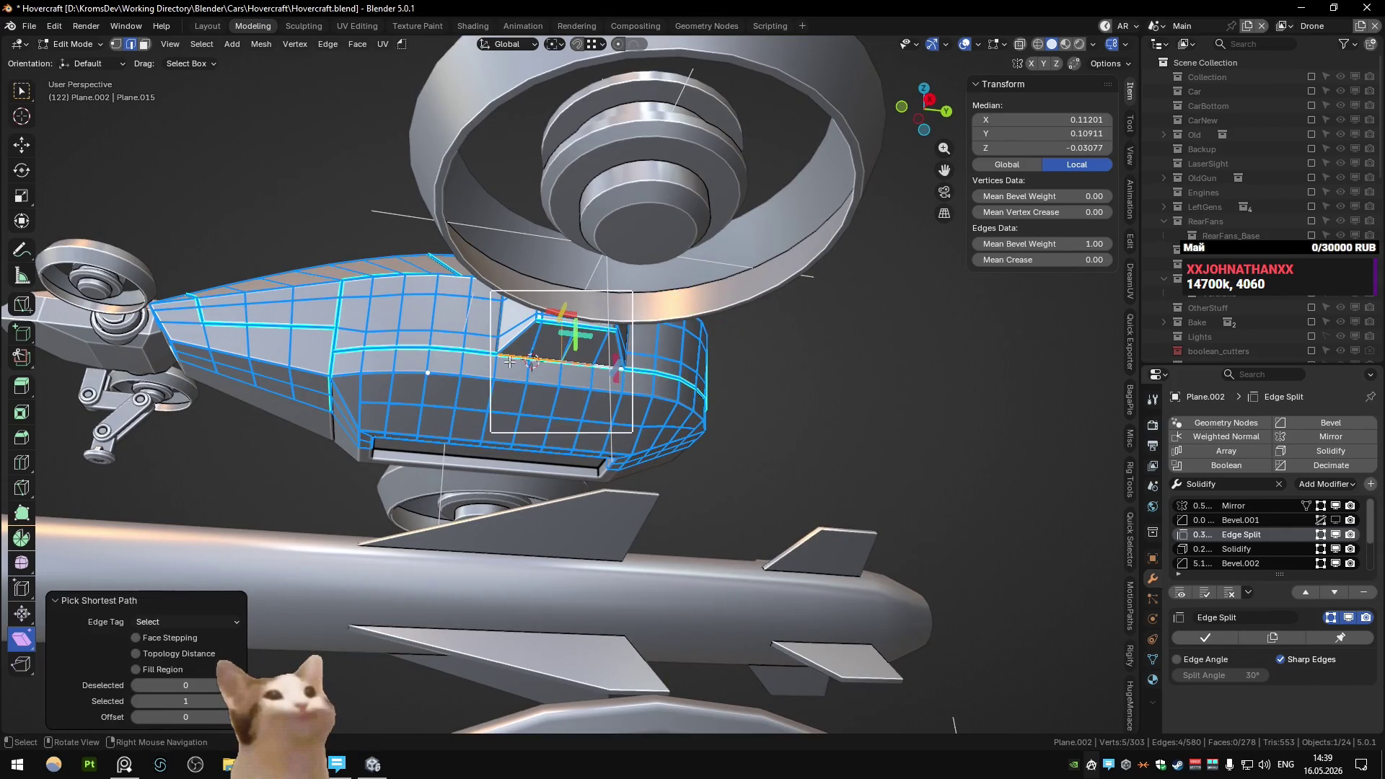
click(619, 371)
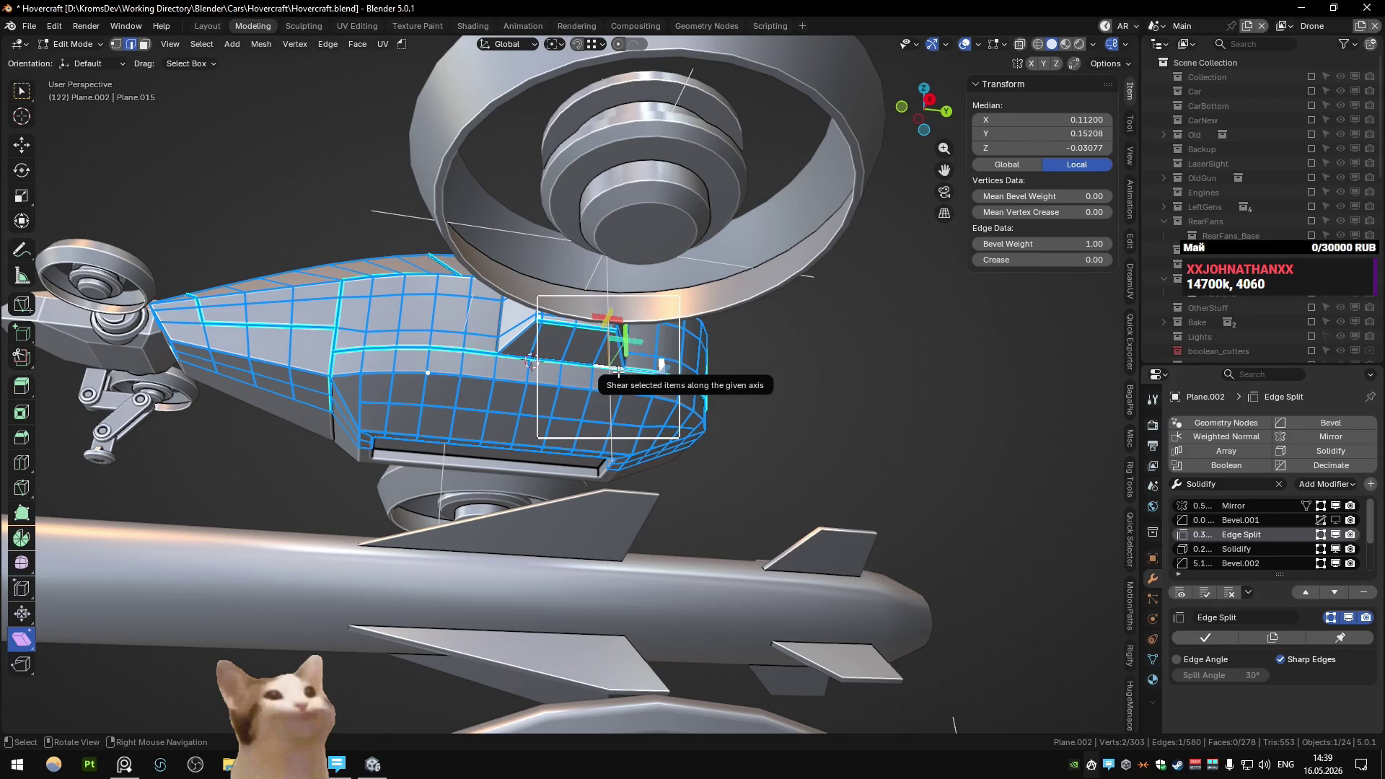
key(Tab)
mouse_move(618, 370)
middle_down()
mouse_move(529, 368)
mouse_move(631, 336)
mouse_move(515, 483)
mouse_move(591, 405)
mouse_move(566, 414)
mouse_move(583, 348)
mouse_move(620, 318)
mouse_move(521, 404)
mouse_move(443, 408)
mouse_move(463, 427)
mouse_move(669, 366)
mouse_move(667, 397)
middle_up()
scroll(610, 369, up, 4)
scroll(664, 426, down, 3)
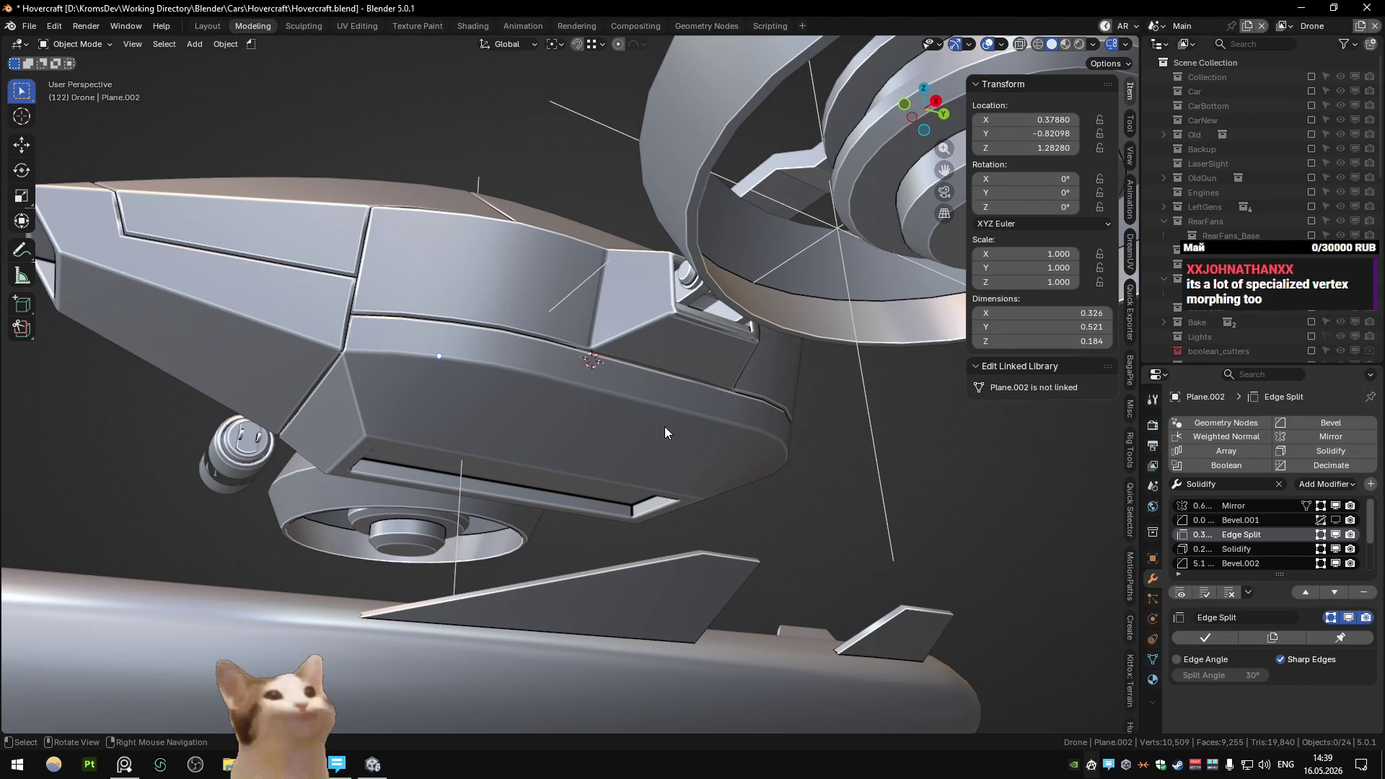
middle_drag(665, 427, 624, 417)
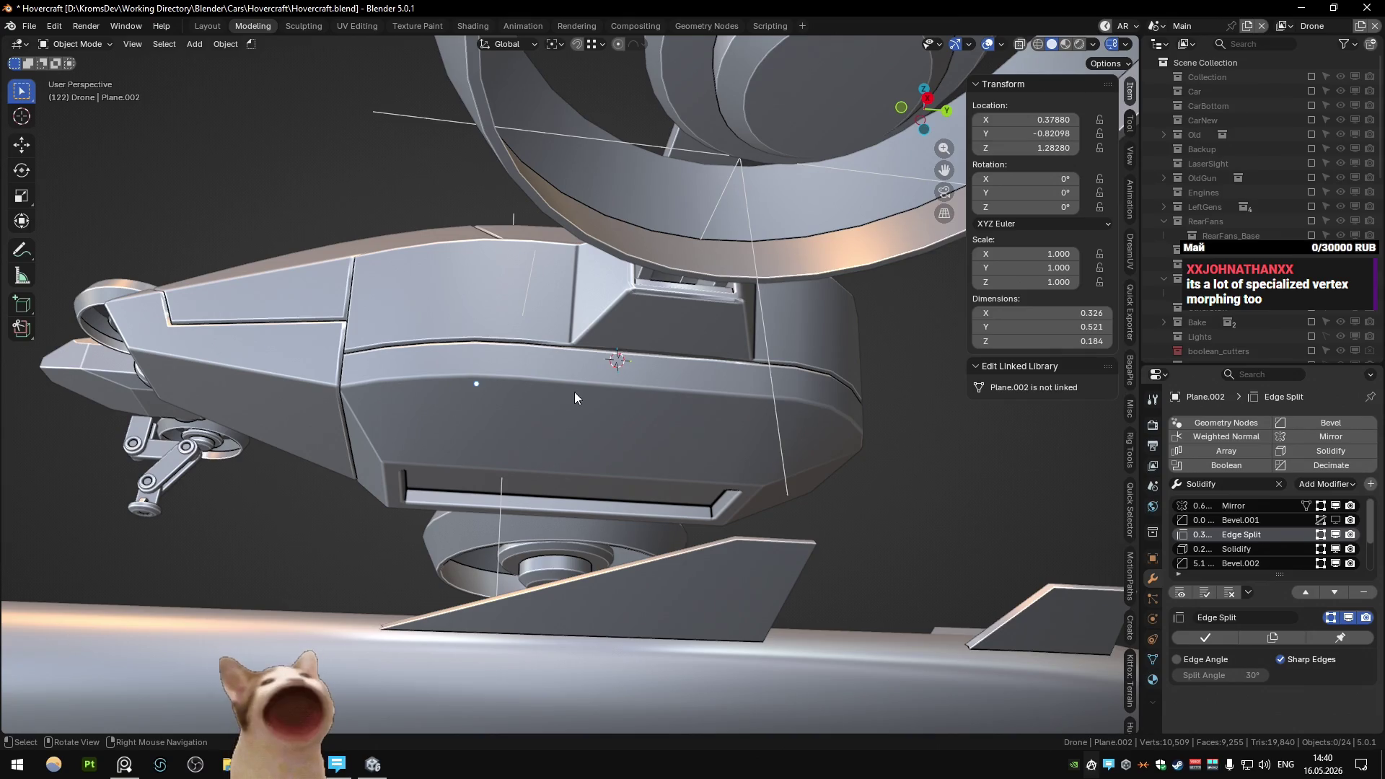
key(Tab)
key(Tab)
mouse_move(574, 391)
middle_down()
mouse_move(634, 392)
mouse_move(579, 355)
mouse_move(658, 306)
mouse_move(643, 333)
mouse_move(479, 384)
mouse_move(616, 369)
mouse_move(681, 440)
mouse_move(649, 535)
mouse_move(561, 470)
mouse_move(643, 462)
middle_up()
key(Tab)
key(Tab)
key(Tab)
key(Tab)
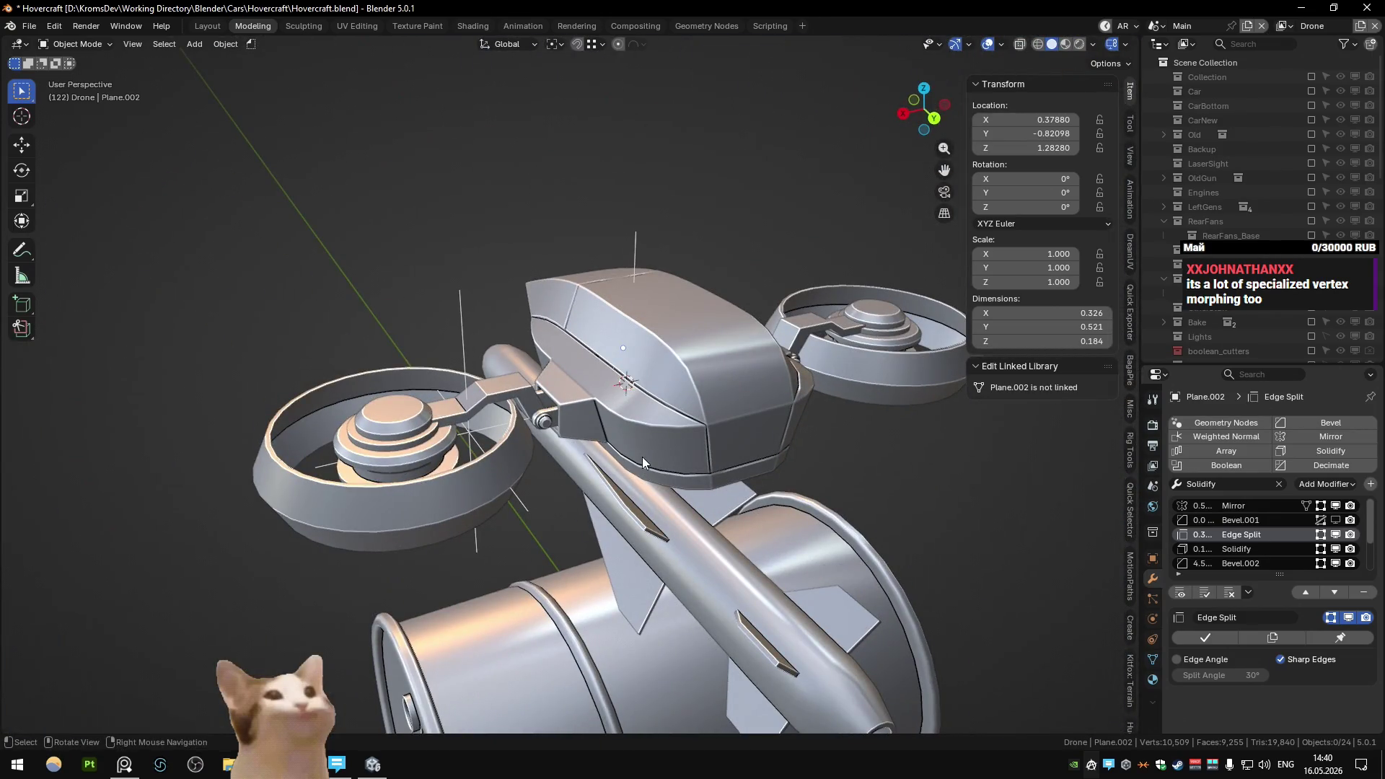
mouse_move(631, 452)
middle_down()
mouse_move(606, 358)
mouse_move(590, 365)
middle_up()
scroll(607, 391, up, 5)
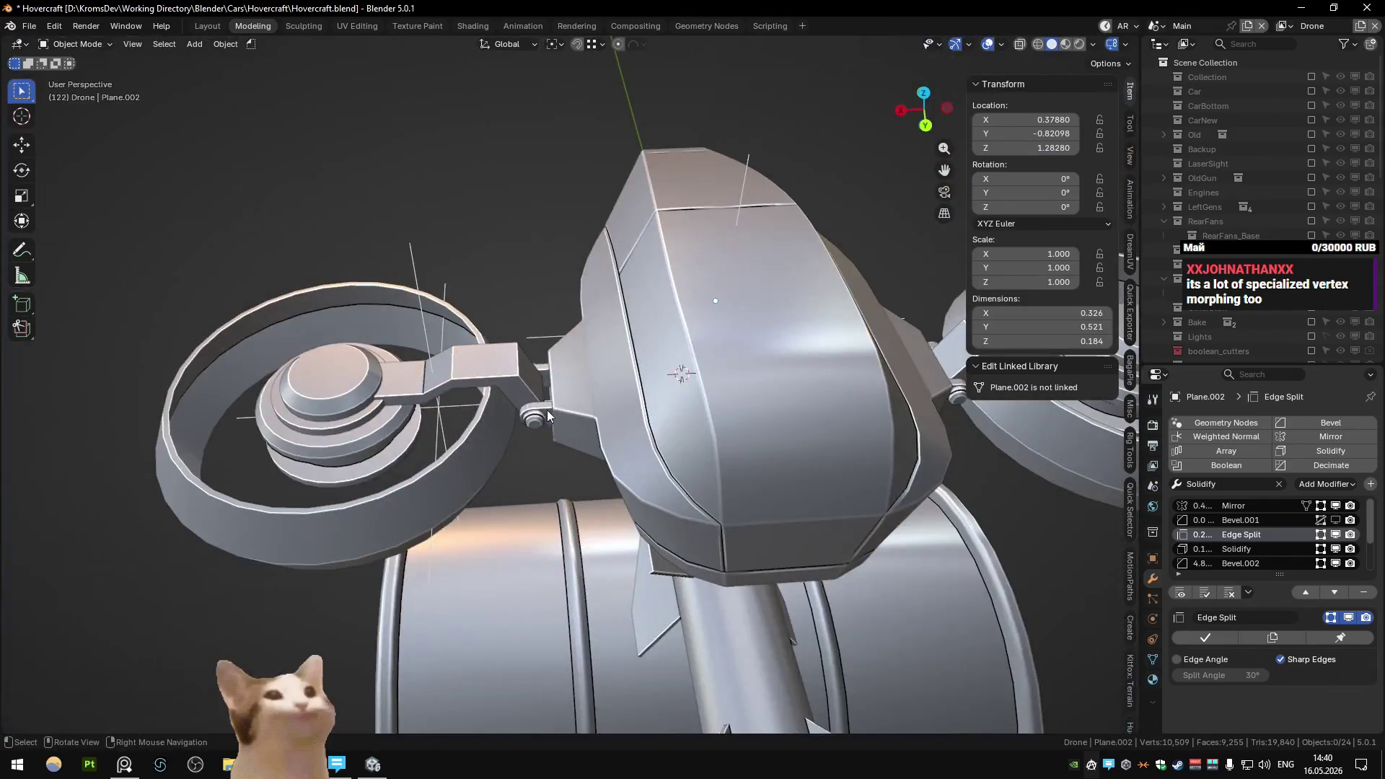
- Trace the side seam edges with shortest-path selection and check them in Object Mode
mouse_move(547, 409)
middle_down()
mouse_move(678, 391)
mouse_move(662, 361)
mouse_move(707, 347)
mouse_move(437, 365)
mouse_move(837, 440)
middle_up()
key(Tab)
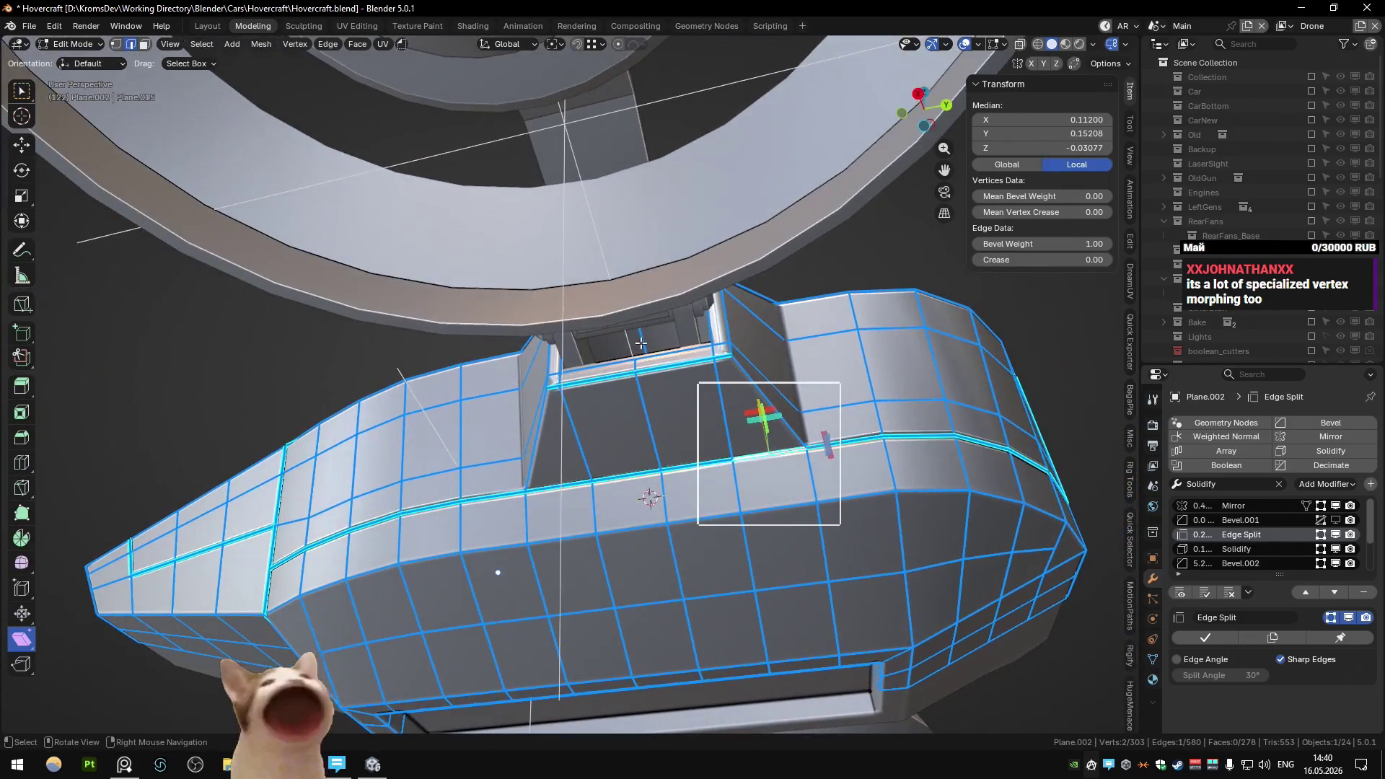
drag(837, 440, 634, 485)
ctrl+click(721, 463)
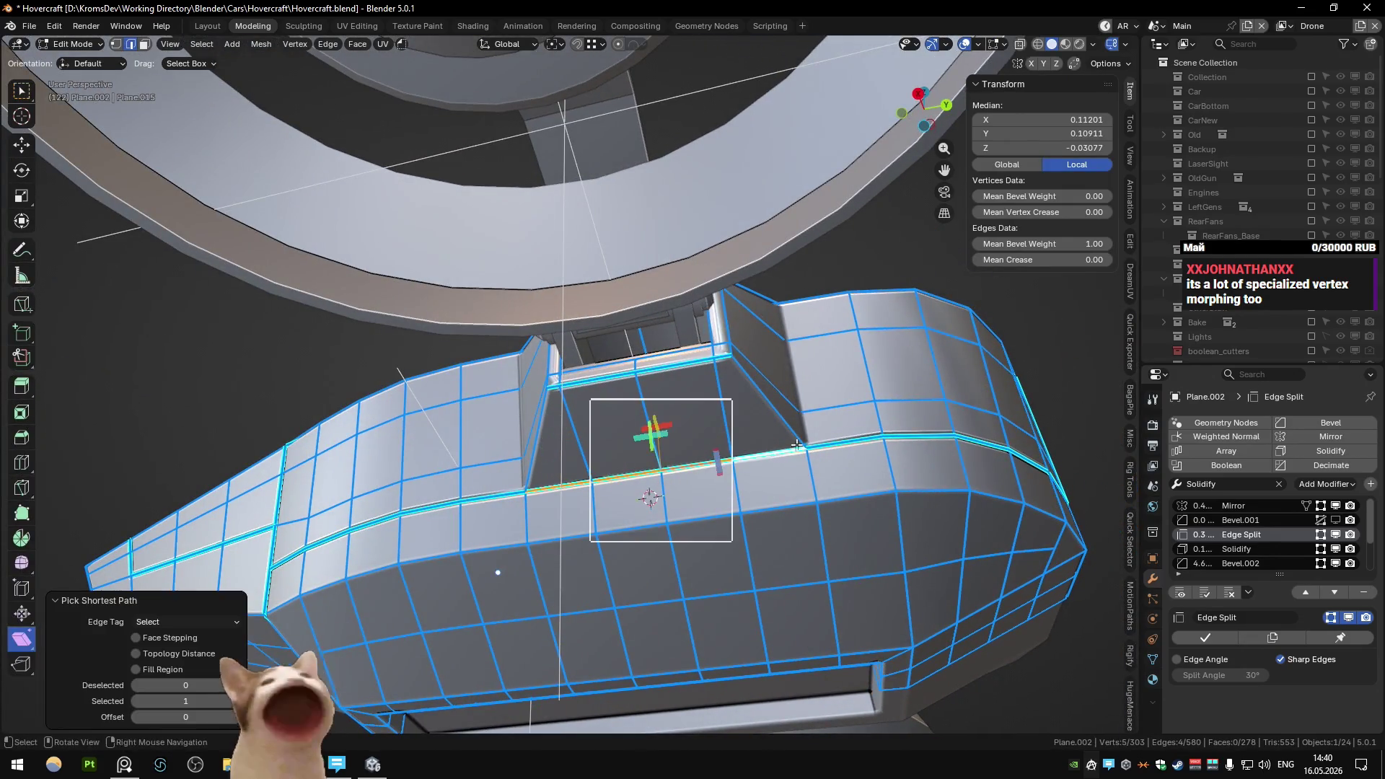
mouse_move(721, 463)
middle_down()
mouse_move(691, 445)
mouse_move(793, 419)
mouse_move(690, 418)
mouse_move(609, 486)
middle_up()
click(793, 429)
ctrl+click(837, 422)
key(Tab)
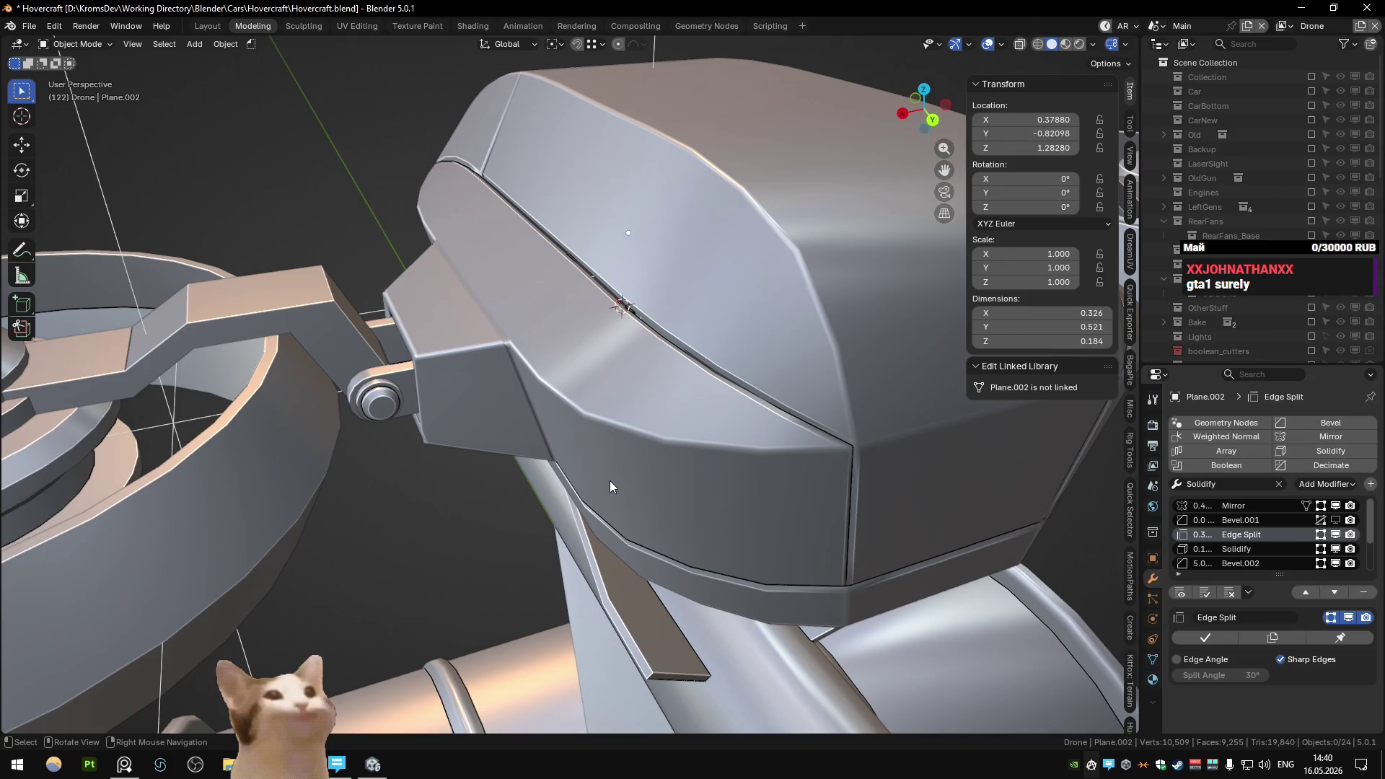
- Inspect the housing seams from below, toggling between Edit and Object Mode
scroll(609, 481, down, 5)
mouse_move(531, 435)
middle_down()
mouse_move(560, 374)
mouse_move(725, 407)
middle_up()
mouse_move(744, 381)
middle_down()
mouse_move(594, 381)
mouse_move(649, 393)
mouse_move(748, 375)
middle_up()
key(Tab)
scroll(550, 411, up, 3)
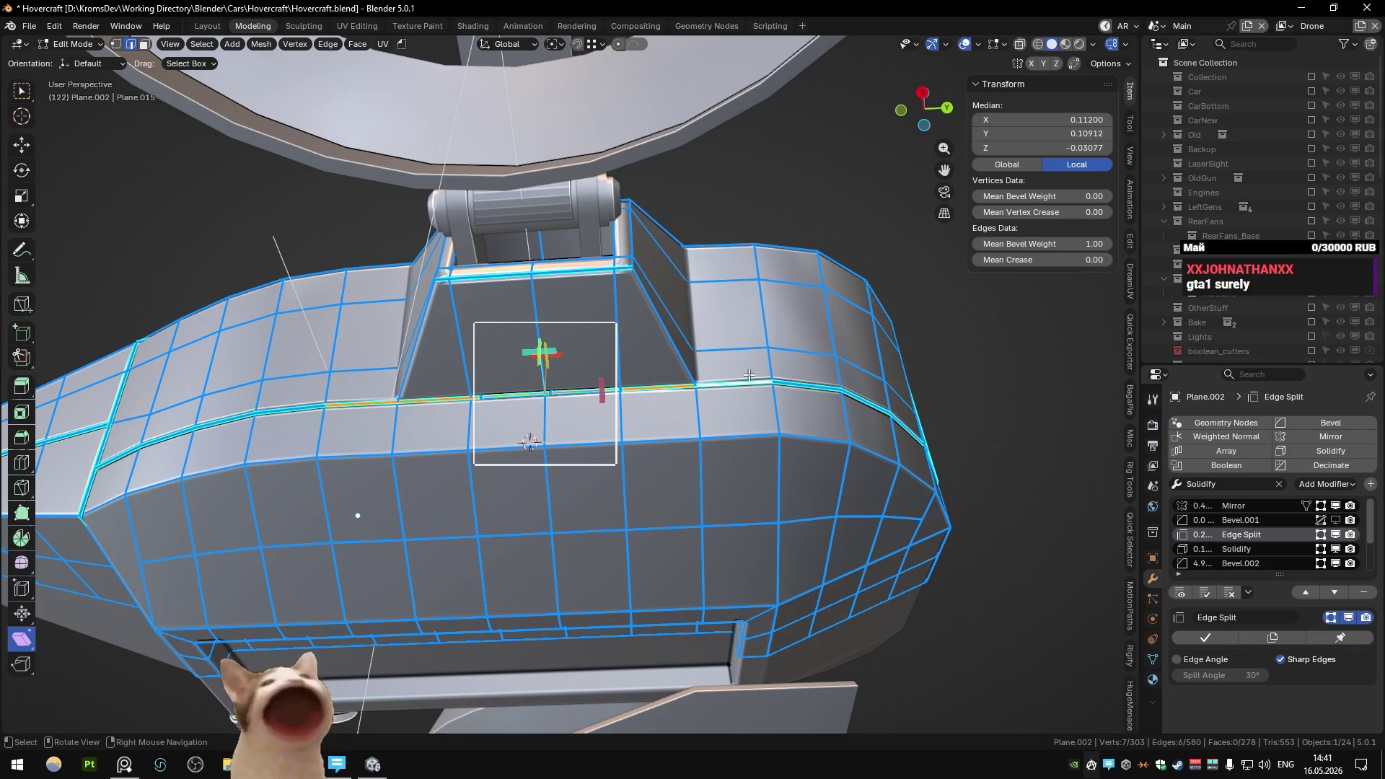
mouse_move(749, 375)
middle_down()
mouse_move(483, 401)
mouse_move(599, 389)
mouse_move(494, 473)
mouse_move(513, 446)
mouse_move(426, 503)
mouse_move(420, 490)
mouse_move(415, 423)
mouse_move(676, 378)
mouse_move(725, 387)
middle_up()
key(Tab)
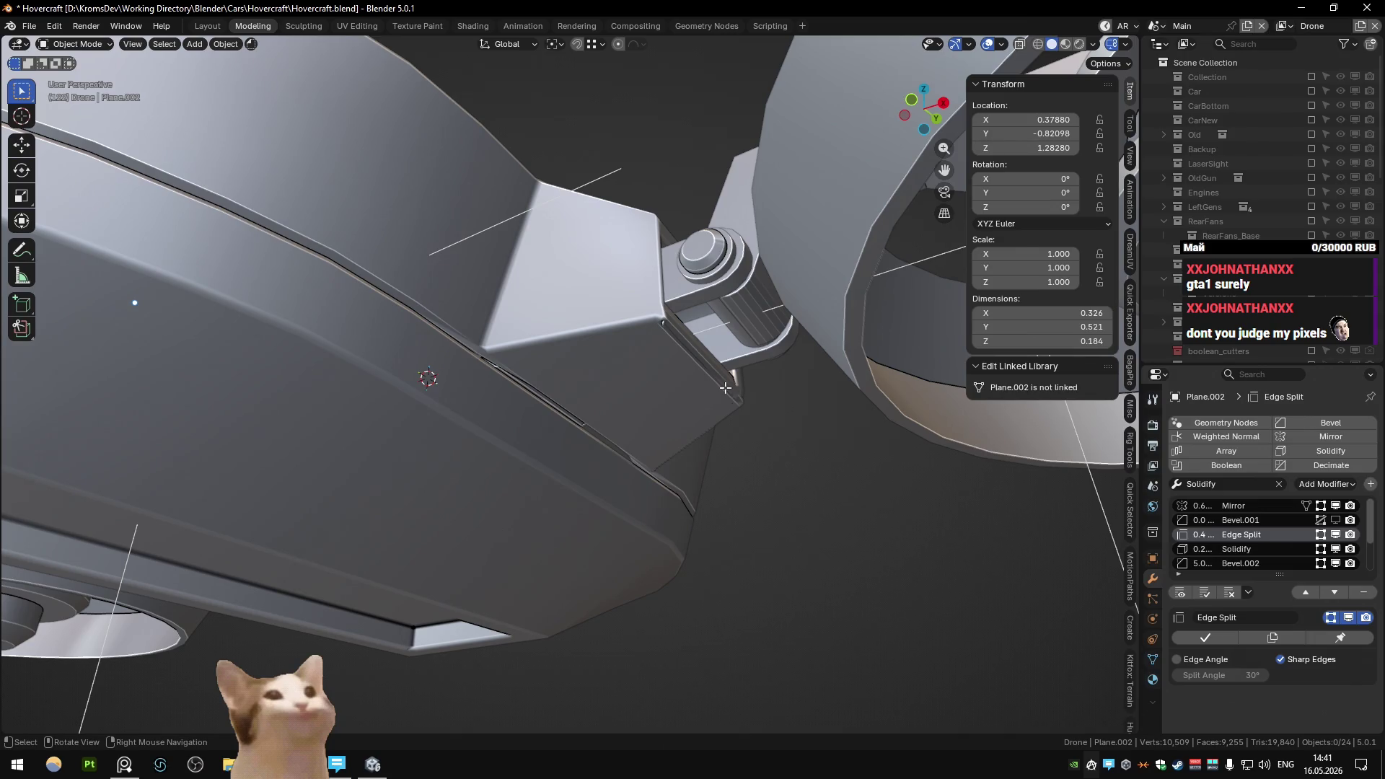
key(Tab)
- Path-select another seam run extending further left along the side band
middle_drag(725, 388, 582, 470)
ctrl+click(599, 451)
click(737, 399)
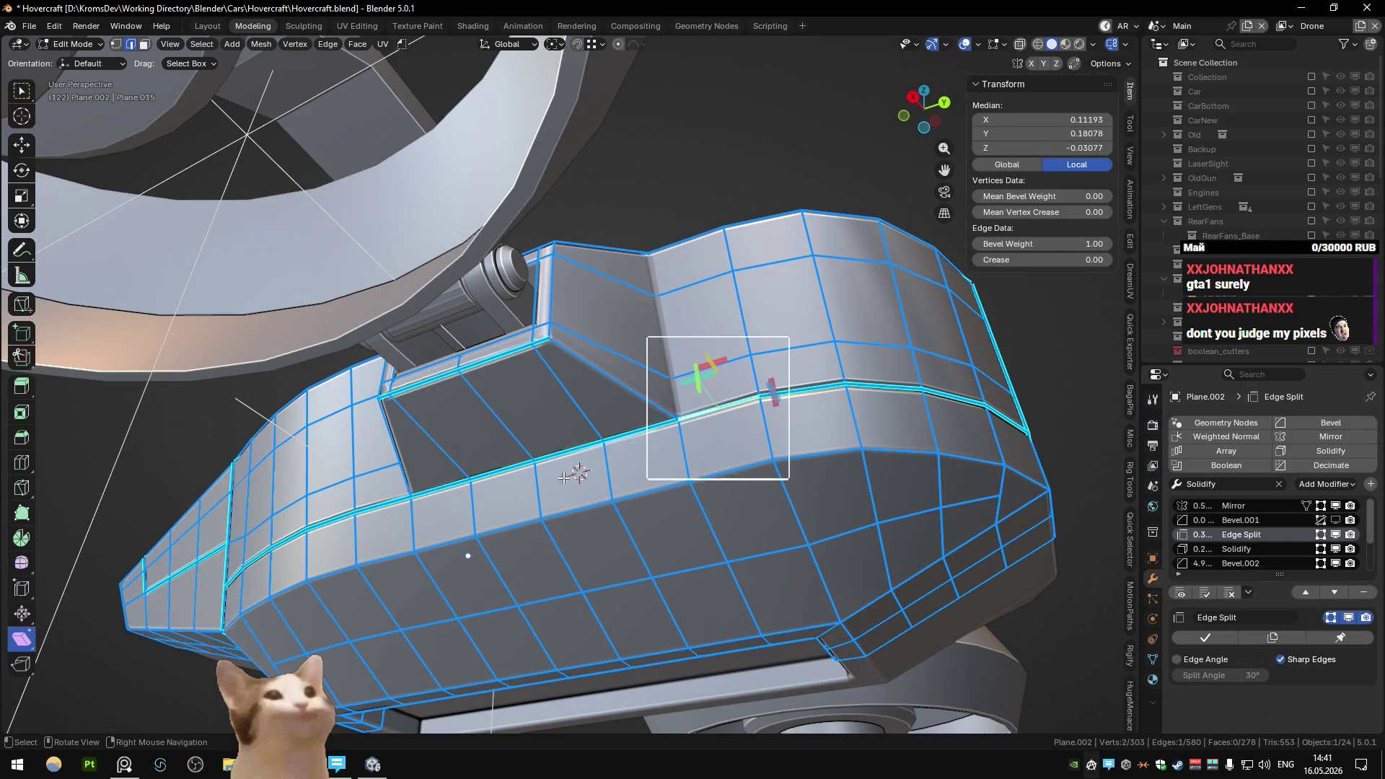
ctrl+click(378, 510)
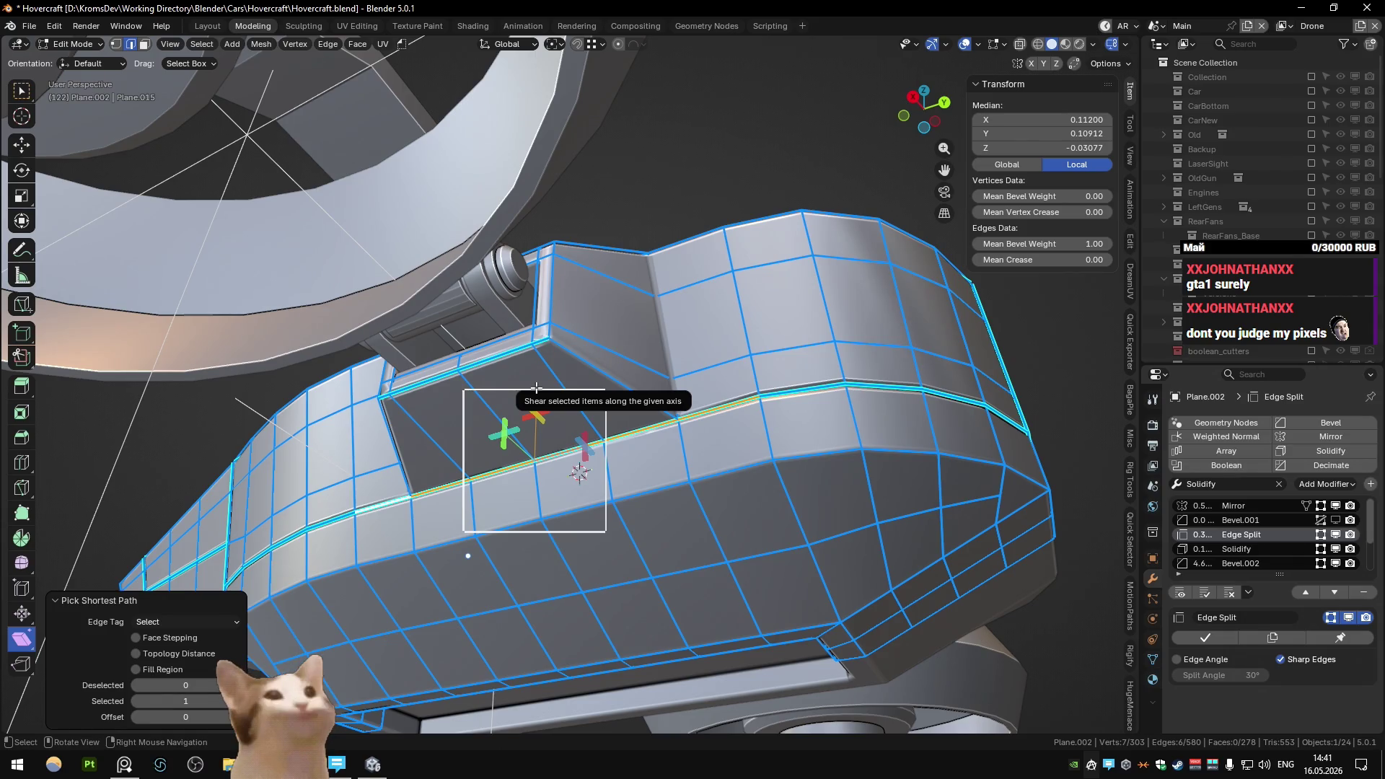
middle_drag(536, 388, 619, 378)
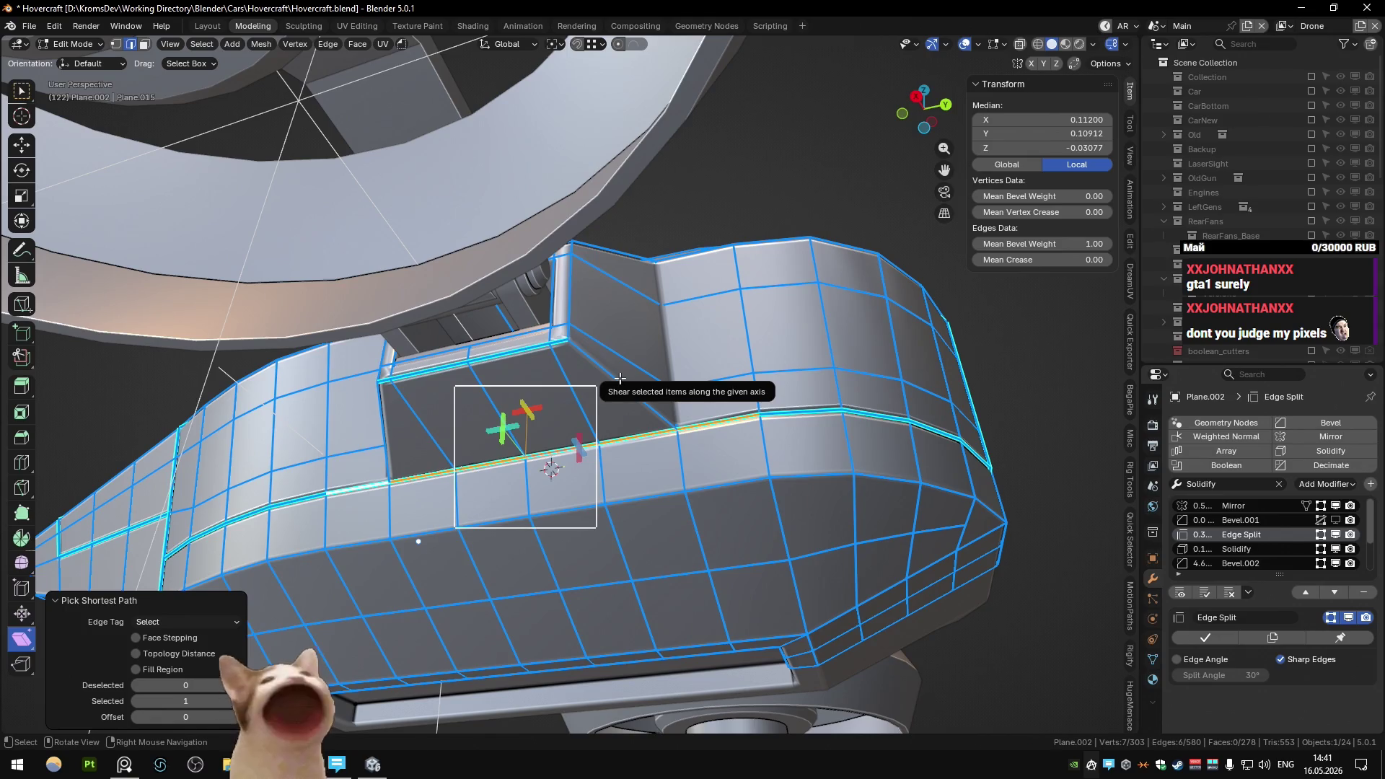
mouse_move(619, 378)
middle_down()
mouse_move(662, 361)
mouse_move(682, 409)
mouse_move(594, 436)
middle_up()
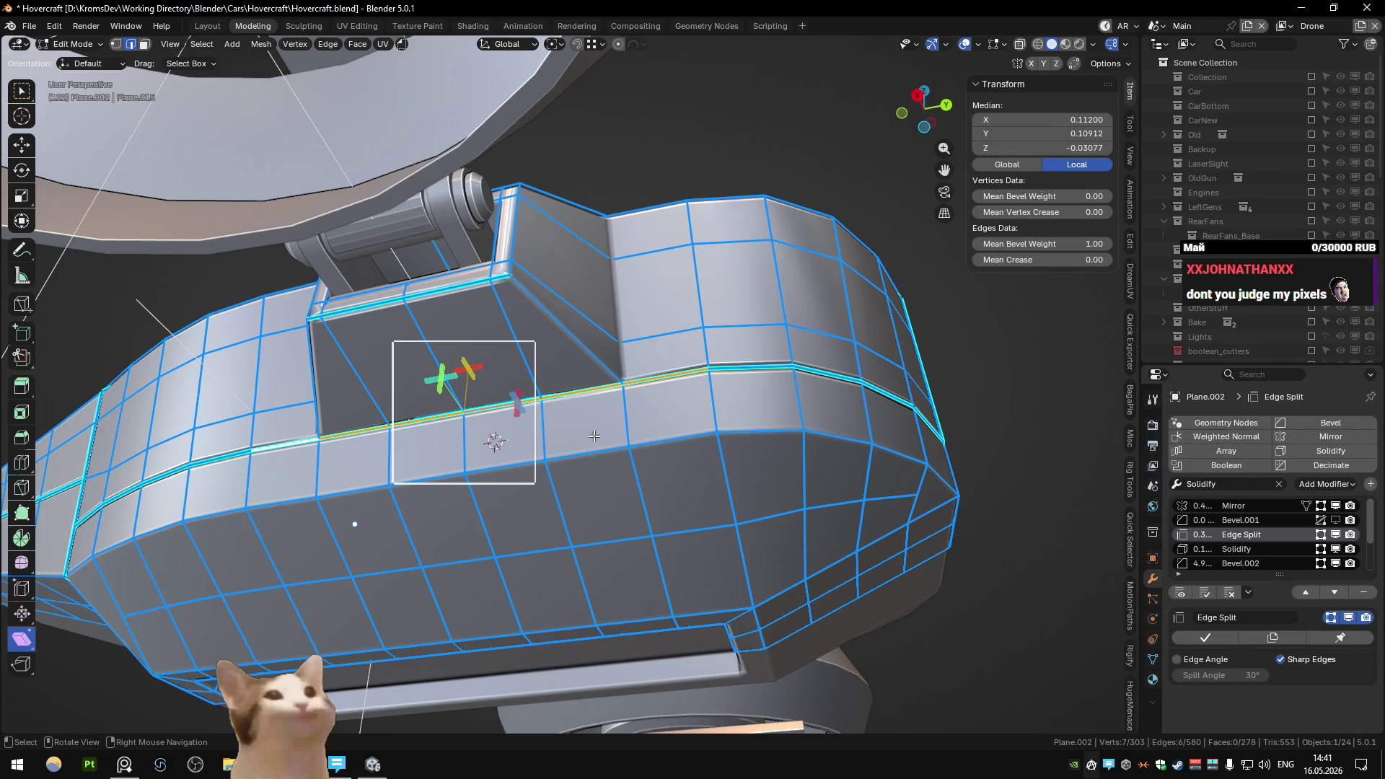
key(alt+Tab)
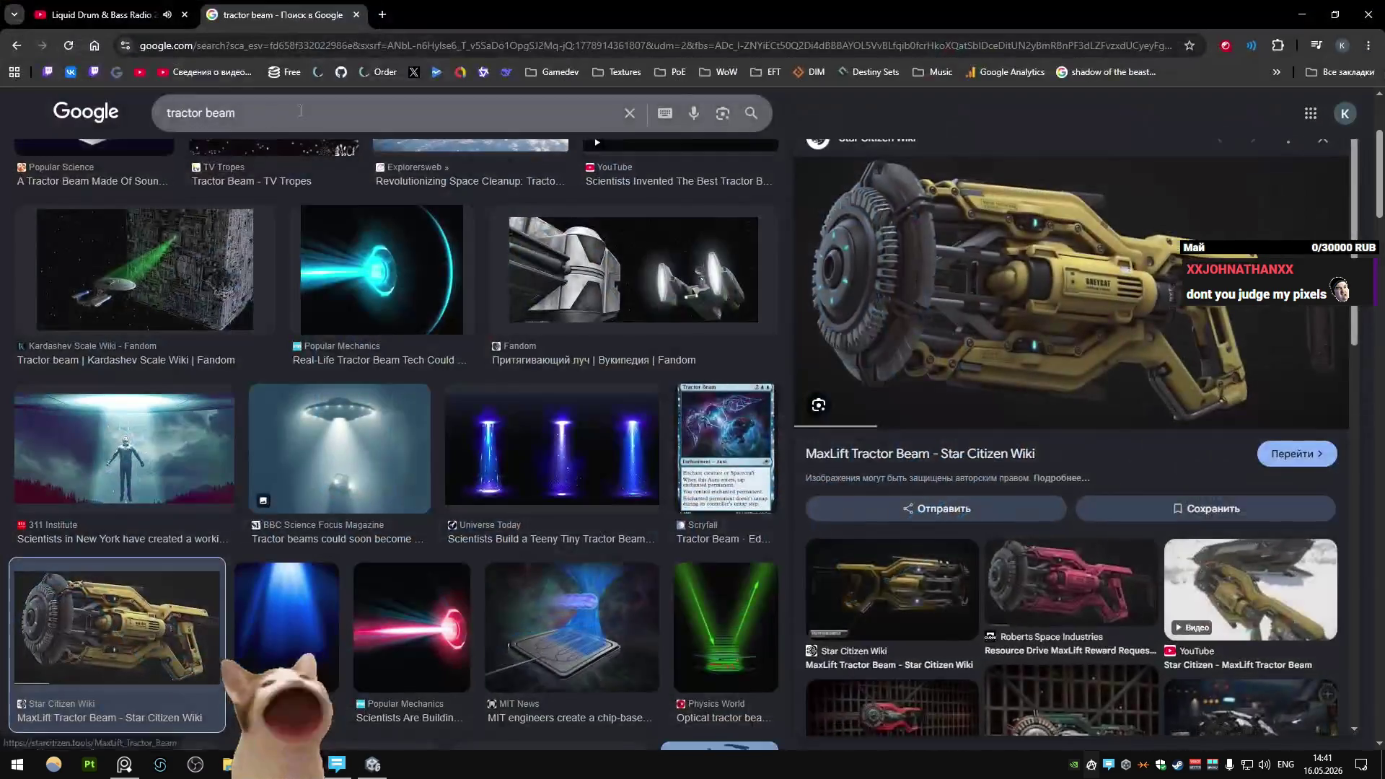
- Search 'gta 4 release date' in a new Chrome tab, then go back to Blender
click(389, 8)
text(gr)
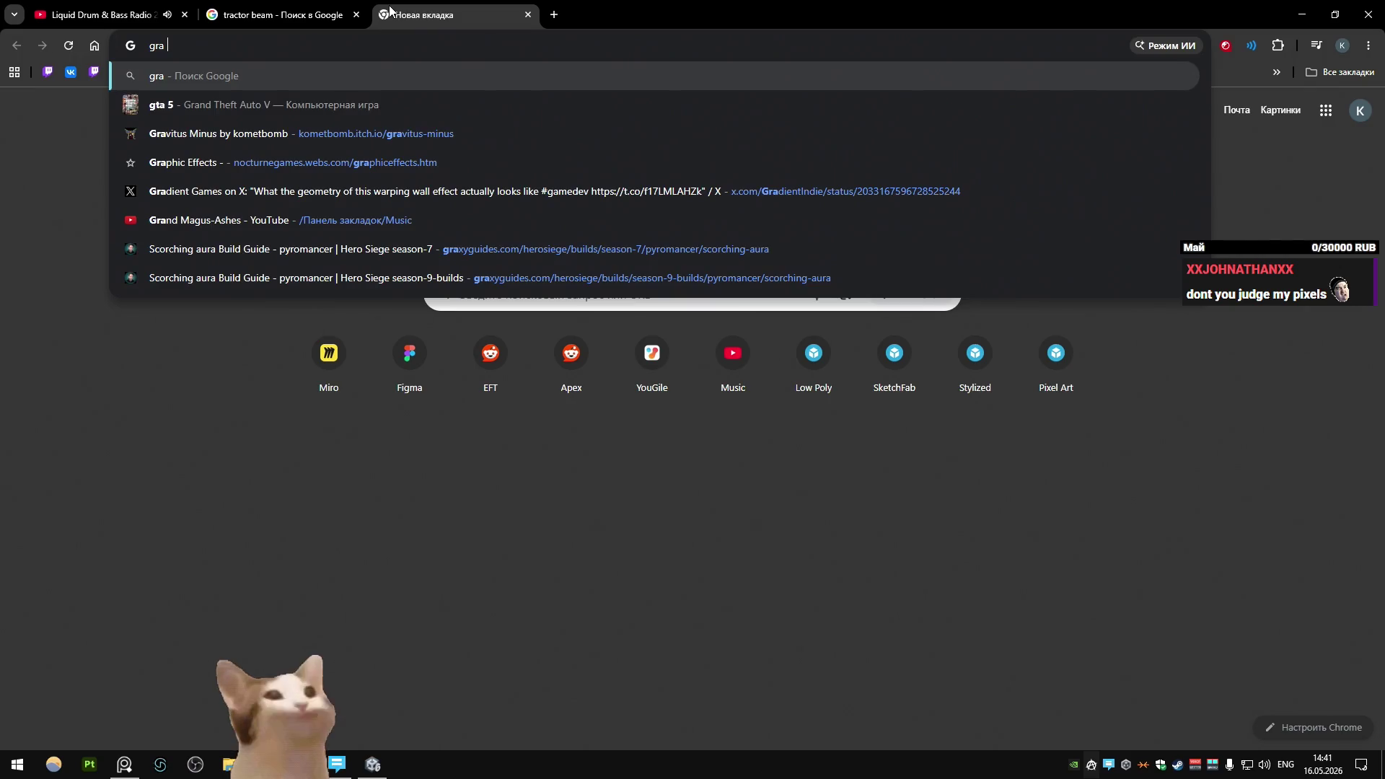
key(BackSpace)
text(ta 4 rel)
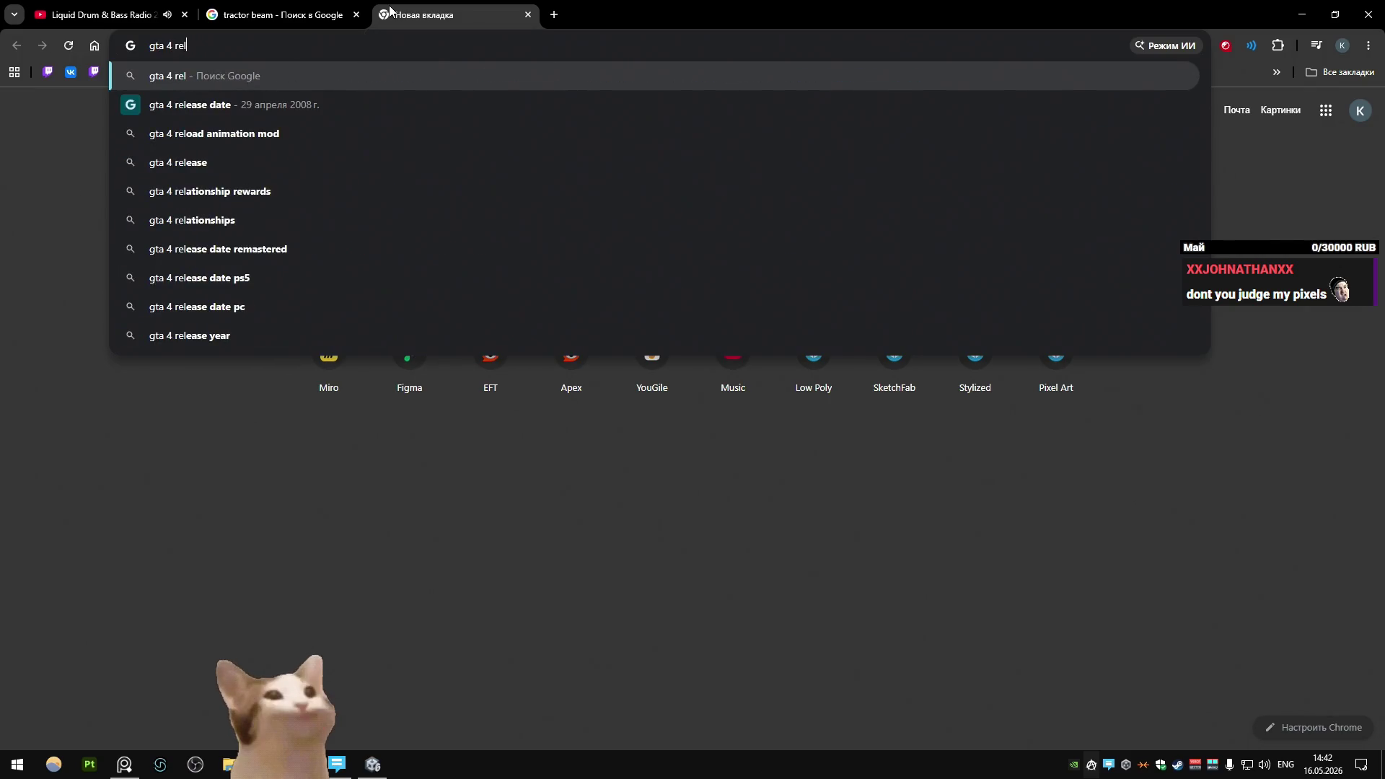
key(Down)
key(Return)
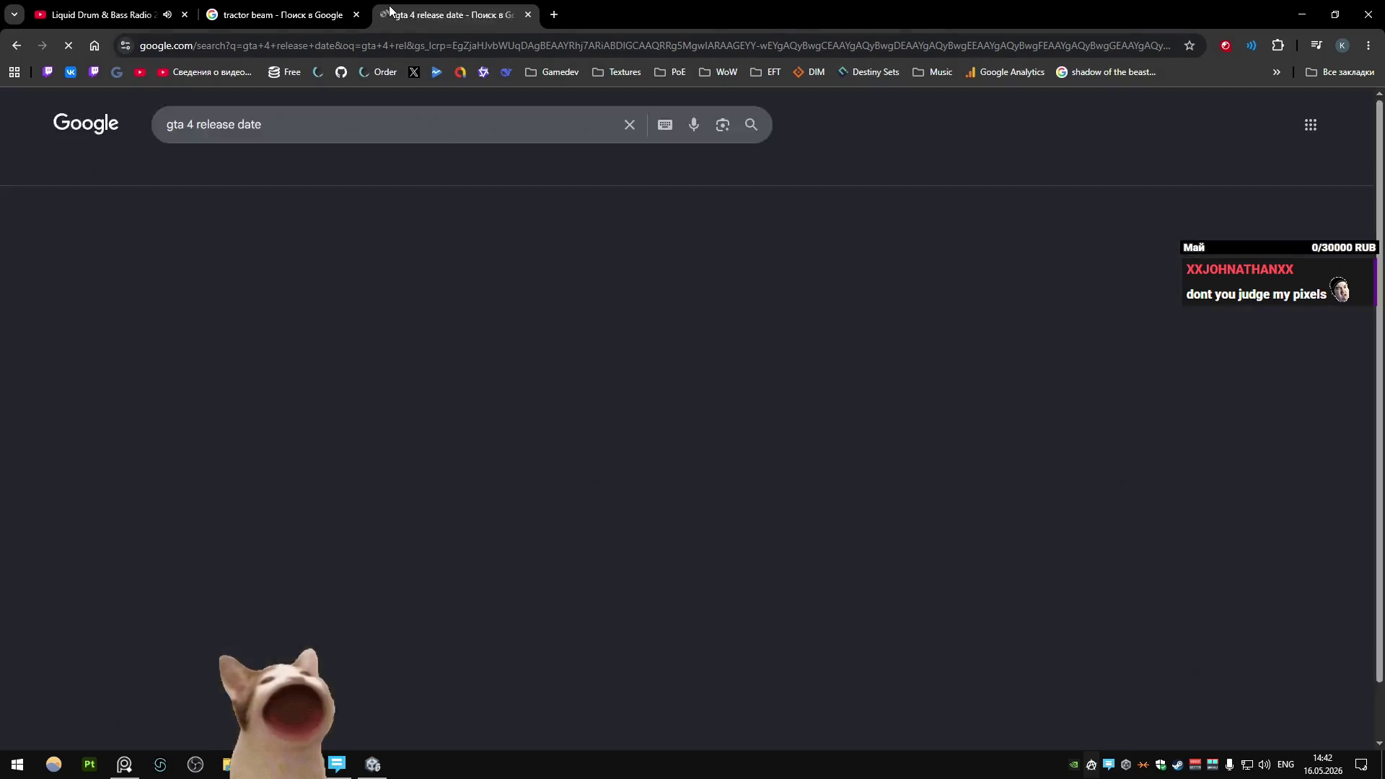
key(ctrl+shift+Tab)
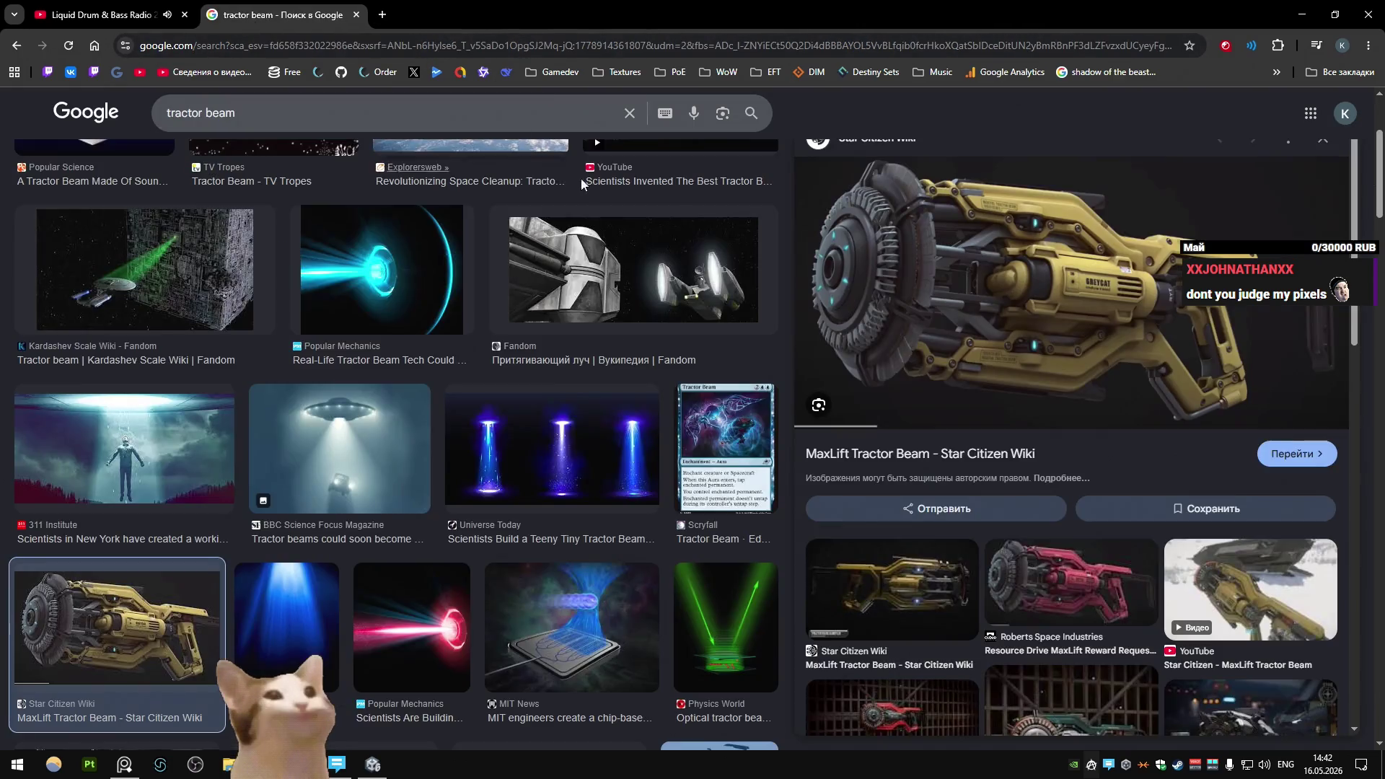
key(alt+Tab)
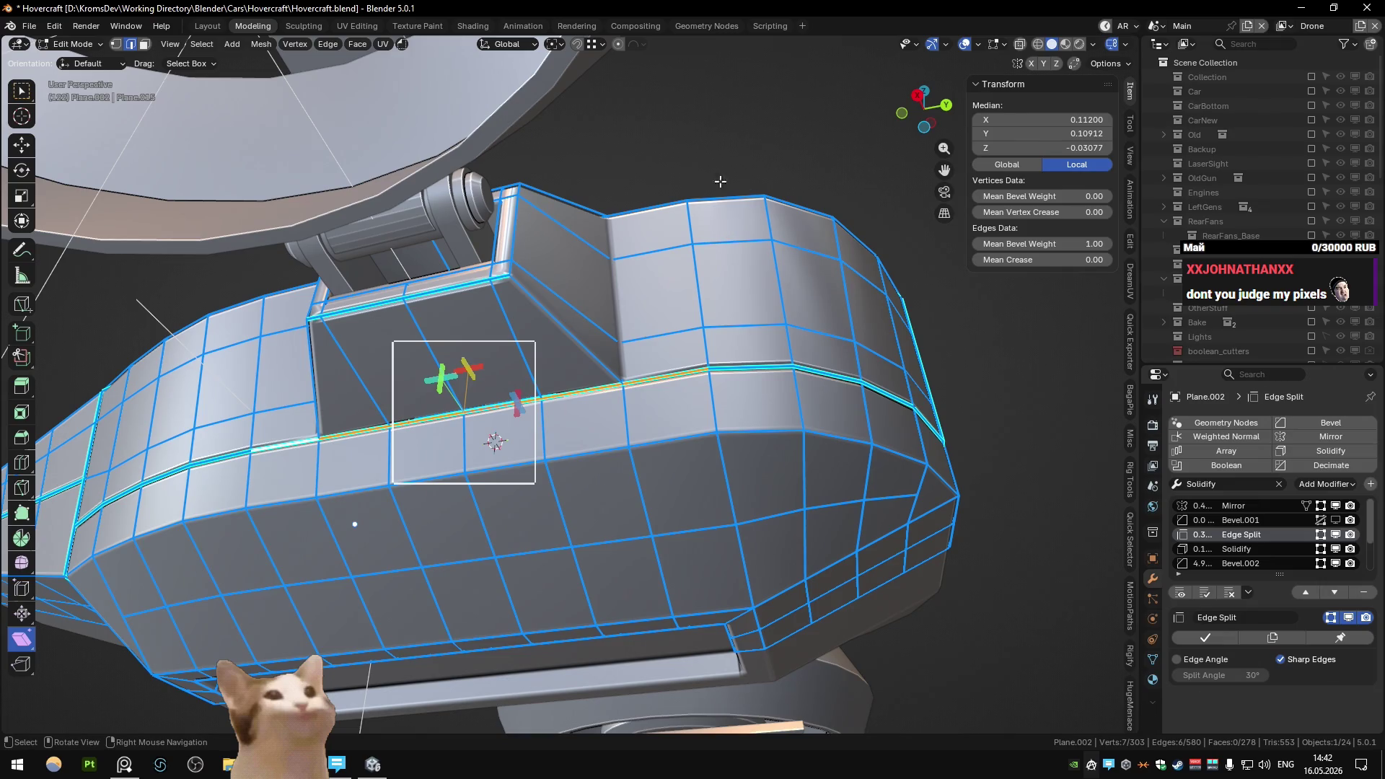
- Orbit around the housing and preview its seams in Object Mode
mouse_move(720, 182)
middle_down()
mouse_move(465, 407)
mouse_move(603, 348)
mouse_move(598, 370)
middle_up()
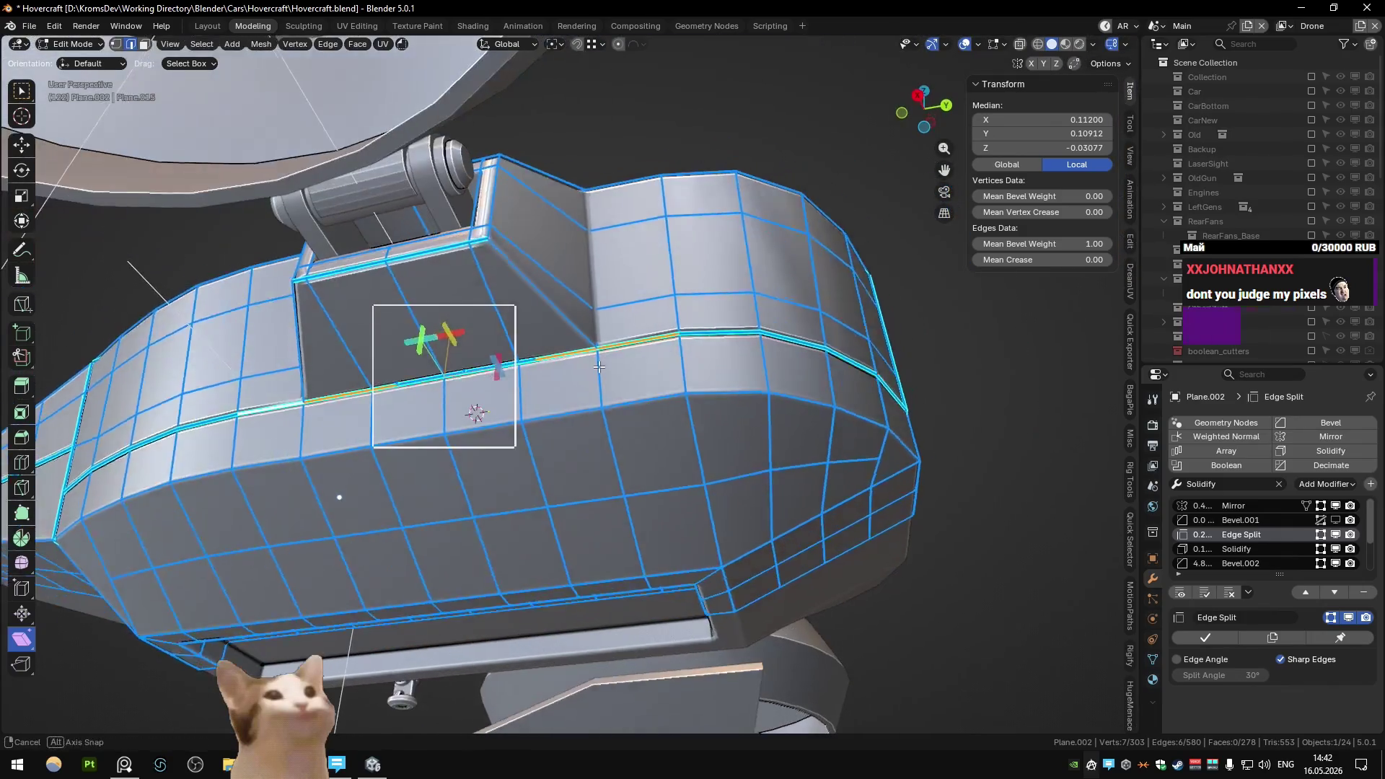
key(Tab)
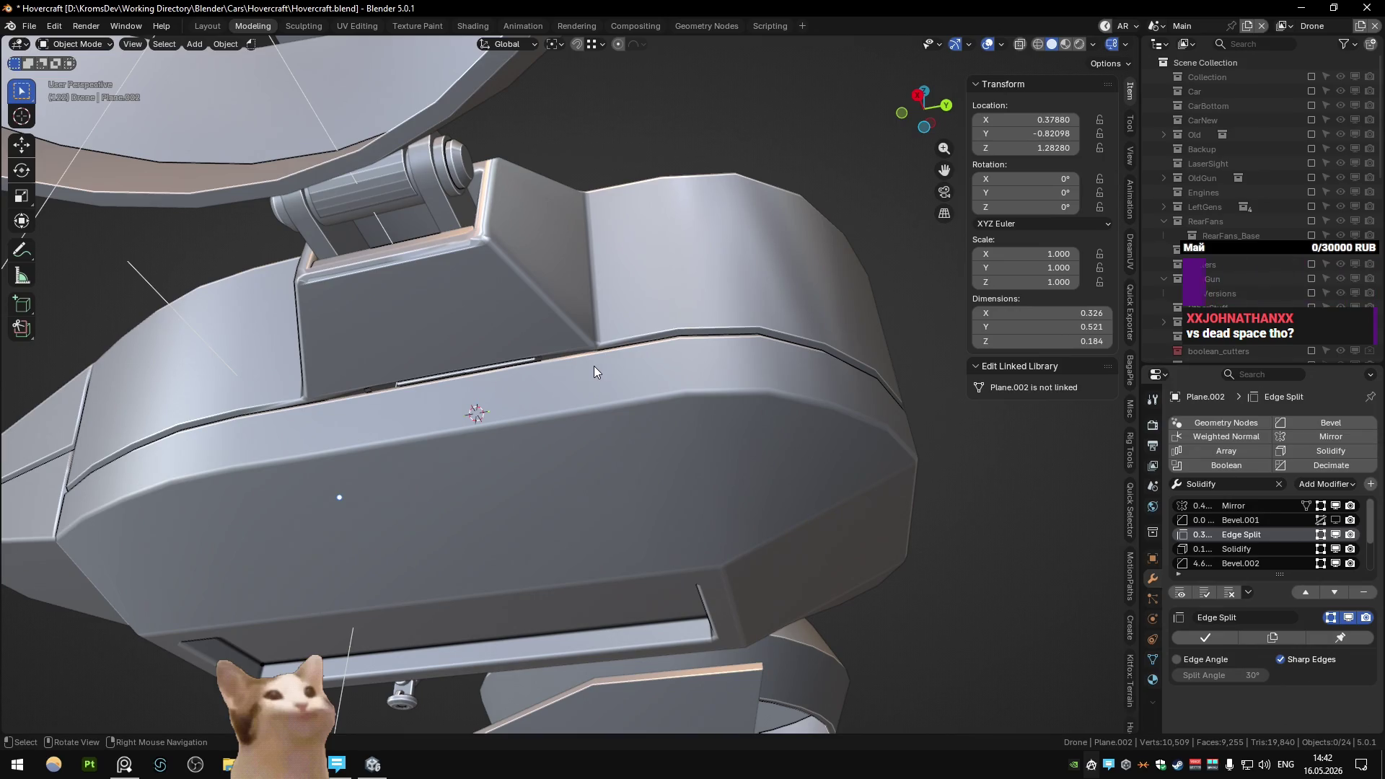
mouse_move(594, 366)
middle_down()
mouse_move(513, 388)
mouse_move(587, 445)
mouse_move(673, 351)
mouse_move(655, 372)
middle_up()
key(Tab)
key(Tab)
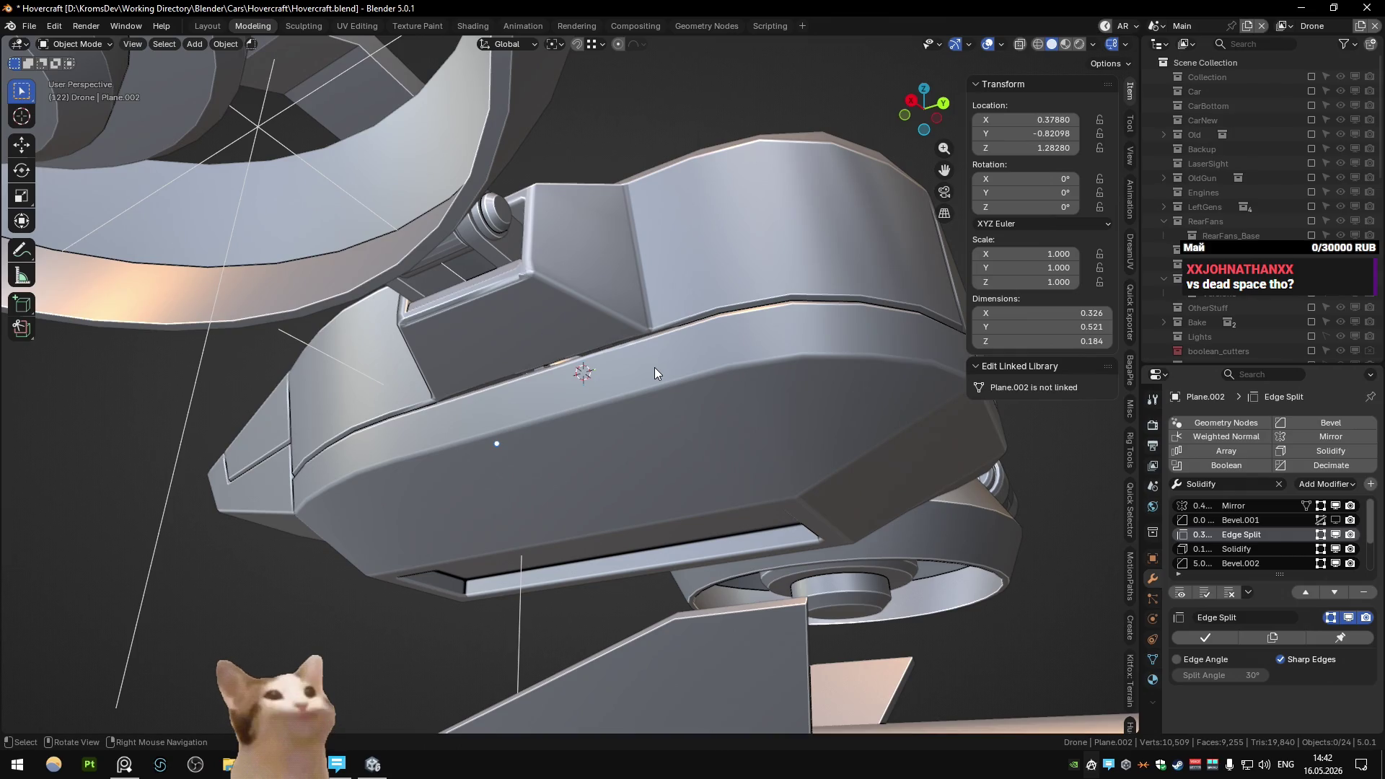
mouse_move(655, 368)
middle_down()
mouse_move(581, 440)
mouse_move(700, 327)
mouse_move(709, 411)
mouse_move(687, 408)
mouse_move(711, 344)
middle_up()
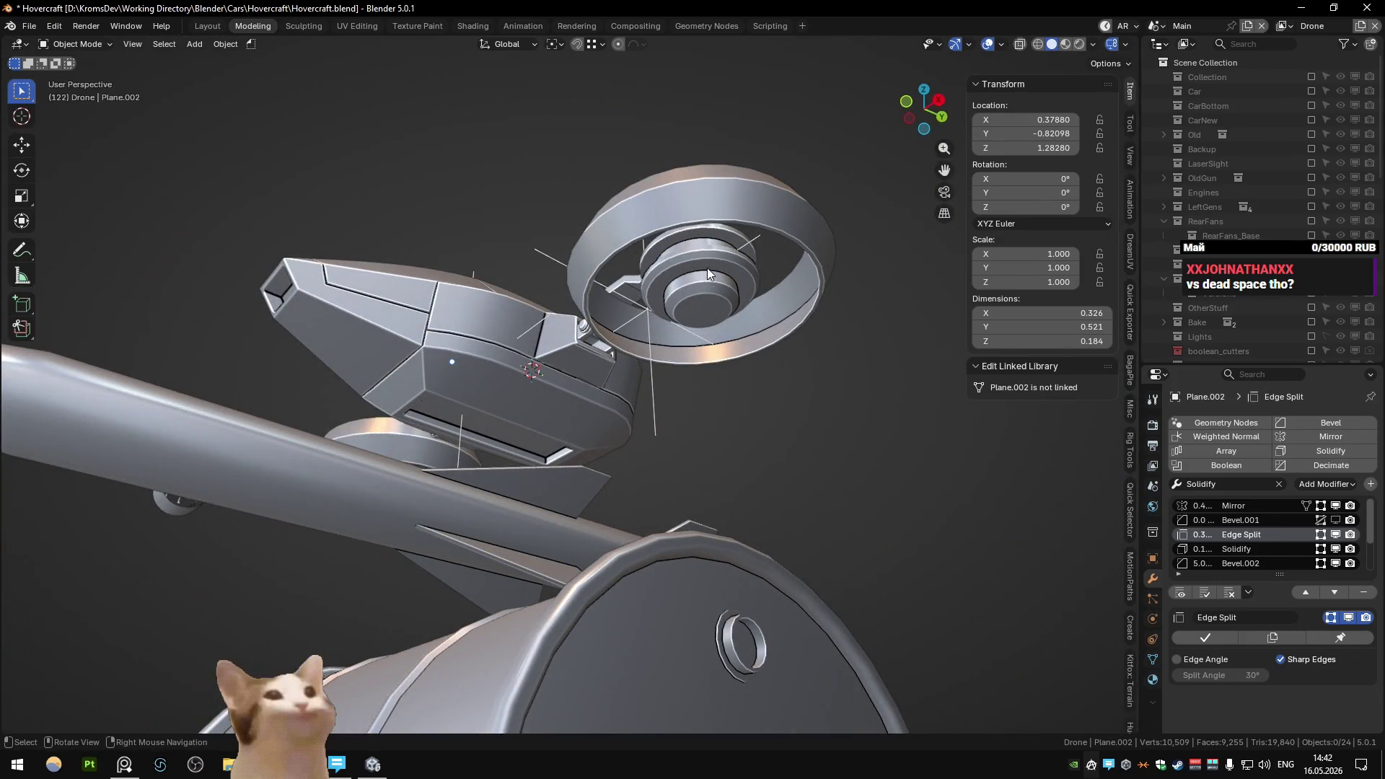
- Zoom onto the head housing and path-select from a vertical side-panel edge to the bottom edge
key(Tab)
middle_drag(598, 297, 441, 349)
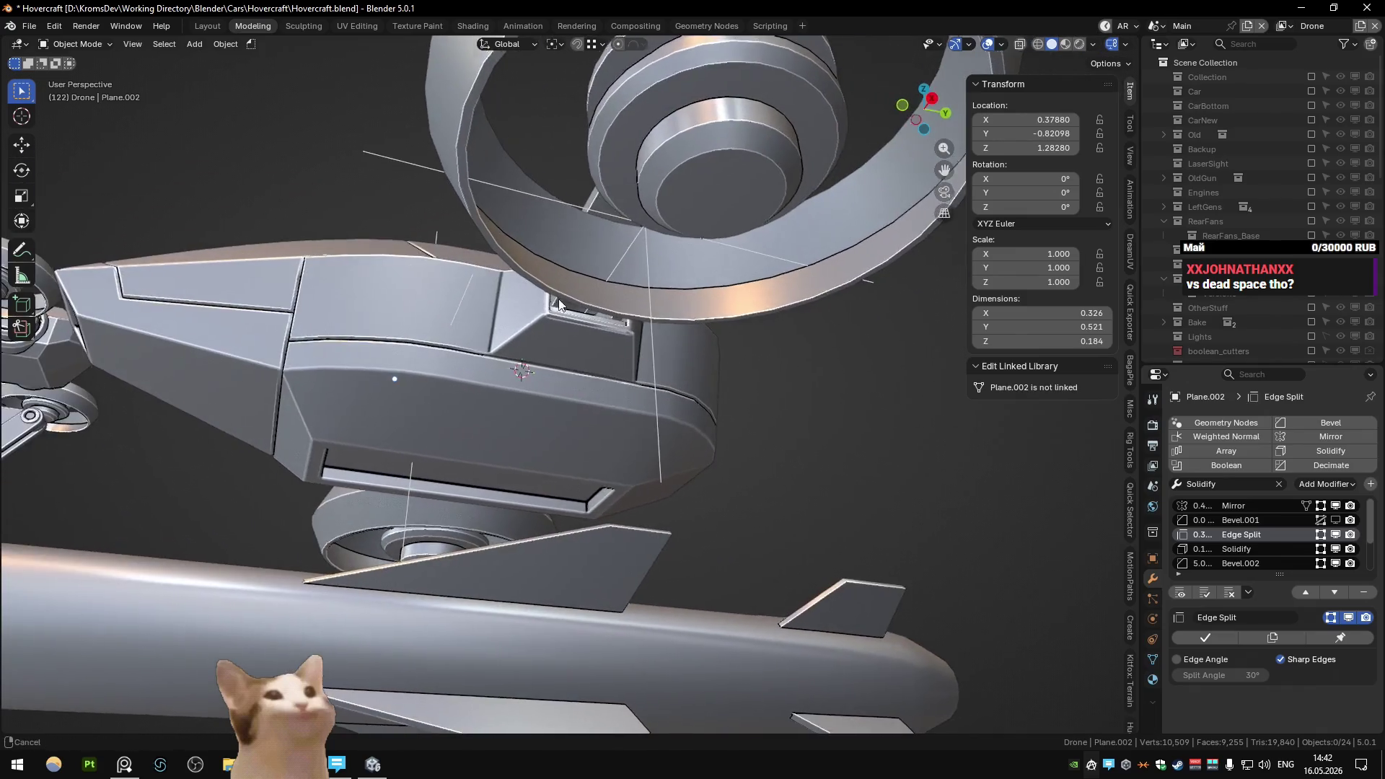
scroll(442, 349, up, 3)
click(441, 349)
ctrl+click(488, 436)
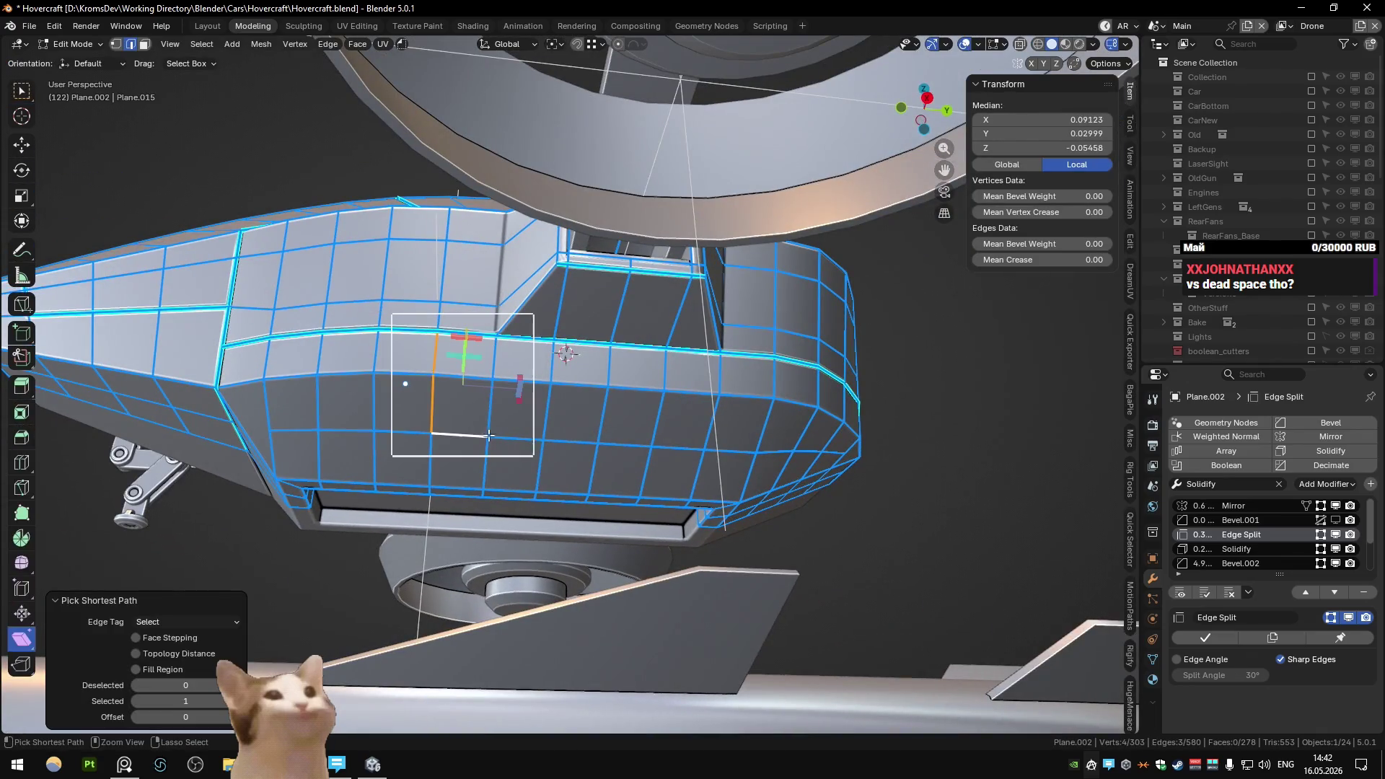
- Complete the side panel outline, mark it sharp, and set its bevel weight to 1
ctrl+click(751, 451)
ctrl+click(768, 414)
right_click(777, 371)
click(777, 371)
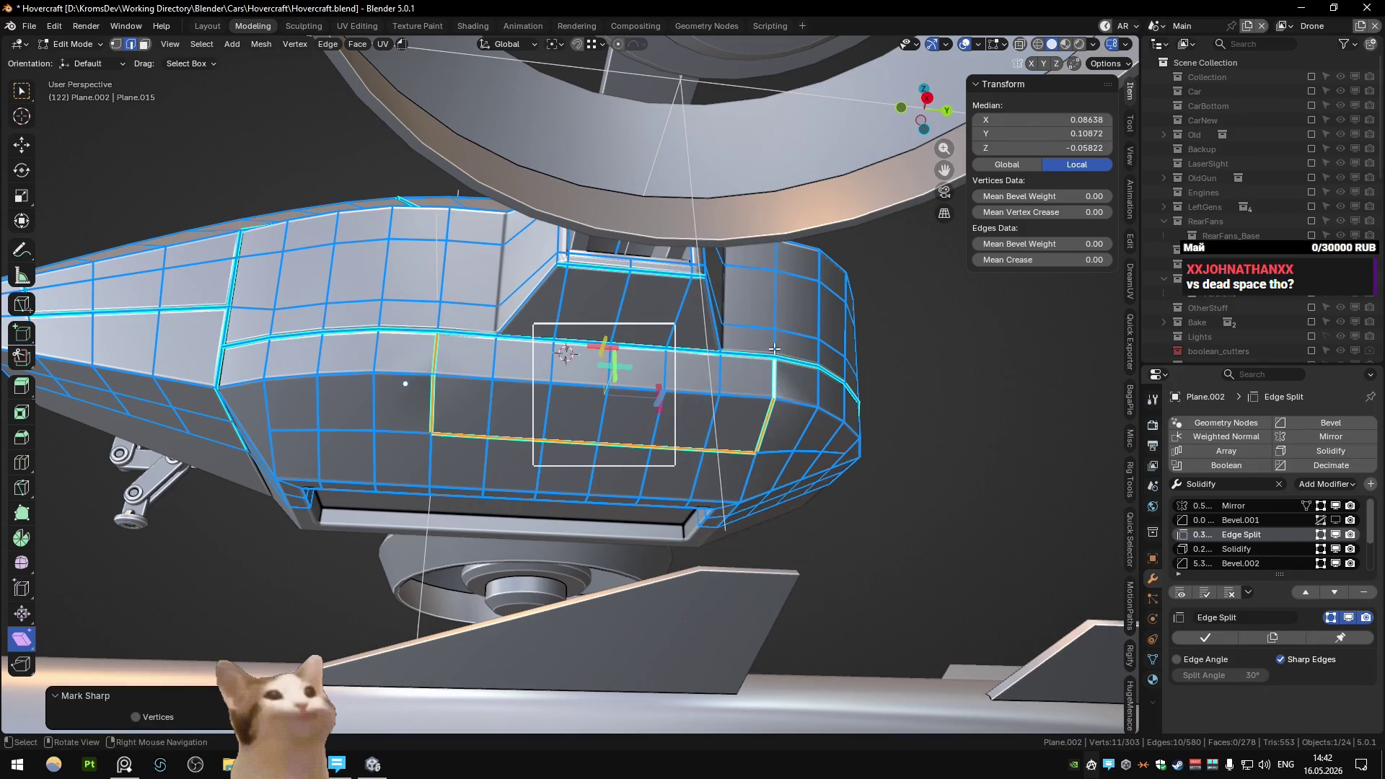
key(ctrl+shift+e)
key(1)
key(Return)
- Path-select the top band edges and adjust their bevel weight
mouse_move(779, 348)
middle_down()
mouse_move(729, 365)
mouse_move(450, 347)
middle_up()
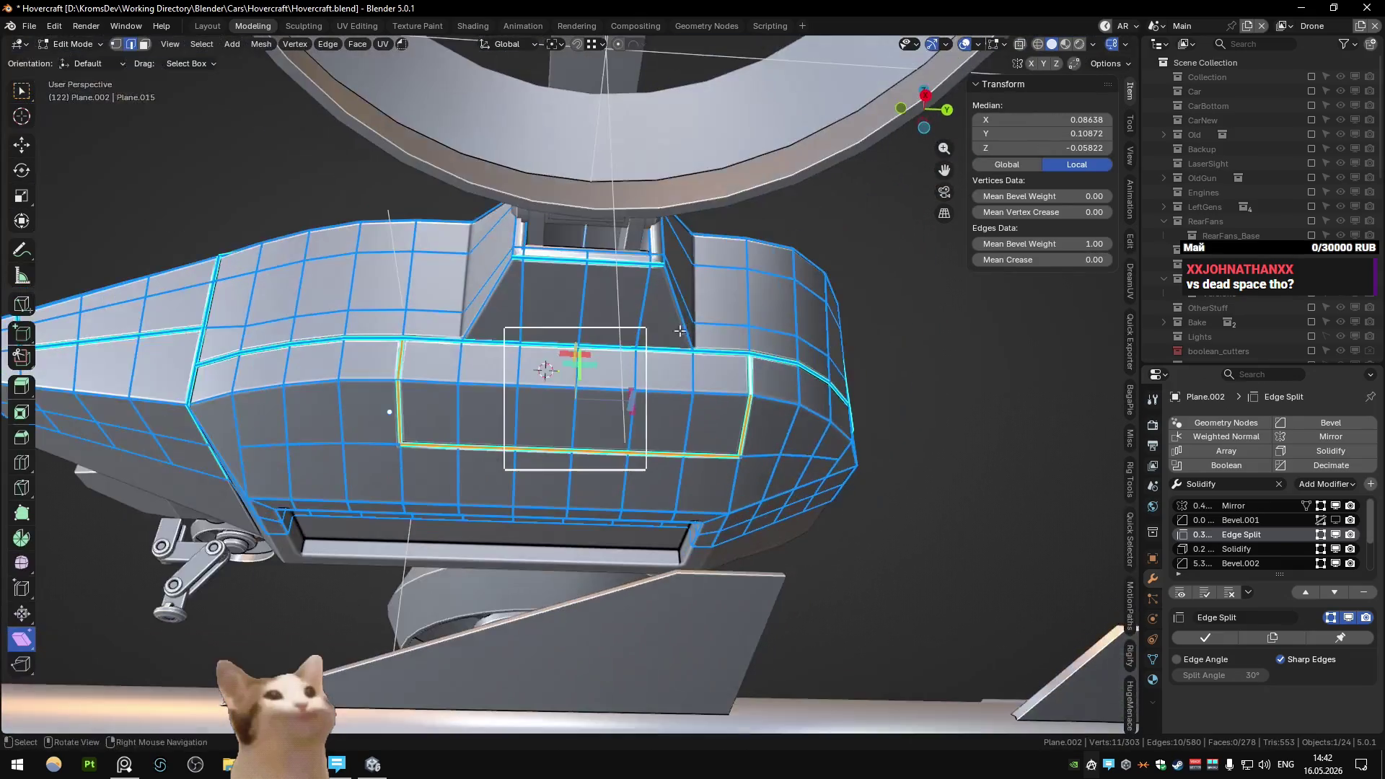
click(450, 347)
ctrl+click(566, 346)
shift+click(743, 350)
ctrl+click(591, 350)
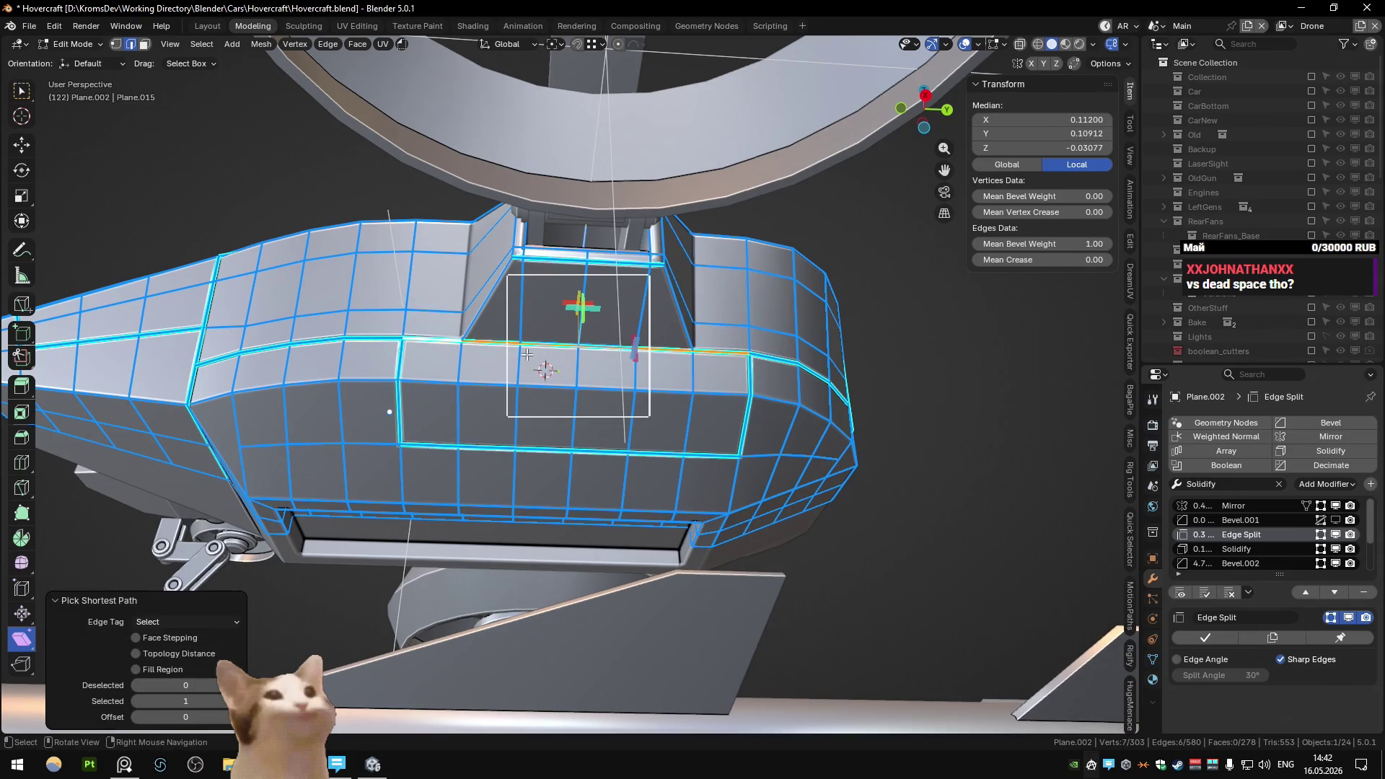
key(ctrl+shift+e)
key(minus)
key(1)
key(Return)
- Select another edge path on the housing, cancel its bevel weight, and inspect in Object Mode
key(Tab)
key(Tab)
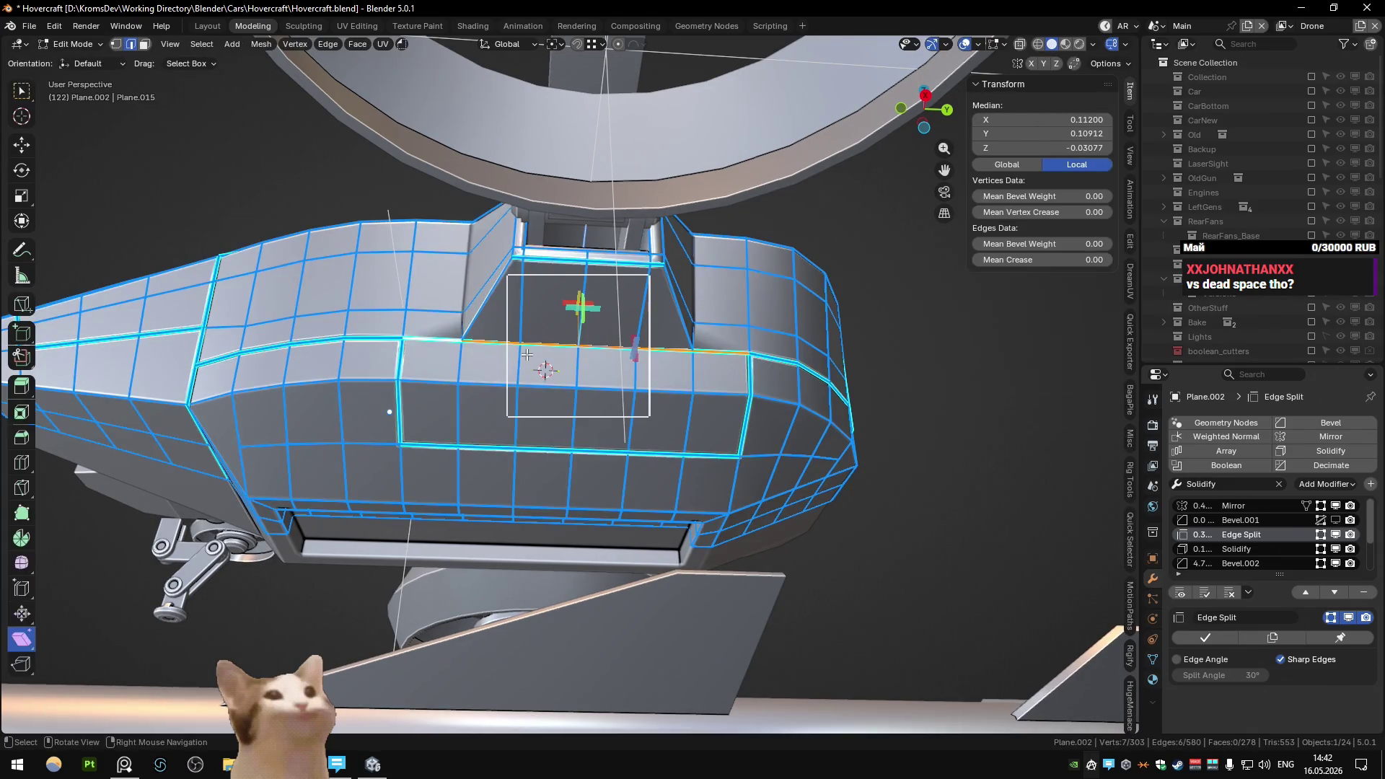
key(q)
click(459, 355)
key(Tab)
key(Tab)
click(491, 343)
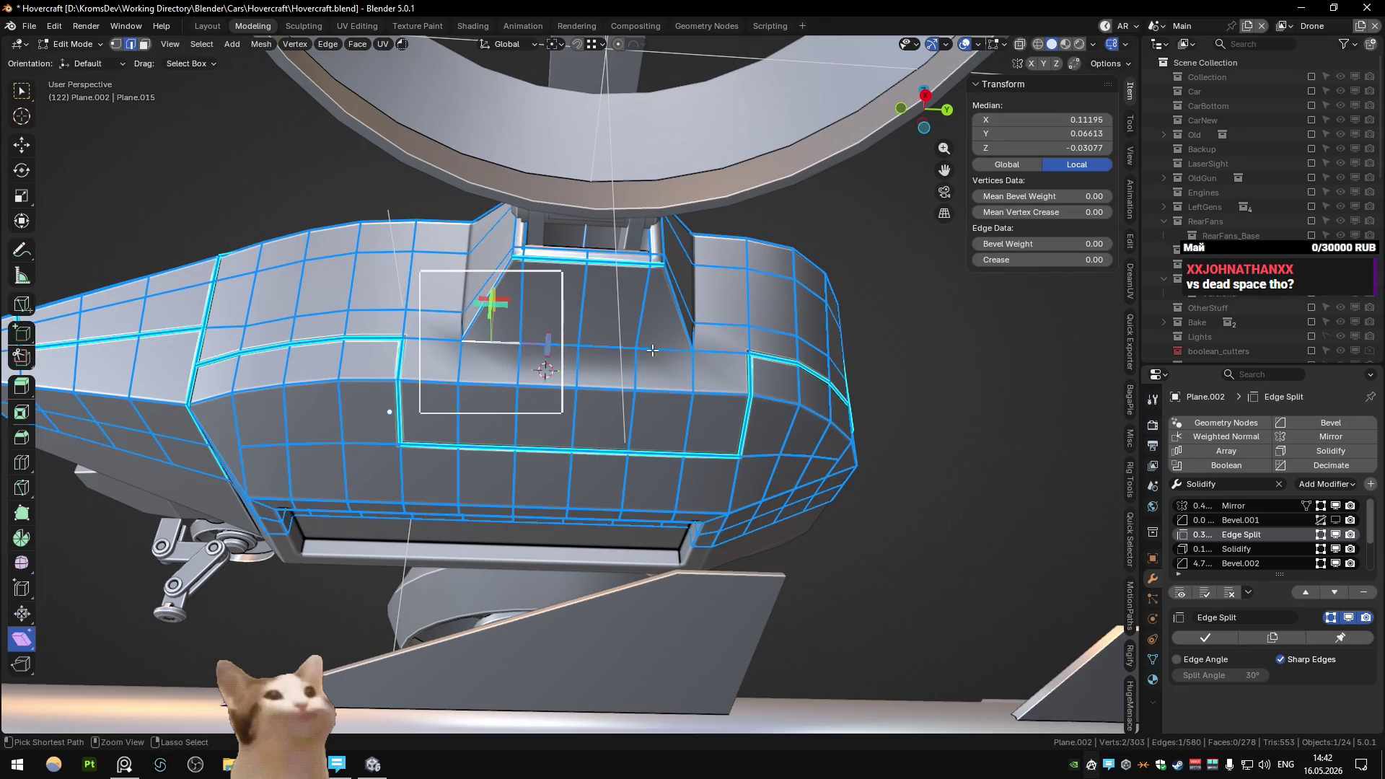
ctrl+click(649, 350)
key(ctrl+shift+e)
key(Escape)
key(Tab)
mouse_move(648, 362)
middle_down()
mouse_move(564, 398)
mouse_move(532, 447)
mouse_move(504, 411)
mouse_move(590, 321)
mouse_move(686, 375)
mouse_move(740, 328)
mouse_move(678, 410)
mouse_move(665, 400)
mouse_move(677, 357)
middle_up()
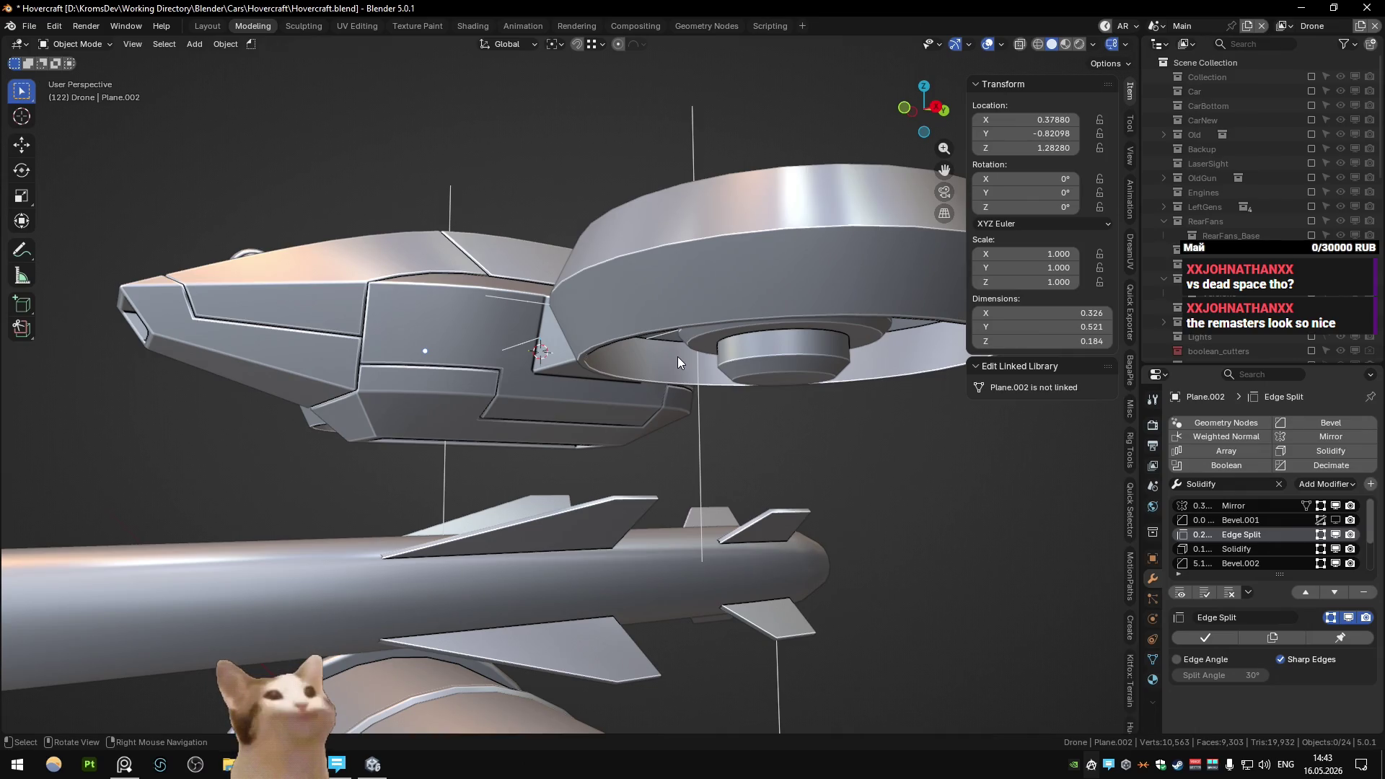
mouse_move(678, 356)
middle_down()
mouse_move(617, 346)
mouse_move(626, 394)
mouse_move(556, 391)
middle_up()
scroll(555, 389, up, 3)
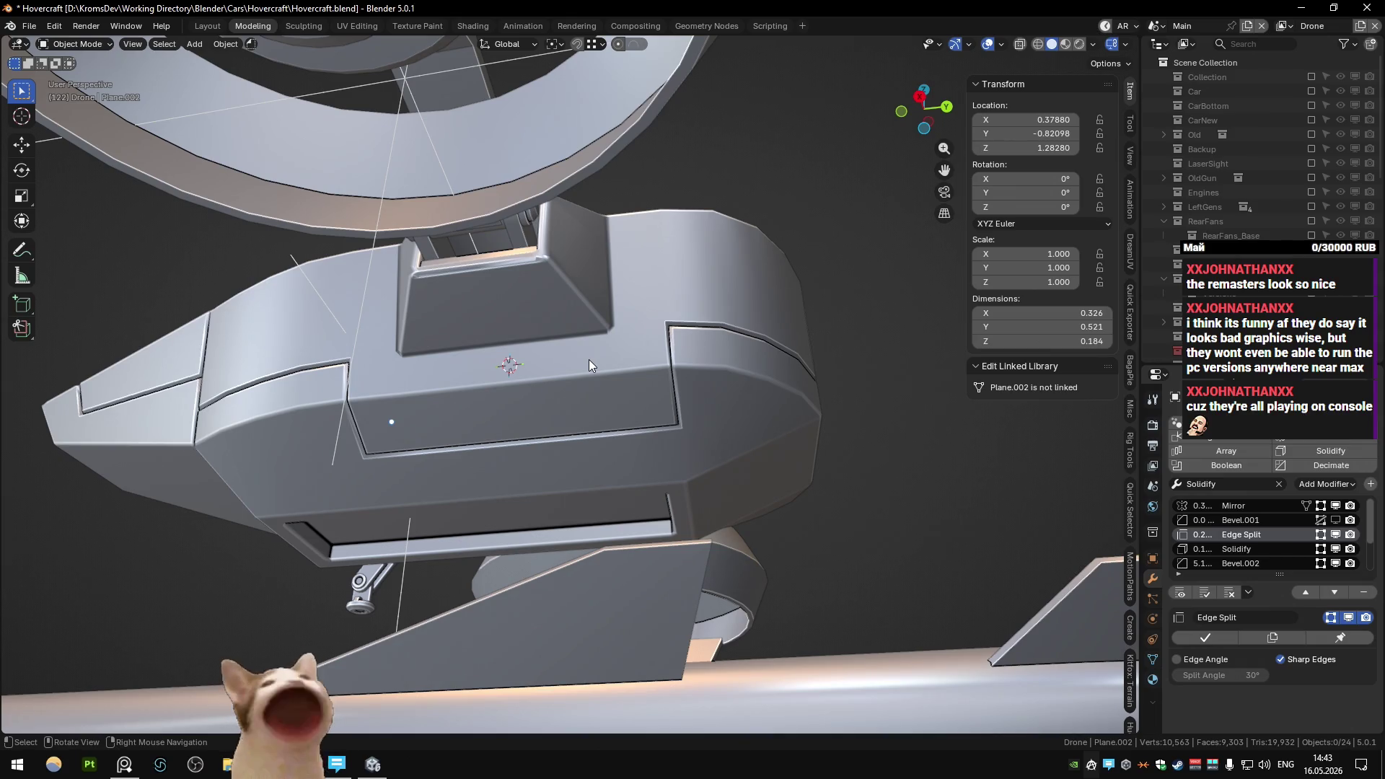
mouse_move(588, 364)
middle_down()
mouse_move(409, 314)
mouse_move(590, 263)
middle_up()
- Select an edge on the housing's top band and orbit to a close front view
key(Tab)
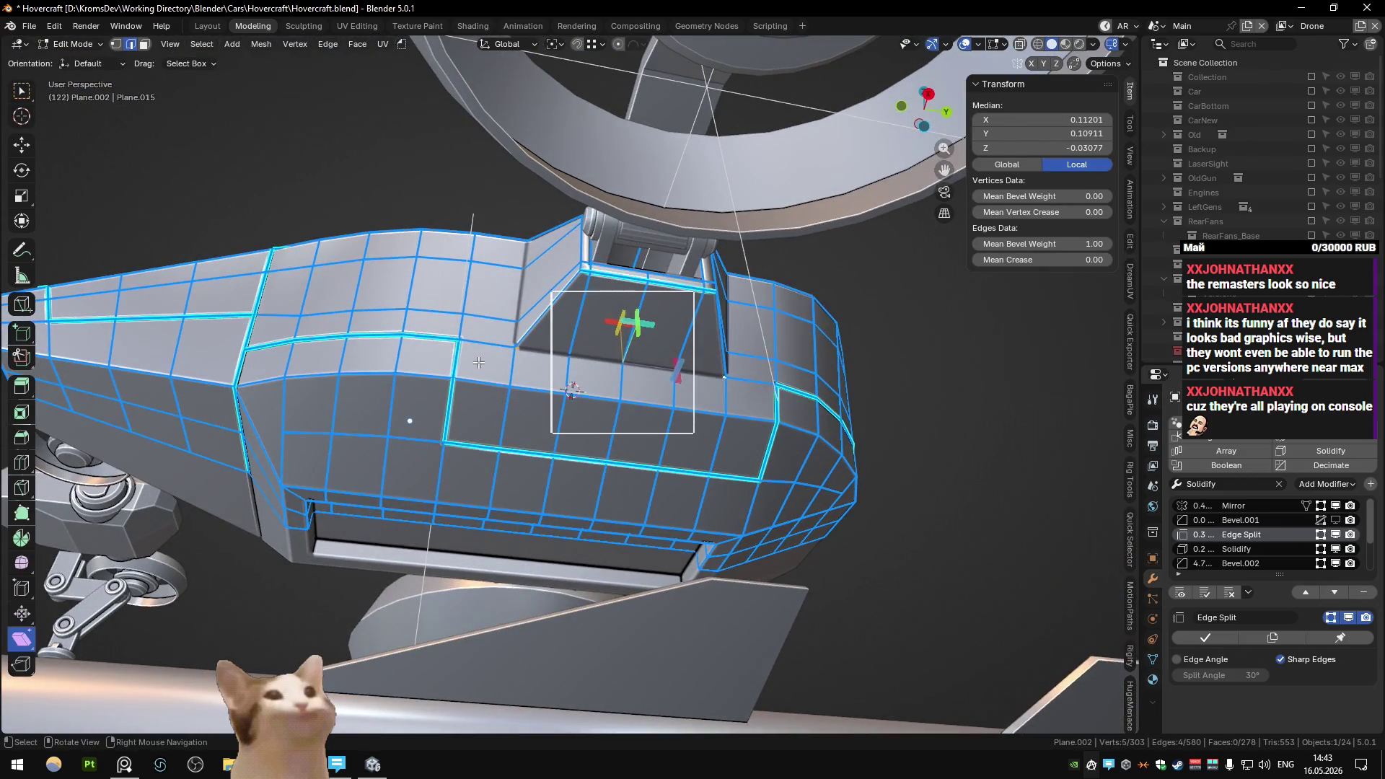
click(483, 346)
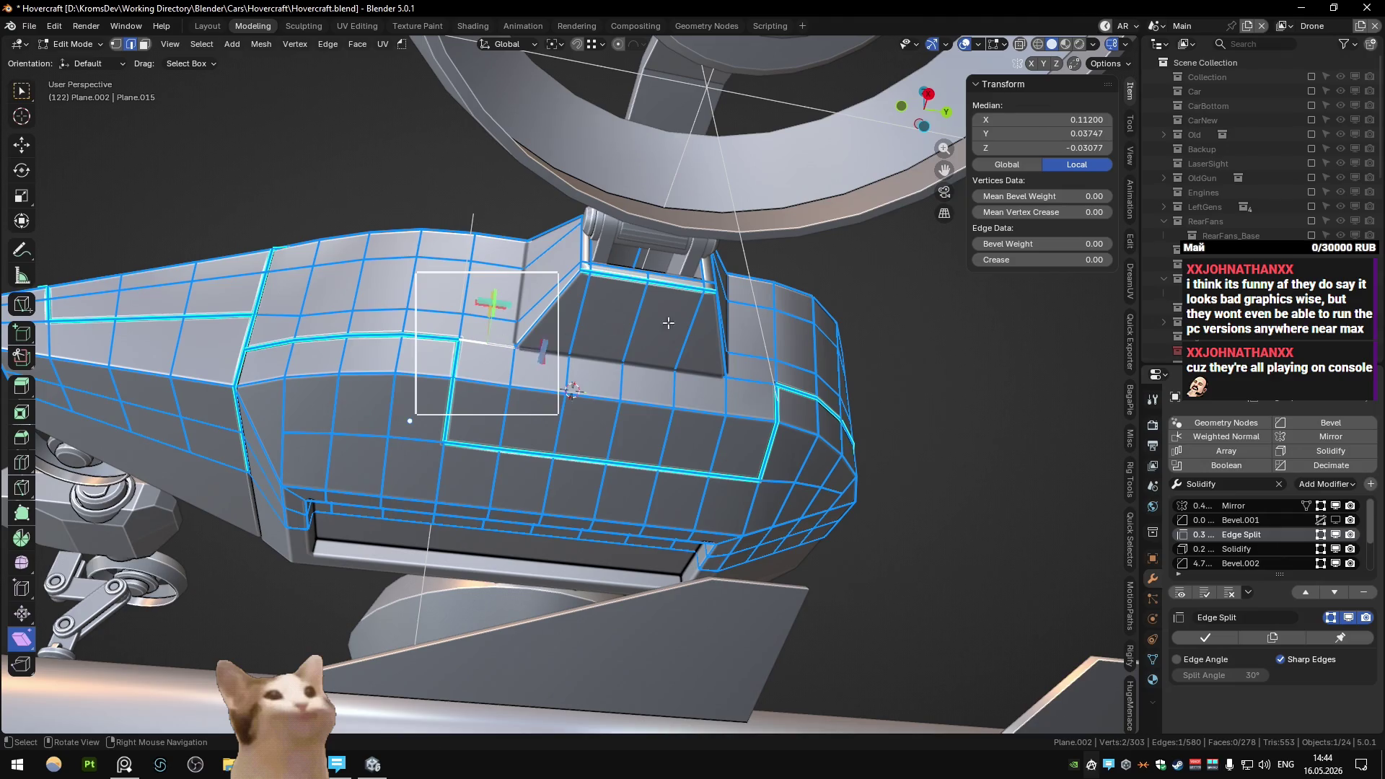
key(Tab)
scroll(668, 323, down, 5)
mouse_move(551, 387)
middle_down()
mouse_move(649, 403)
mouse_move(734, 358)
middle_up()
scroll(633, 336, up, 8)
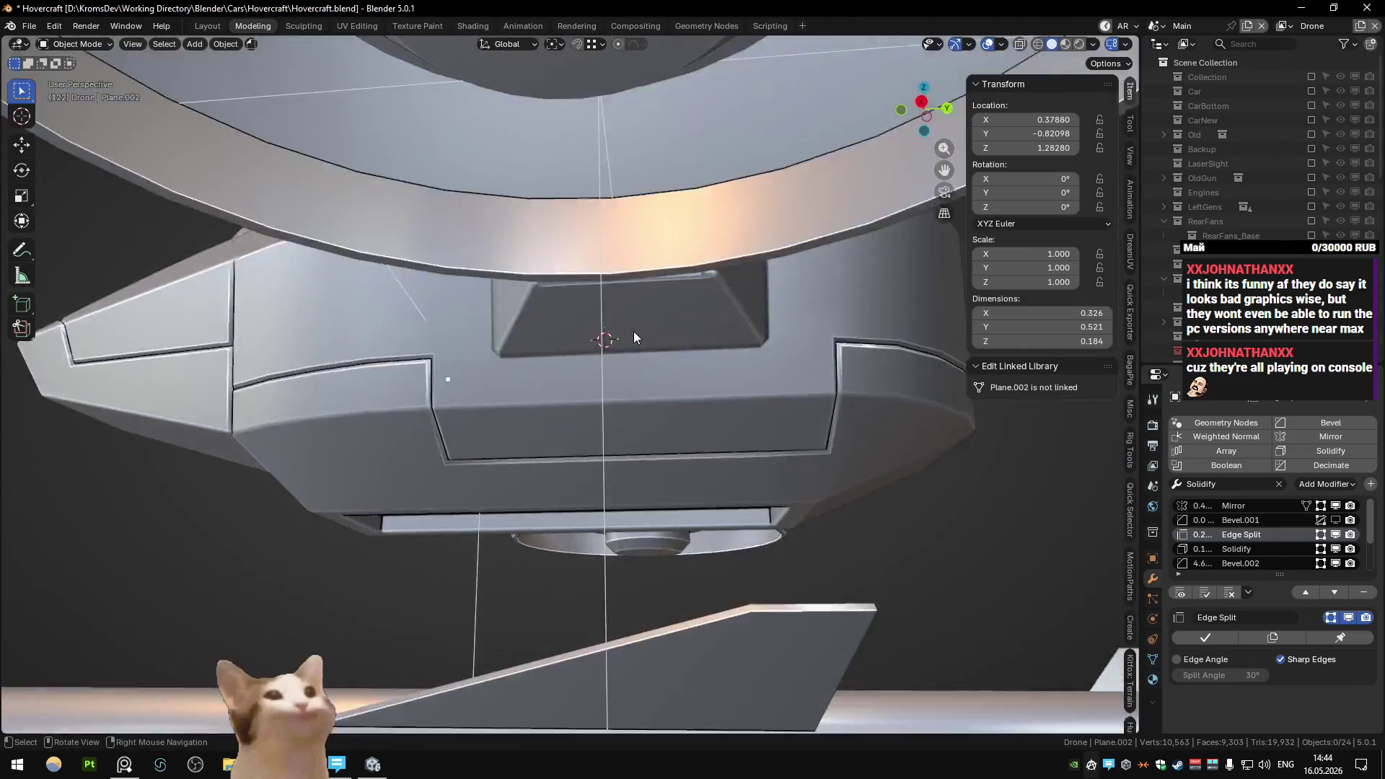
mouse_move(633, 333)
middle_down()
mouse_move(581, 328)
mouse_move(607, 374)
mouse_move(649, 361)
middle_up()
- Select a shortest edge path along the side panel seam and inspect it
key(Tab)
key(g)
right_click(529, 377)
click(528, 376)
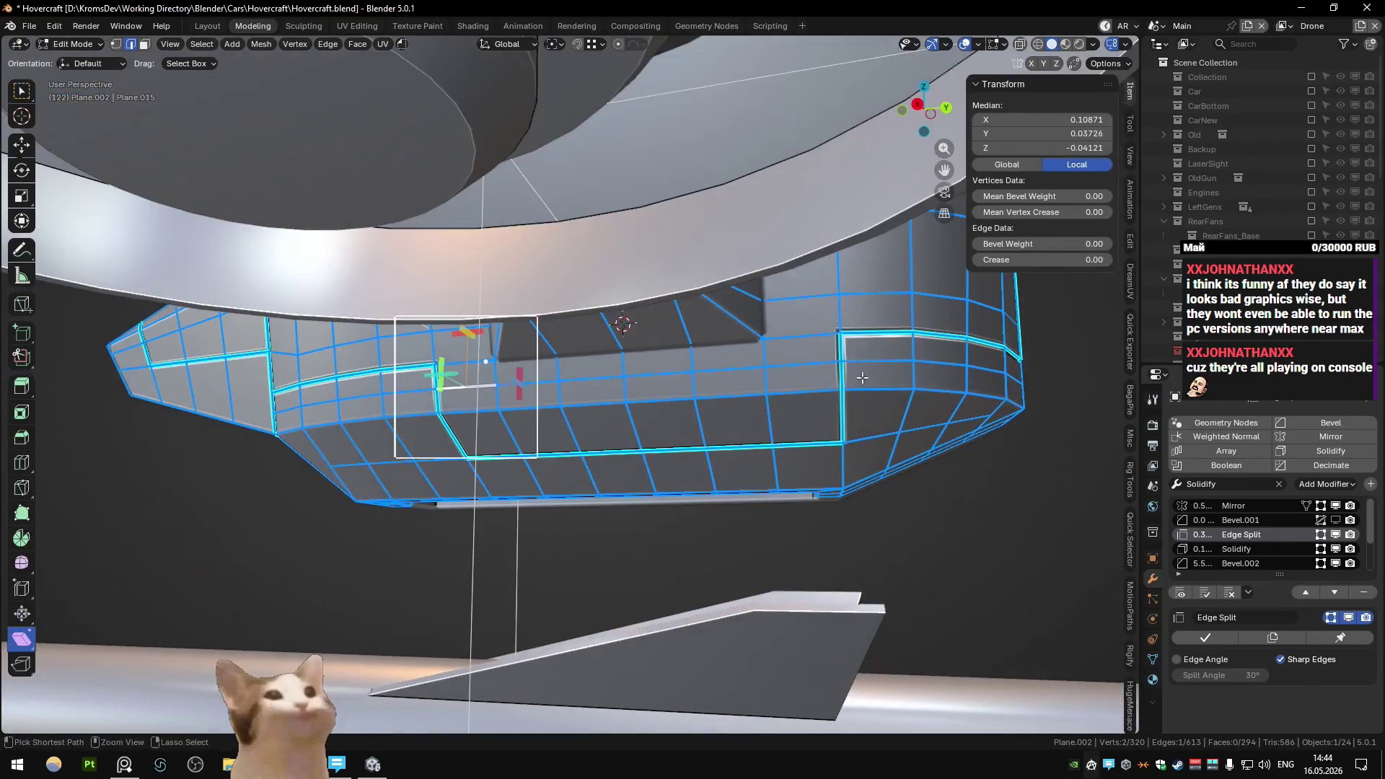
ctrl+click(808, 365)
key(q)
key(Escape)
key(Tab)
mouse_move(816, 353)
middle_down()
mouse_move(816, 318)
mouse_move(747, 339)
mouse_move(790, 387)
mouse_move(750, 354)
mouse_move(794, 414)
mouse_move(735, 327)
middle_up()
- Undo two stray edge changes, then mark the selected seam edges sharp
key(Tab)
key(ctrl+z)
key(ctrl+z)
key(ctrl+z)
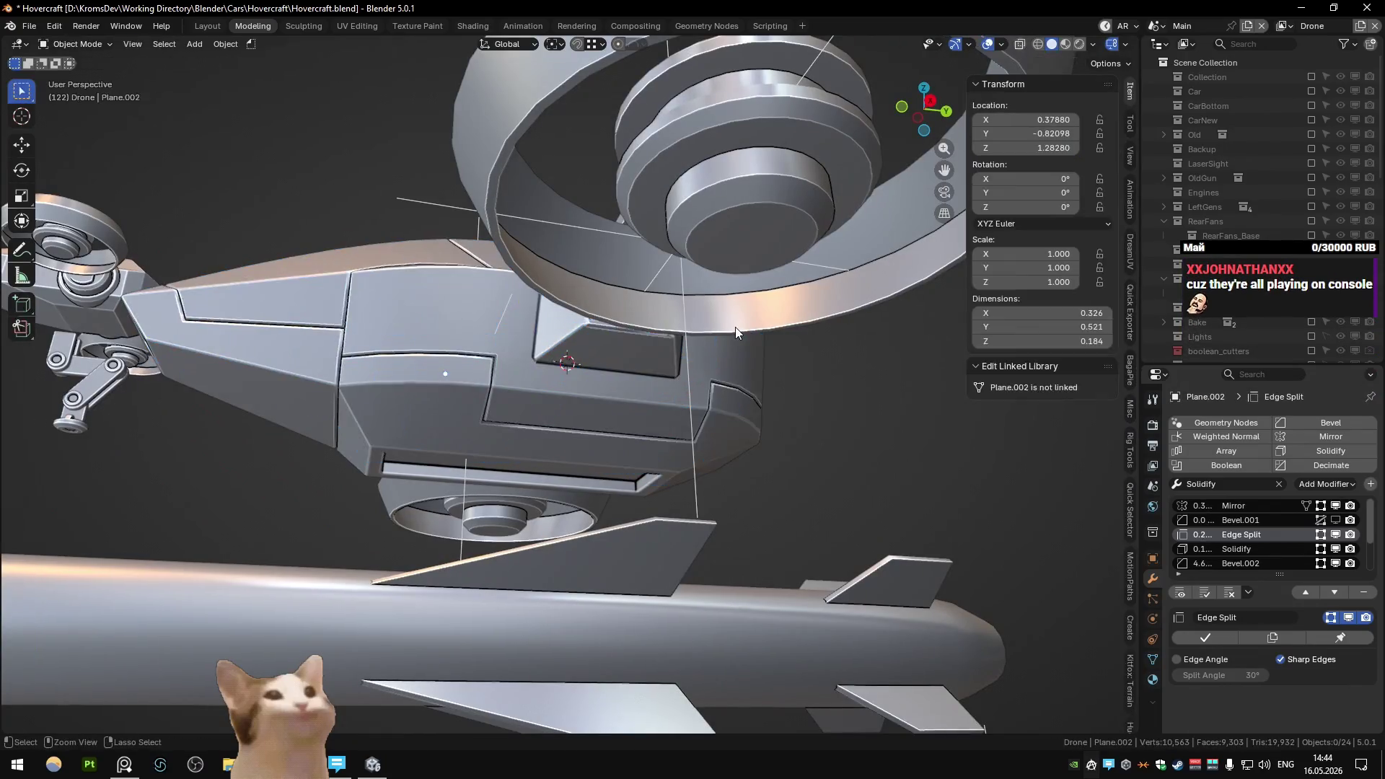
key(ctrl+z)
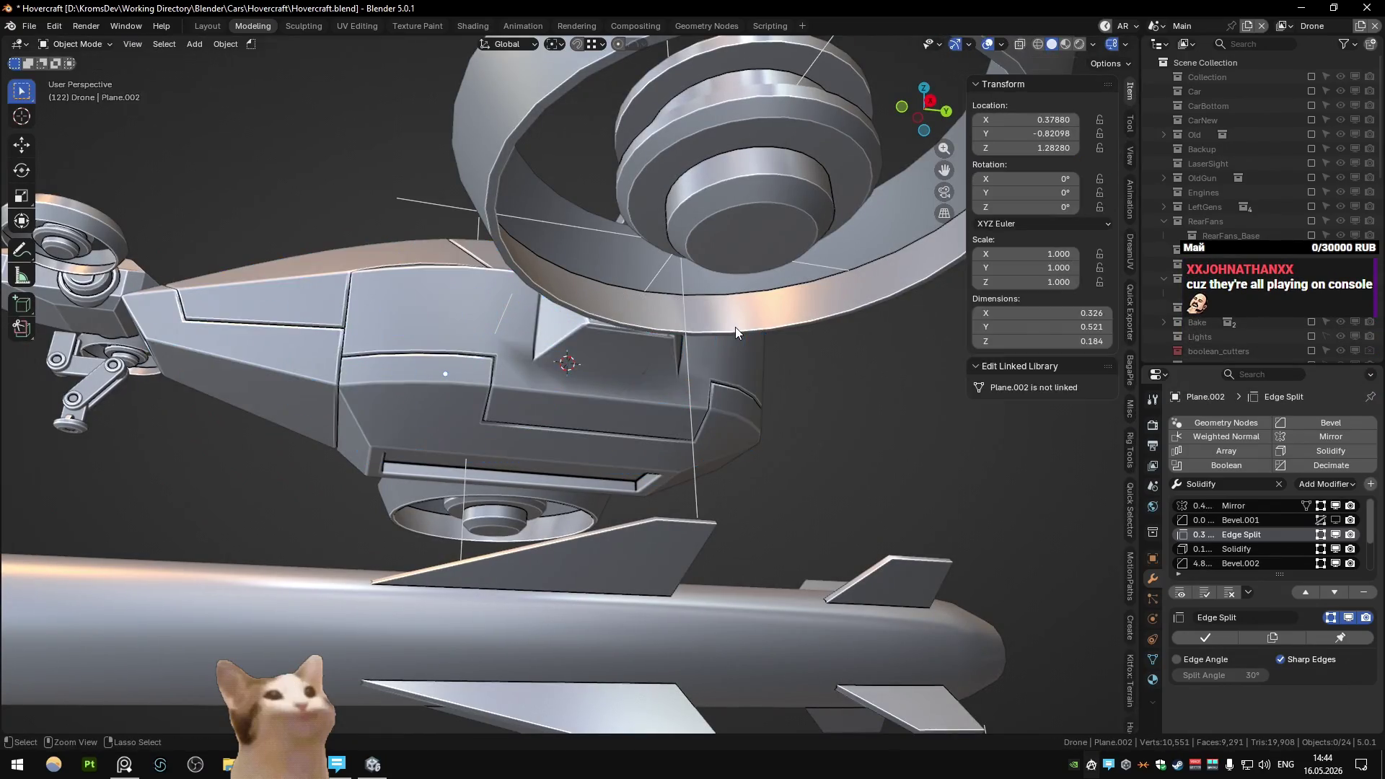
key(q)
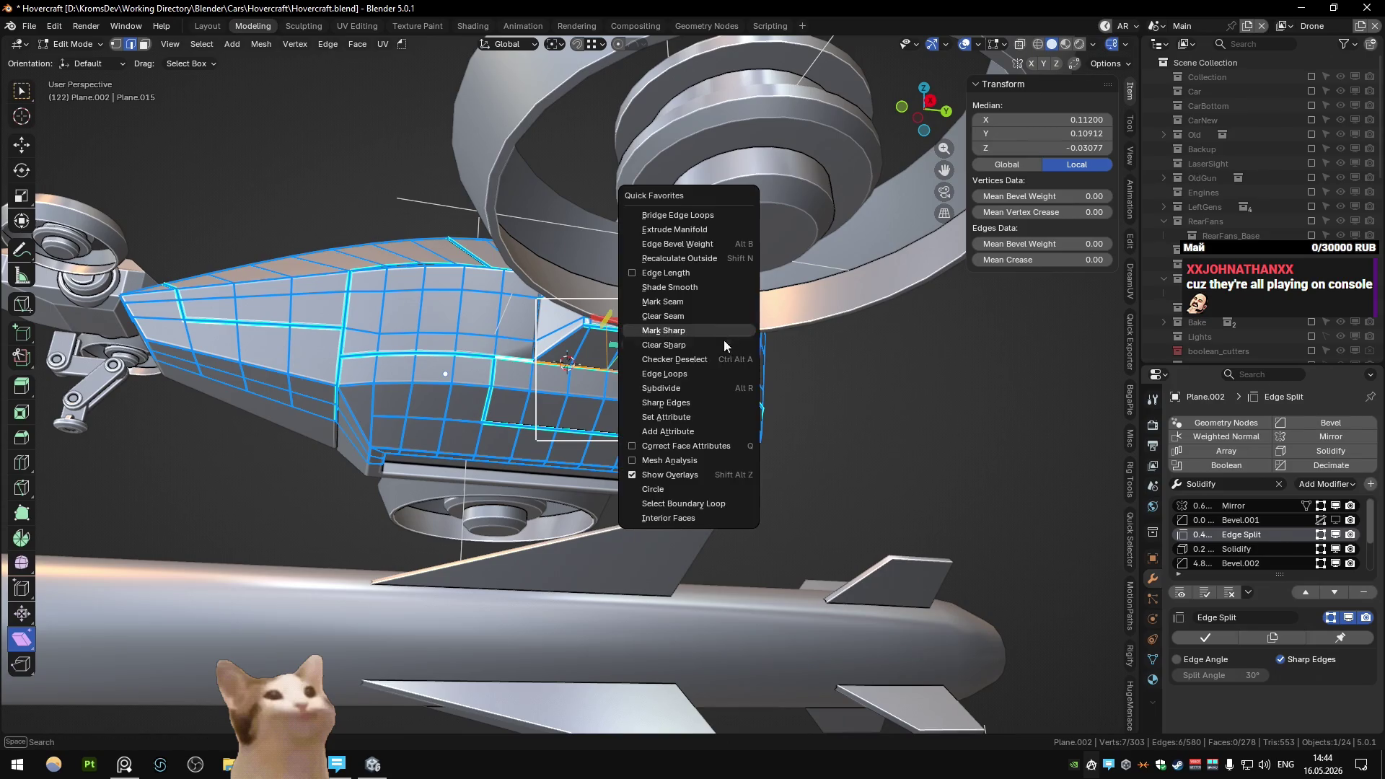
click(690, 349)
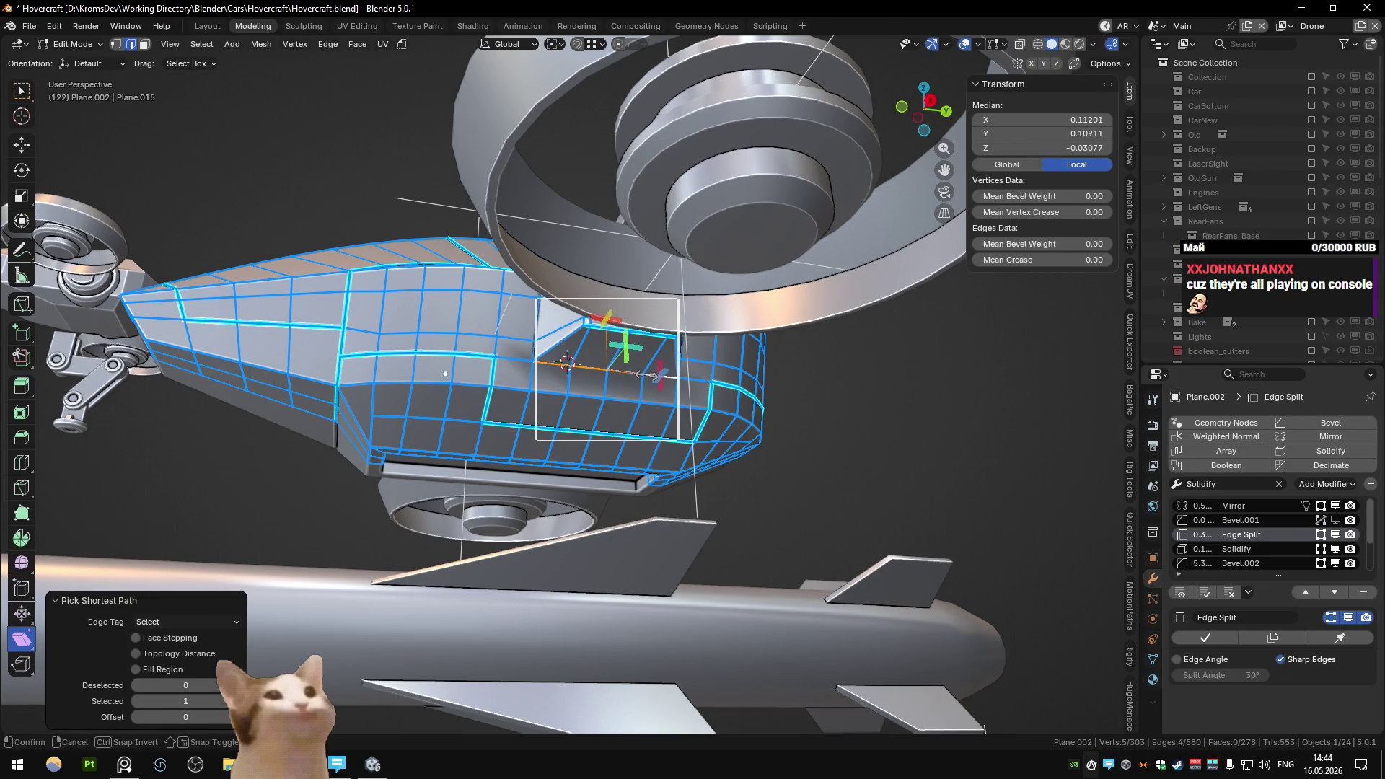
key(Tab)
key(Tab)
- Add the next seam edges around the top recess and mark them sharp
ctrl+click(660, 437)
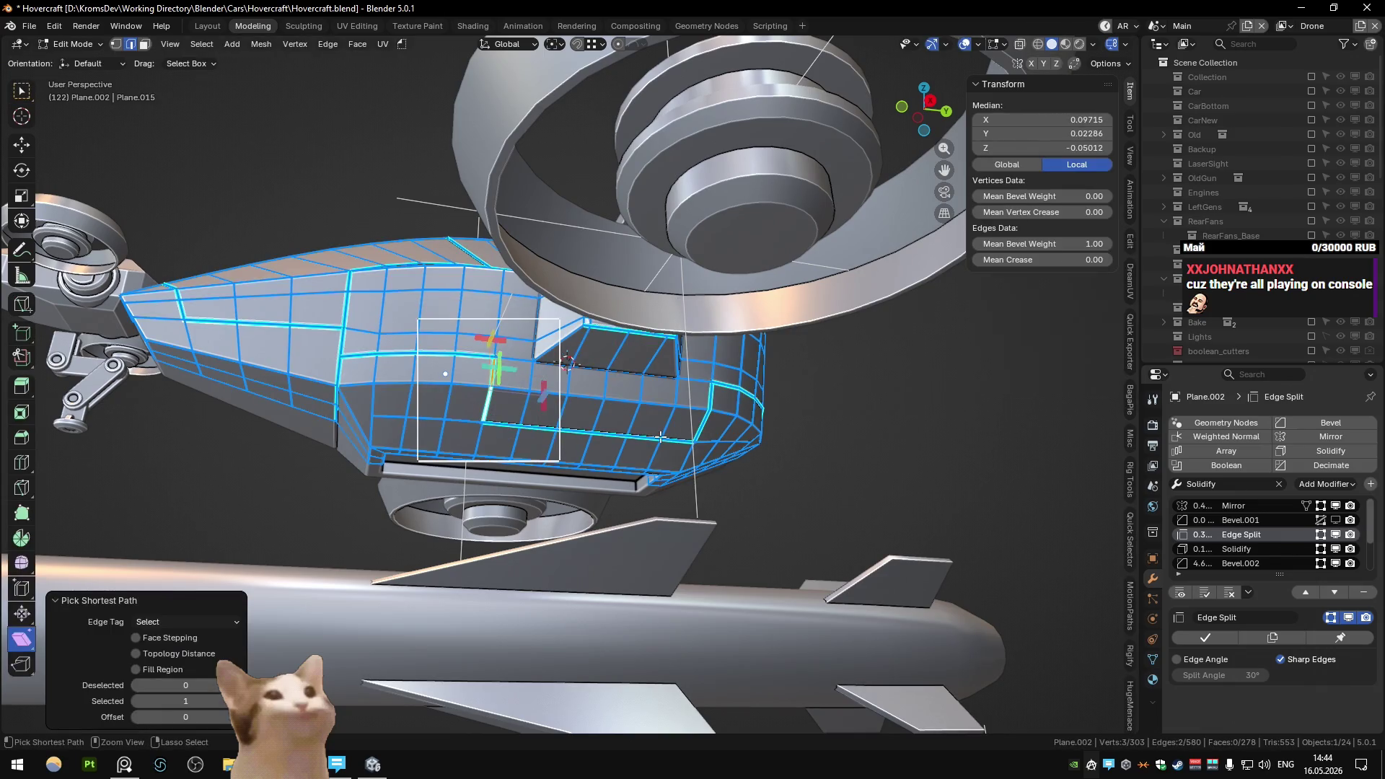
middle_drag(738, 422, 669, 417)
key(ctrl+e)
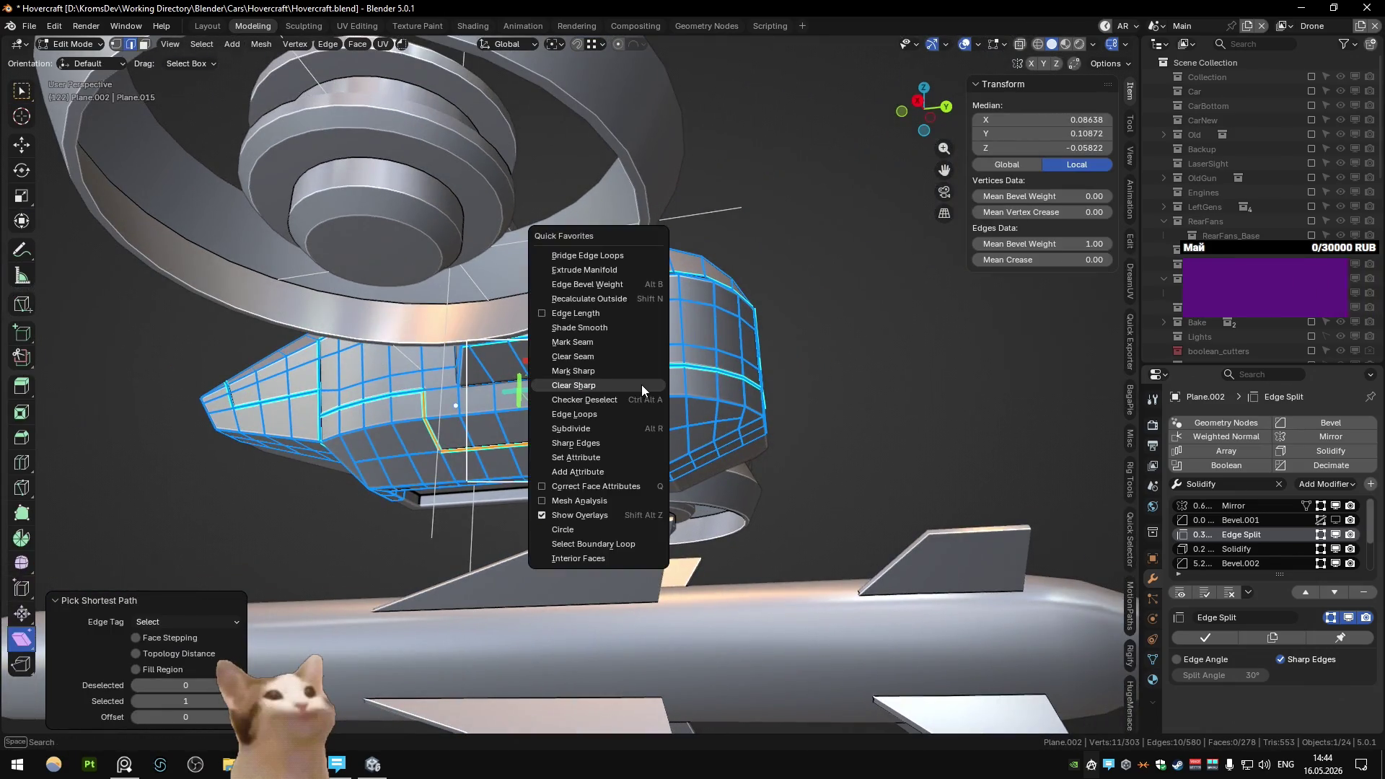
click(641, 386)
key(Escape)
key(Tab)
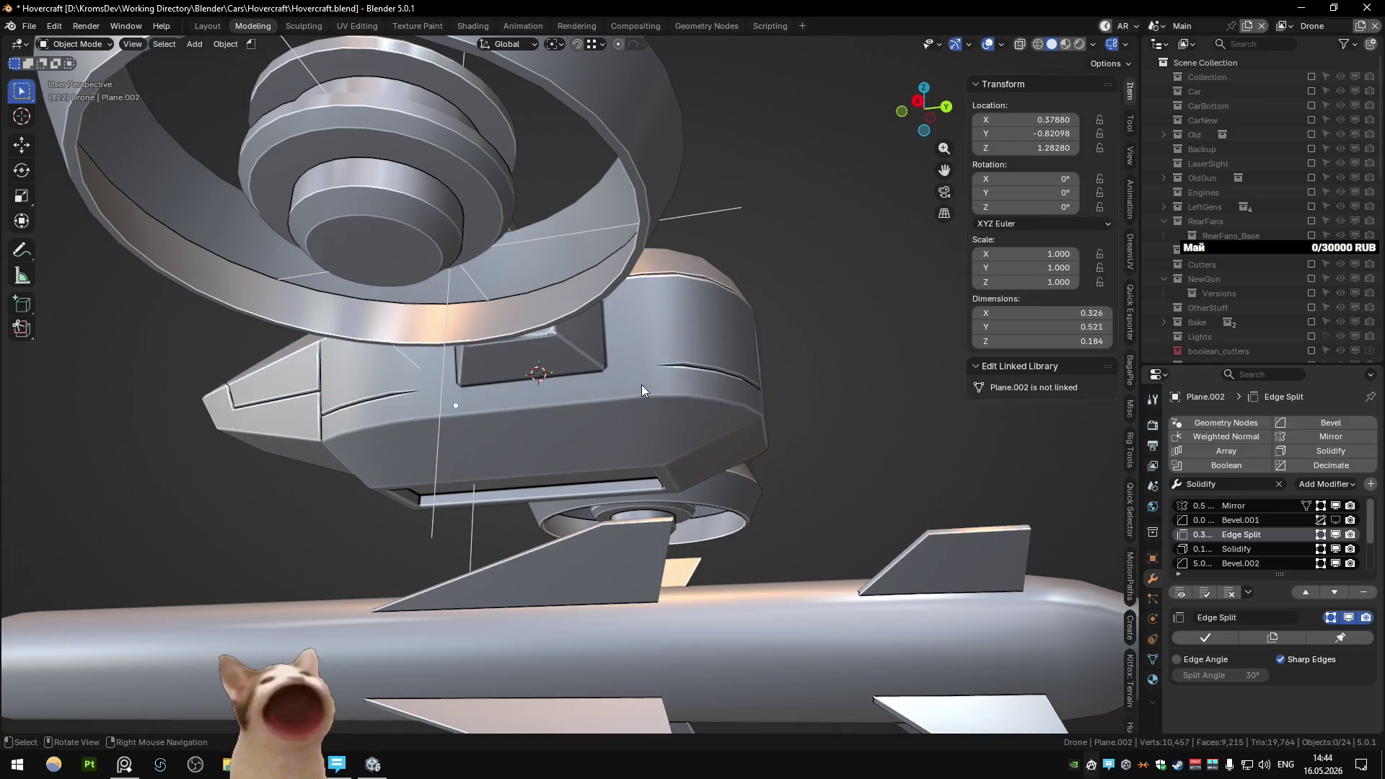
- Isolate the housing in Local View, toggle into and out of its mesh, then restore the full scene
mouse_move(642, 384)
middle_down()
mouse_move(569, 423)
mouse_move(606, 404)
mouse_move(638, 427)
mouse_move(607, 452)
mouse_move(577, 382)
mouse_move(539, 434)
mouse_move(509, 353)
mouse_move(498, 388)
mouse_move(526, 357)
mouse_move(466, 393)
mouse_move(433, 360)
mouse_move(577, 397)
mouse_move(563, 458)
mouse_move(569, 407)
mouse_move(743, 332)
mouse_move(829, 239)
mouse_move(734, 361)
mouse_move(866, 119)
mouse_move(621, 352)
middle_up()
scroll(607, 451, down, 5)
scroll(577, 383, up, 6)
click(509, 352)
key(KP_Divide)
key(Tab)
scroll(465, 393, down, 2)
key(Tab)
scroll(577, 397, up, 3)
key(Tab)
scroll(563, 458, down, 2)
key(Tab)
key(KP_Divide)
- Deselect the drone body and reselect the head housing from a new angle
click(741, 331)
scroll(620, 352, up, 5)
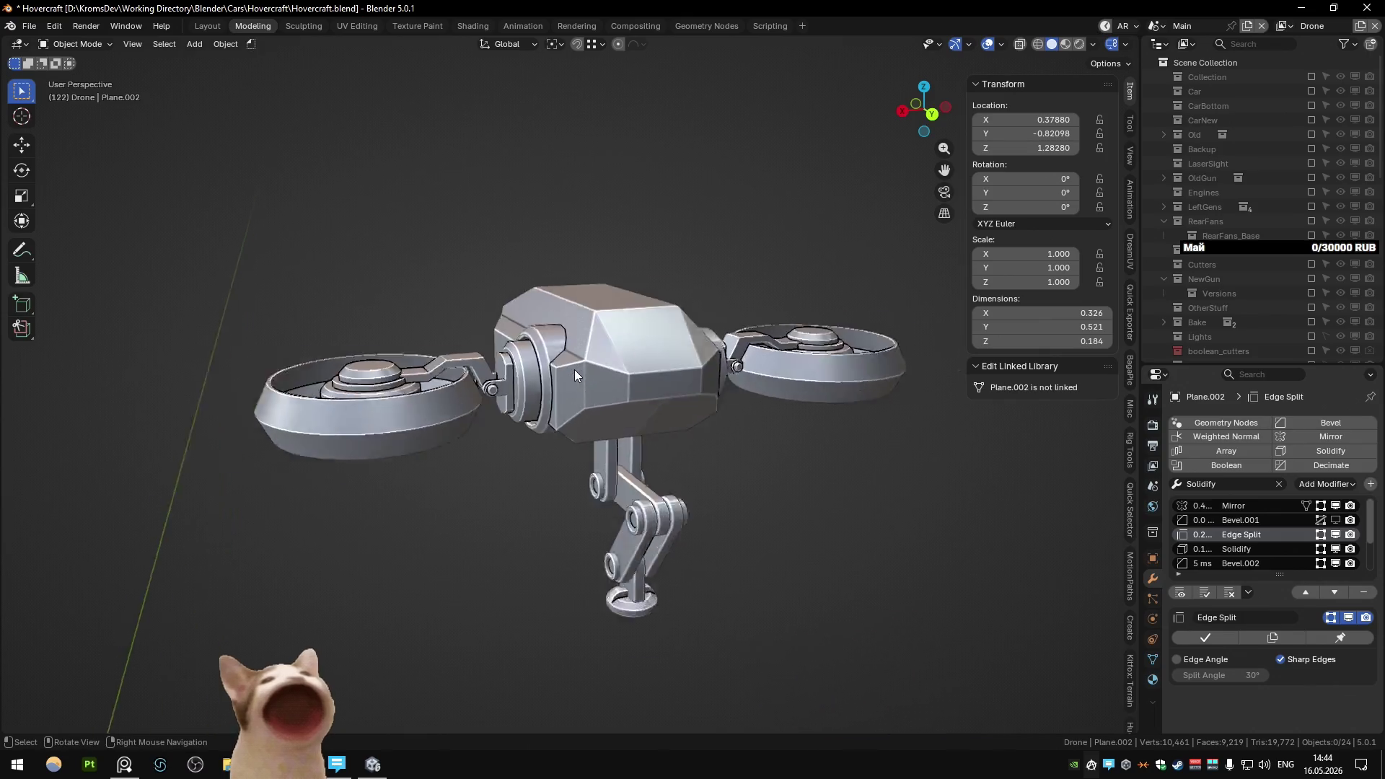
scroll(642, 378, down, 3)
scroll(608, 357, down, 3)
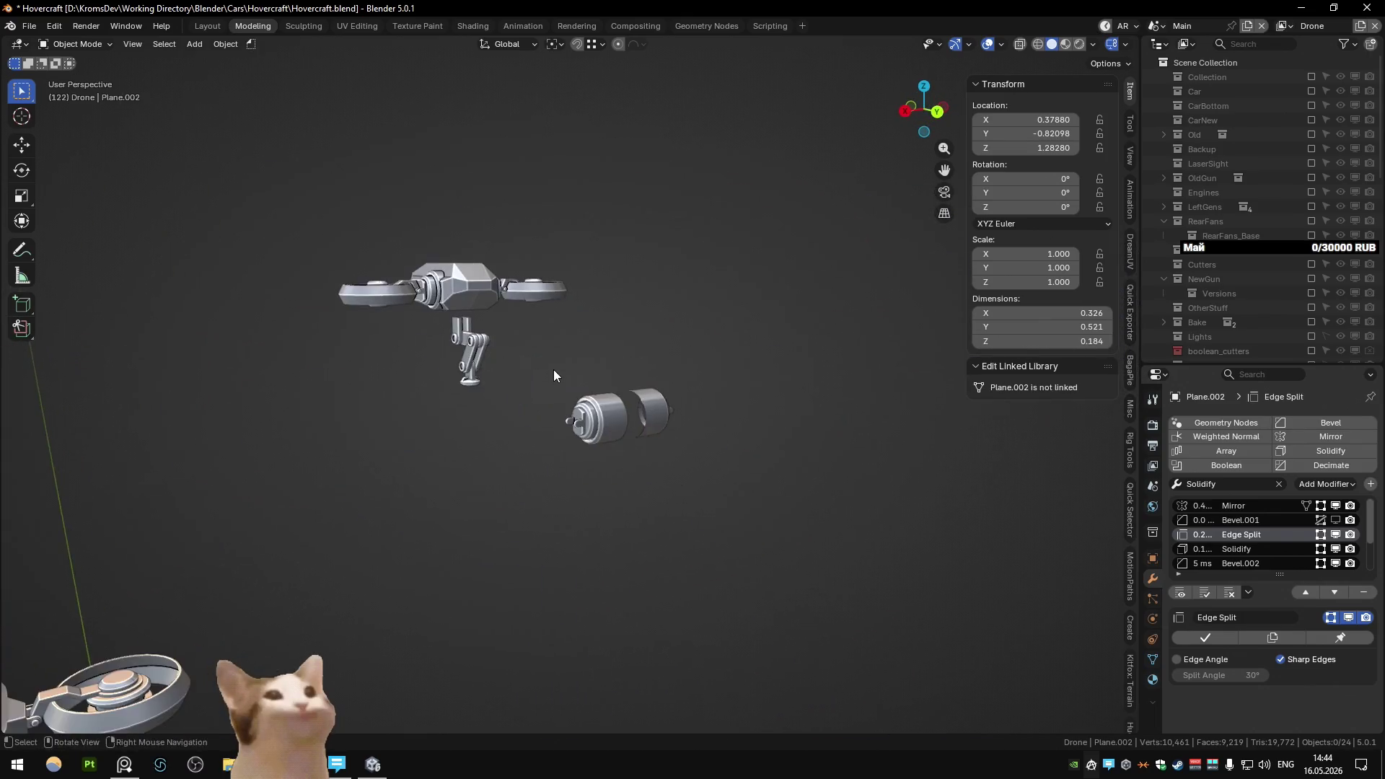
scroll(552, 369, down, 2)
mouse_move(360, 437)
middle_down()
mouse_move(700, 382)
mouse_move(554, 387)
mouse_move(688, 314)
middle_up()
scroll(554, 387, up, 5)
click(555, 370)
scroll(648, 419, up, 2)
middle_drag(647, 419, 607, 424)
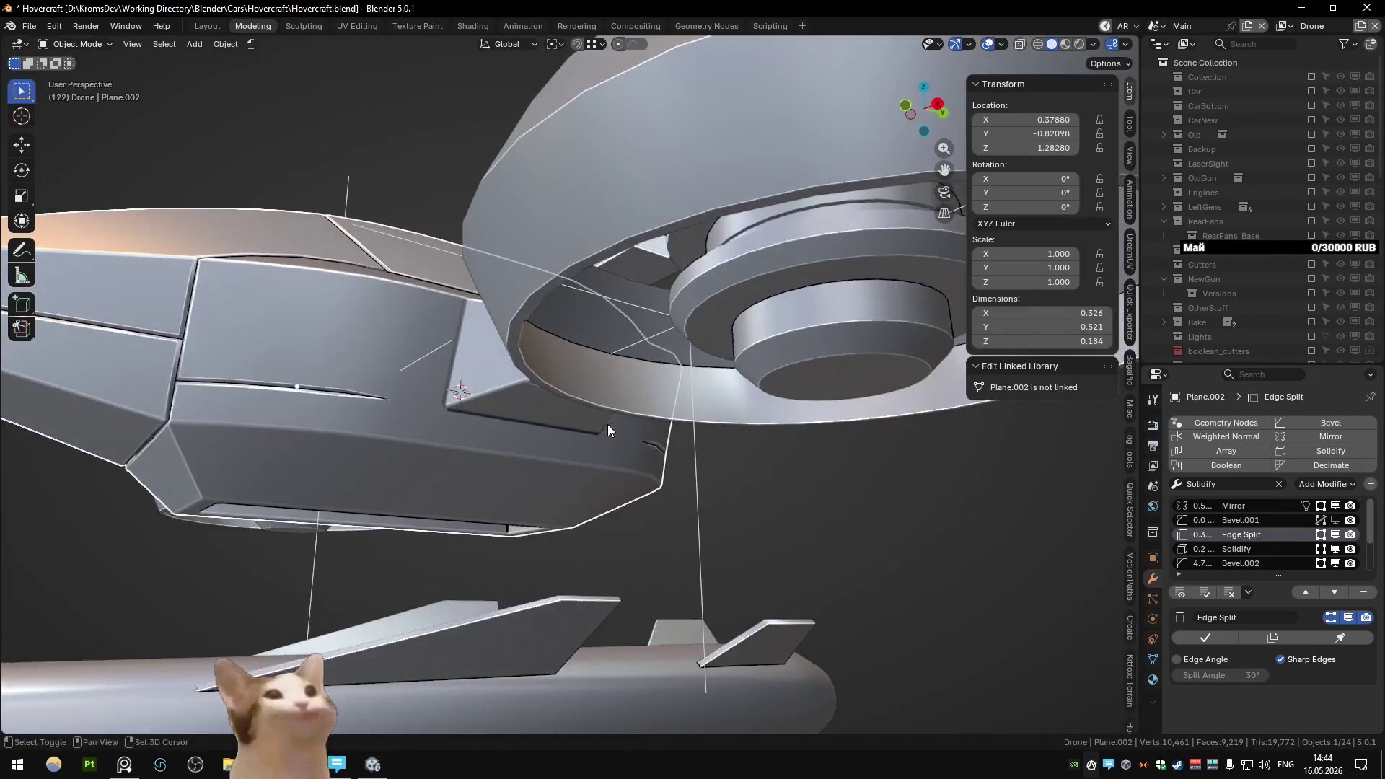
- Isolate the housing, enter Edit Mode and pick a seam edge beside the intake
key(KP_Divide)
mouse_move(520, 426)
middle_down()
mouse_move(638, 449)
mouse_move(663, 378)
mouse_move(737, 335)
mouse_move(664, 406)
mouse_move(474, 440)
middle_up()
key(Tab)
right_click(719, 443)
click(524, 442)
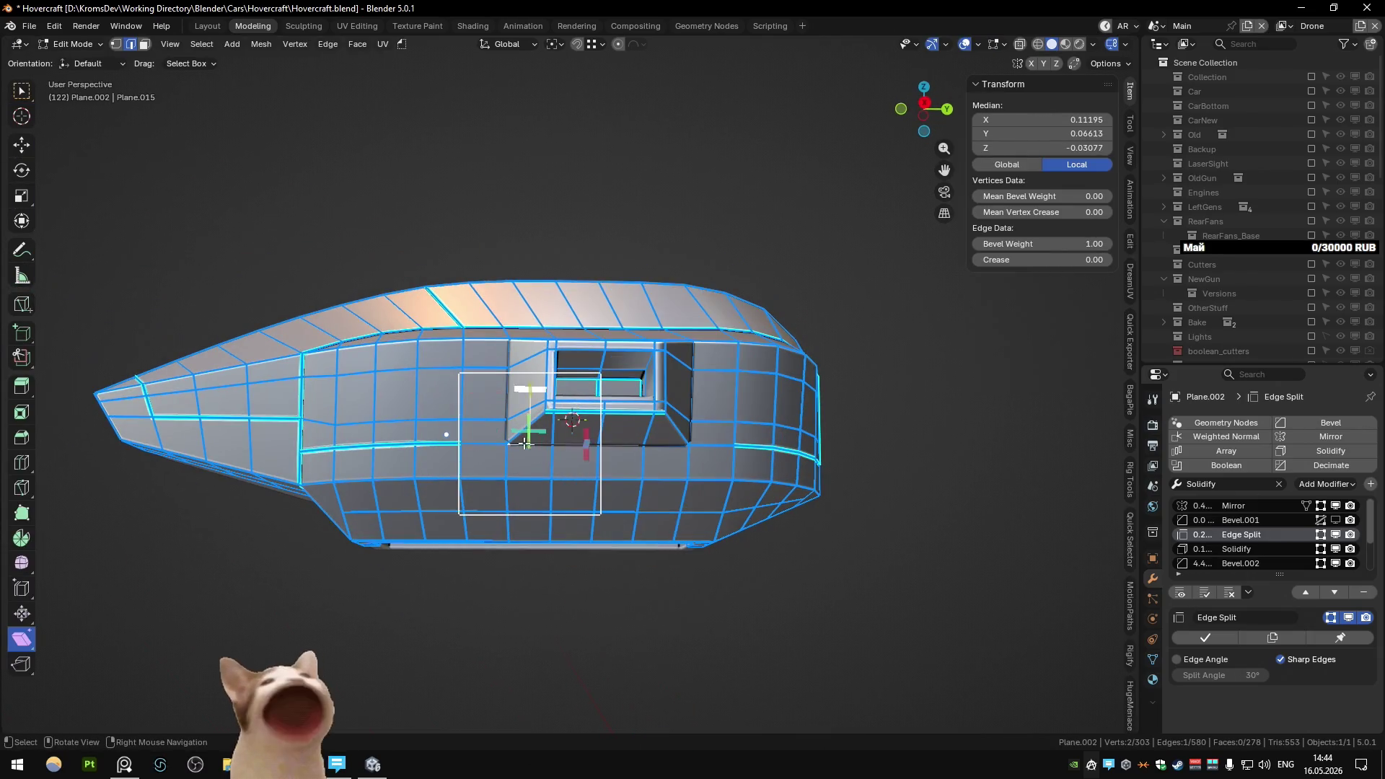
- Mark the edge beside the side intake sharp and orbit around to inspect it
right_click(488, 439)
click(477, 424)
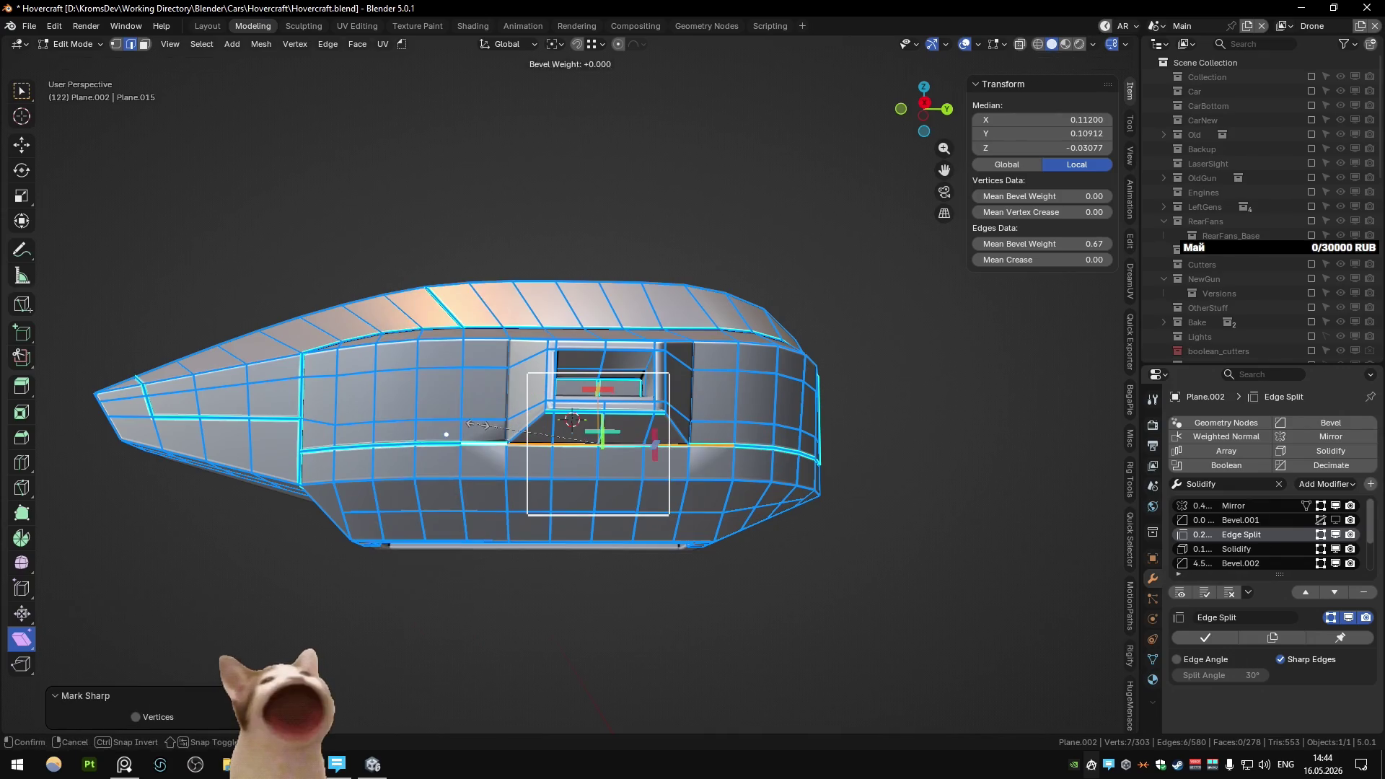
key(Tab)
middle_drag(526, 412, 437, 421)
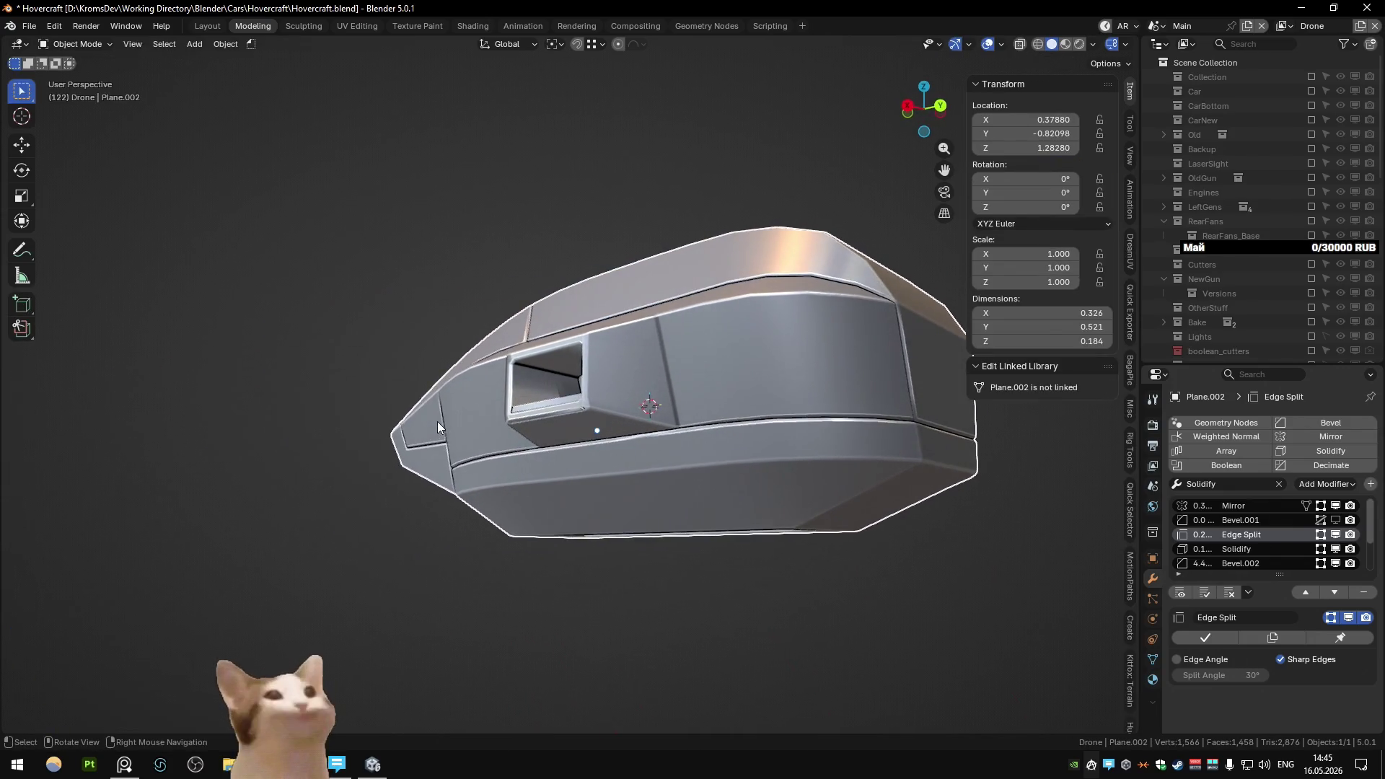
scroll(653, 464, up, 5)
mouse_move(653, 464)
middle_down()
mouse_move(595, 316)
mouse_move(582, 372)
mouse_move(544, 420)
mouse_move(564, 385)
mouse_move(716, 373)
mouse_move(659, 407)
mouse_move(535, 417)
mouse_move(539, 385)
mouse_move(612, 353)
mouse_move(647, 362)
mouse_move(622, 392)
mouse_move(587, 392)
mouse_move(596, 430)
mouse_move(528, 405)
mouse_move(576, 408)
mouse_move(624, 457)
mouse_move(658, 466)
mouse_move(700, 429)
mouse_move(601, 425)
mouse_move(621, 467)
middle_up()
scroll(540, 385, up, 2)
scroll(539, 385, down, 2)
scroll(653, 413, up, 5)
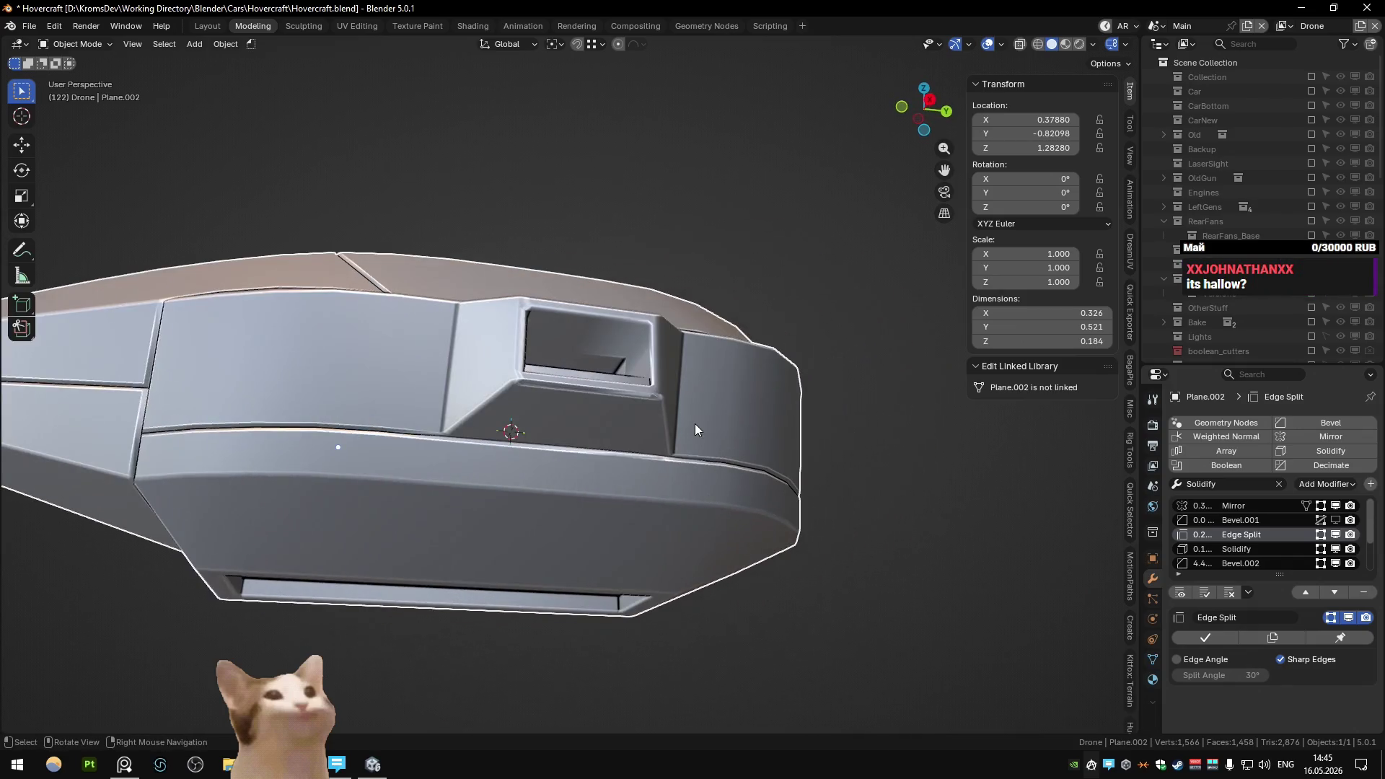
- Select a seam edge path and orbit to a lower front three-quarter view
key(Tab)
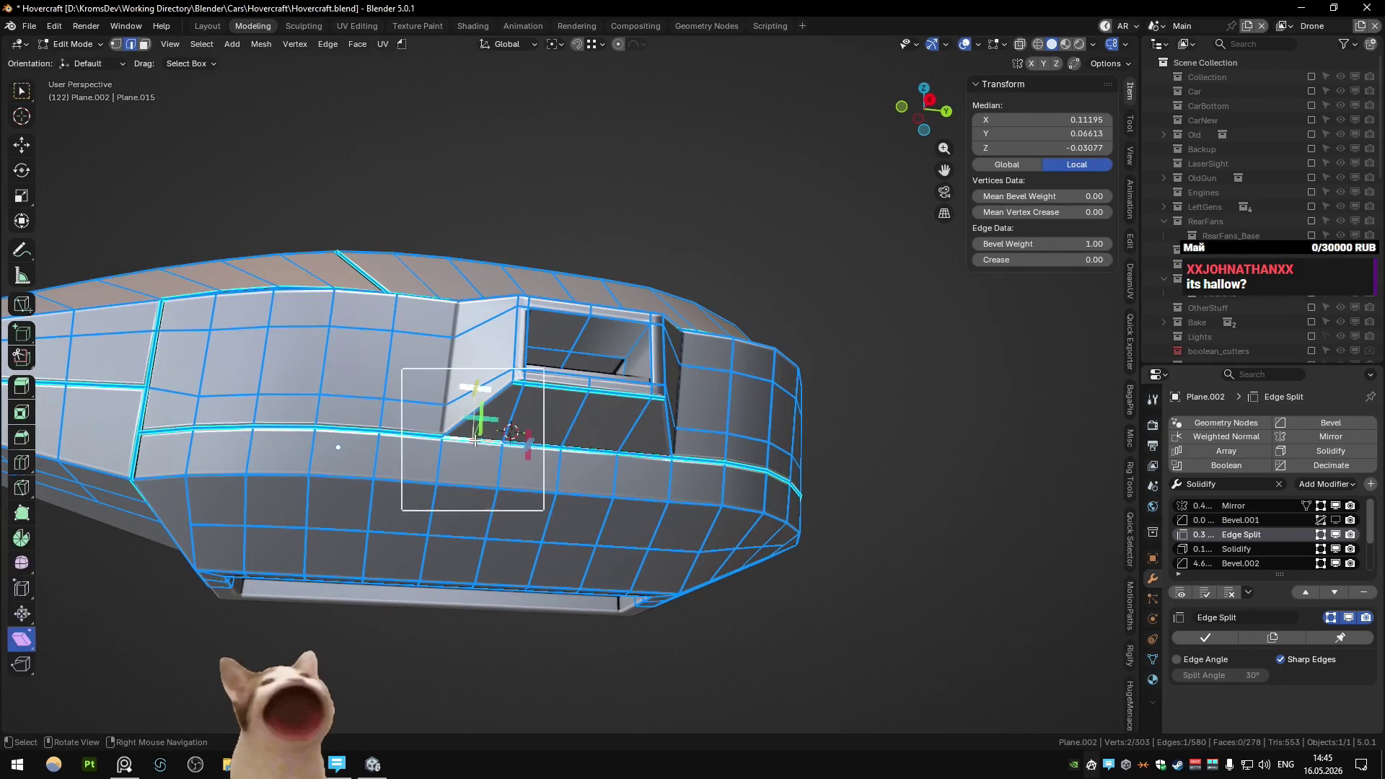
ctrl+click(596, 423)
key(Tab)
key(Tab)
key(Tab)
mouse_move(713, 439)
middle_down()
mouse_move(664, 430)
mouse_move(665, 413)
mouse_move(631, 459)
mouse_move(651, 445)
mouse_move(676, 461)
mouse_move(690, 496)
mouse_move(642, 361)
mouse_move(573, 458)
mouse_move(652, 433)
mouse_move(672, 405)
mouse_move(671, 377)
mouse_move(597, 462)
middle_up()
key(Tab)
key(Tab)
key(Tab)
- Mark the vertical side seam edges sharp, check them, and leave Local View
click(554, 497)
ctrl+click(563, 397)
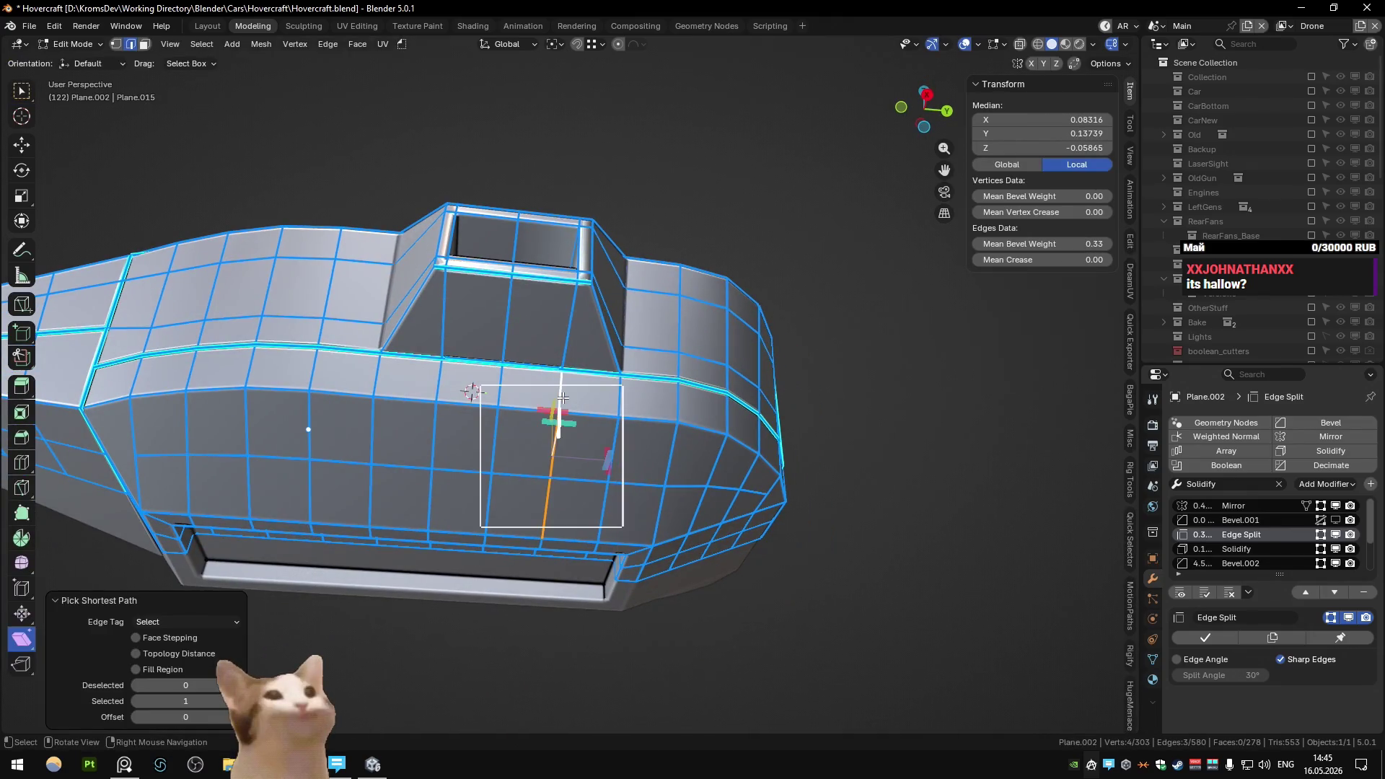
right_click(563, 397)
click(561, 396)
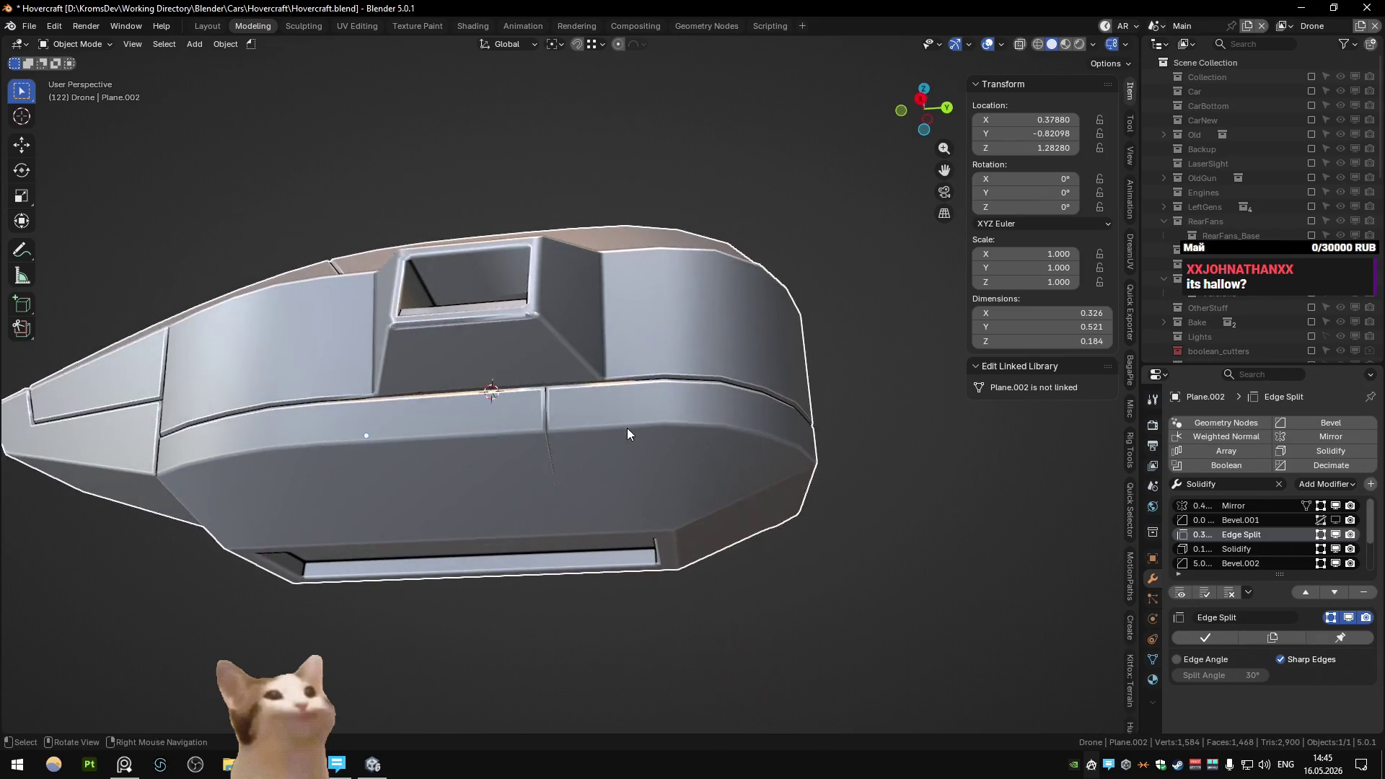
click(491, 390)
key(Tab)
mouse_move(657, 397)
middle_down()
mouse_move(676, 368)
mouse_move(629, 478)
mouse_move(625, 430)
middle_up()
key(Tab)
key(Tab)
key(KP_Divide)
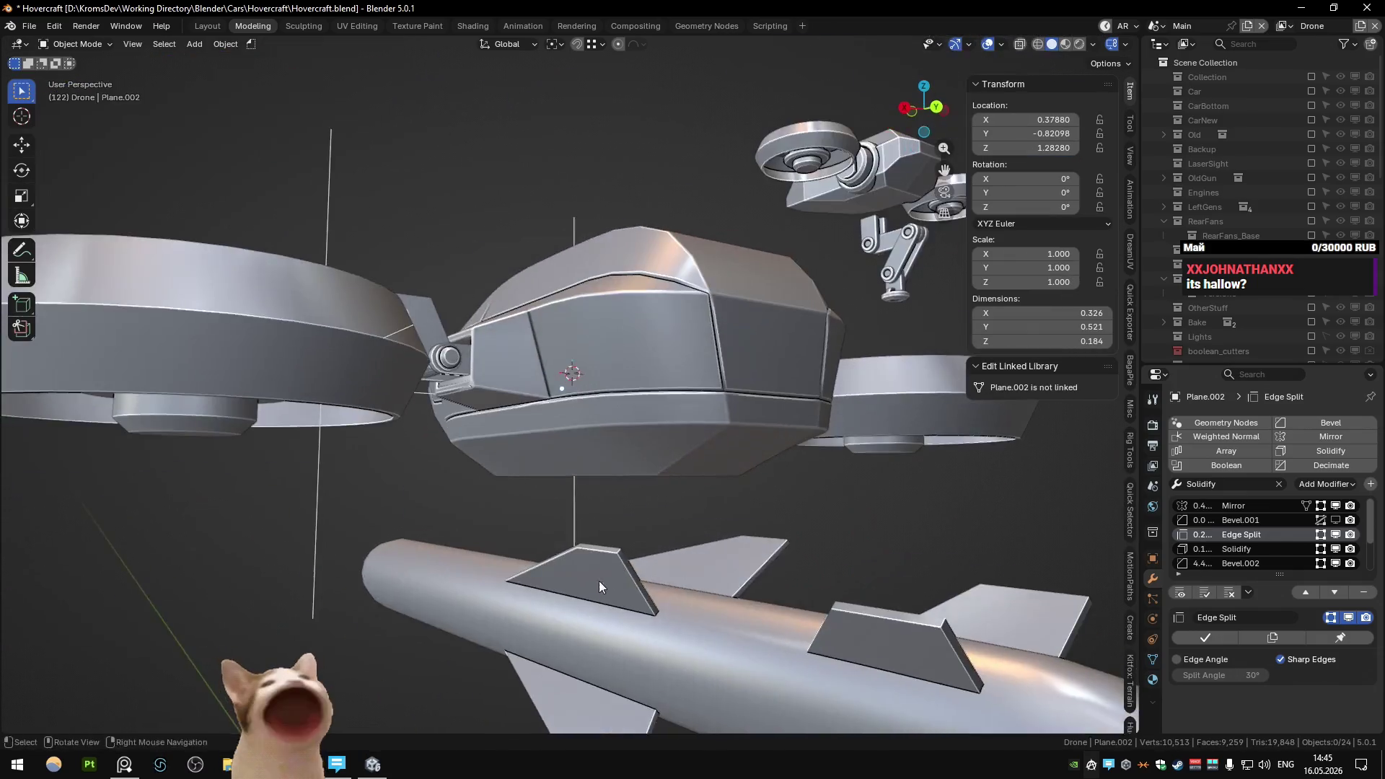
- Hide the barrel object, zoom in on the housing and open its mesh in Edit Mode
scroll(609, 579, down, 5)
click(608, 578)
key(h)
mouse_move(643, 565)
middle_down()
mouse_move(678, 570)
mouse_move(729, 542)
mouse_move(661, 562)
mouse_move(661, 464)
mouse_move(700, 440)
mouse_move(607, 403)
mouse_move(522, 462)
mouse_move(612, 310)
mouse_move(522, 409)
mouse_move(680, 293)
mouse_move(599, 315)
mouse_move(537, 365)
mouse_move(667, 370)
mouse_move(665, 357)
mouse_move(517, 453)
mouse_move(482, 457)
mouse_move(671, 401)
mouse_move(615, 401)
mouse_move(673, 422)
mouse_move(704, 375)
mouse_move(647, 412)
mouse_move(725, 408)
mouse_move(734, 430)
mouse_move(604, 444)
mouse_move(637, 427)
mouse_move(520, 422)
mouse_move(744, 381)
mouse_move(725, 452)
mouse_move(730, 436)
mouse_move(577, 463)
mouse_move(692, 439)
mouse_move(659, 383)
mouse_move(709, 367)
mouse_move(663, 499)
mouse_move(582, 498)
mouse_move(565, 471)
mouse_move(647, 474)
mouse_move(708, 504)
mouse_move(561, 489)
mouse_move(695, 483)
mouse_move(567, 477)
middle_up()
scroll(586, 382, up, 6)
scroll(613, 395, up, 3)
key(Tab)
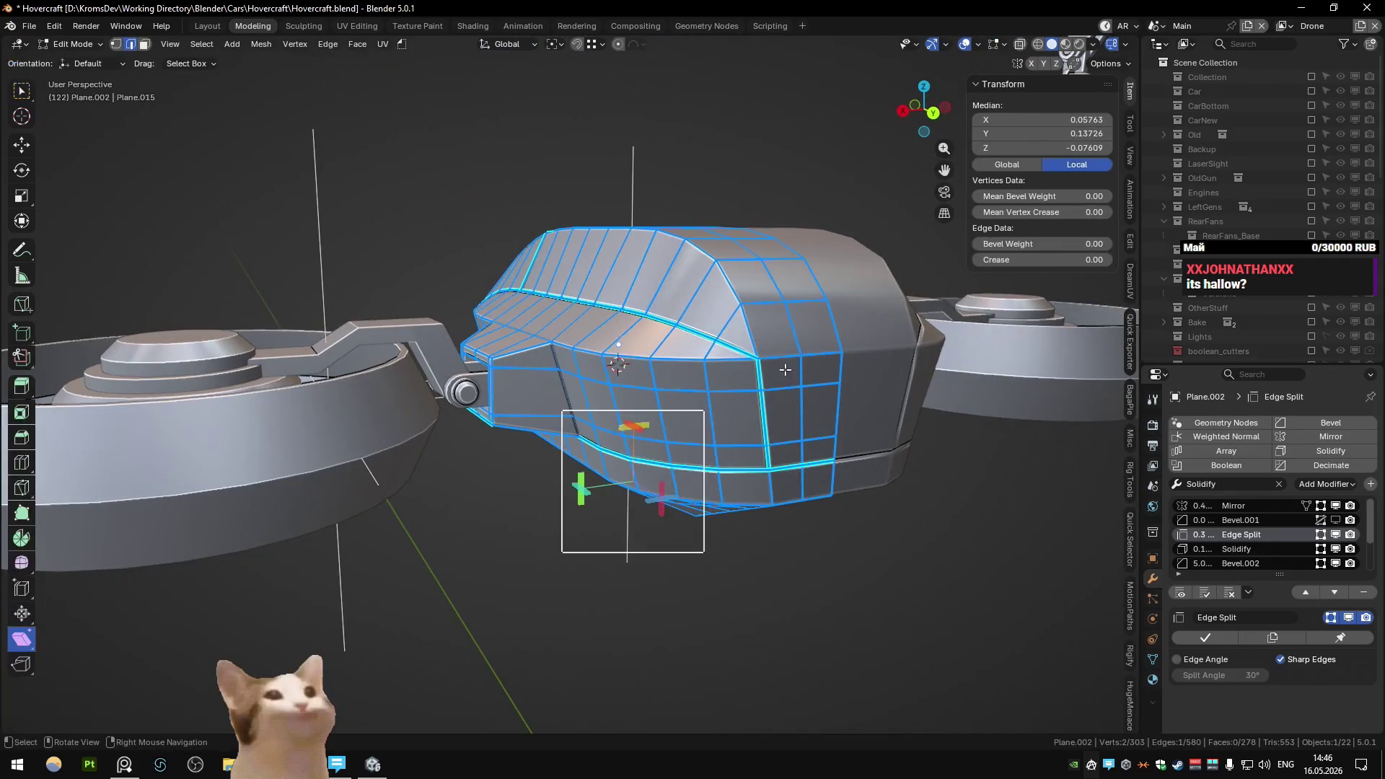
- Mark the housing's front top edge and front vertical seam sharp
right_click(772, 357)
click(773, 357)
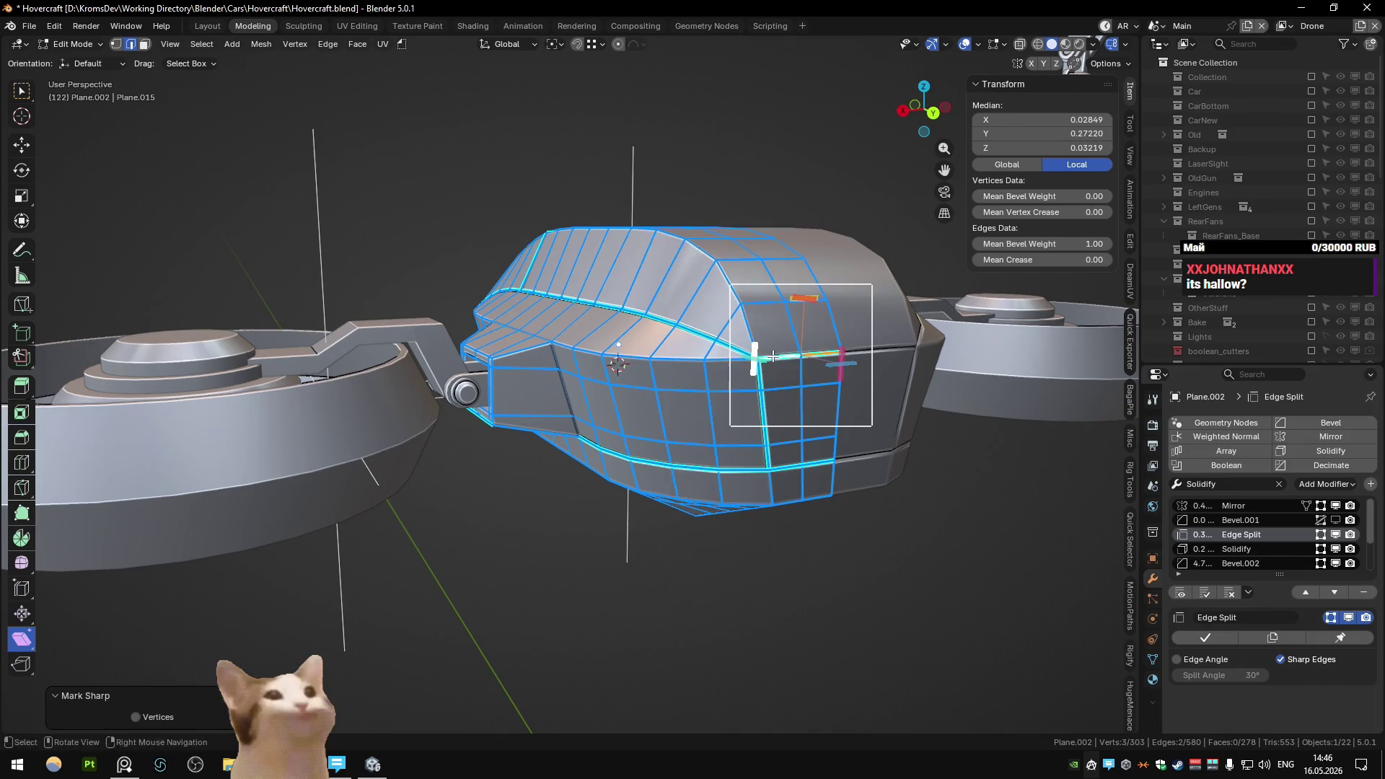
key(Tab)
key(Tab)
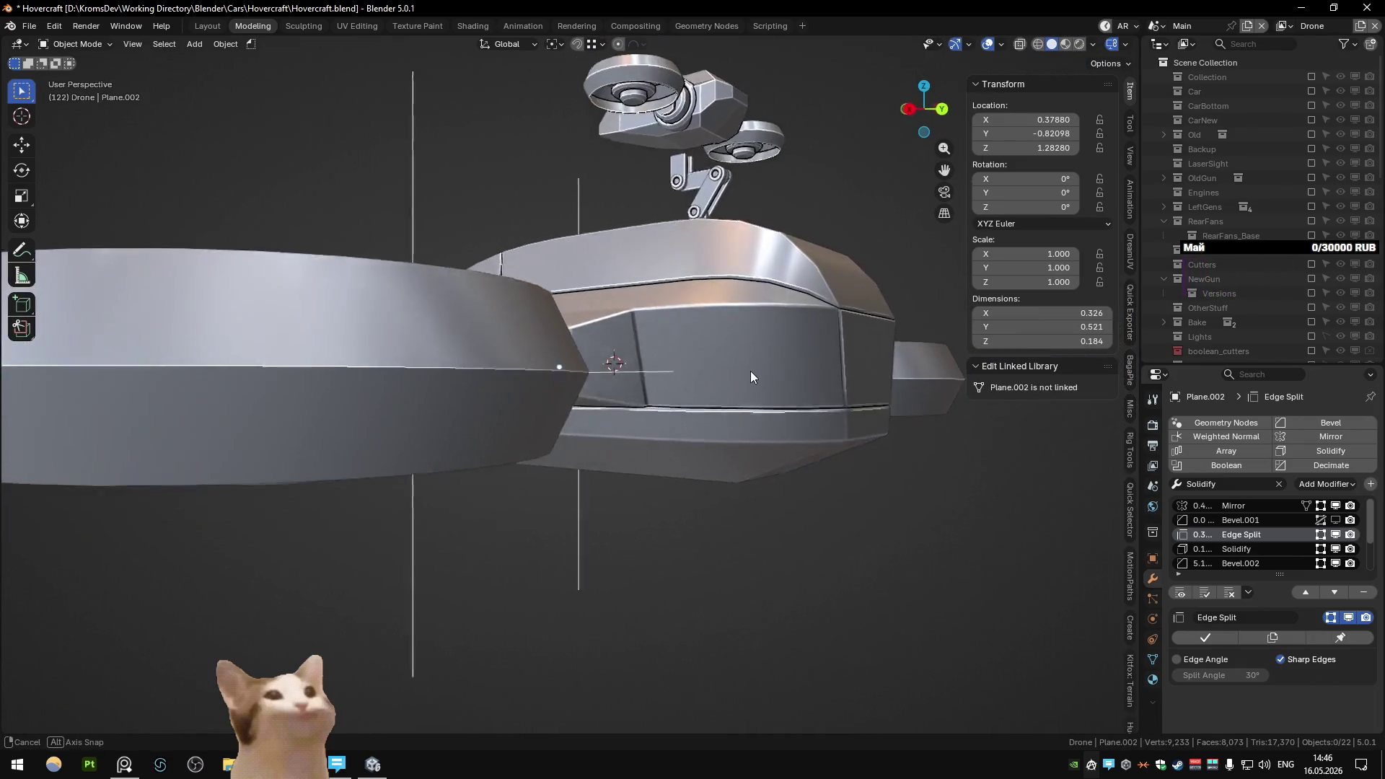
ctrl+click(777, 456)
right_click(779, 456)
click(779, 457)
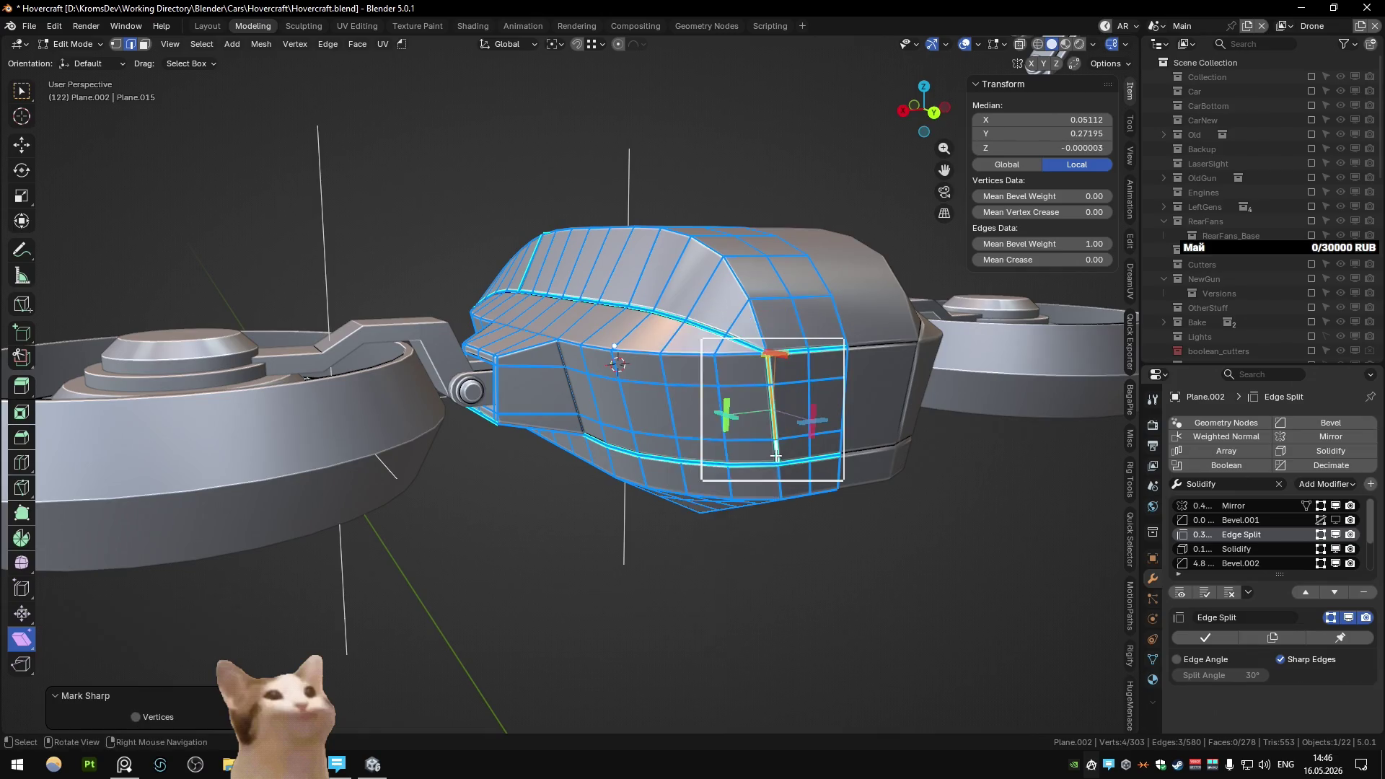
key(Escape)
key(Tab)
key(Tab)
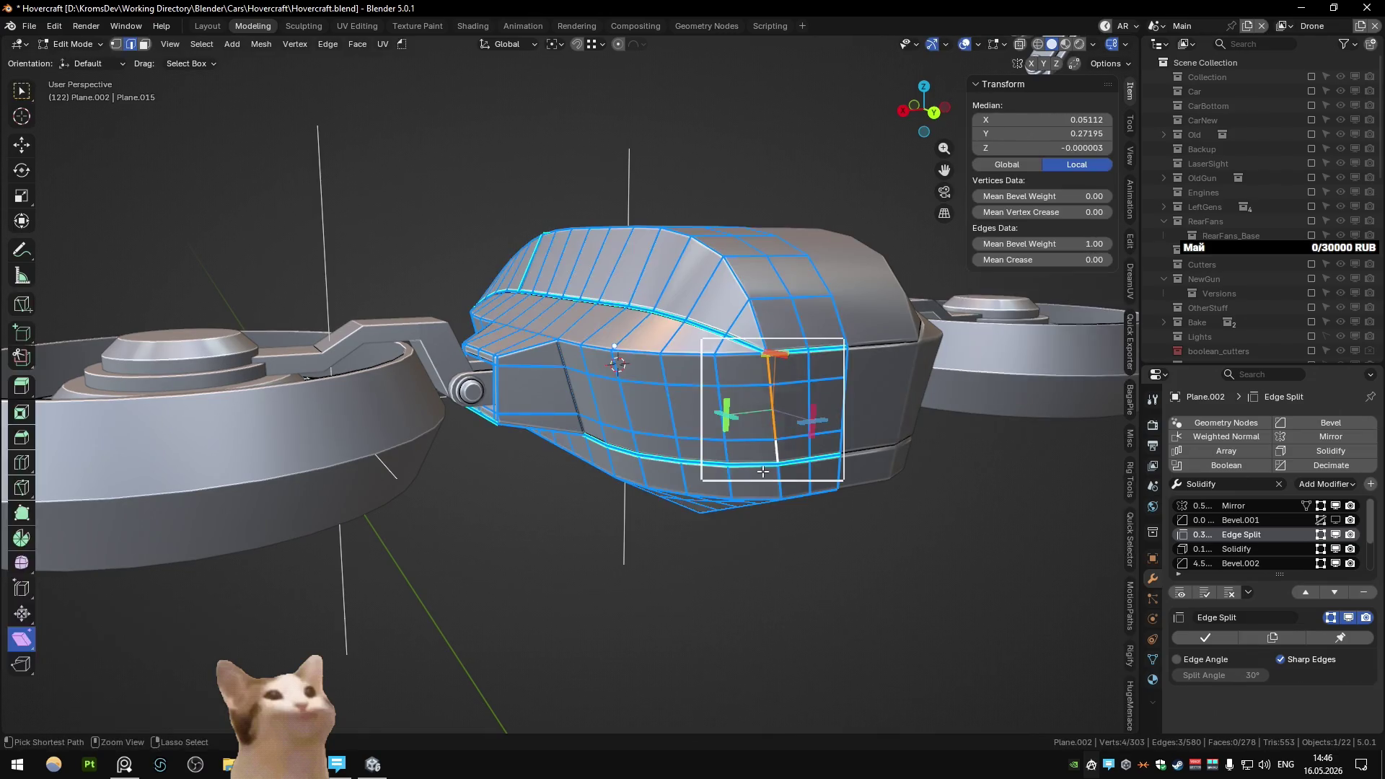
key(Tab)
- Add another edge to the front seam and preview it from the front
mouse_move(763, 471)
middle_down()
mouse_move(681, 453)
mouse_move(716, 452)
mouse_move(720, 470)
mouse_move(673, 460)
mouse_move(764, 415)
mouse_move(686, 467)
middle_up()
scroll(674, 460, up, 5)
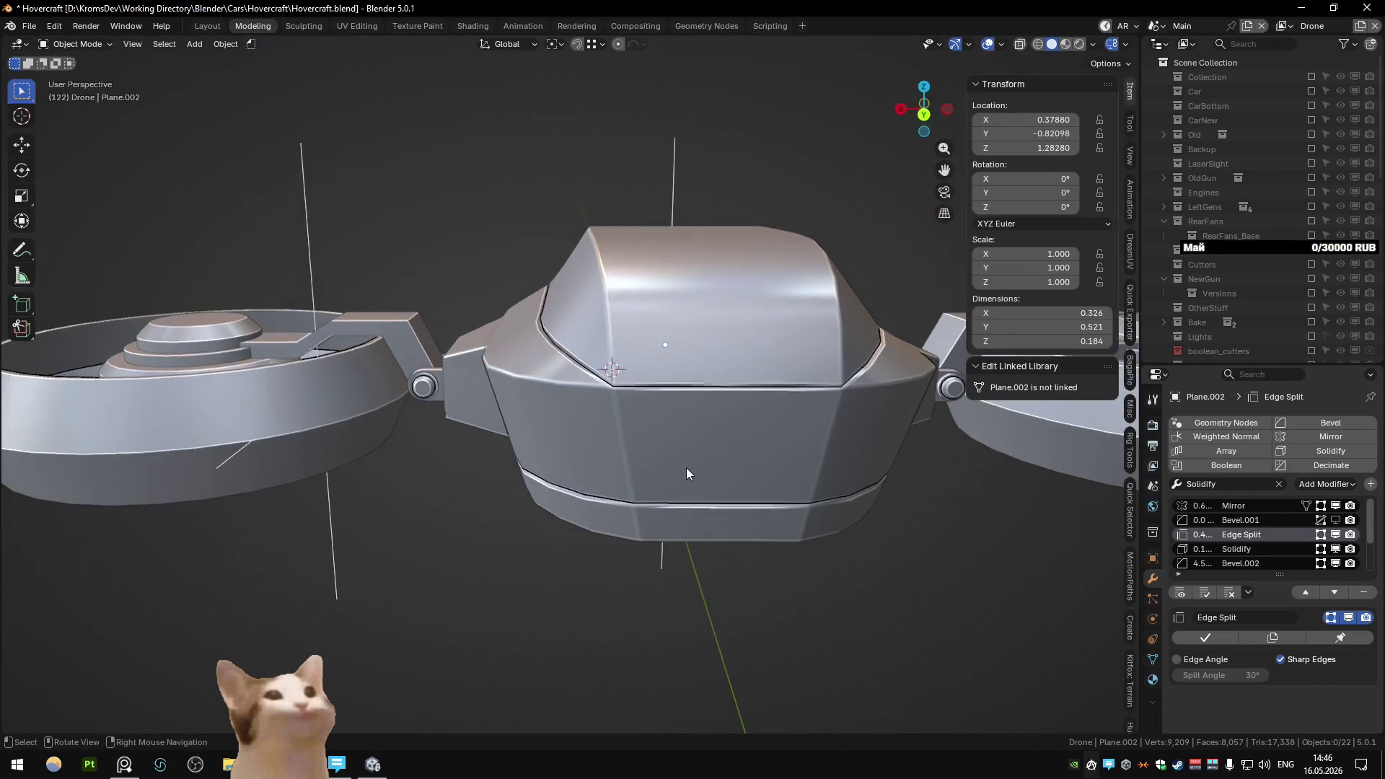
key(Tab)
ctrl+click(686, 468)
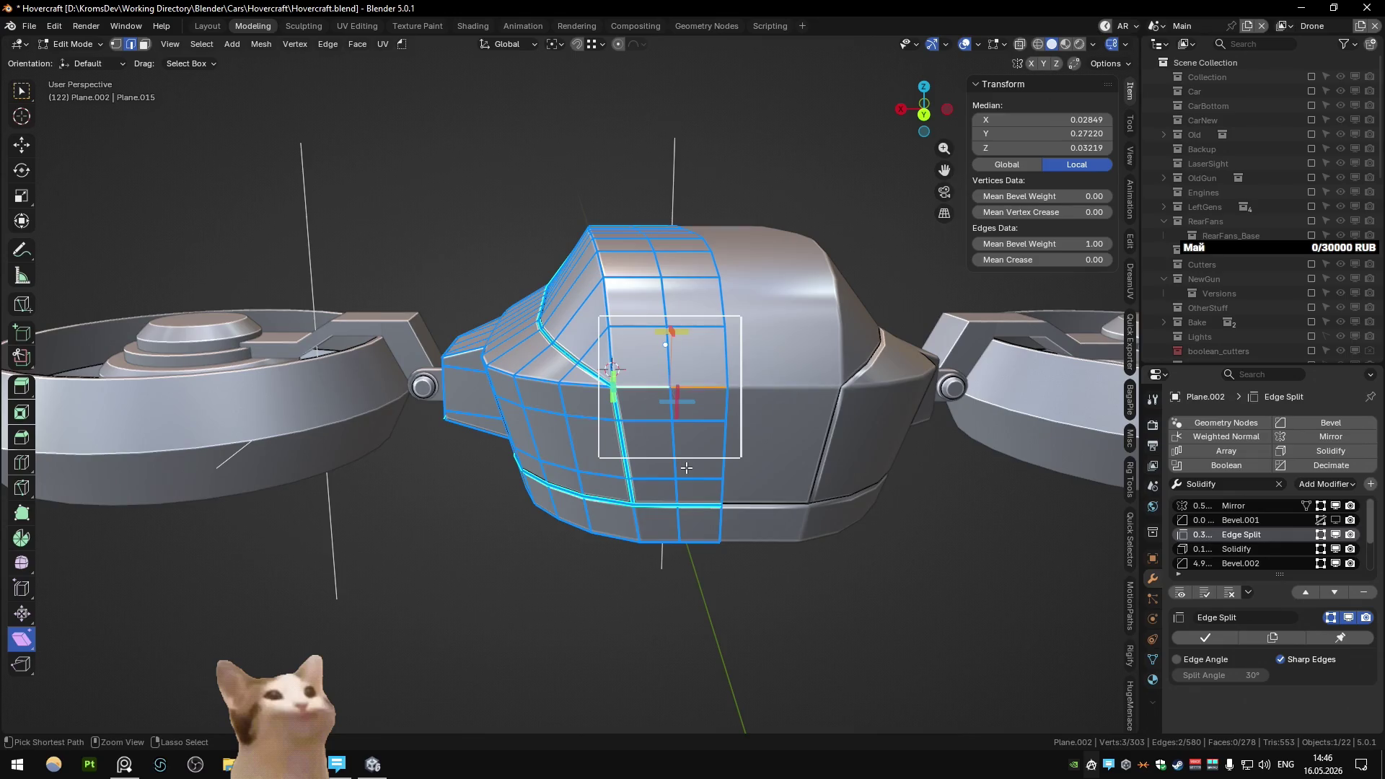
key(Tab)
scroll(517, 465, down, 5)
mouse_move(517, 464)
middle_down()
mouse_move(694, 378)
mouse_move(620, 342)
middle_up()
key(Tab)
scroll(694, 377, up, 5)
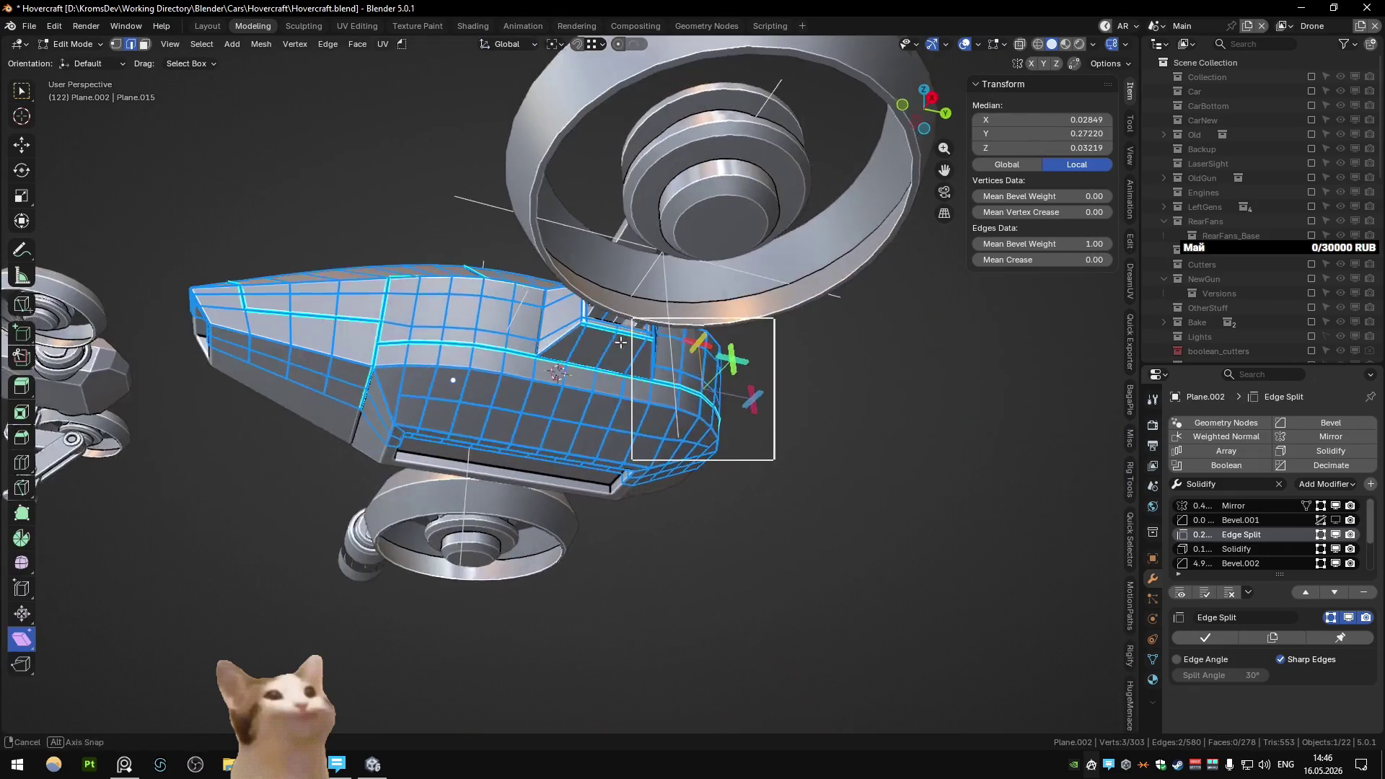
key(Tab)
key(Tab)
key(Tab)
scroll(558, 379, up, 5)
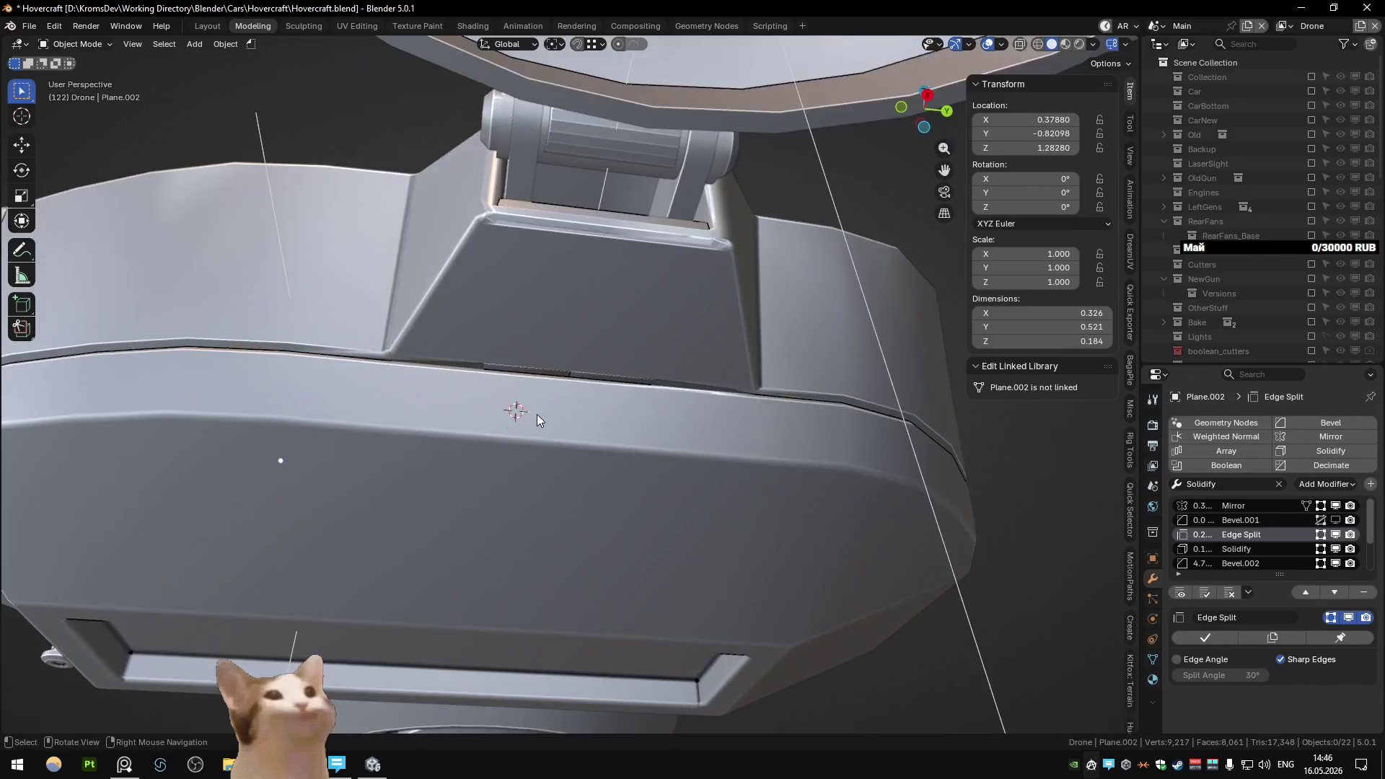
scroll(537, 414, down, 6)
scroll(550, 397, up, 3)
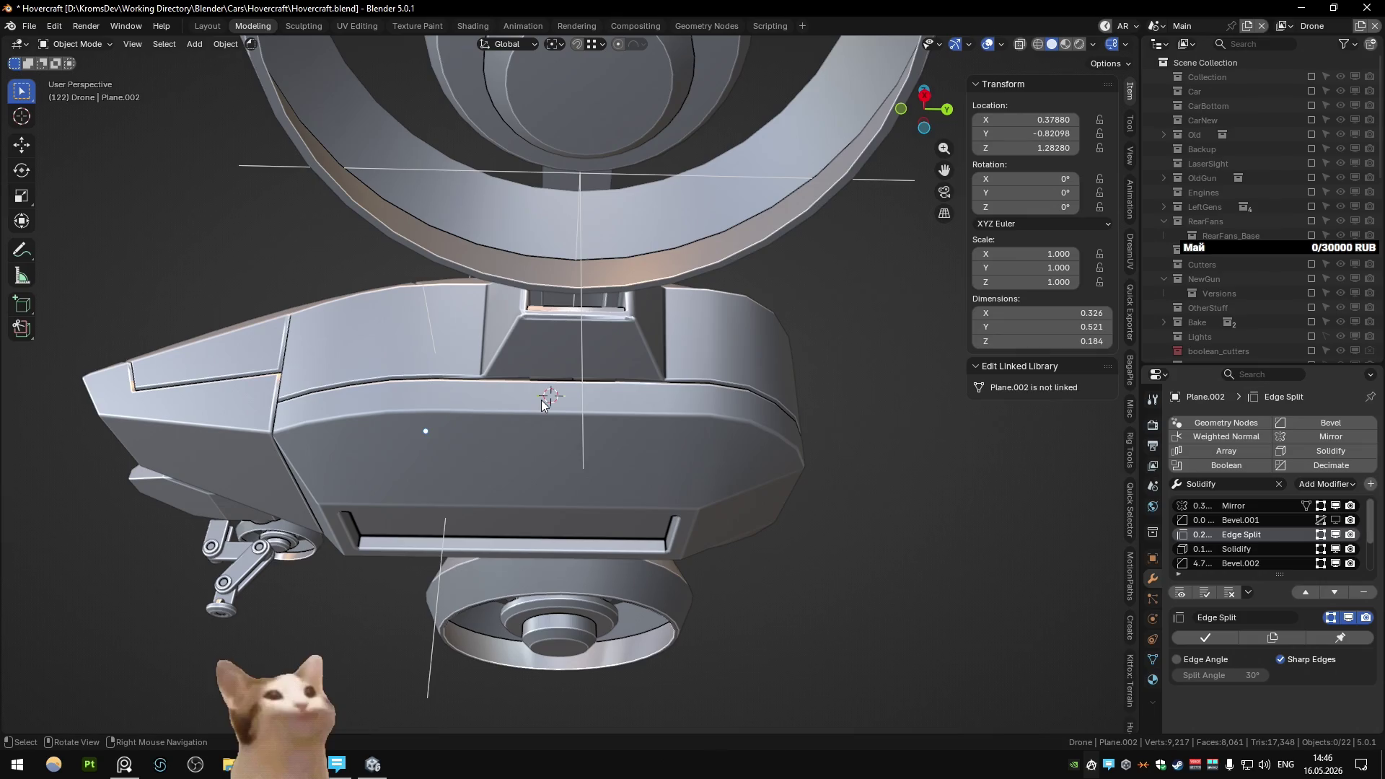
- Inspect the housing near the hinge, including a view from directly below
middle_drag(543, 404, 585, 385)
key(Tab)
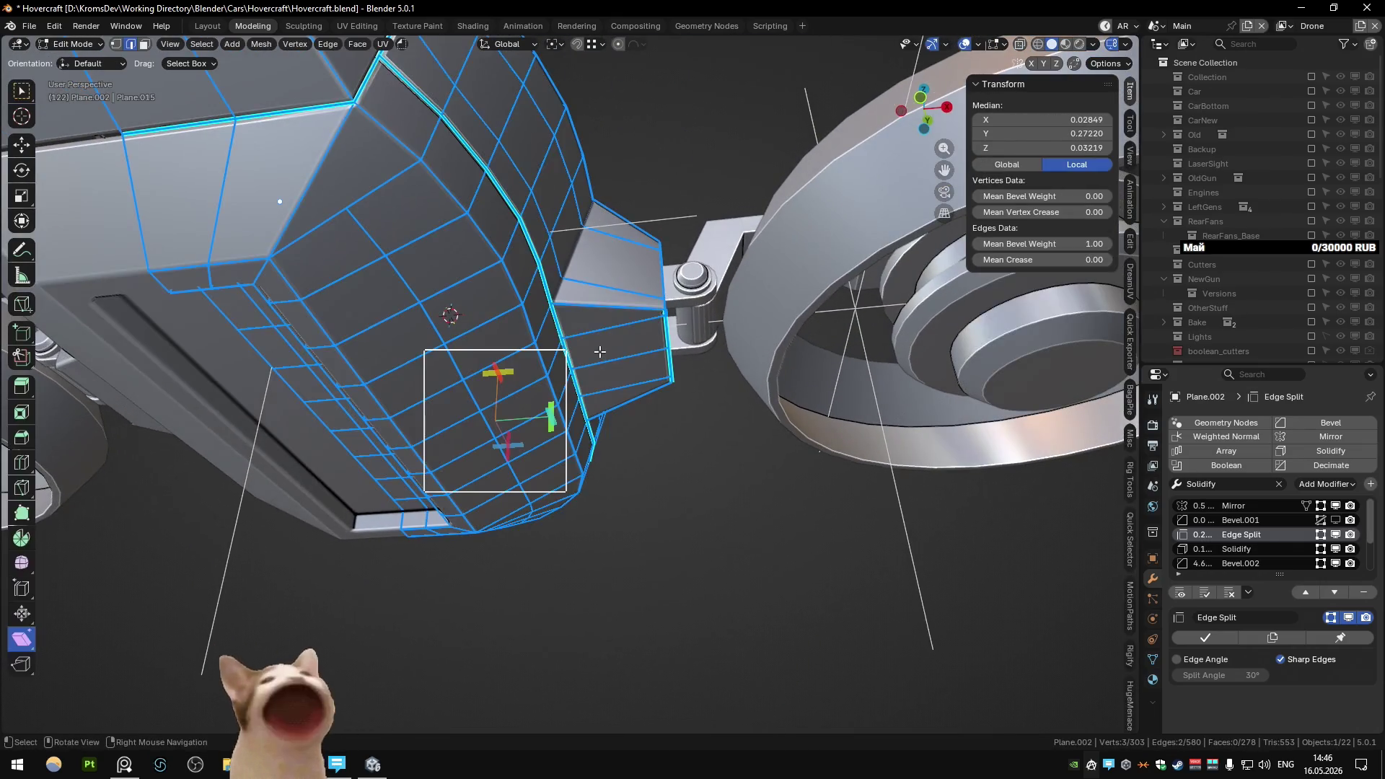
key(ctrl+KP_7)
key(Tab)
key(Tab)
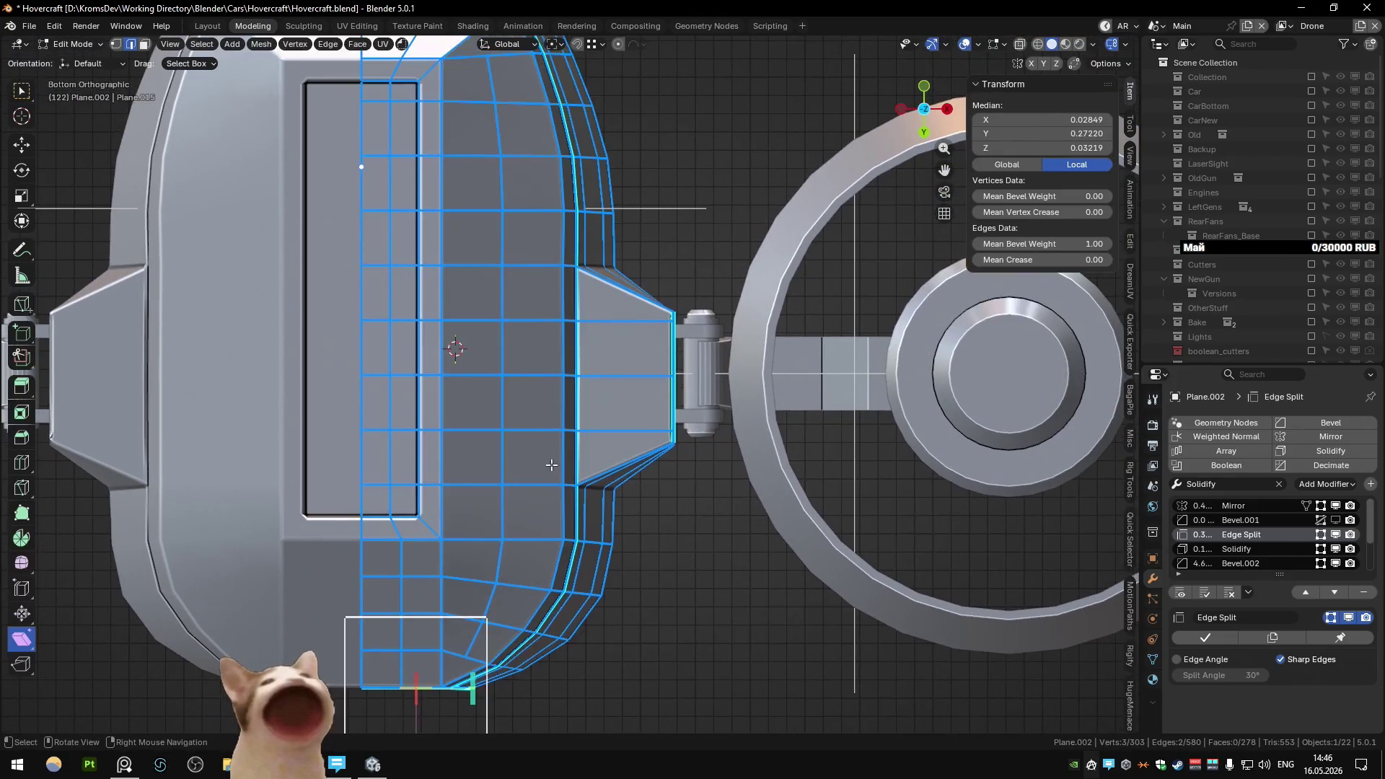
scroll(583, 398, up, 4)
key(Tab)
mouse_move(582, 403)
middle_down()
mouse_move(447, 380)
mouse_move(581, 422)
middle_up()
- Review the isolated housing from the side in Local View, then restore the other drone parts
key(KP_Divide)
mouse_move(502, 404)
middle_down()
mouse_move(704, 361)
mouse_move(660, 429)
mouse_move(561, 470)
mouse_move(686, 445)
mouse_move(614, 369)
middle_up()
scroll(581, 423, up, 3)
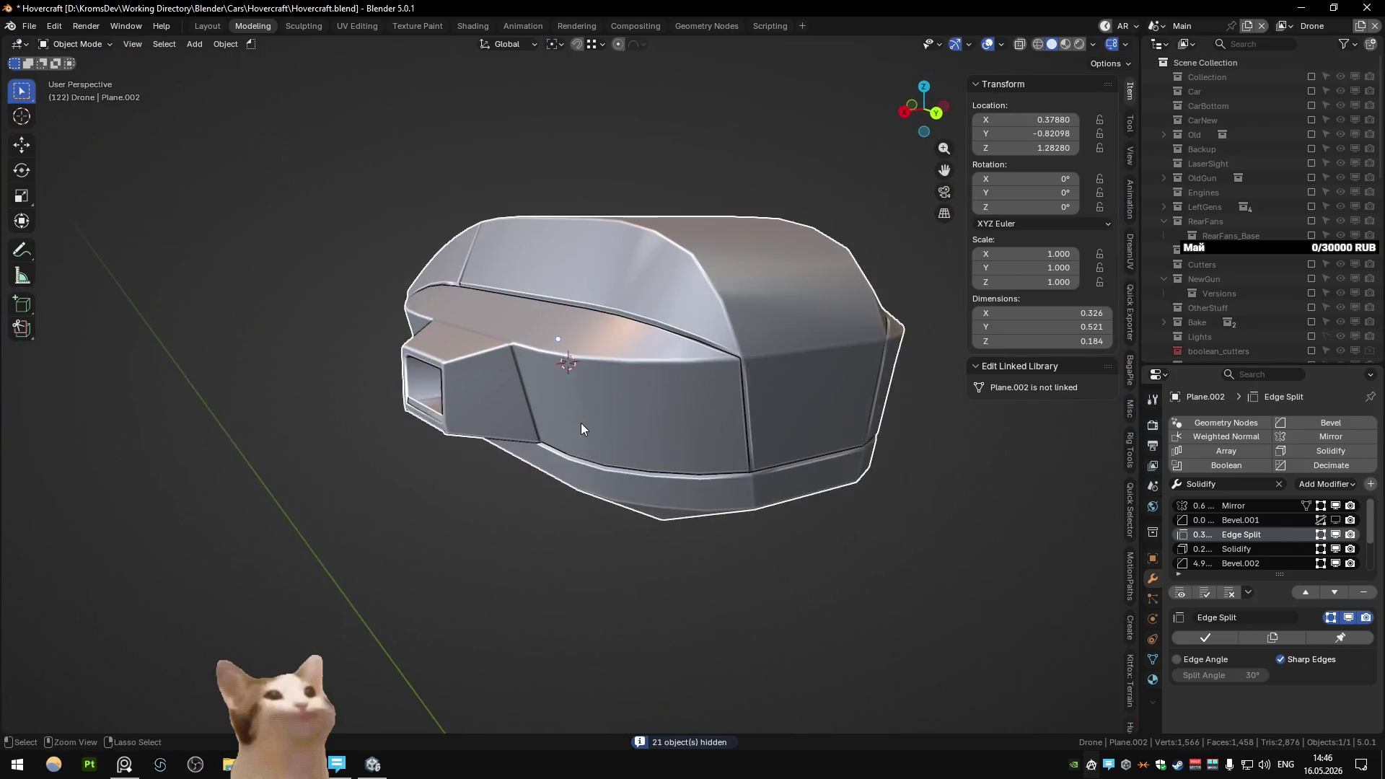
key(KP_Divide)
mouse_move(582, 434)
middle_down()
mouse_move(539, 464)
mouse_move(626, 382)
mouse_move(618, 355)
mouse_move(641, 396)
mouse_move(502, 365)
mouse_move(499, 343)
mouse_move(464, 384)
middle_up()
- Deselect everything and orbit around the full drone to review the housing's sharp seams
key(alt+a)
scroll(499, 343, down, 3)
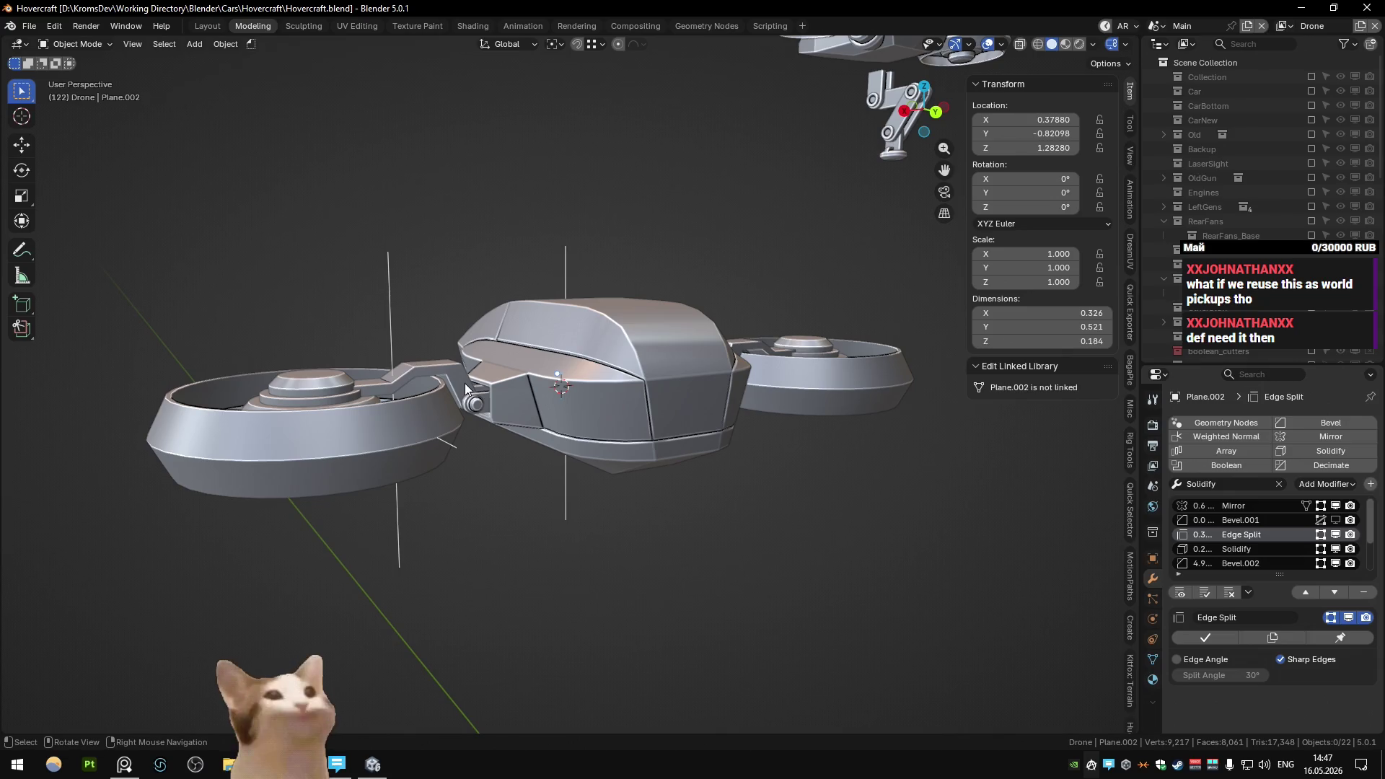
mouse_move(505, 465)
middle_down()
mouse_move(556, 405)
mouse_move(638, 370)
mouse_move(682, 441)
mouse_move(536, 430)
mouse_move(709, 388)
mouse_move(626, 414)
mouse_move(673, 393)
middle_up()
scroll(626, 385, up, 5)
key(Tab)
key(Tab)
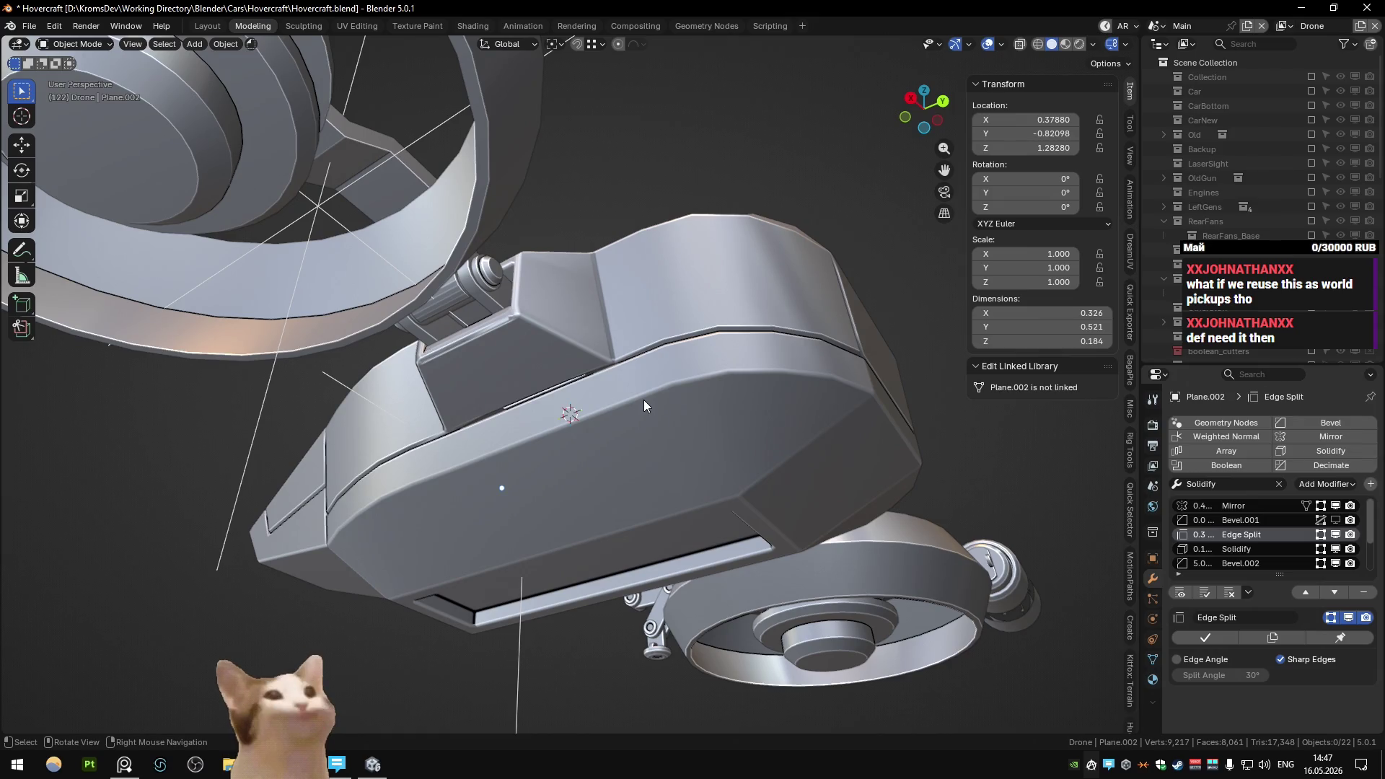
mouse_move(643, 399)
middle_down()
mouse_move(629, 412)
mouse_move(503, 412)
mouse_move(684, 482)
mouse_move(551, 423)
mouse_move(513, 499)
mouse_move(383, 512)
mouse_move(525, 495)
mouse_move(591, 376)
middle_up()
scroll(591, 377, up, 5)
mouse_move(570, 437)
middle_down()
mouse_move(612, 374)
mouse_move(659, 383)
mouse_move(741, 494)
mouse_move(711, 514)
mouse_move(552, 535)
mouse_move(542, 494)
mouse_move(712, 499)
mouse_move(702, 491)
middle_up()
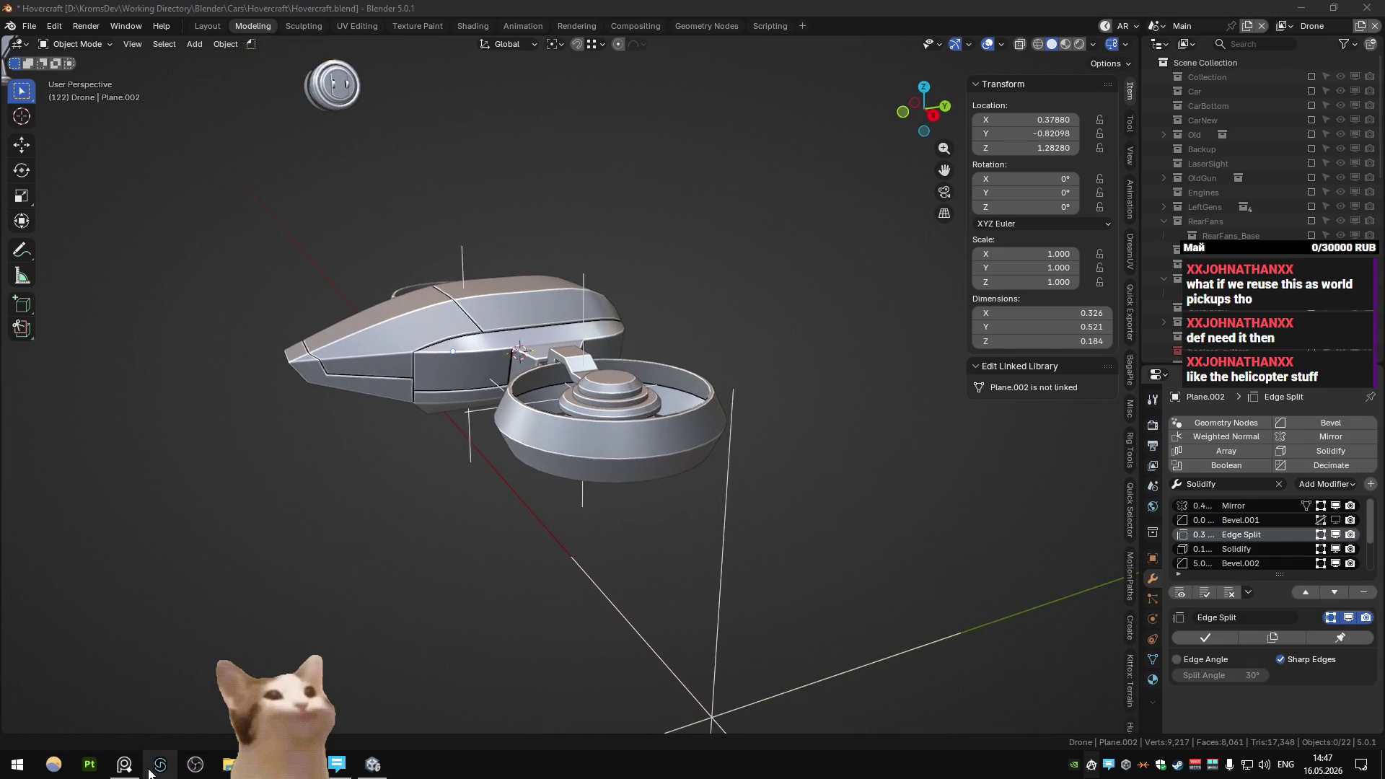
key(alt+Tab)
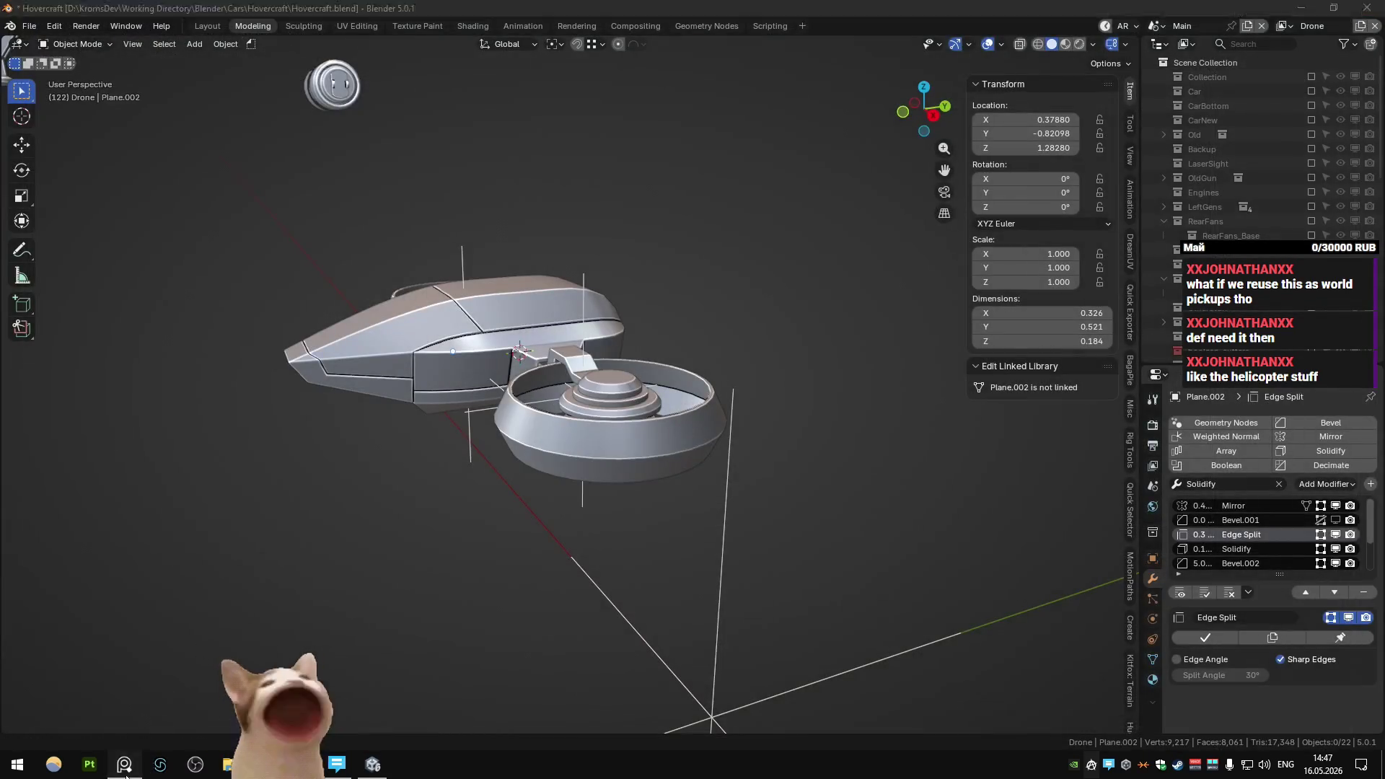
key(alt+Tab)
key(Tab)
scroll(386, 418, down, 4)
scroll(465, 370, down, 2)
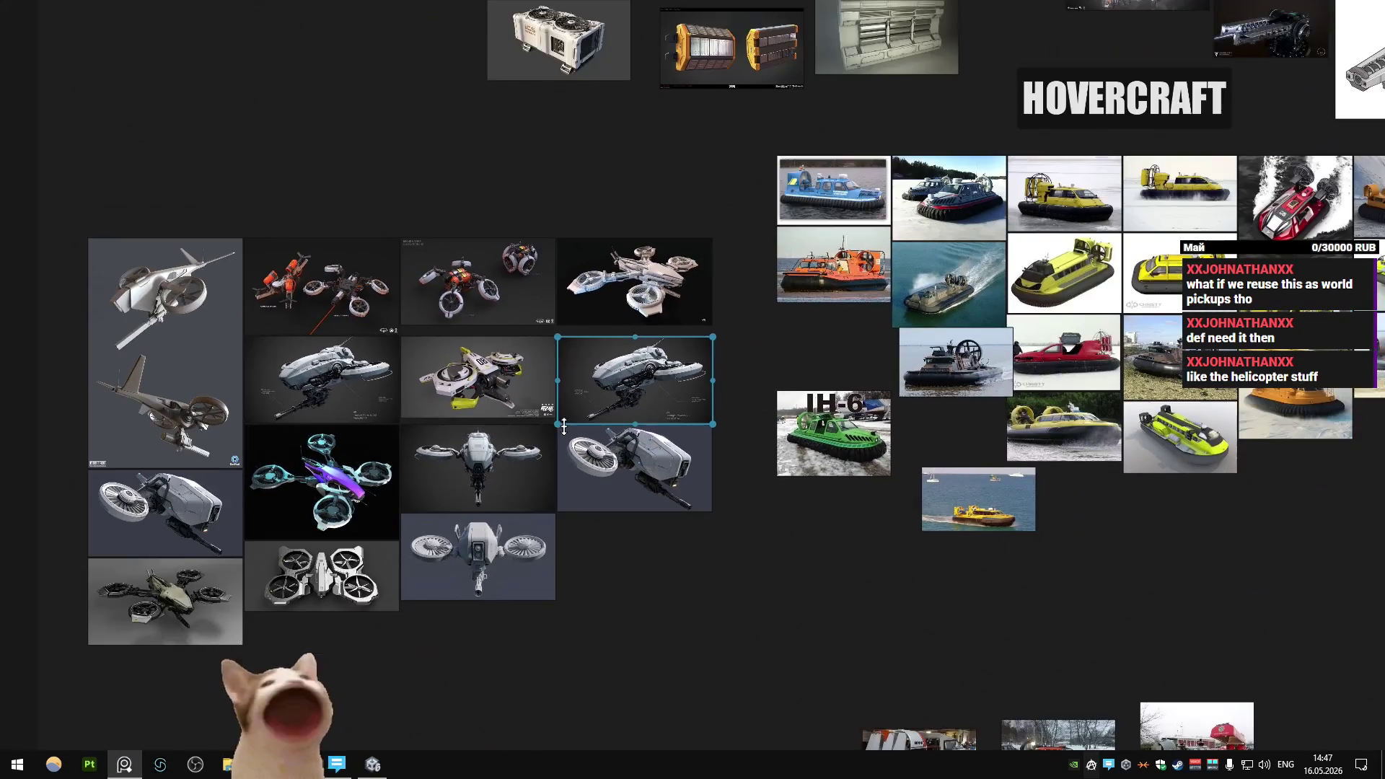
scroll(530, 396, up, 4)
scroll(611, 380, up, 5)
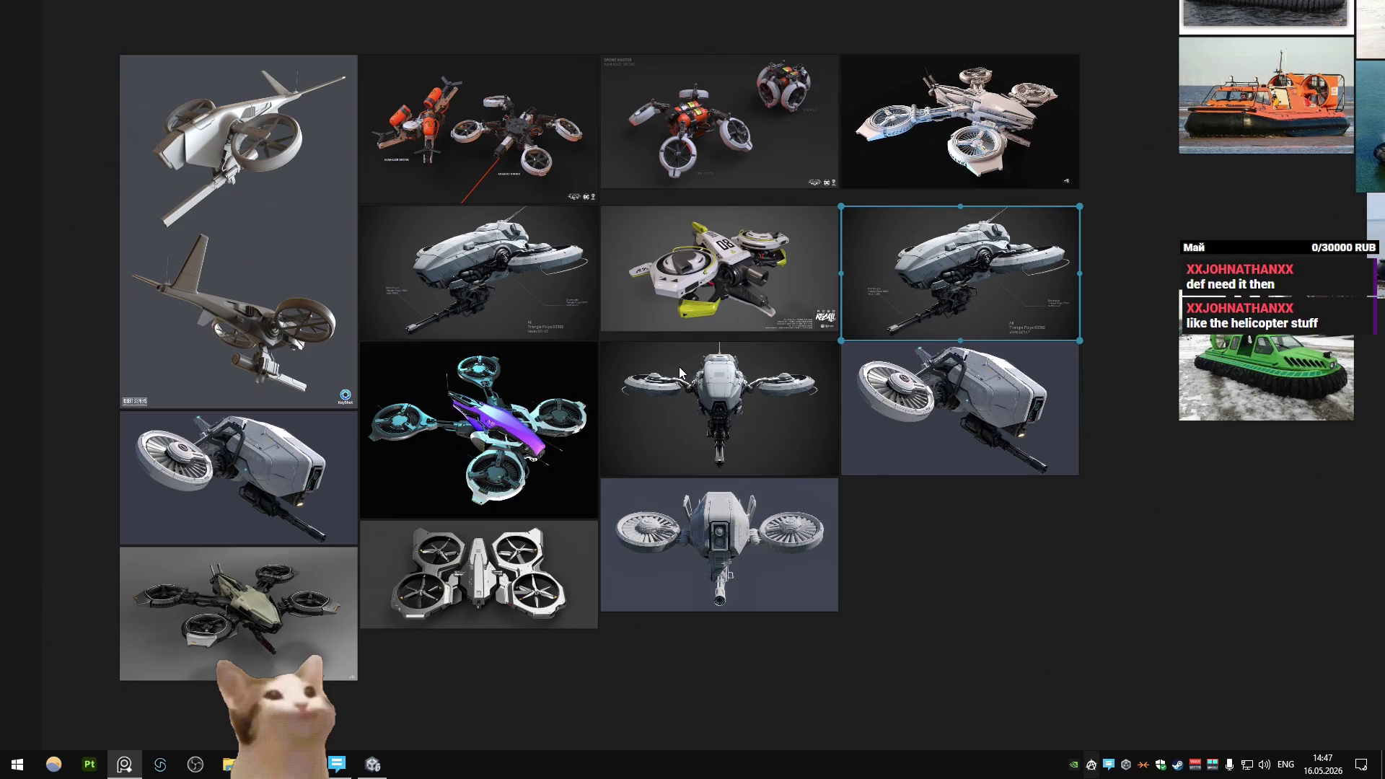
click(914, 563)
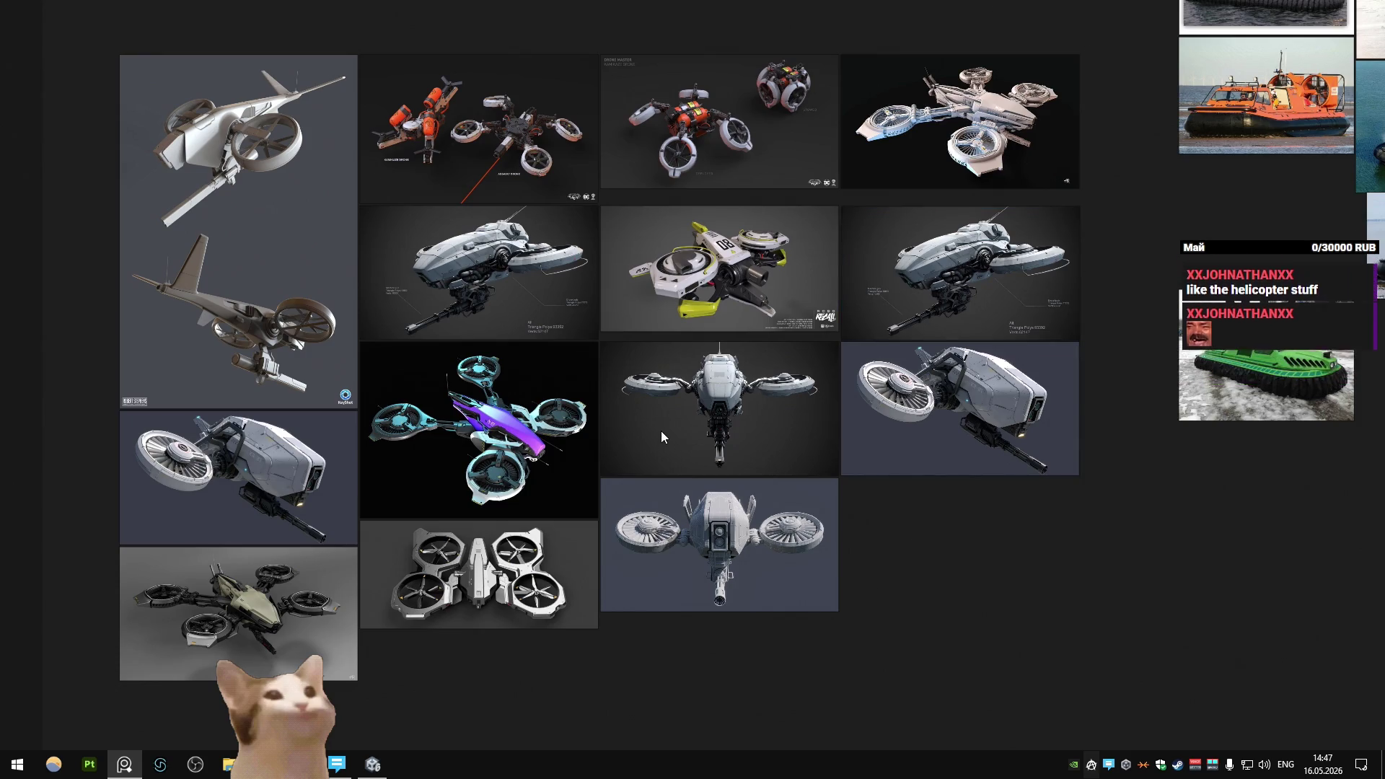
middle_drag(660, 430, 697, 420)
scroll(505, 426, down, 3)
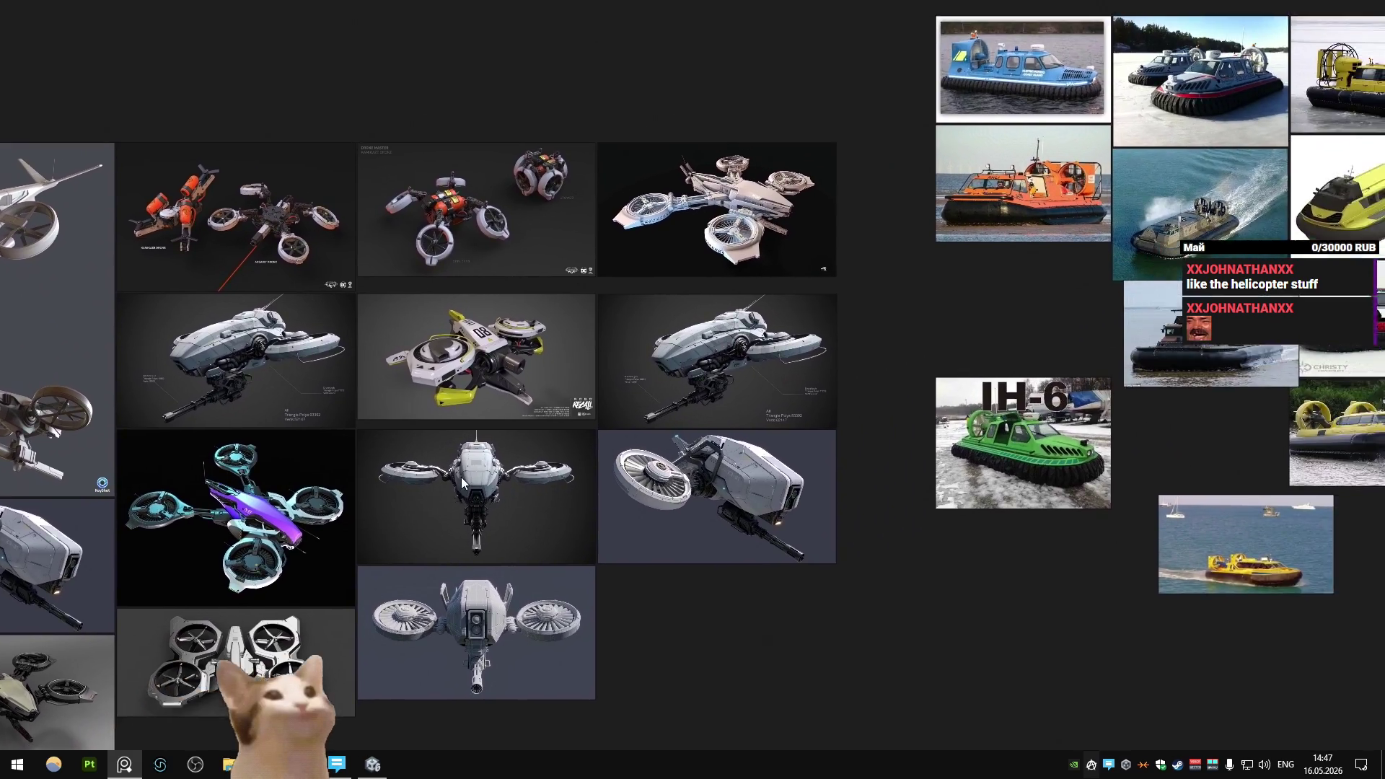
scroll(649, 361, up, 10)
scroll(622, 331, down, 3)
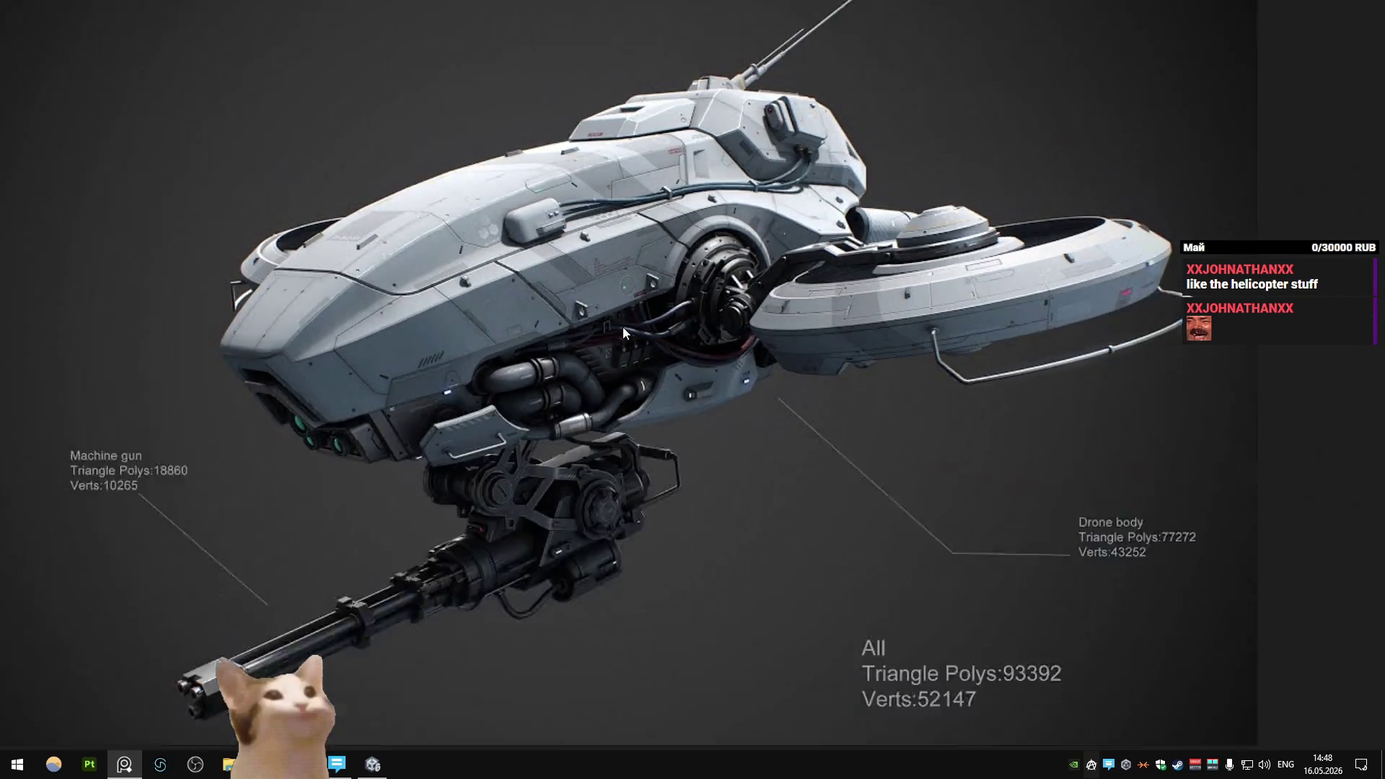
scroll(622, 332, up, 1)
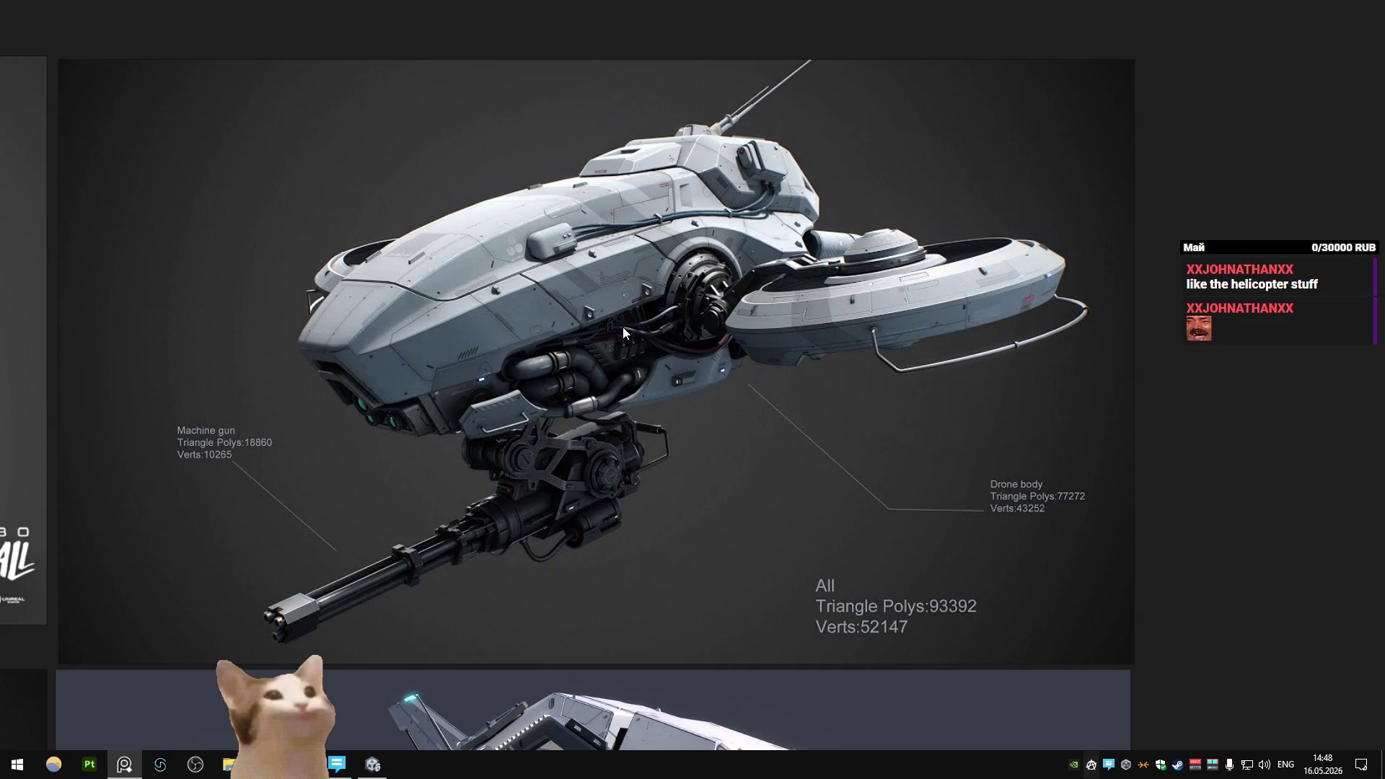
middle_drag(570, 349, 607, 318)
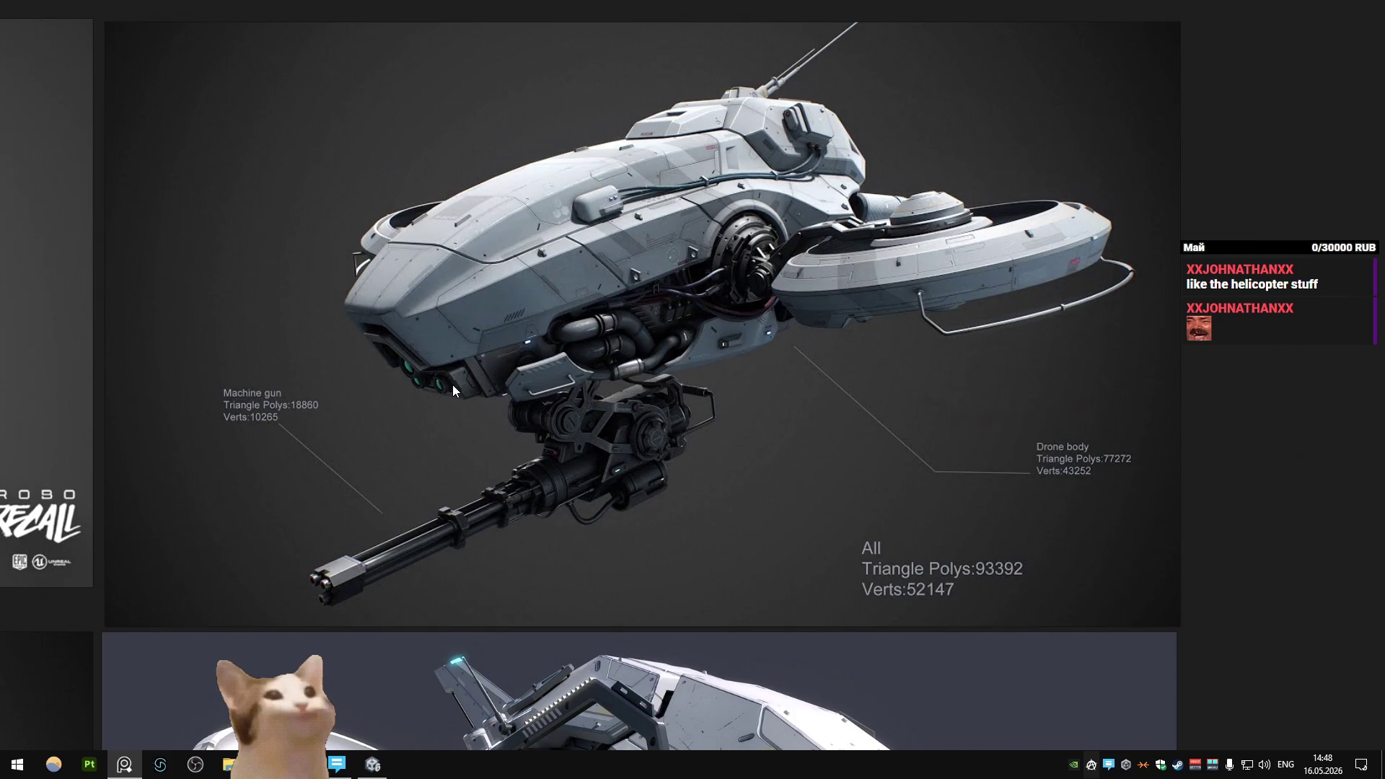
scroll(534, 344, down, 5)
scroll(584, 371, down, 2)
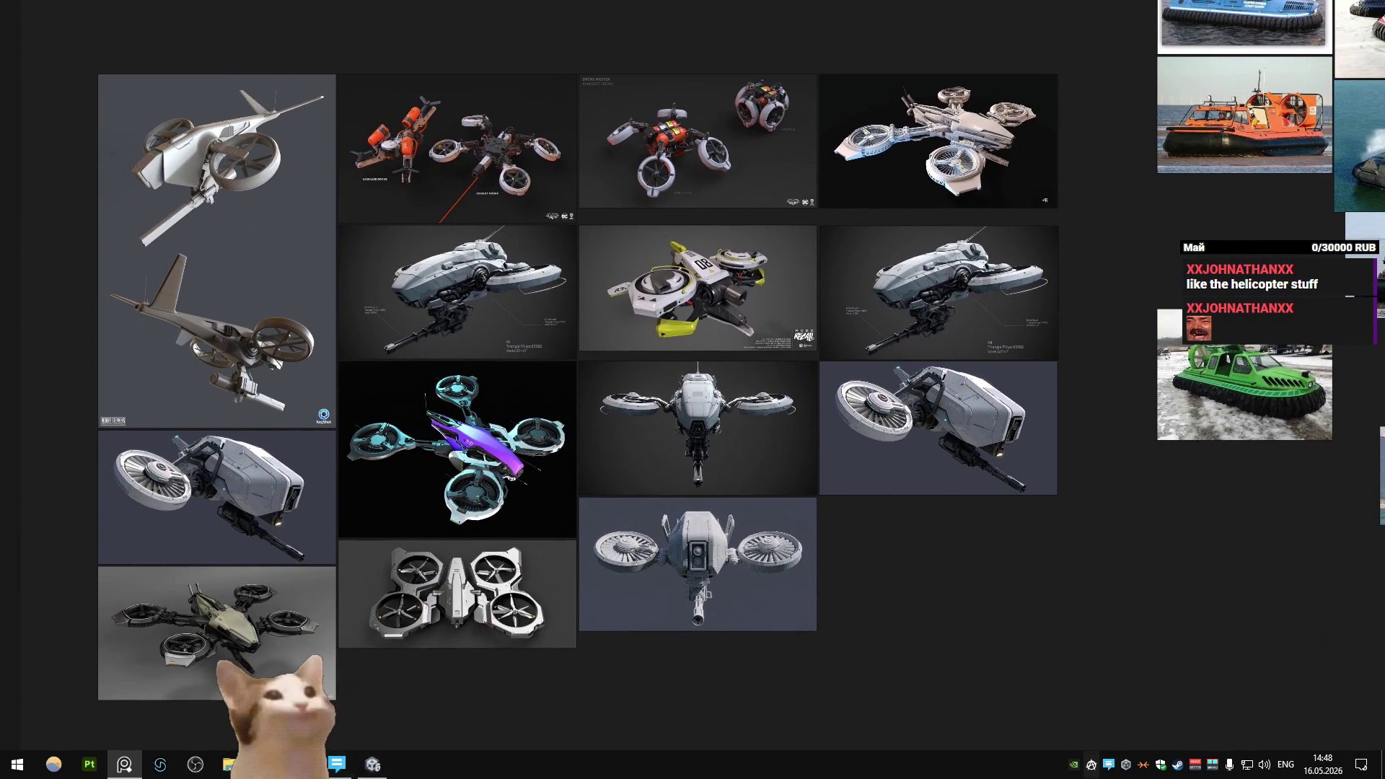
key(alt+Tab)
mouse_move(433, 521)
middle_down()
mouse_move(587, 396)
mouse_move(835, 318)
mouse_move(647, 440)
mouse_move(742, 396)
mouse_move(561, 430)
mouse_move(552, 418)
mouse_move(660, 413)
mouse_move(629, 466)
mouse_move(636, 441)
middle_up()
scroll(607, 378, up, 3)
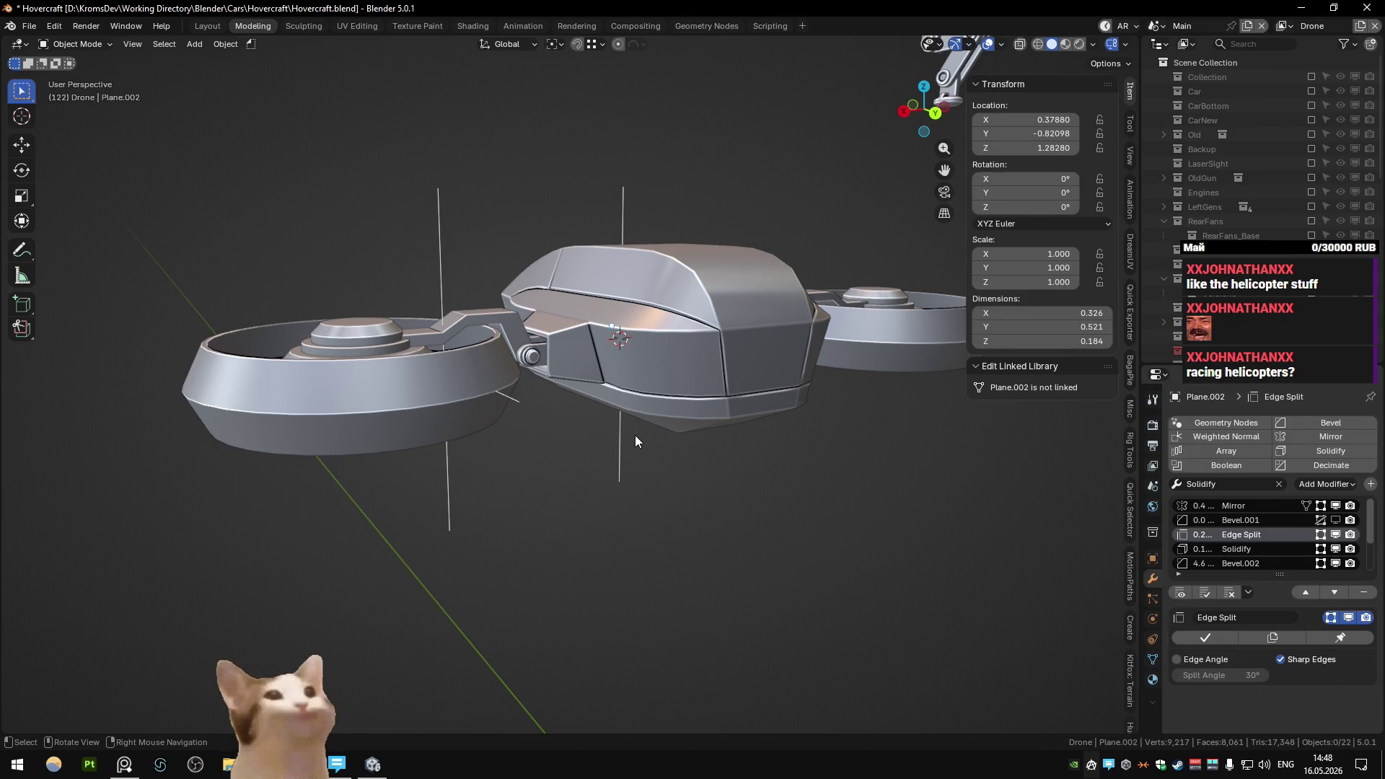
- Select a seam edge path on the housing's upper front corner and apply an edge operation to it
mouse_move(634, 436)
middle_down()
mouse_move(644, 395)
mouse_move(620, 406)
mouse_move(605, 378)
mouse_move(647, 369)
mouse_move(581, 439)
mouse_move(683, 422)
mouse_move(673, 438)
mouse_move(615, 449)
mouse_move(593, 370)
mouse_move(690, 297)
mouse_move(564, 317)
mouse_move(570, 283)
mouse_move(673, 298)
mouse_move(711, 336)
mouse_move(720, 323)
mouse_move(620, 312)
middle_up()
key(Tab)
ctrl+click(593, 370)
right_click(593, 370)
click(595, 357)
key(Tab)
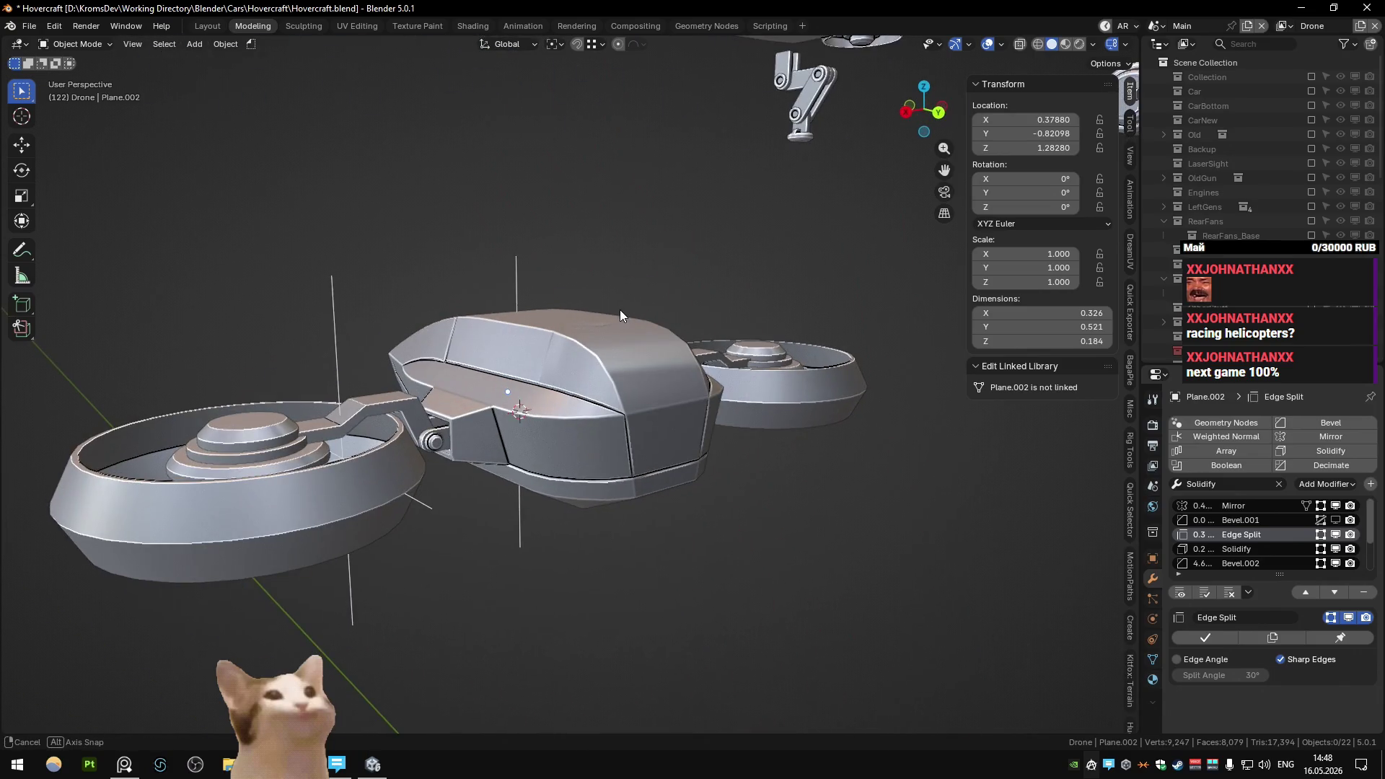
- Dissolve the extra edges and edge loops at the upper front corner
key(Tab)
scroll(556, 340, up, 5)
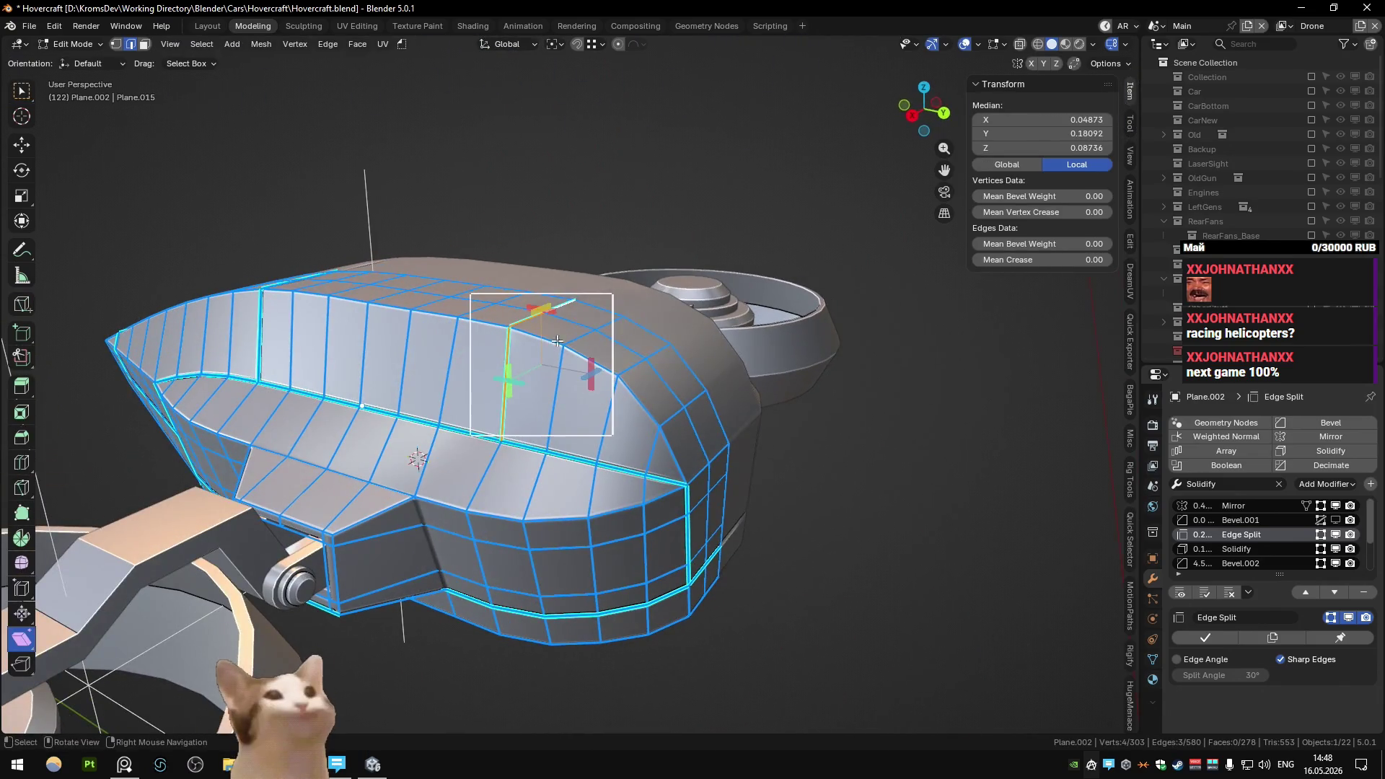
key(ctrl+x)
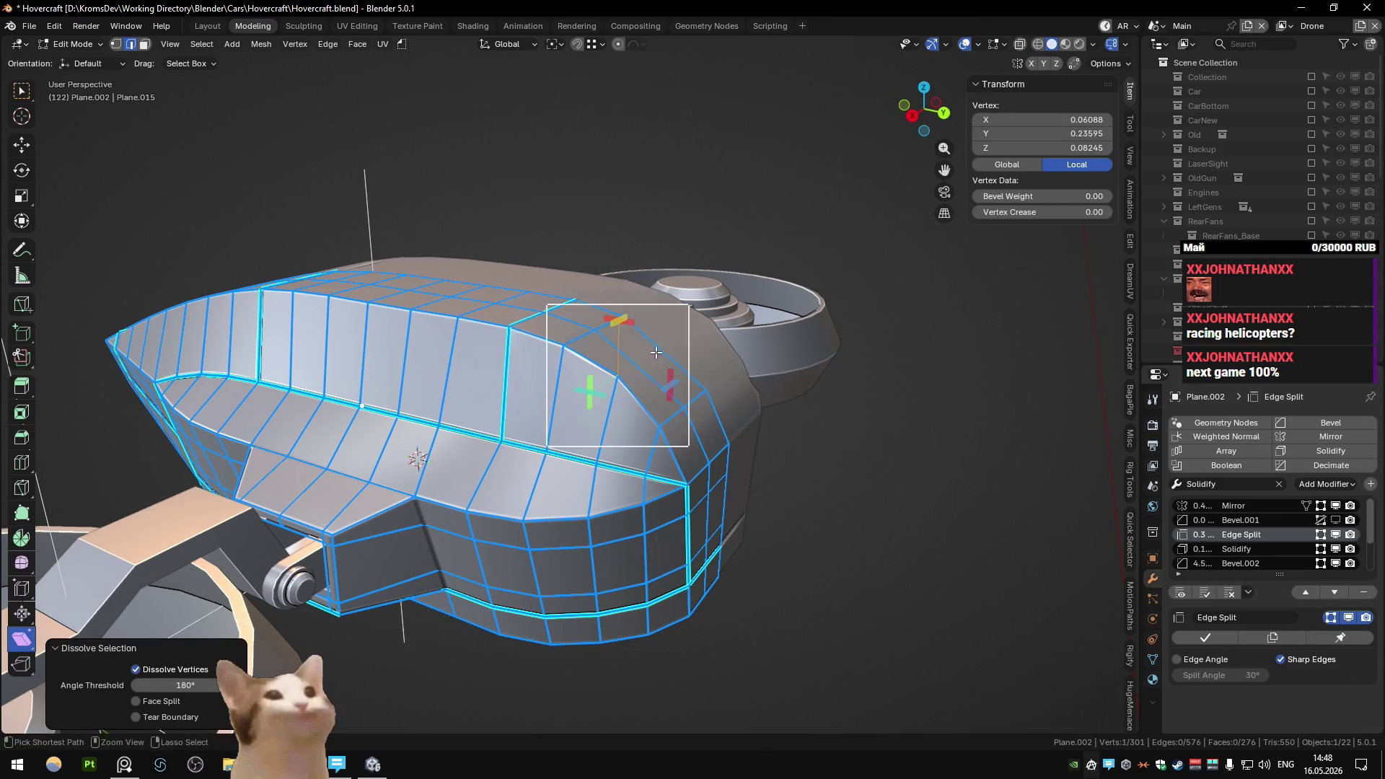
click(635, 339)
ctrl+click(660, 426)
key(ctrl+x)
click(642, 404)
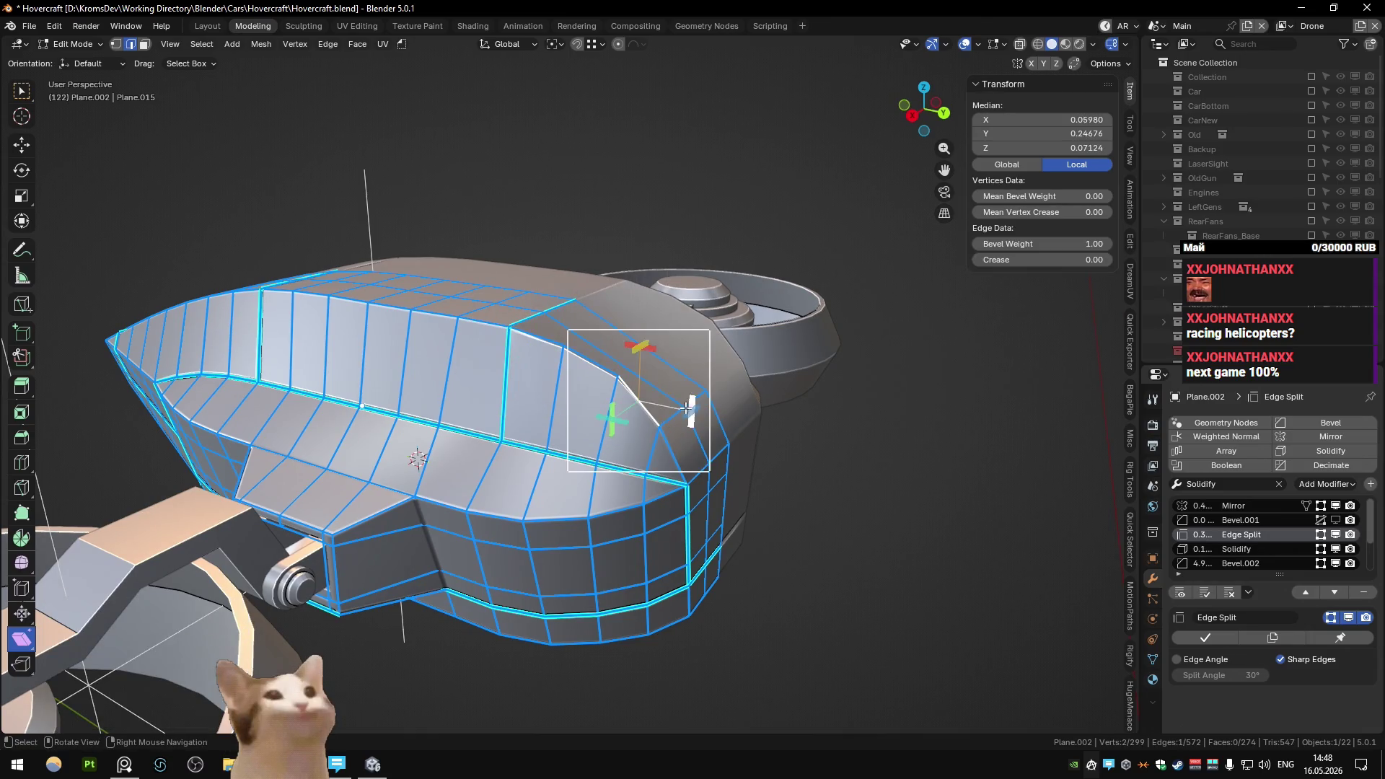
key(ctrl+x)
key(1)
key(ctrl+x)
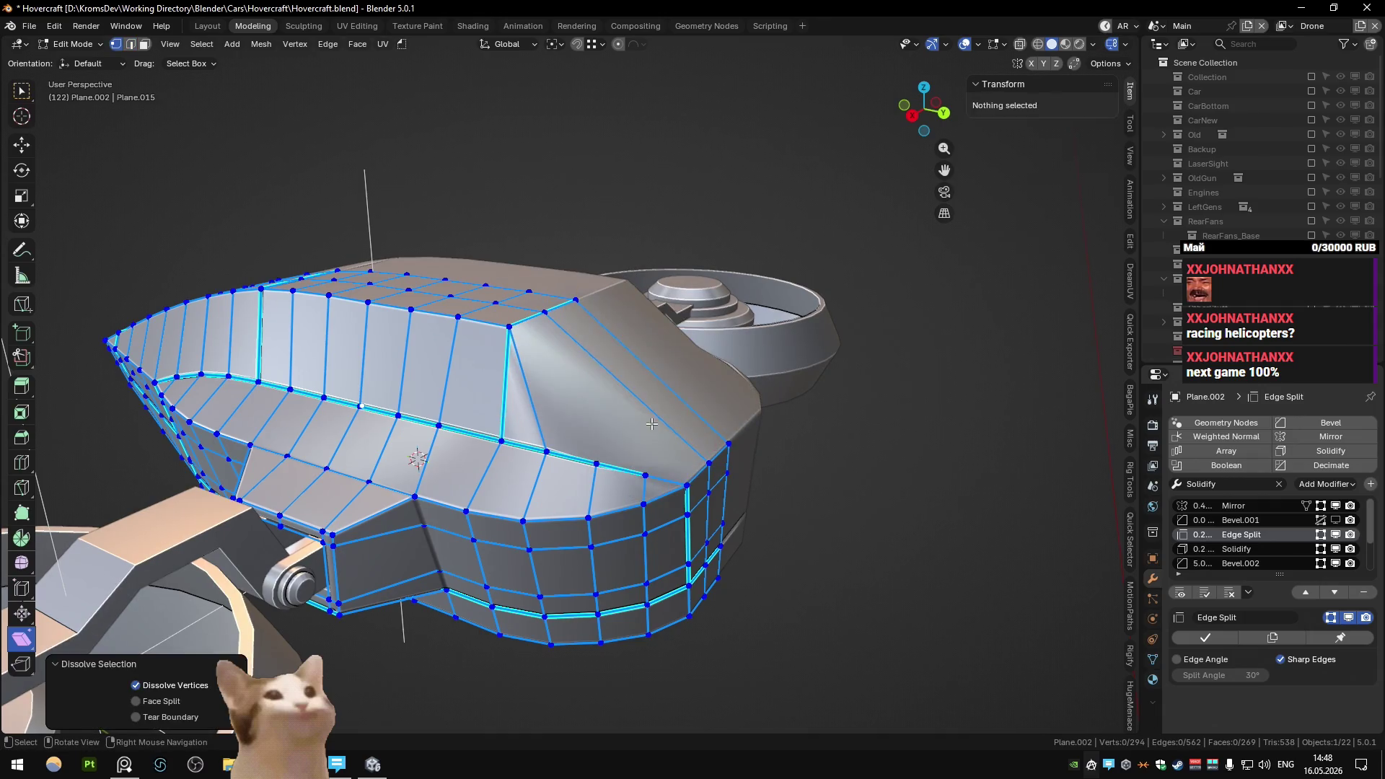
click(528, 342)
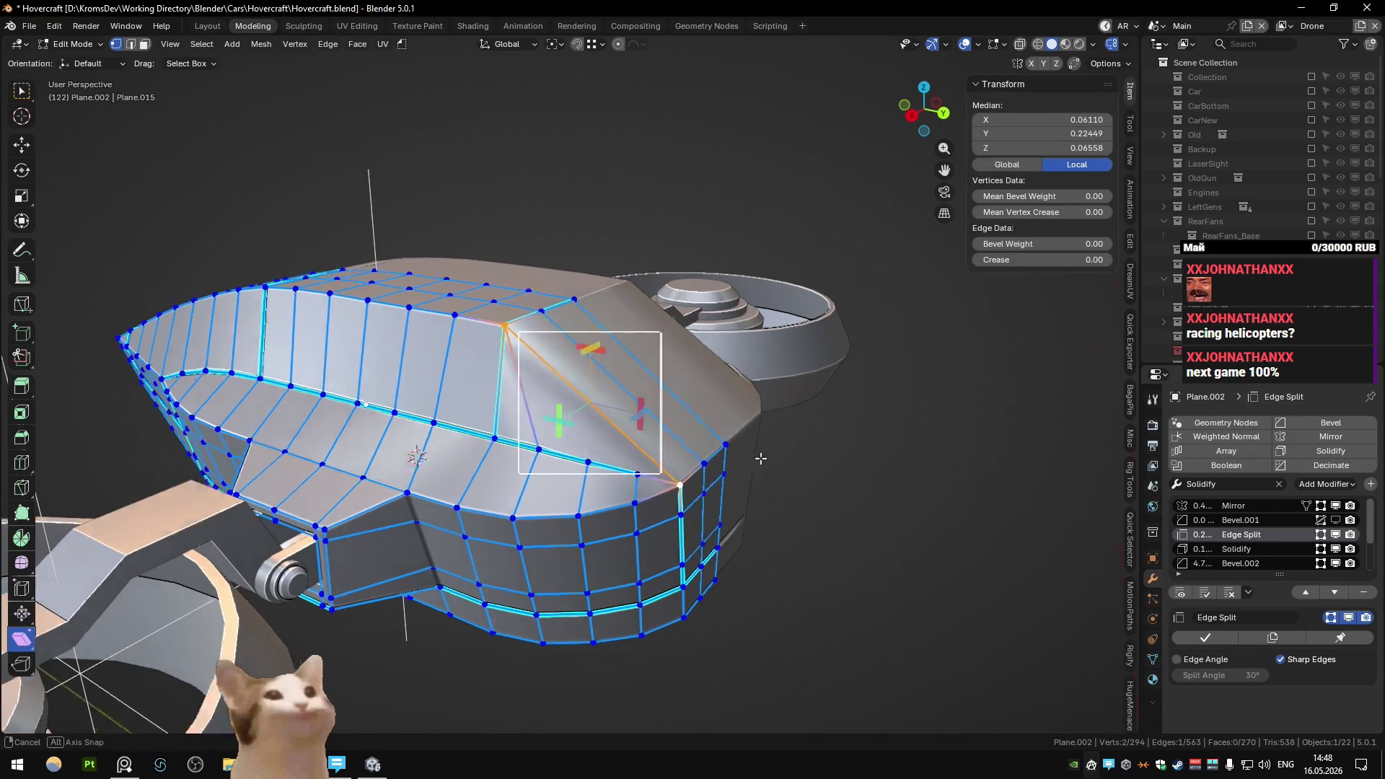
- Undo the earlier dissolves and select the edge beside the corner seam, checking the shading in Object Mode
key(Tab)
scroll(669, 434, down, 5)
mouse_move(669, 434)
middle_down()
mouse_move(743, 409)
mouse_move(704, 423)
middle_up()
key(Tab)
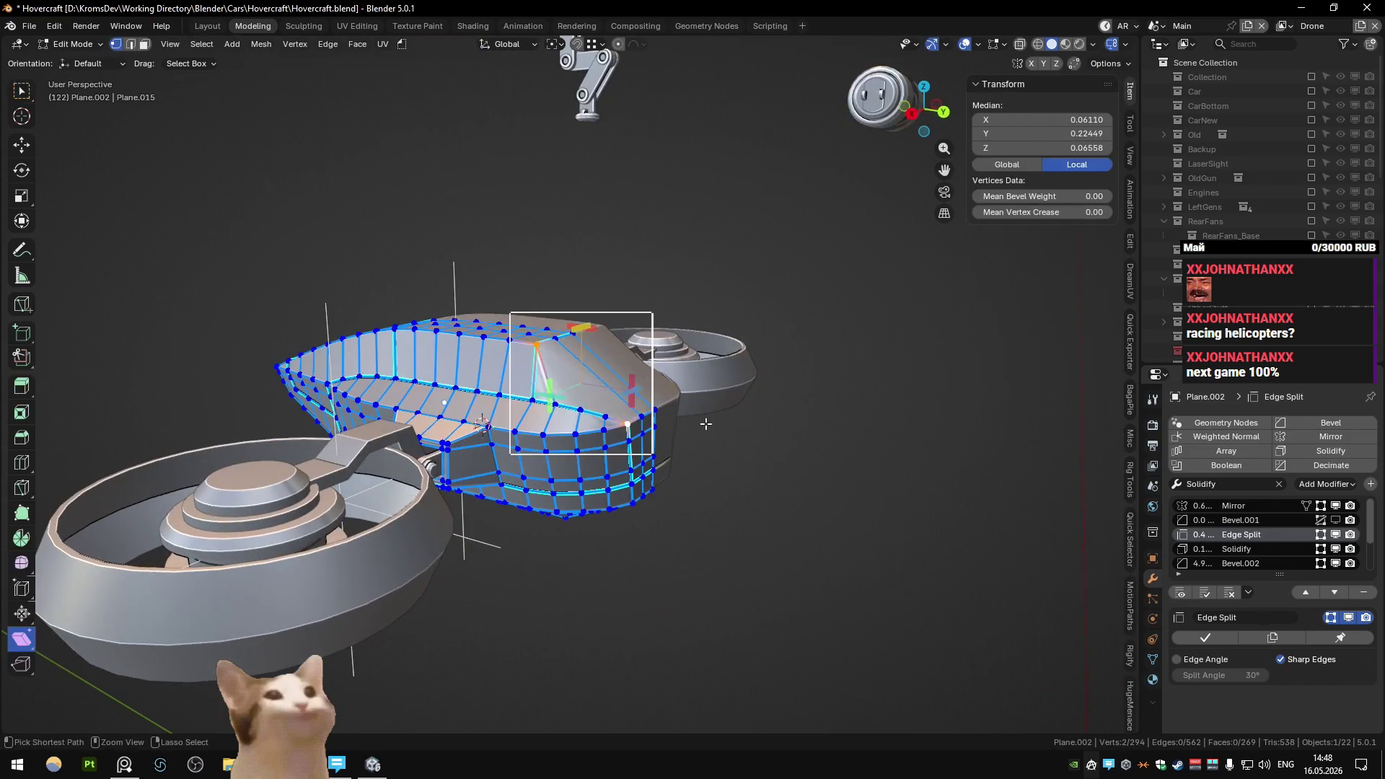
key(ctrl+r)
click(704, 423)
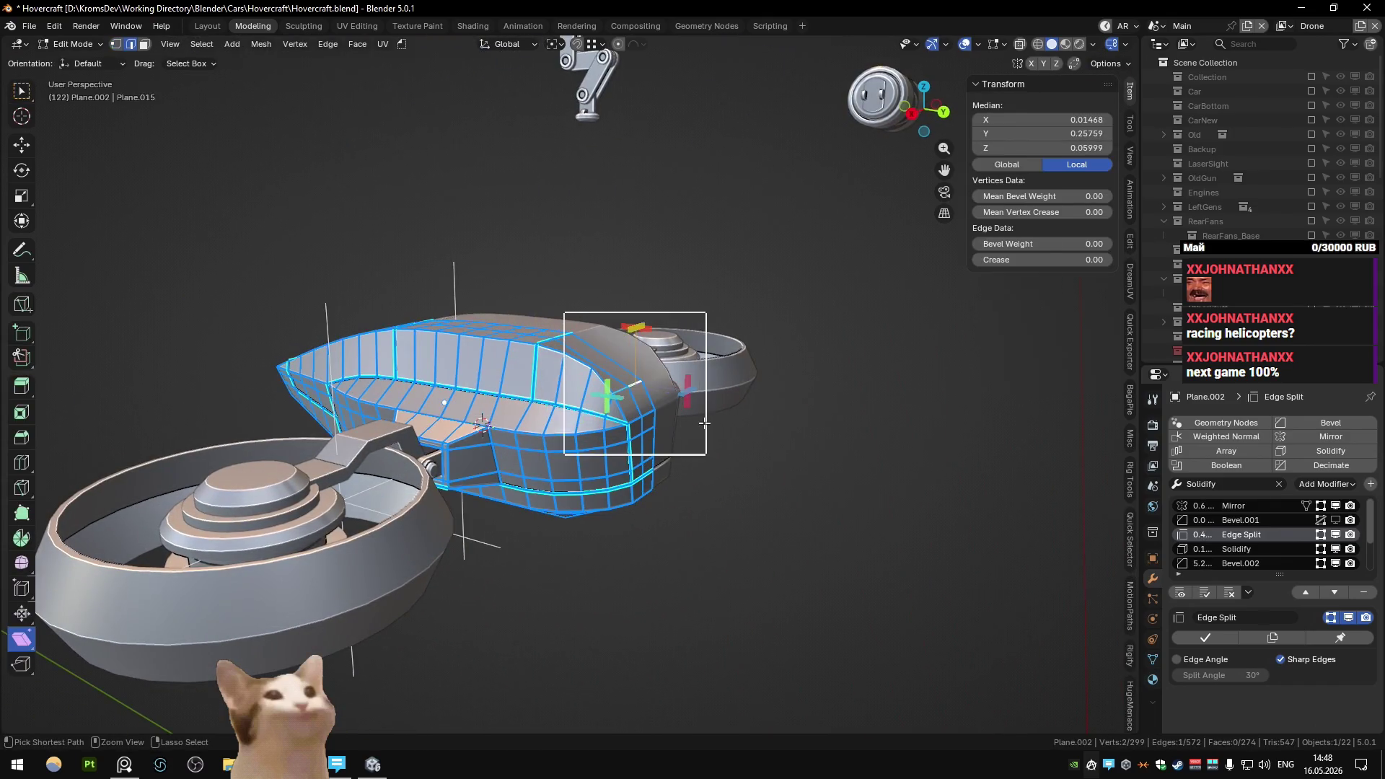
mouse_move(705, 423)
middle_down()
mouse_move(729, 404)
mouse_move(759, 409)
mouse_move(574, 422)
mouse_move(615, 405)
mouse_move(619, 430)
mouse_move(515, 403)
mouse_move(620, 399)
mouse_move(568, 400)
middle_up()
key(Tab)
key(Tab)
click(729, 416)
key(Tab)
scroll(730, 417, down, 5)
scroll(560, 395, up, 4)
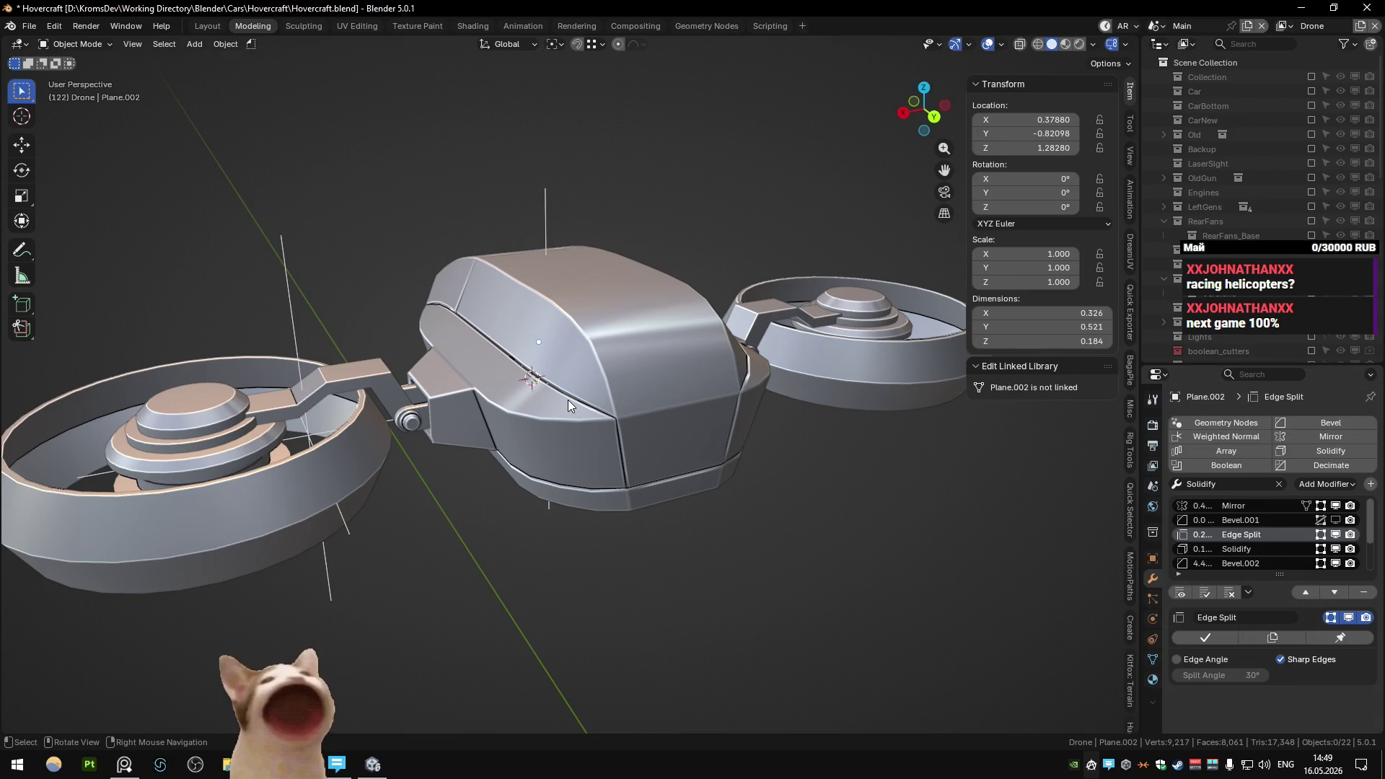
- Check the Plane.002 housing from Top view and an angled orbit, ending back in Edit Mode
key(Tab)
key(KP_7)
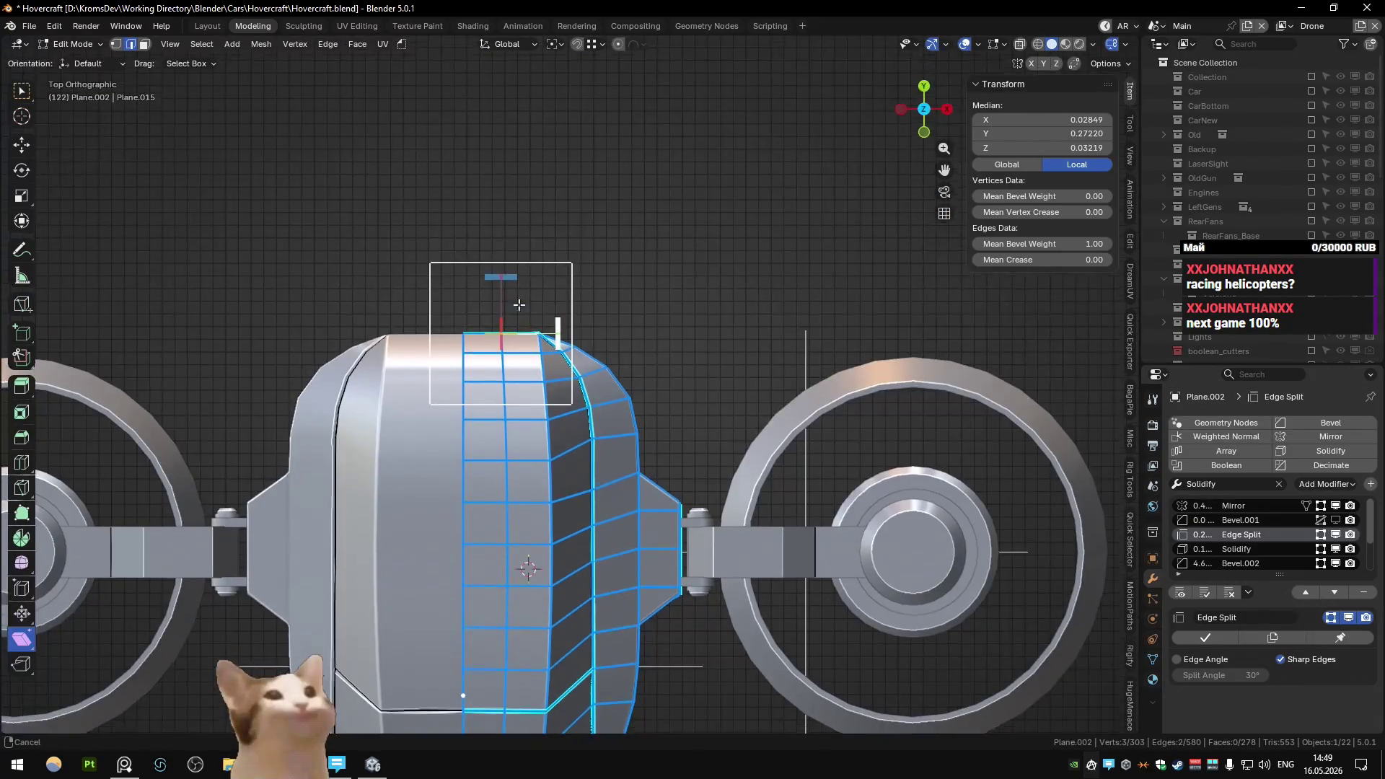
key(Tab)
scroll(518, 305, down, 3)
mouse_move(621, 253)
middle_down()
mouse_move(635, 264)
mouse_move(590, 346)
mouse_move(619, 438)
mouse_move(560, 362)
mouse_move(604, 353)
middle_up()
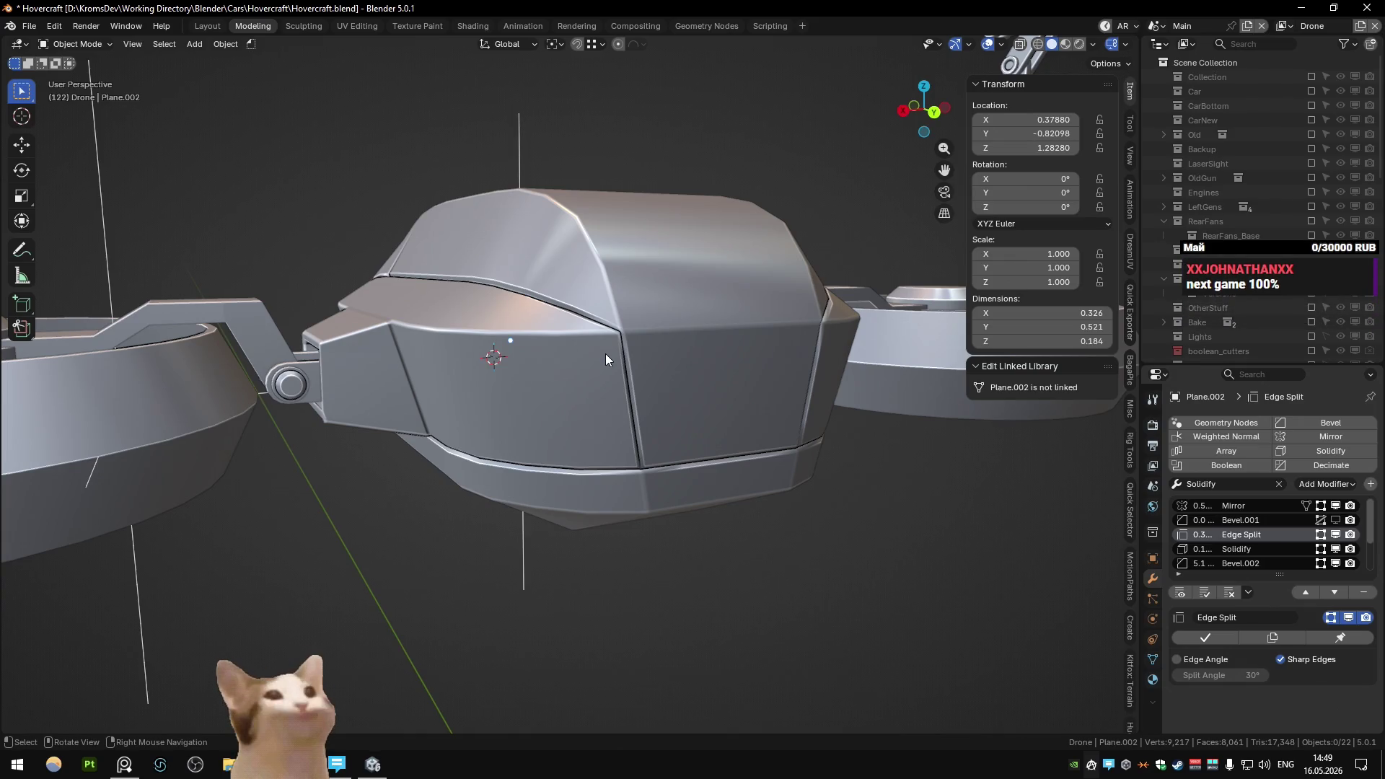
key(Tab)
mouse_move(604, 354)
middle_down()
mouse_move(608, 446)
mouse_move(569, 383)
mouse_move(636, 432)
mouse_move(628, 441)
middle_up()
key(Tab)
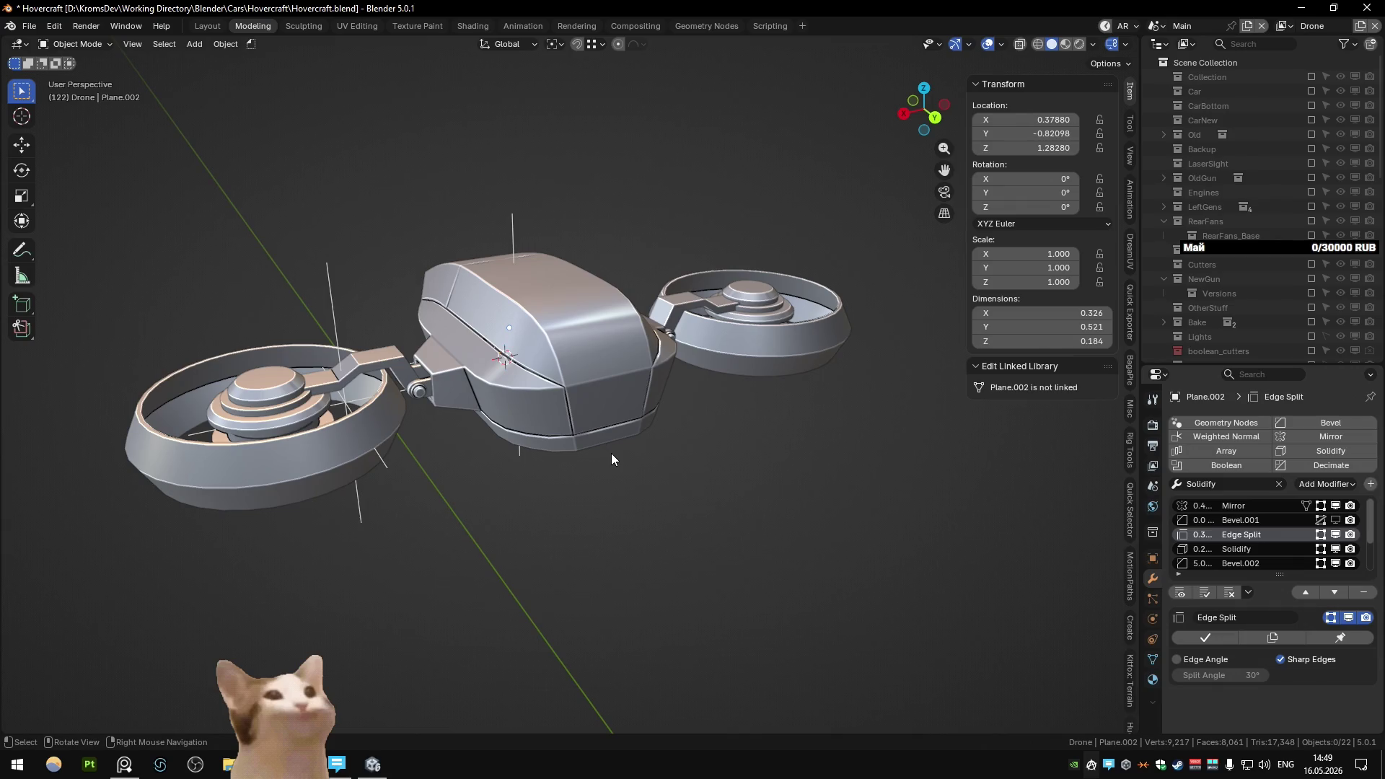
key(Tab)
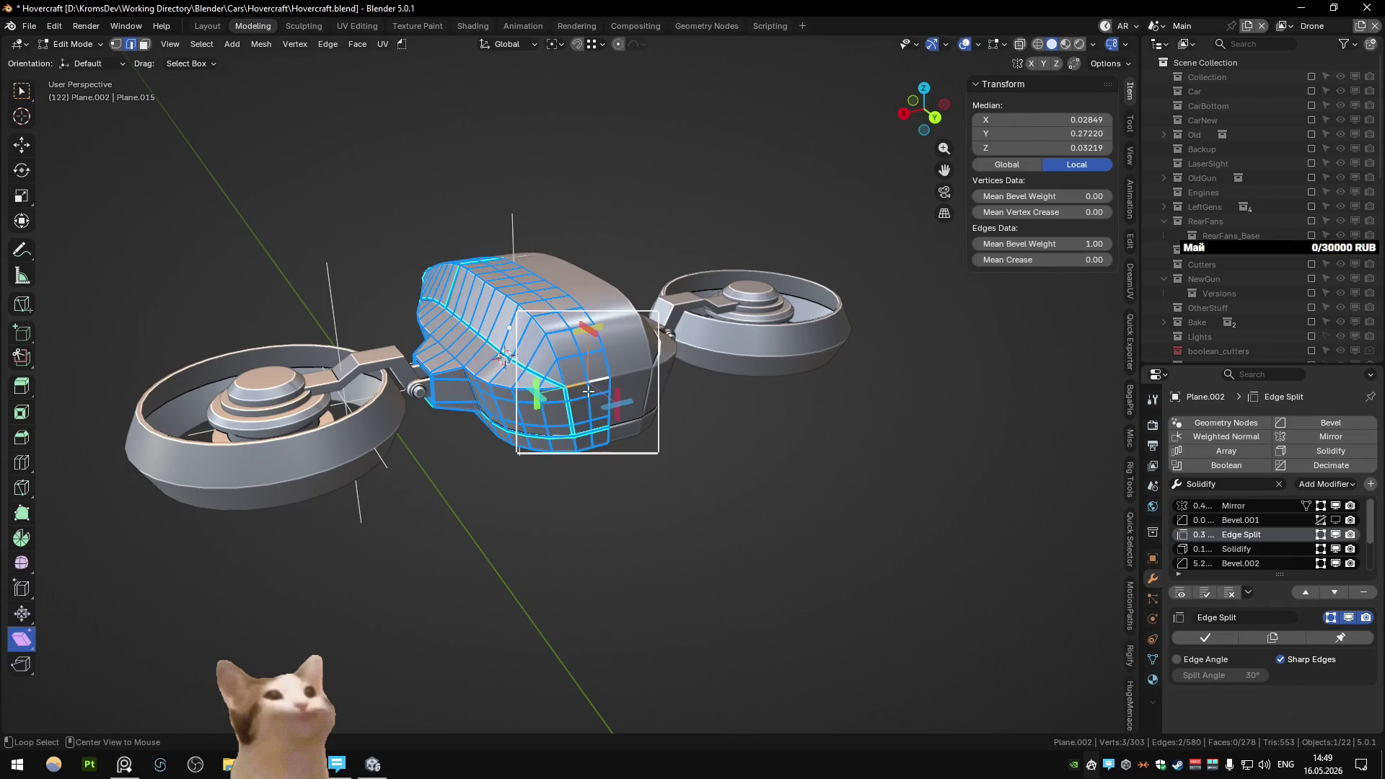
- Inspect the housing from the side and back, then select two adjacent front seam edges
middle_drag(609, 449, 539, 325)
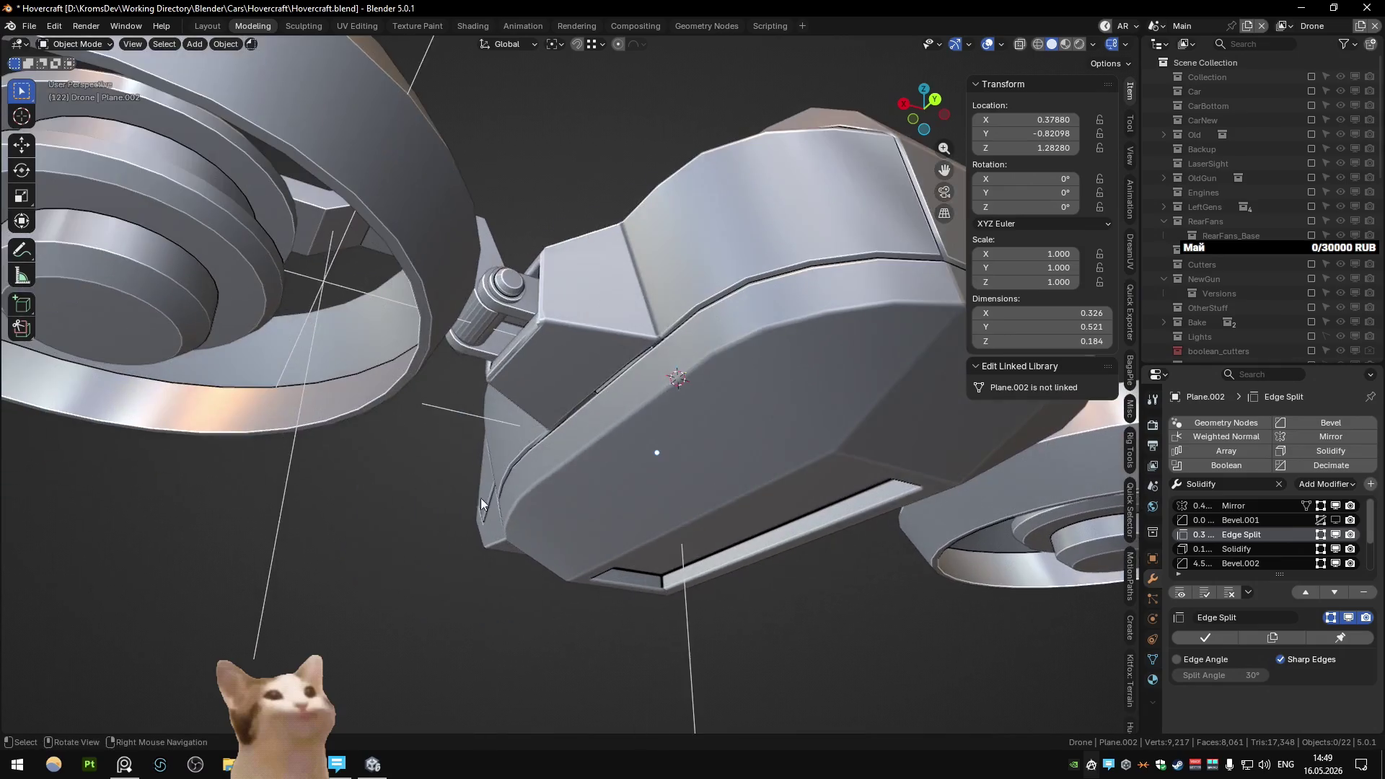
mouse_move(481, 499)
middle_down()
mouse_move(613, 400)
mouse_move(639, 517)
mouse_move(638, 463)
mouse_move(609, 449)
mouse_move(592, 414)
mouse_move(521, 396)
mouse_move(702, 401)
mouse_move(552, 363)
mouse_move(539, 380)
mouse_move(577, 452)
mouse_move(682, 362)
mouse_move(599, 444)
mouse_move(528, 343)
mouse_move(687, 388)
mouse_move(644, 417)
middle_up()
key(Tab)
key(Tab)
key(Tab)
key(ctrl+KP_1)
key(Tab)
key(Tab)
shift+click(687, 388)
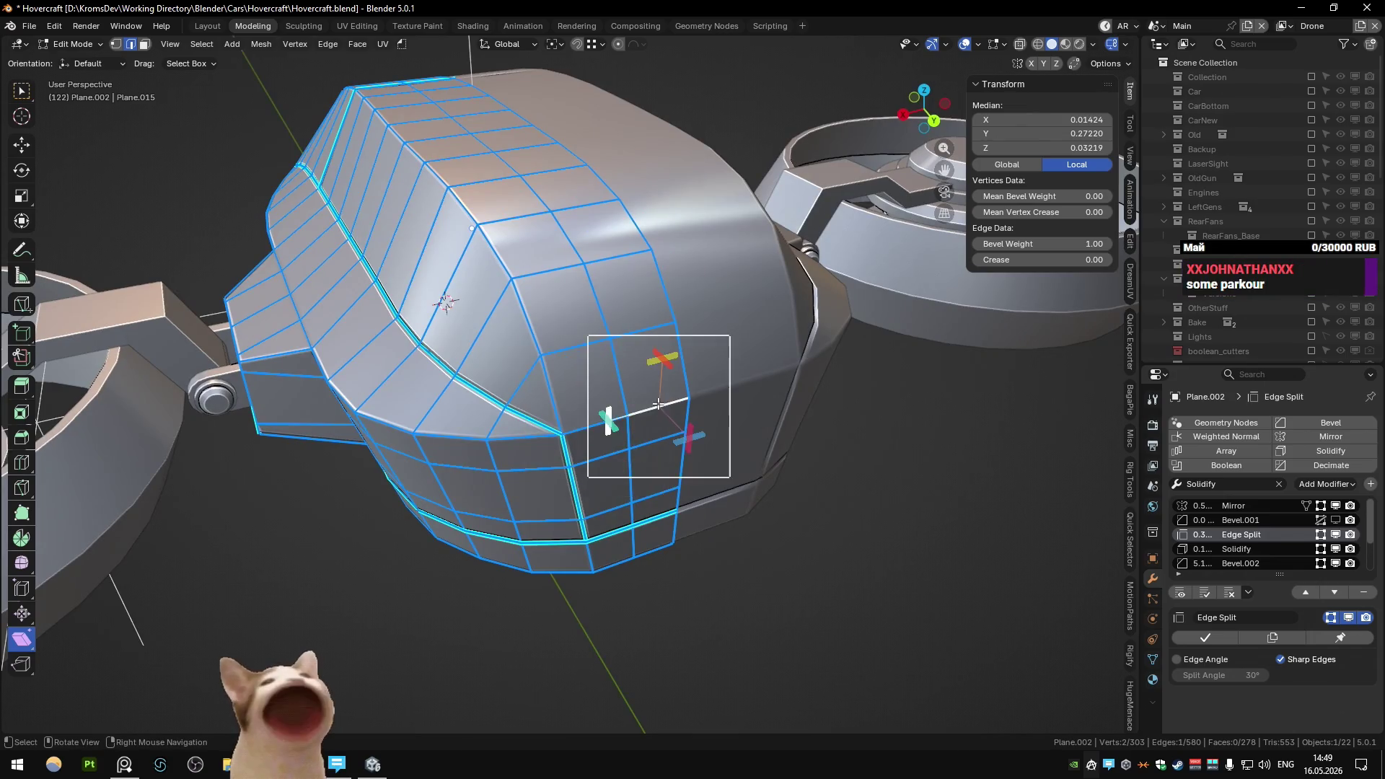
click(630, 414)
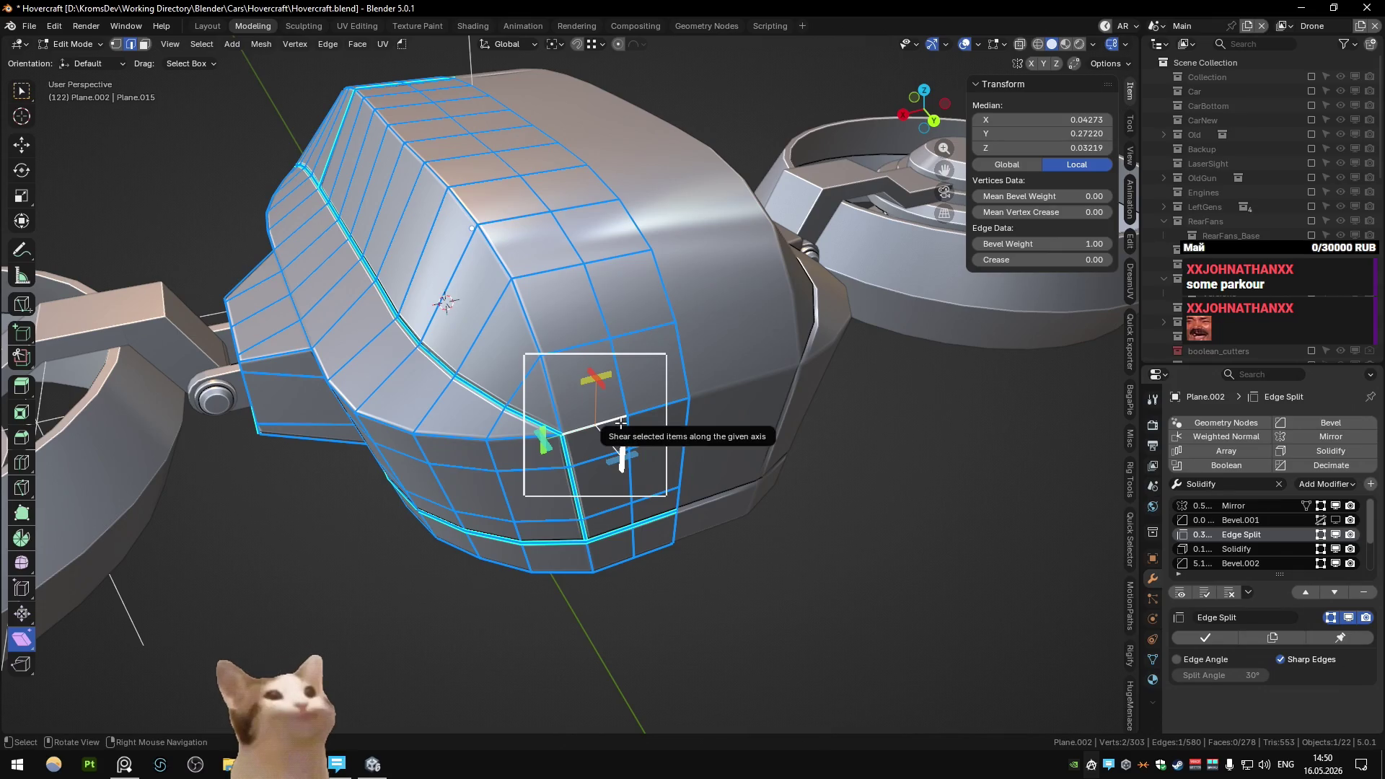
- Orbit and zoom around the front of the housing to review the seams
middle_drag(621, 422, 571, 384)
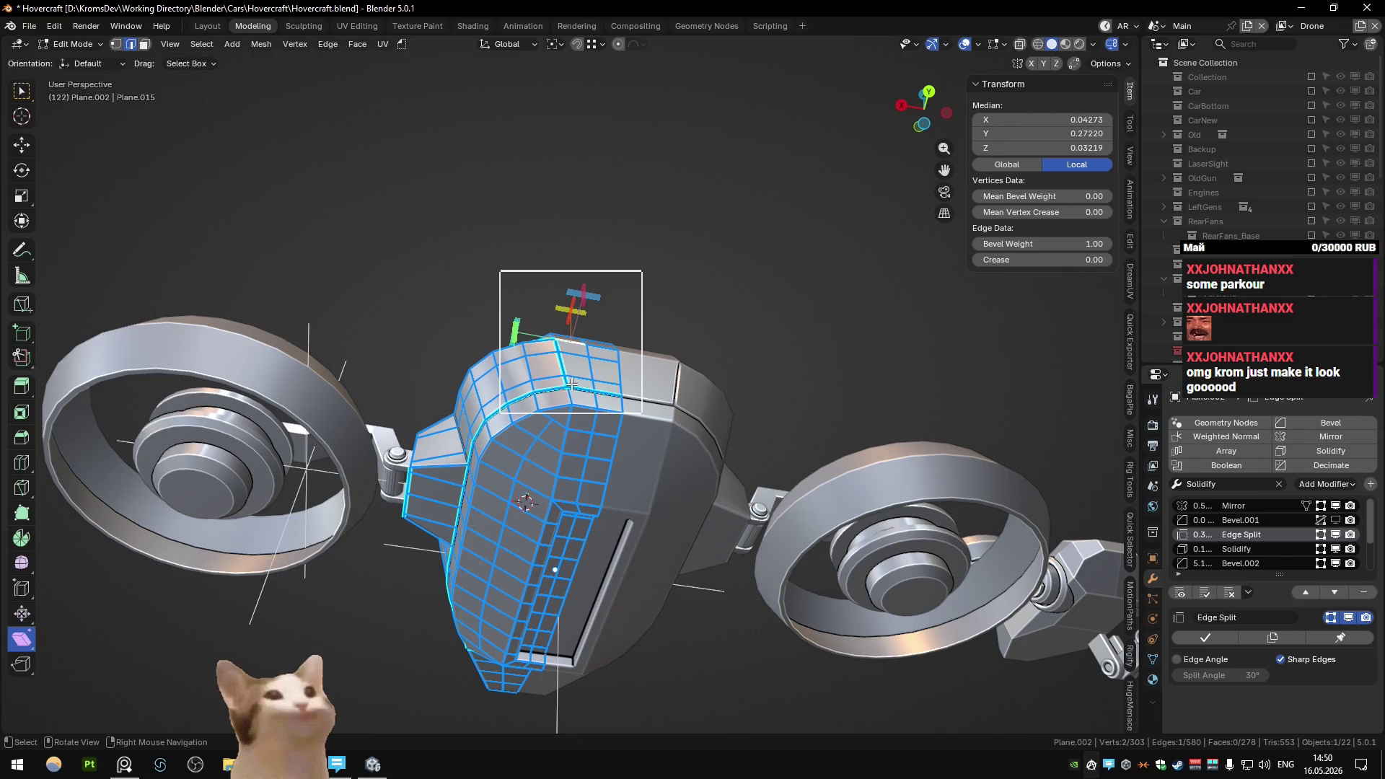
scroll(572, 385, down, 3)
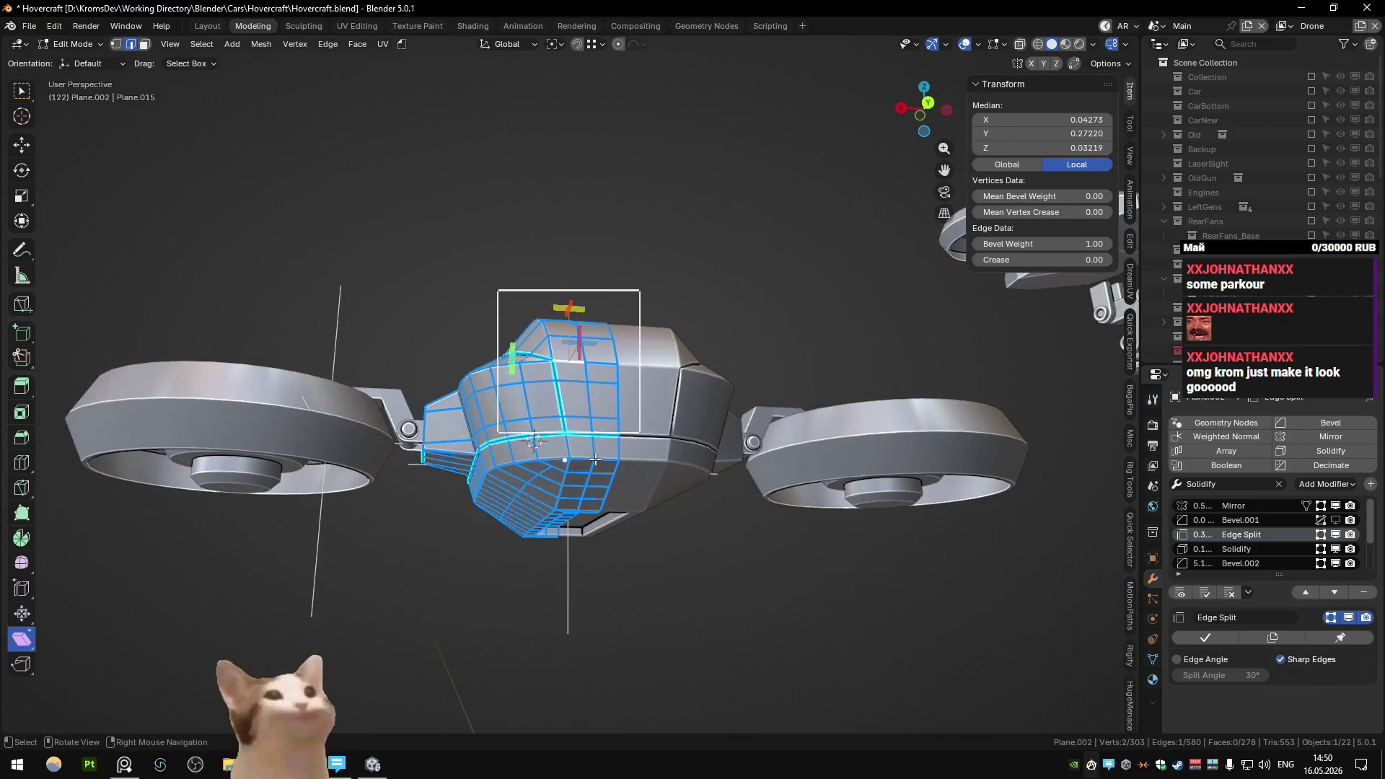
mouse_move(571, 384)
middle_down()
mouse_move(599, 411)
mouse_move(618, 485)
middle_up()
scroll(599, 411, up, 3)
scroll(599, 412, down, 3)
scroll(615, 483, up, 2)
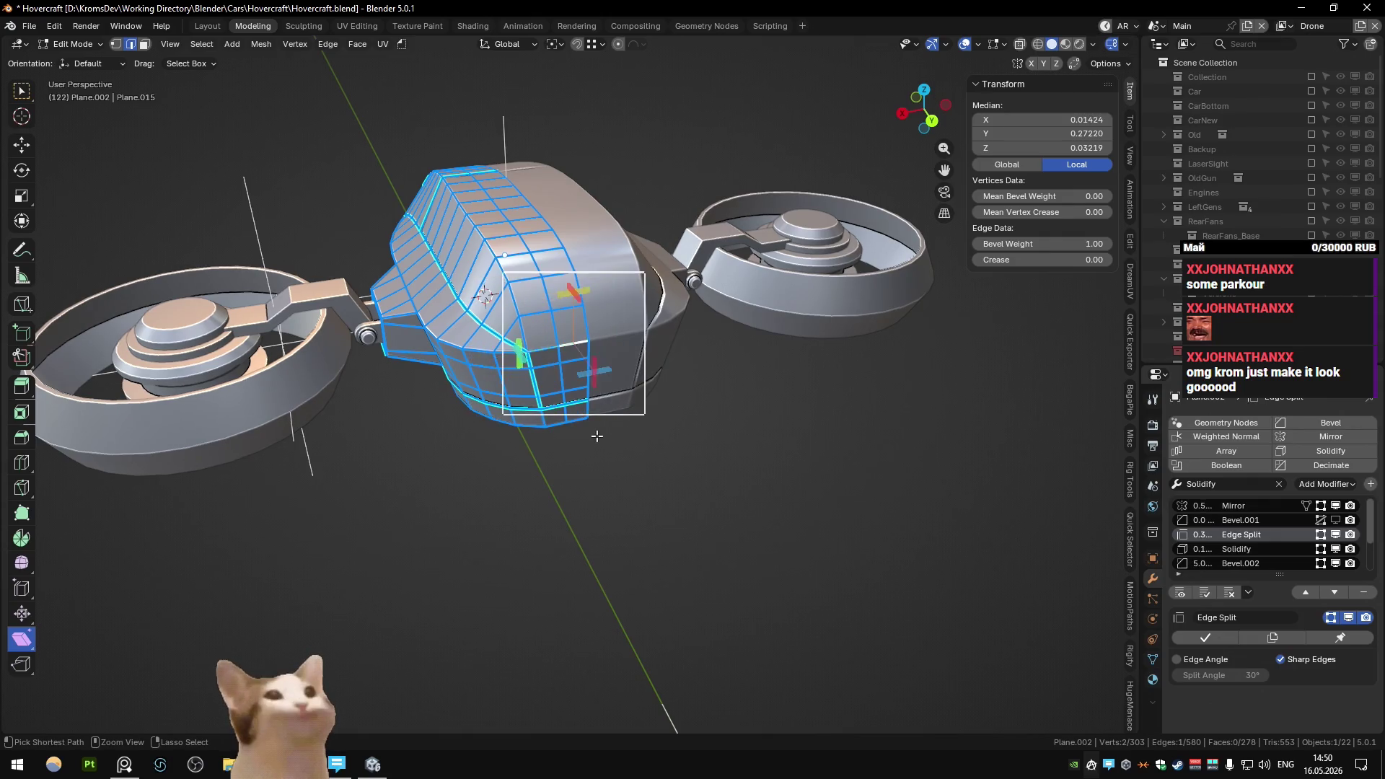
scroll(596, 436, down, 3)
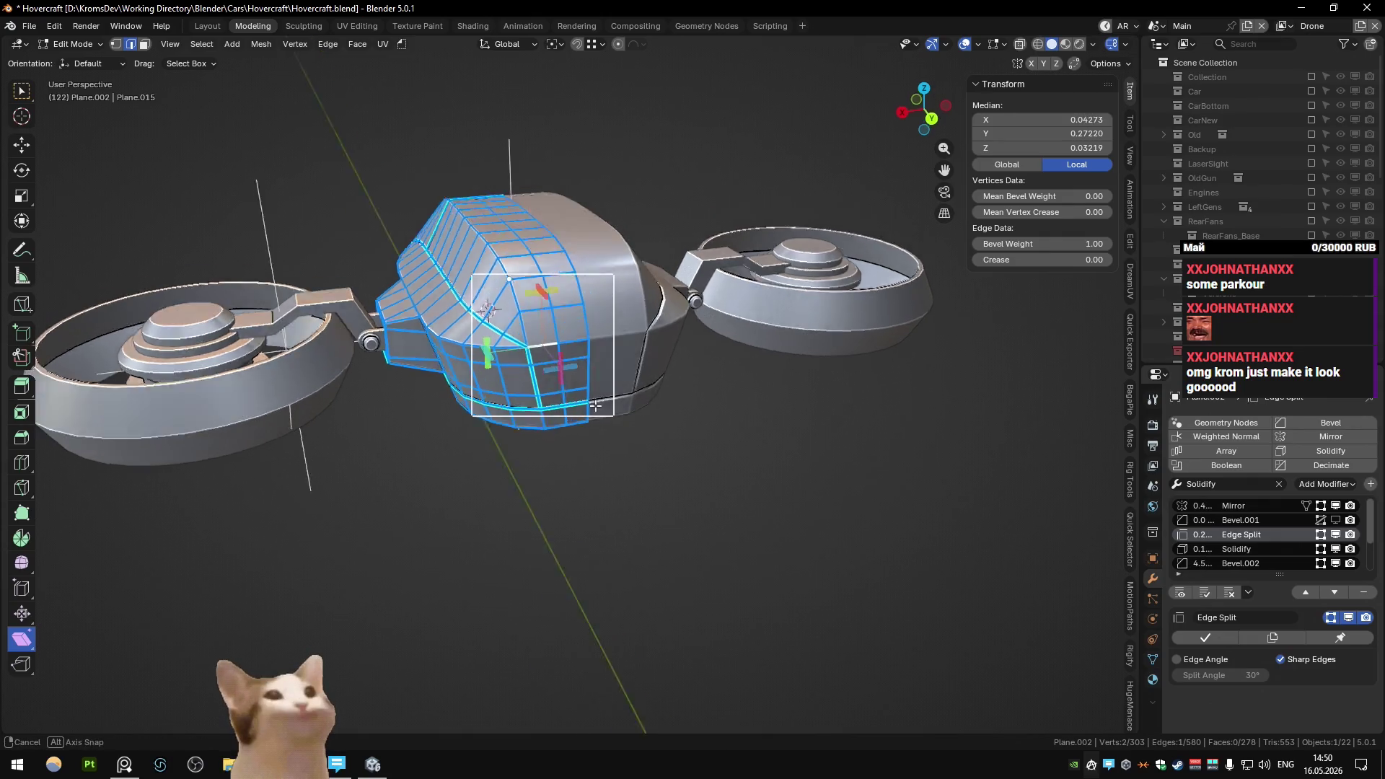
- Compare the seam shading between Edit and Object Mode, then save Hovercraft.blend
key(Tab)
mouse_move(597, 436)
middle_down()
mouse_move(559, 349)
mouse_move(563, 363)
middle_up()
scroll(545, 500, up, 3)
key(Tab)
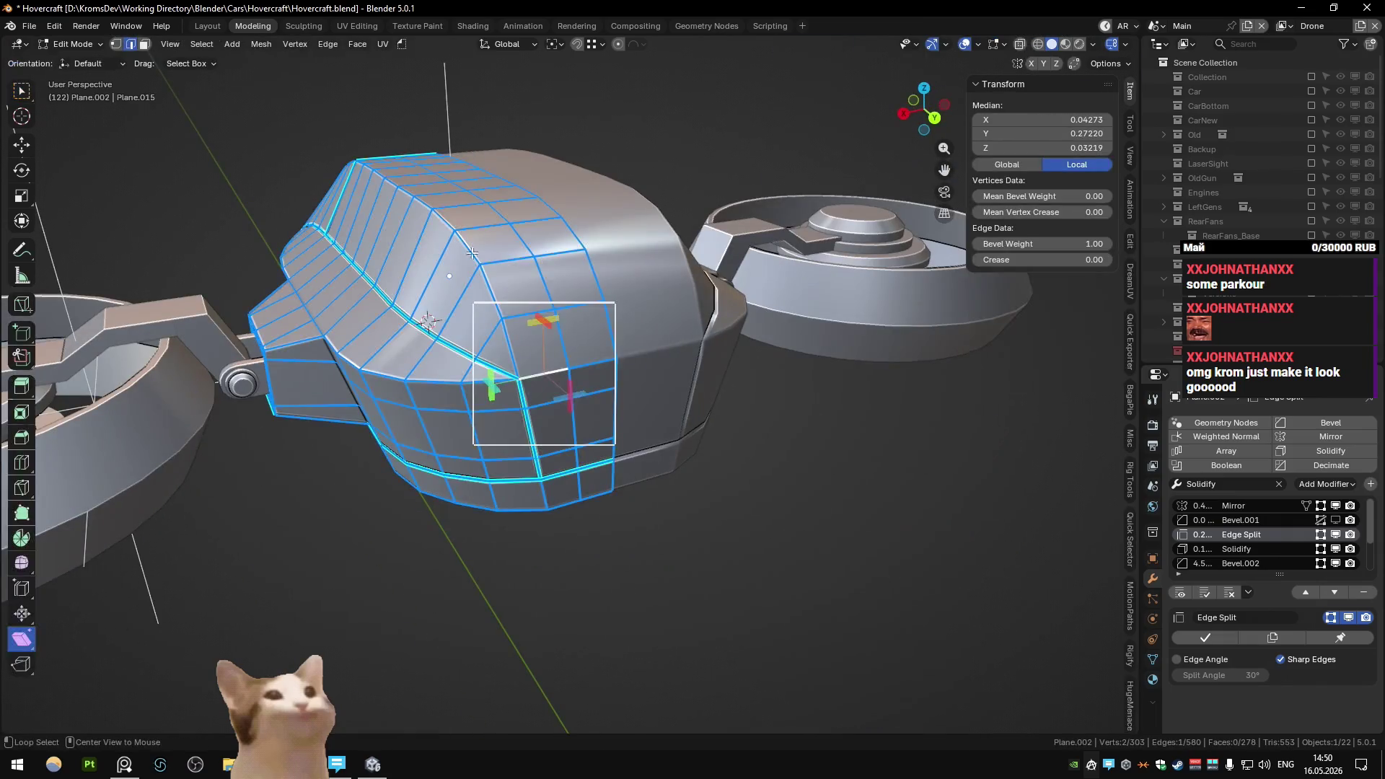
mouse_move(545, 505)
middle_down()
mouse_move(542, 416)
mouse_move(575, 358)
mouse_move(520, 418)
mouse_move(561, 420)
mouse_move(558, 435)
middle_up()
scroll(542, 416, down, 4)
scroll(555, 389, up, 3)
scroll(575, 358, down, 3)
key(Tab)
scroll(561, 419, up, 5)
key(ctrl+s)
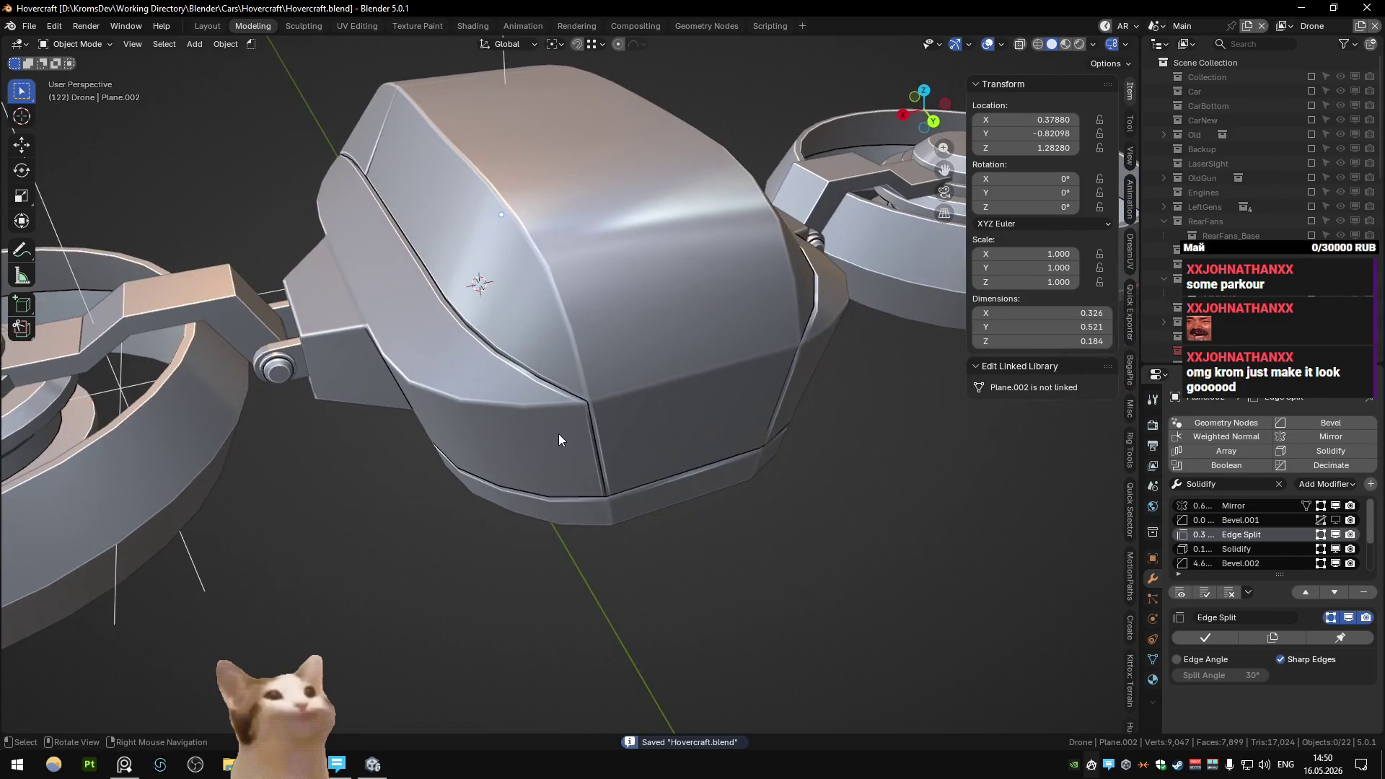
key(KP_7)
key(Tab)
key(Tab)
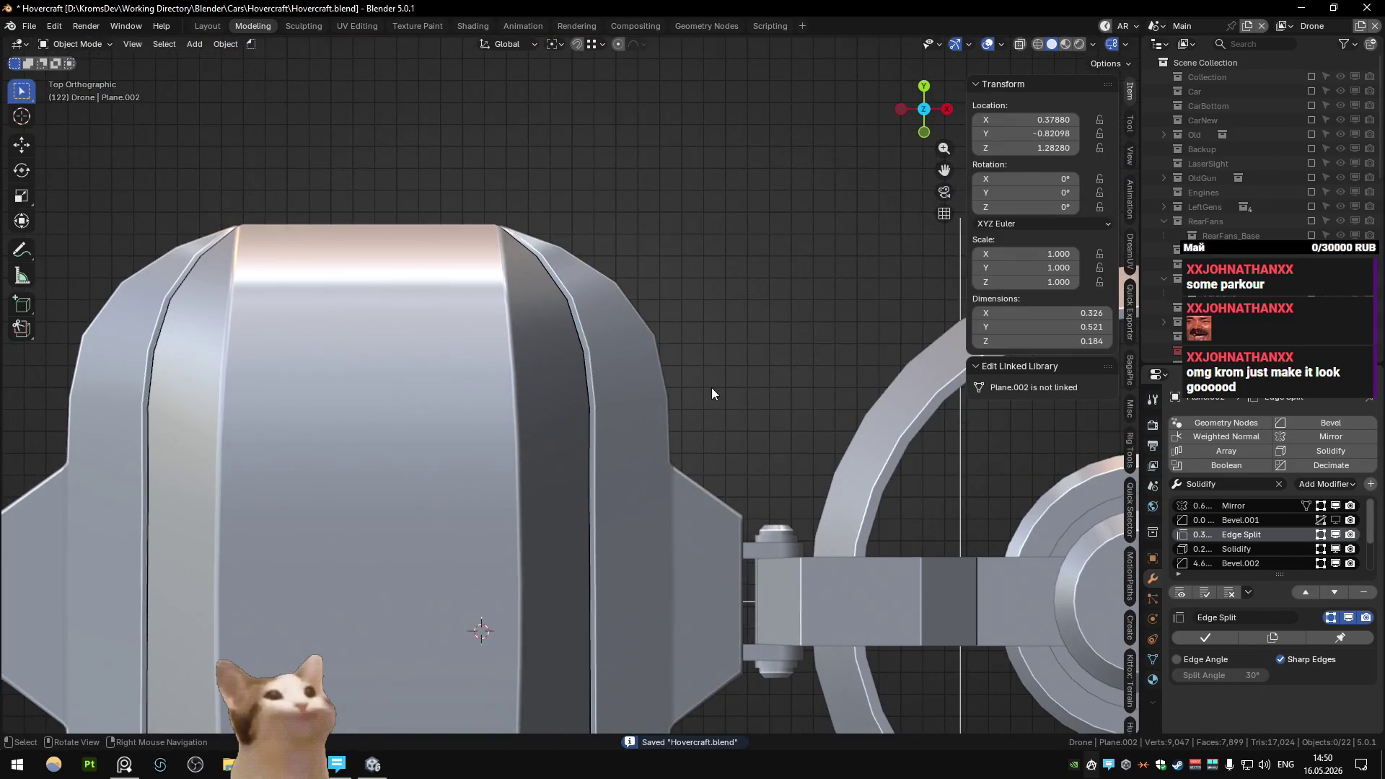
key(Tab)
middle_drag(711, 387, 476, 246)
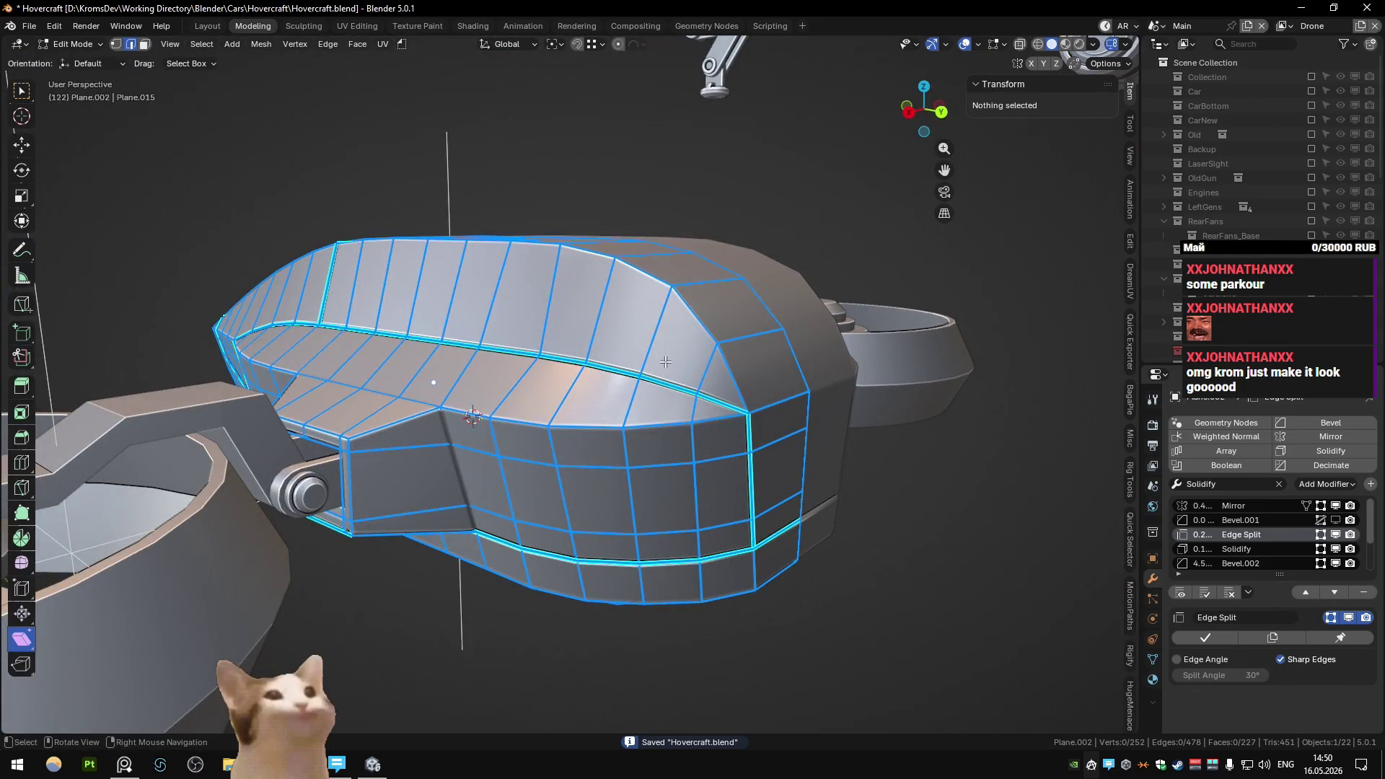
key(KP_7)
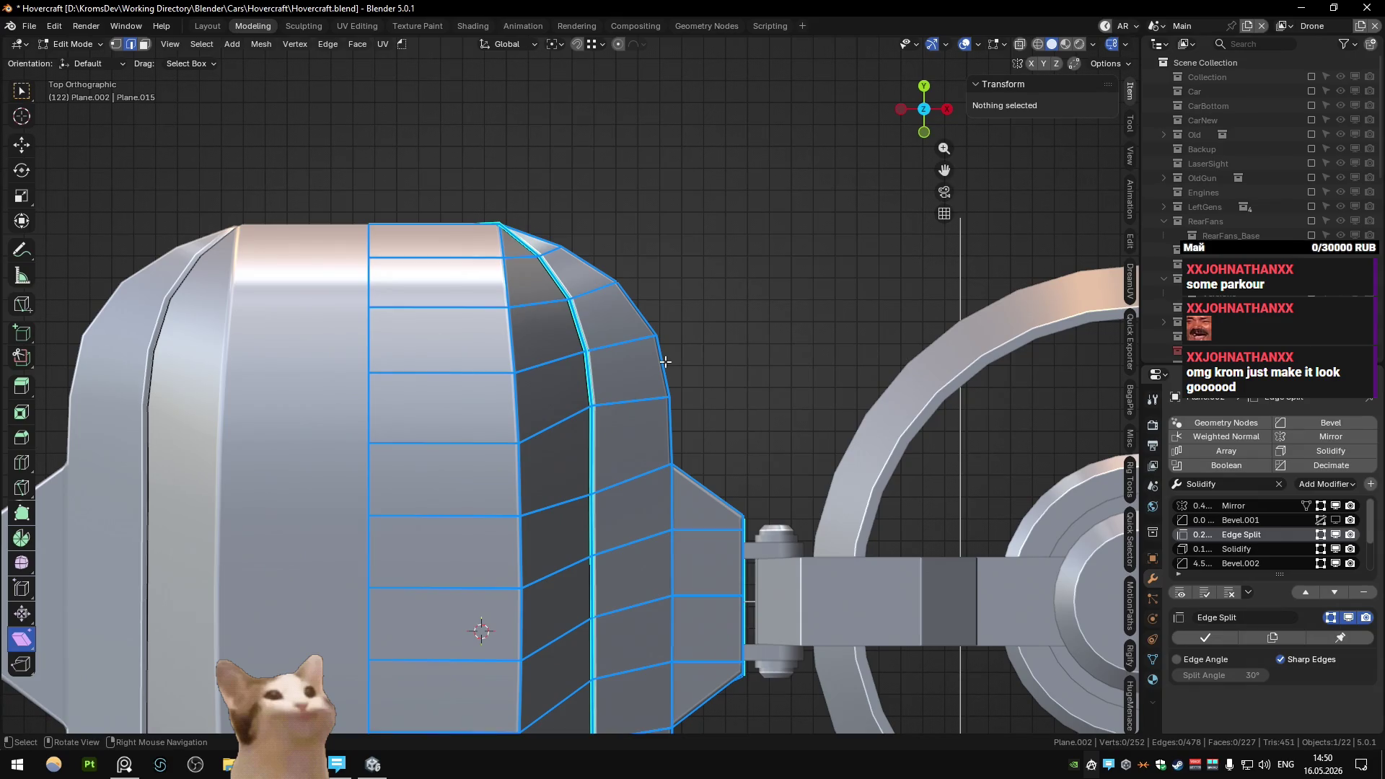
mouse_move(665, 362)
middle_down()
mouse_move(699, 444)
mouse_move(602, 409)
mouse_move(634, 370)
mouse_move(593, 344)
middle_up()
key(Tab)
key(Tab)
scroll(611, 388, up, 3)
scroll(604, 388, down, 3)
key(Tab)
key(Tab)
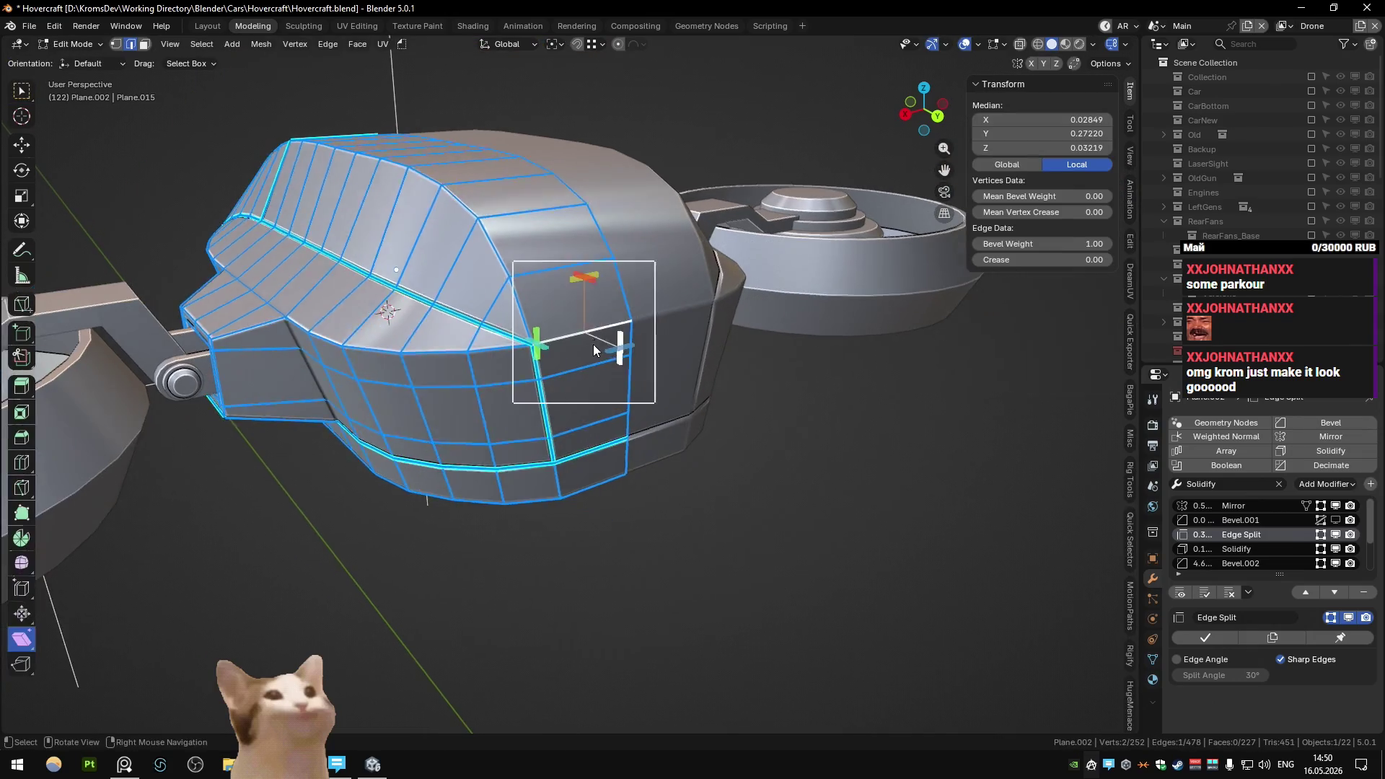
key(Tab)
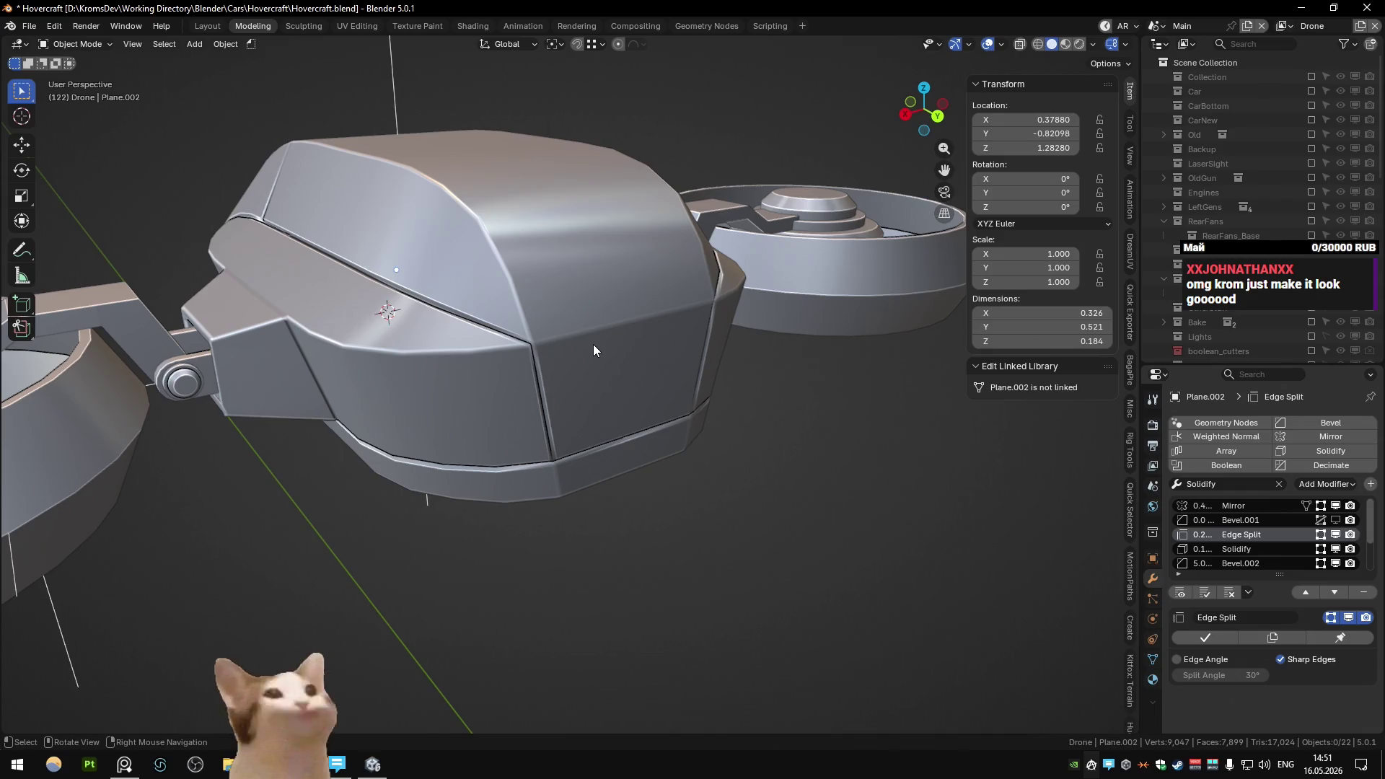
- Select an edge loop on the housing's upper front, then orbit around the drone to view it
scroll(613, 375, down, 3)
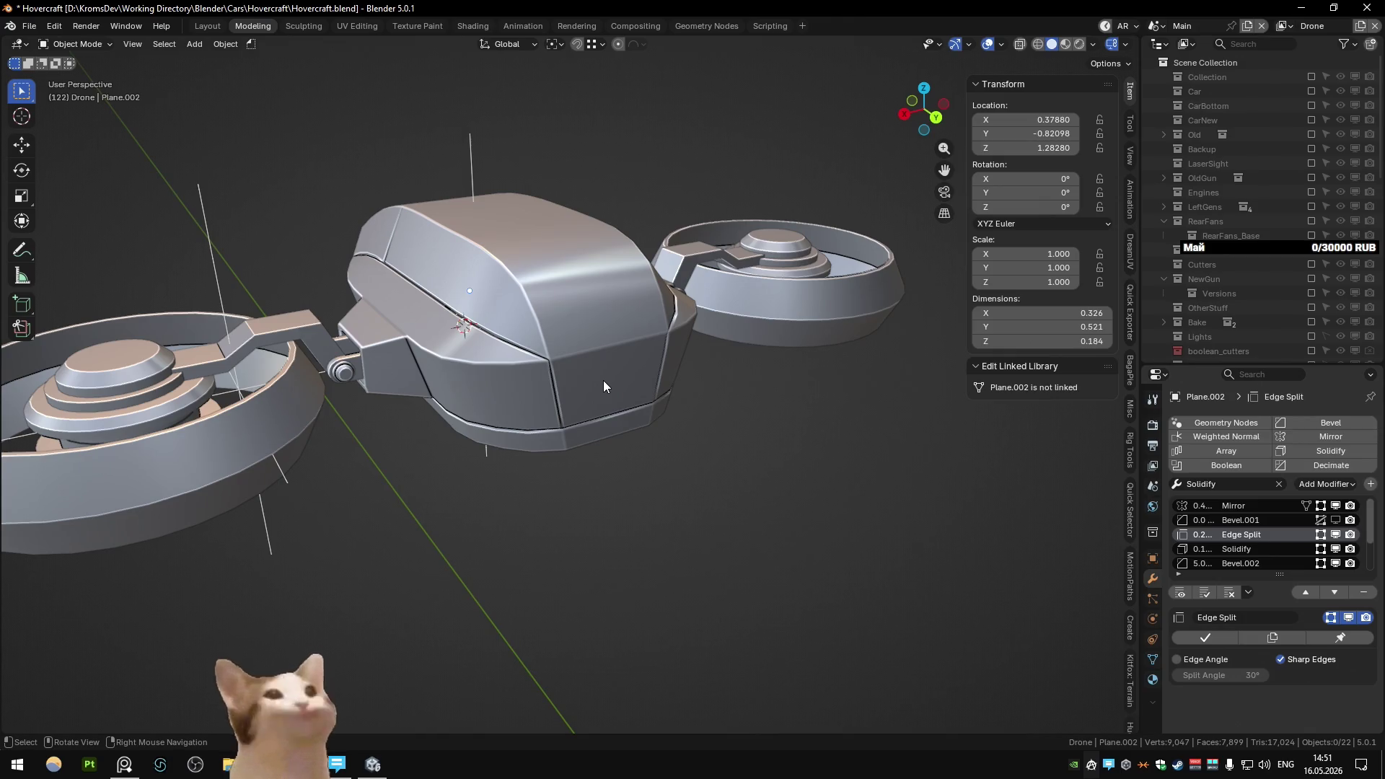
mouse_move(603, 381)
middle_down()
mouse_move(676, 410)
mouse_move(518, 366)
mouse_move(577, 339)
mouse_move(557, 332)
mouse_move(638, 427)
mouse_move(543, 391)
mouse_move(388, 437)
mouse_move(623, 518)
mouse_move(543, 477)
mouse_move(448, 508)
mouse_move(594, 460)
mouse_move(577, 401)
mouse_move(690, 336)
mouse_move(557, 410)
mouse_move(551, 470)
mouse_move(577, 433)
mouse_move(642, 496)
mouse_move(607, 356)
mouse_move(522, 335)
mouse_move(551, 371)
mouse_move(696, 392)
mouse_move(810, 357)
mouse_move(730, 268)
mouse_move(590, 336)
mouse_move(570, 374)
middle_up()
key(Tab)
alt+click(577, 339)
key(Tab)
scroll(637, 427, up, 5)
scroll(448, 508, down, 5)
scroll(557, 409, up, 2)
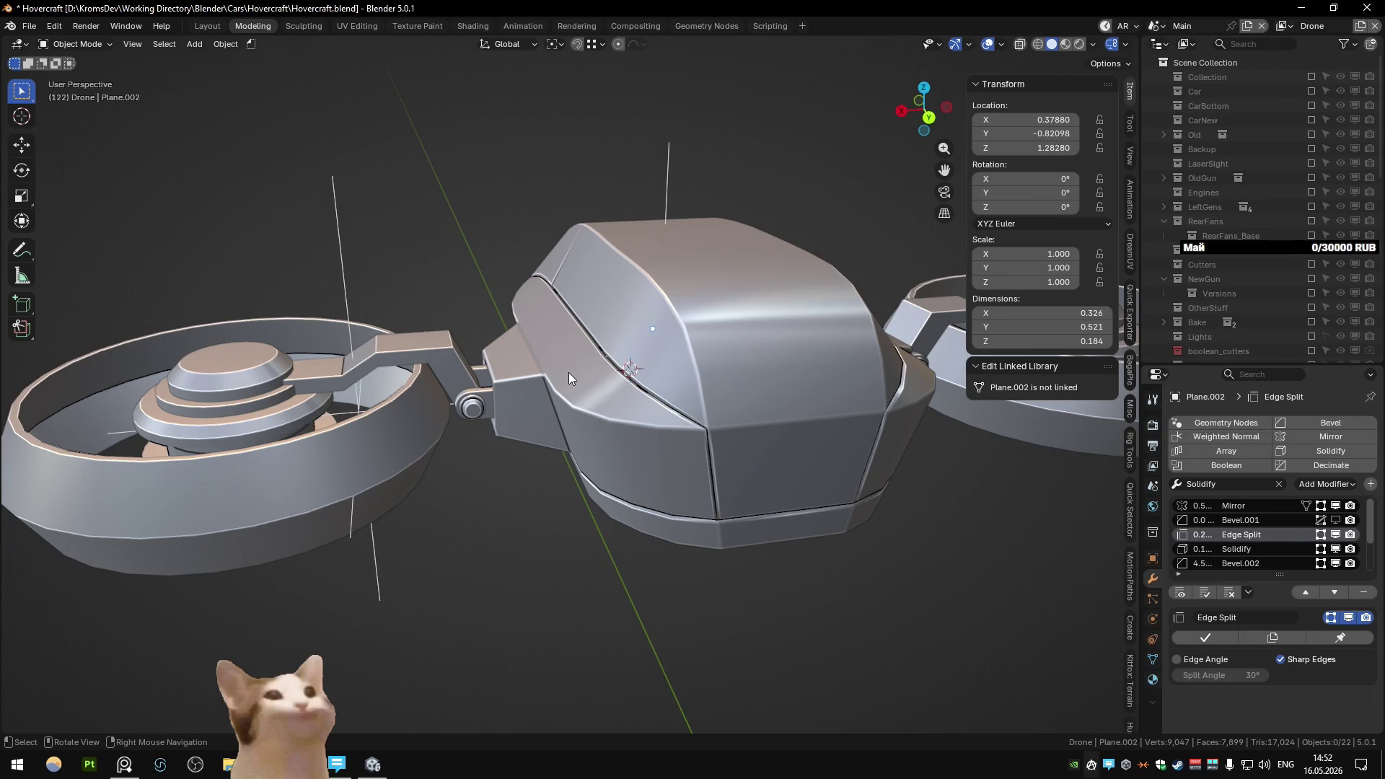
mouse_move(568, 372)
middle_down()
mouse_move(663, 391)
mouse_move(656, 349)
mouse_move(600, 438)
mouse_move(529, 392)
mouse_move(555, 426)
mouse_move(552, 413)
mouse_move(447, 518)
mouse_move(586, 386)
mouse_move(725, 514)
mouse_move(659, 449)
mouse_move(639, 397)
mouse_move(595, 421)
mouse_move(469, 292)
mouse_move(521, 360)
mouse_move(348, 491)
mouse_move(266, 439)
mouse_move(518, 481)
mouse_move(652, 299)
mouse_move(707, 283)
mouse_move(751, 444)
mouse_move(628, 401)
mouse_move(621, 371)
mouse_move(596, 434)
middle_up()
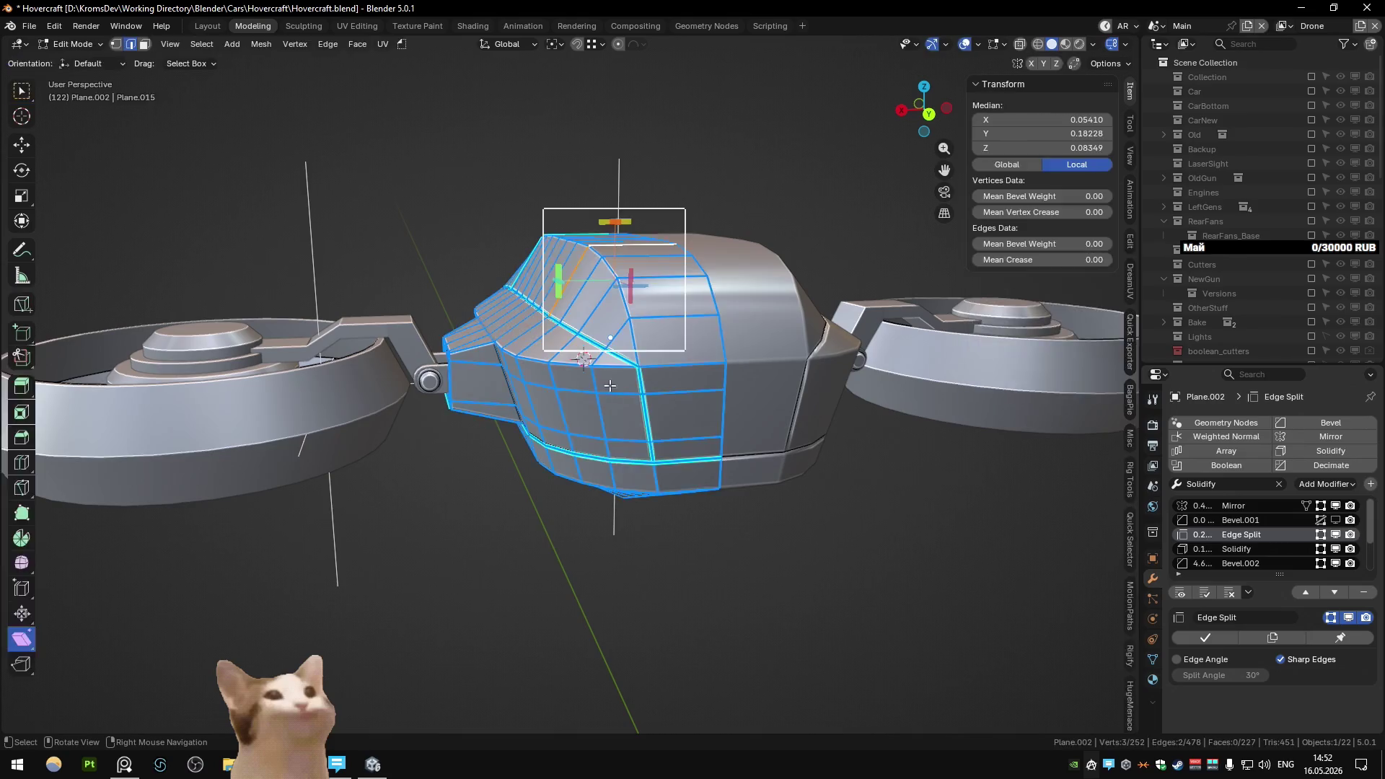
- From a low side view, mark the selected front seam edges sharp and set their bevel weight
mouse_move(567, 349)
middle_down()
mouse_move(457, 361)
mouse_move(623, 280)
mouse_move(509, 222)
mouse_move(476, 261)
mouse_move(659, 393)
mouse_move(654, 373)
mouse_move(581, 400)
mouse_move(465, 356)
mouse_move(615, 410)
mouse_move(772, 314)
mouse_move(594, 296)
mouse_move(551, 387)
middle_up()
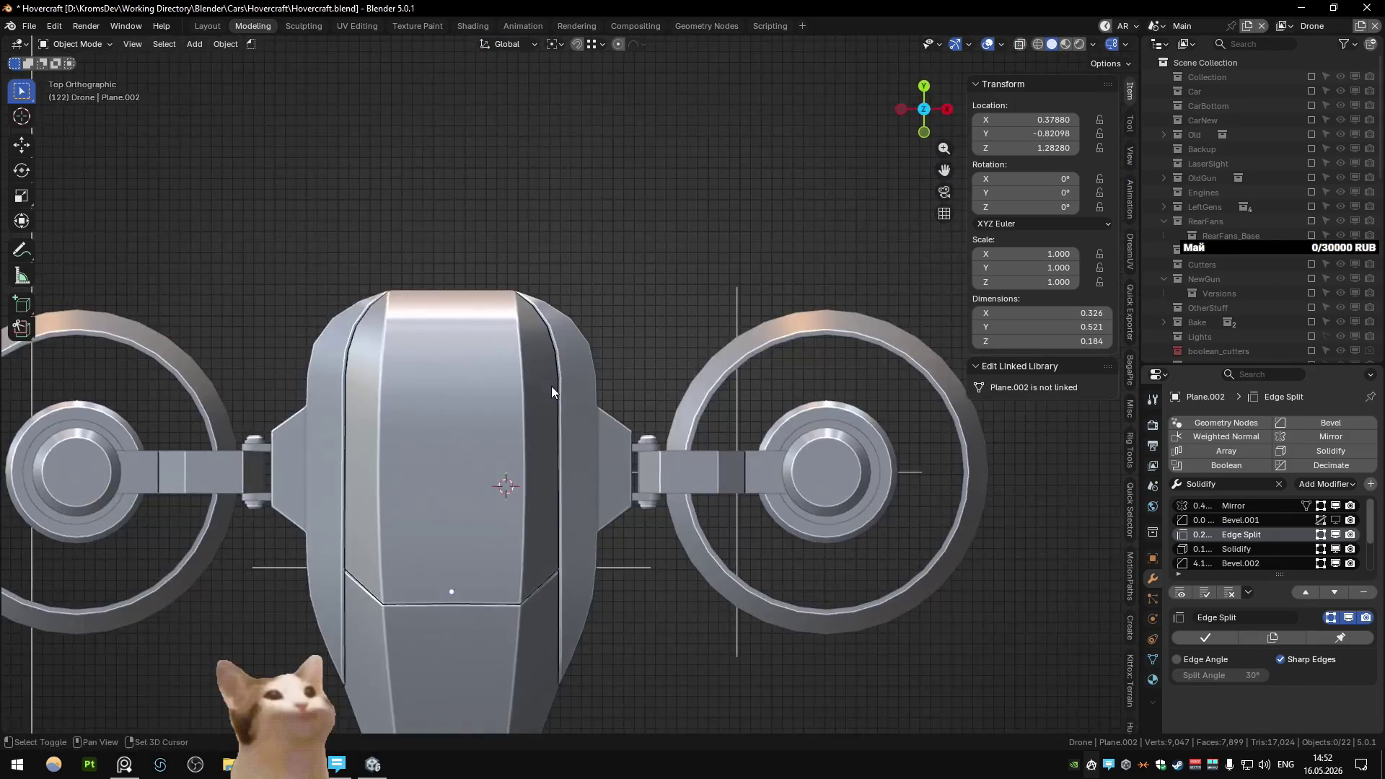
scroll(626, 218, up, 3)
mouse_move(626, 219)
middle_down()
mouse_move(499, 224)
mouse_move(487, 196)
mouse_move(622, 426)
mouse_move(677, 366)
mouse_move(677, 422)
mouse_move(652, 409)
mouse_move(707, 392)
mouse_move(639, 398)
mouse_move(657, 440)
middle_up()
key(Tab)
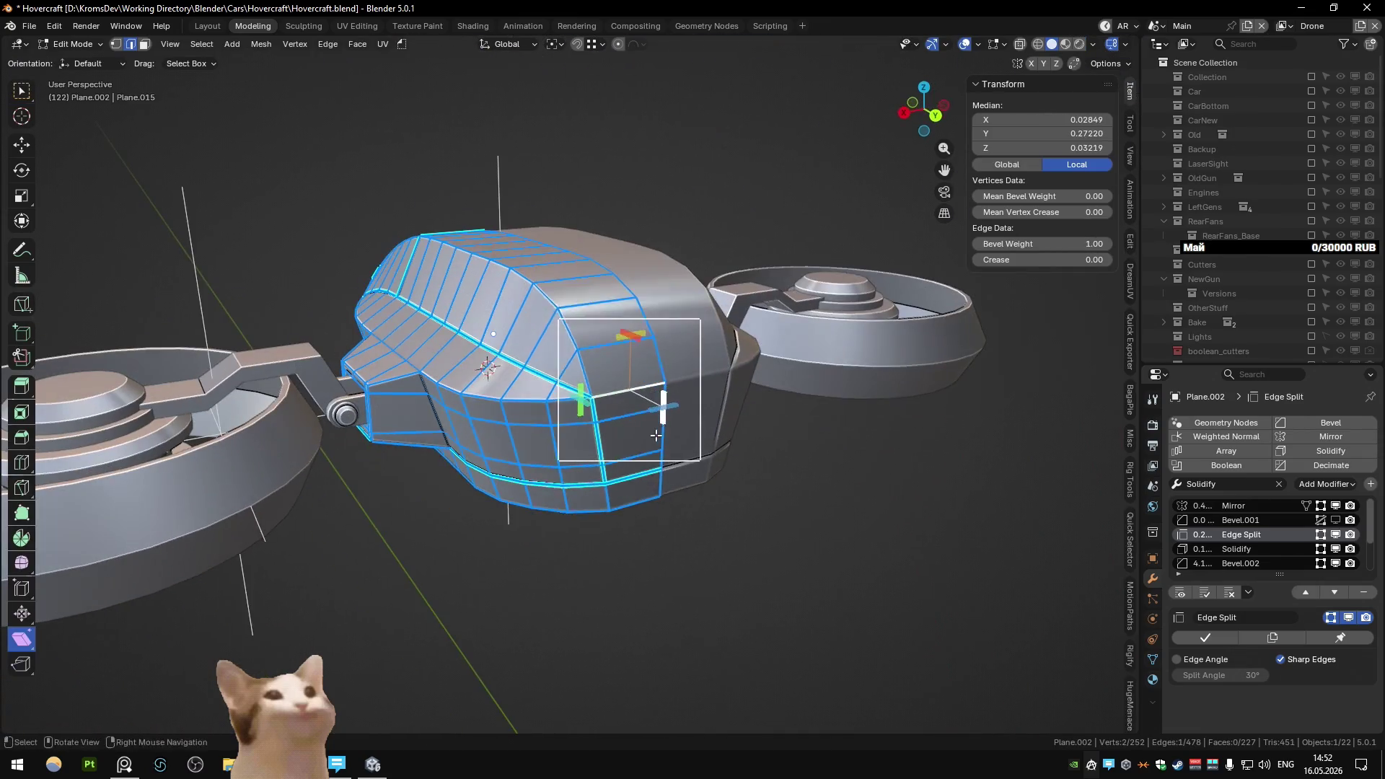
right_click(657, 440)
click(659, 443)
key(ctrl+shift+b)
click(655, 434)
key(Tab)
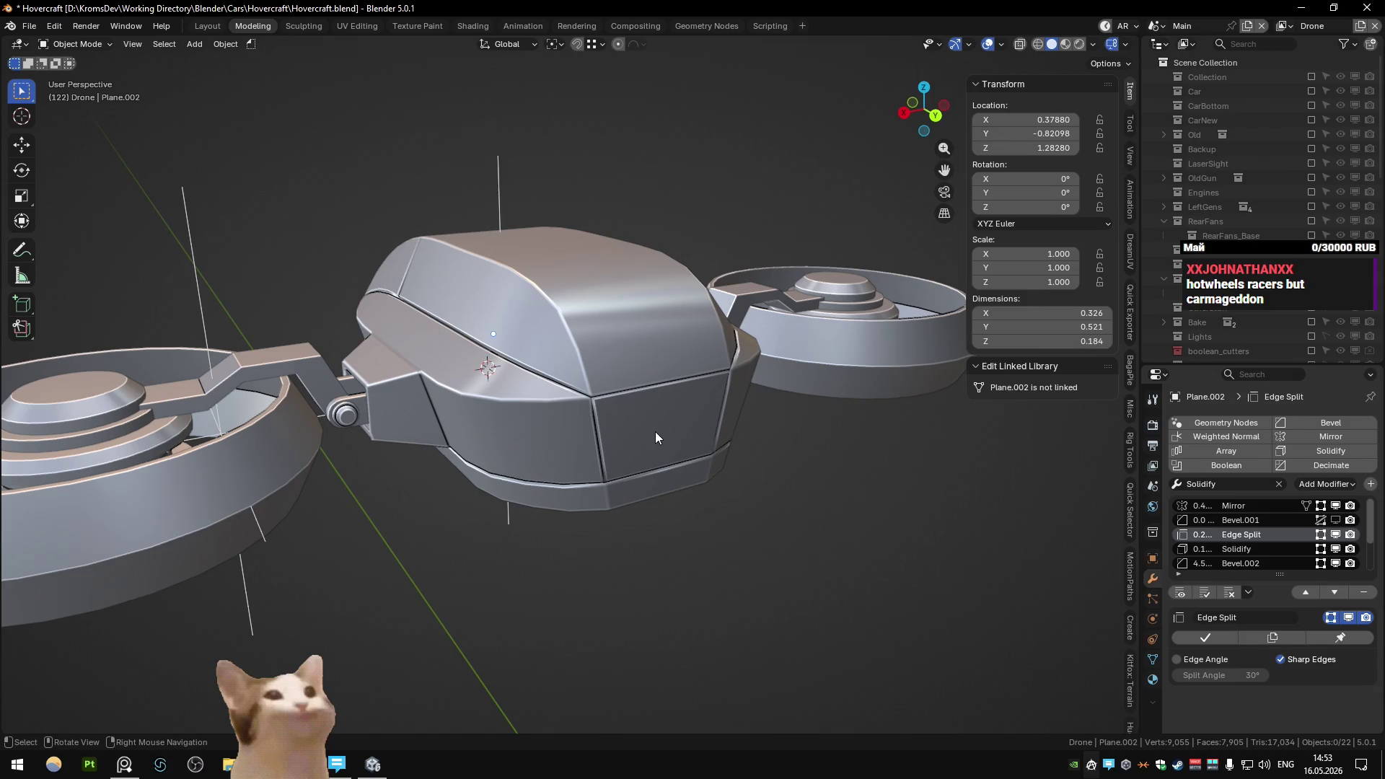
- Check the split shading from beneath the drone body, ending back in Edit Mode
key(Tab)
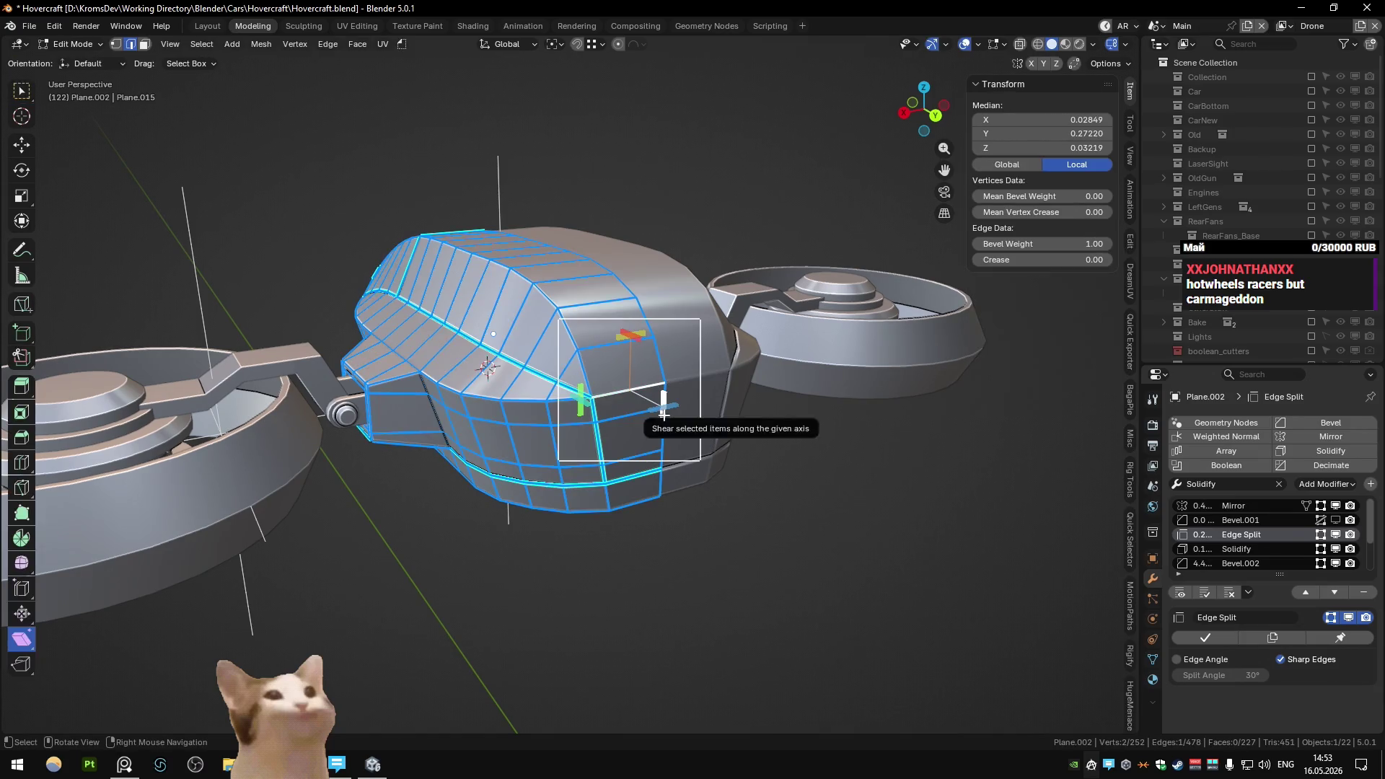
key(Tab)
middle_drag(646, 427, 633, 379)
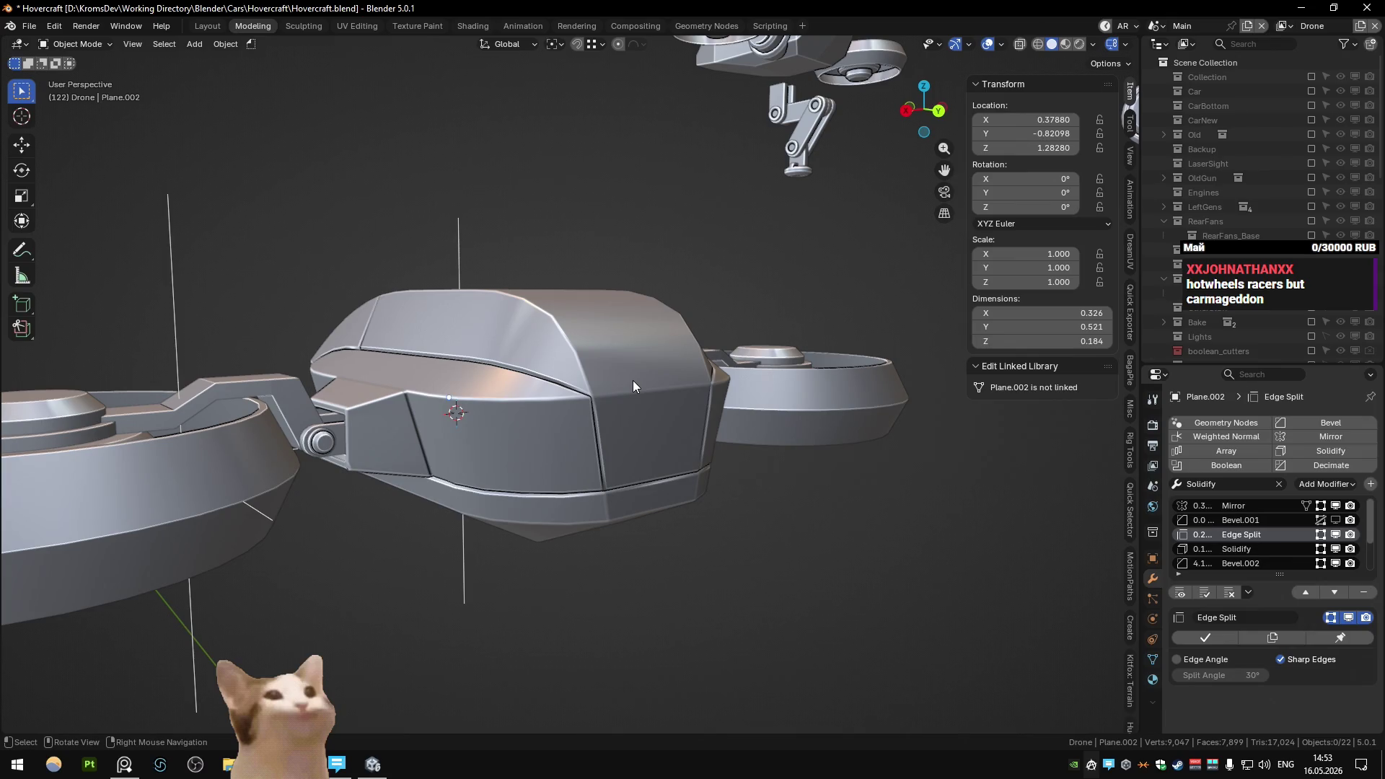
mouse_move(634, 379)
middle_down()
mouse_move(498, 369)
mouse_move(655, 291)
mouse_move(724, 430)
mouse_move(677, 378)
mouse_move(502, 361)
mouse_move(612, 388)
mouse_move(435, 391)
mouse_move(548, 393)
mouse_move(647, 370)
mouse_move(608, 474)
middle_up()
key(Tab)
- Mark the first seam edge on the housing's side as sharp
ctrl+click(608, 500)
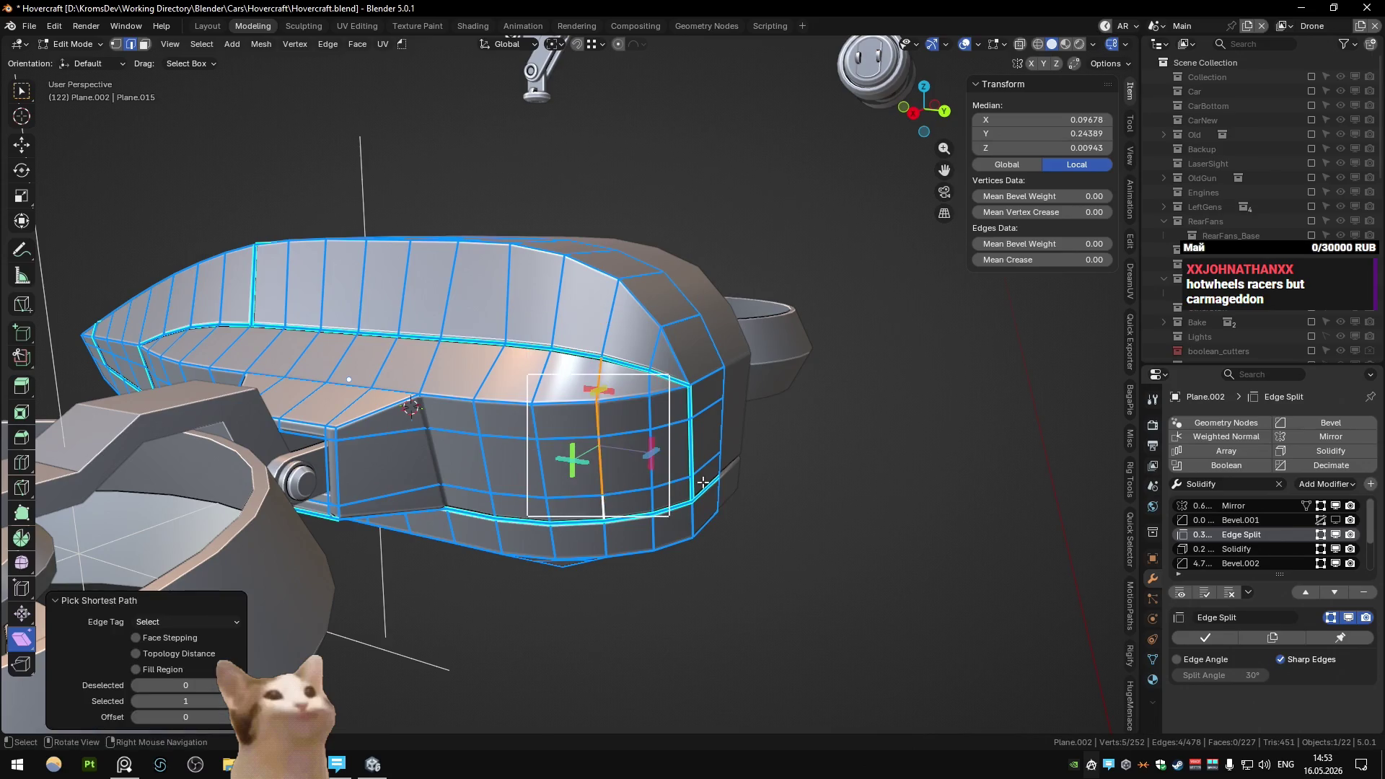
right_click(608, 497)
click(692, 482)
key(Tab)
middle_drag(693, 483, 678, 446)
- Select more side-seam edges, clear their bevel weight, and mark them sharp
key(Tab)
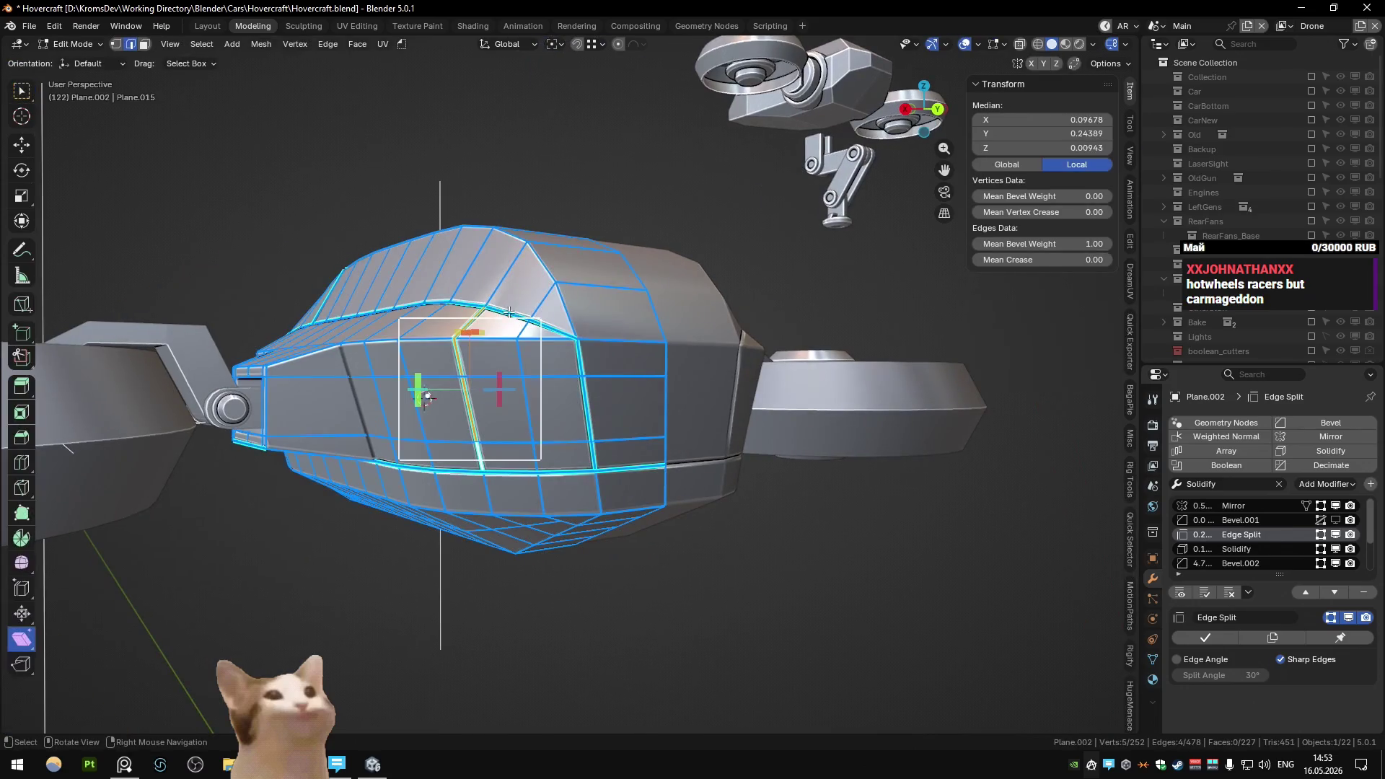
click(603, 462)
ctrl+click(605, 463)
key(alt+b)
key(q)
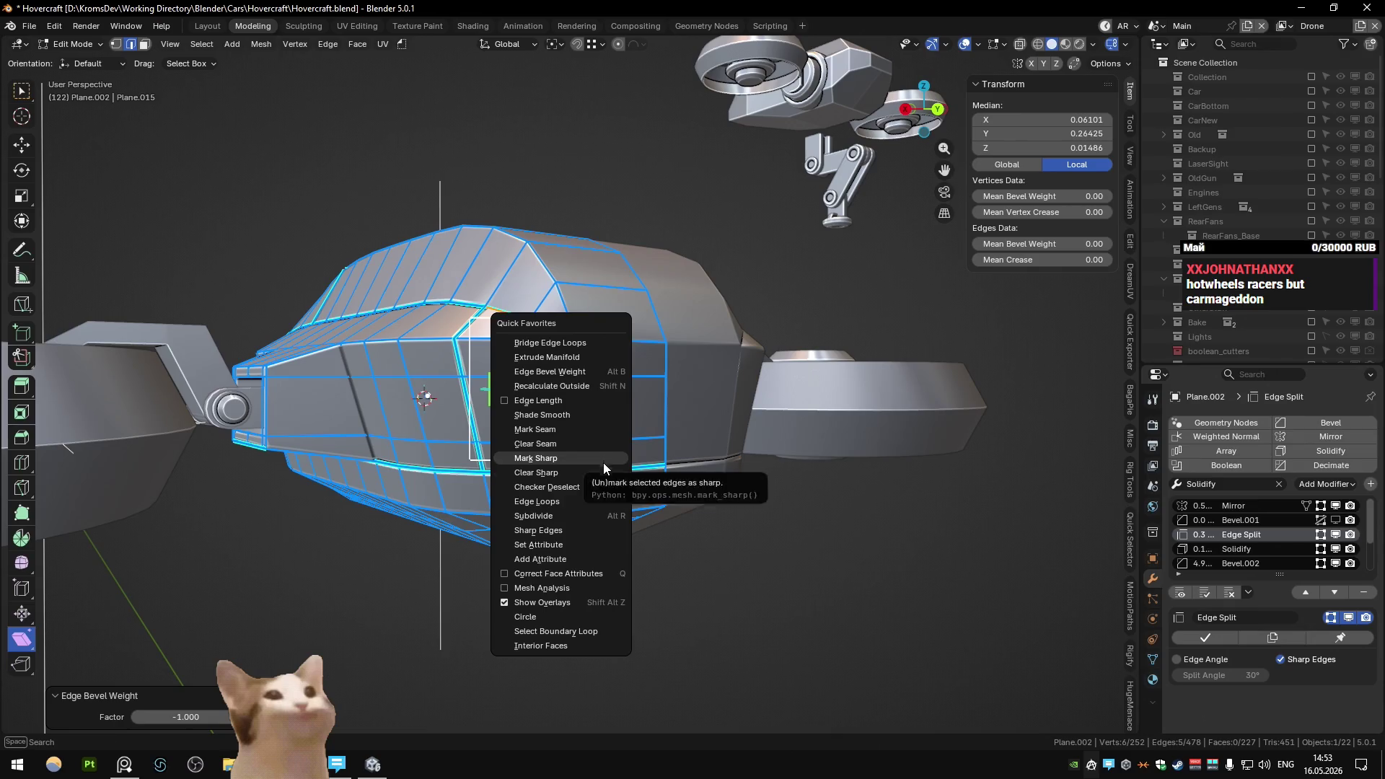
click(604, 463)
key(Tab)
mouse_move(605, 463)
middle_down()
mouse_move(649, 474)
mouse_move(672, 457)
mouse_move(728, 479)
mouse_move(757, 455)
mouse_move(513, 476)
mouse_move(493, 428)
mouse_move(643, 426)
middle_up()
- Select a shortest-path edge run on the side and compare seam shading in Object Mode
key(Tab)
click(634, 472)
ctrl+click(634, 472)
key(Tab)
key(Tab)
key(Tab)
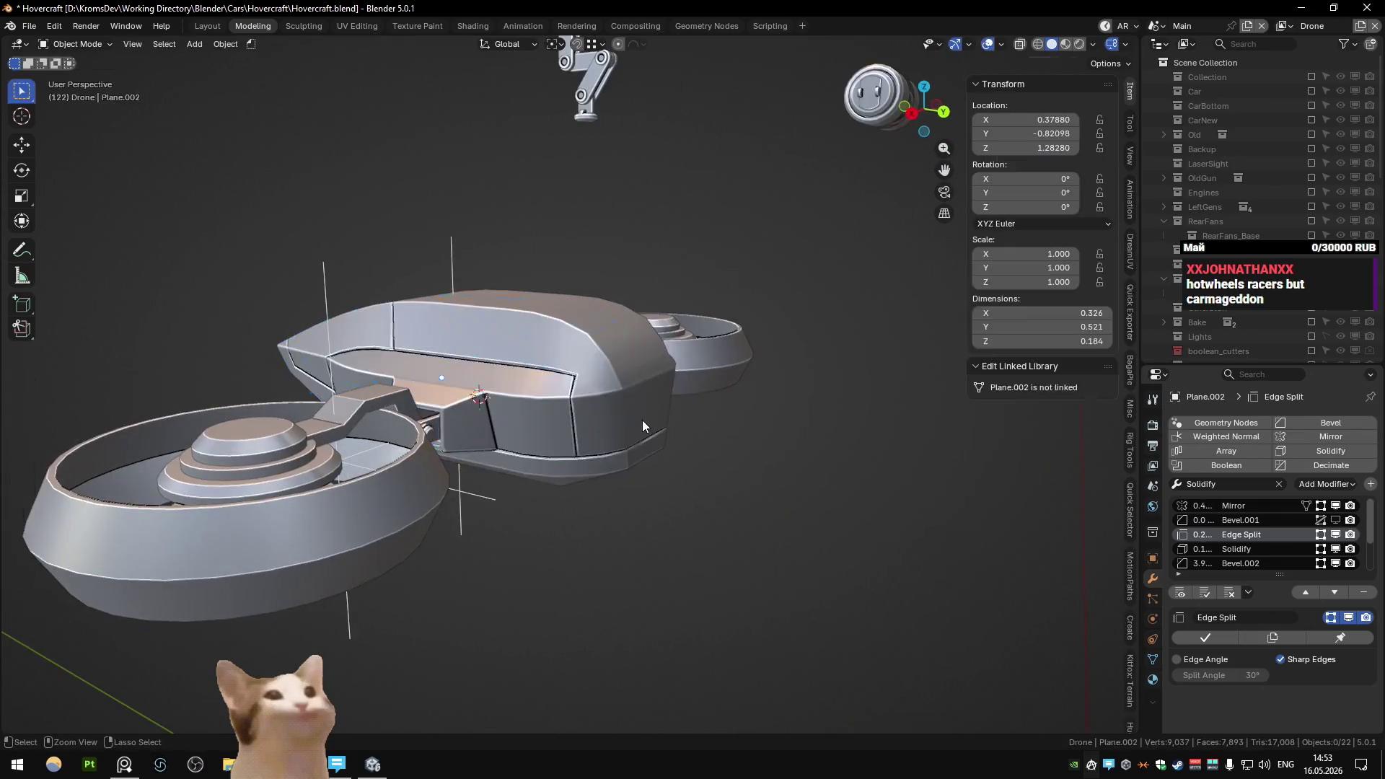
key(Tab)
key(Tab)
key(Tab)
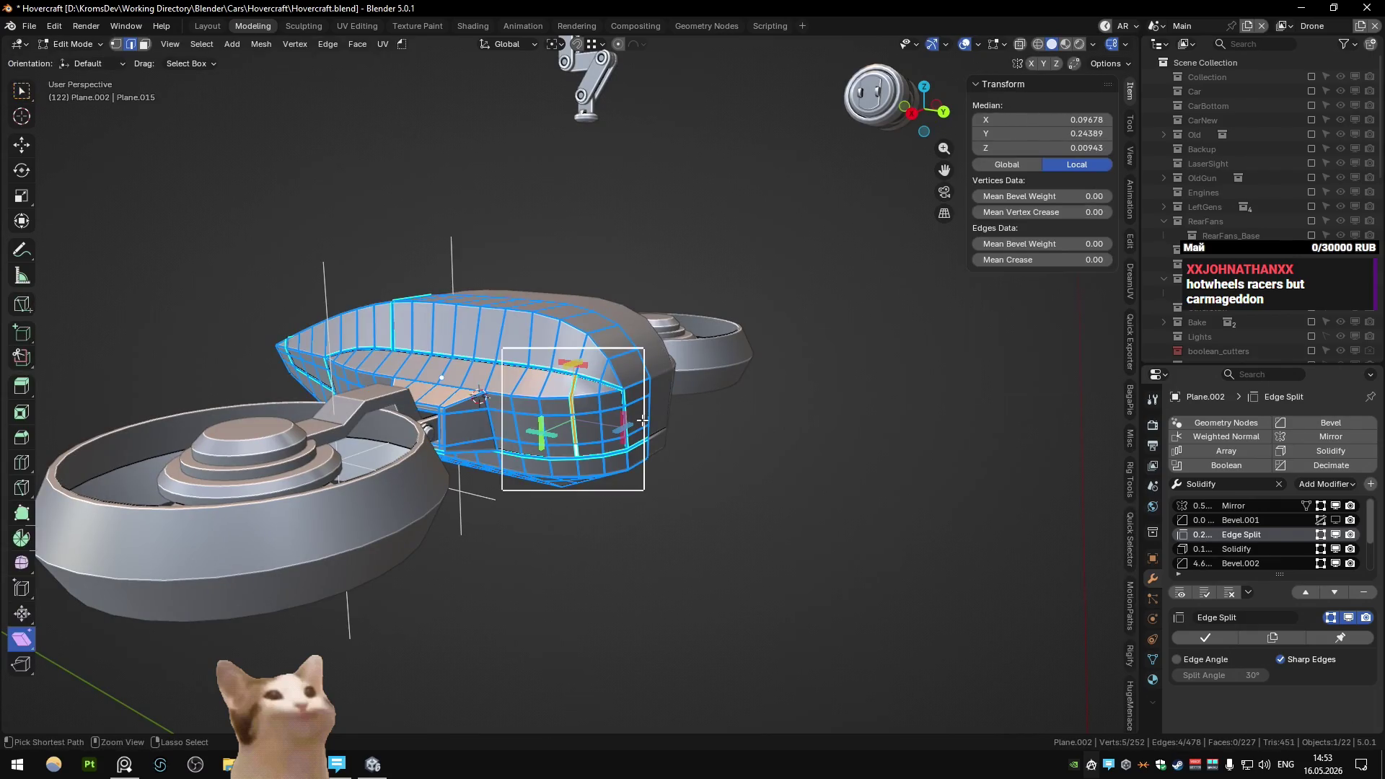
key(Tab)
mouse_move(642, 425)
middle_down()
mouse_move(603, 391)
mouse_move(581, 407)
mouse_move(578, 436)
mouse_move(517, 371)
mouse_move(469, 367)
mouse_move(604, 336)
mouse_move(358, 424)
mouse_move(551, 495)
mouse_move(621, 346)
mouse_move(616, 410)
middle_up()
key(Tab)
scroll(581, 411, up, 4)
key(Tab)
scroll(578, 435, down, 4)
scroll(616, 409, up, 4)
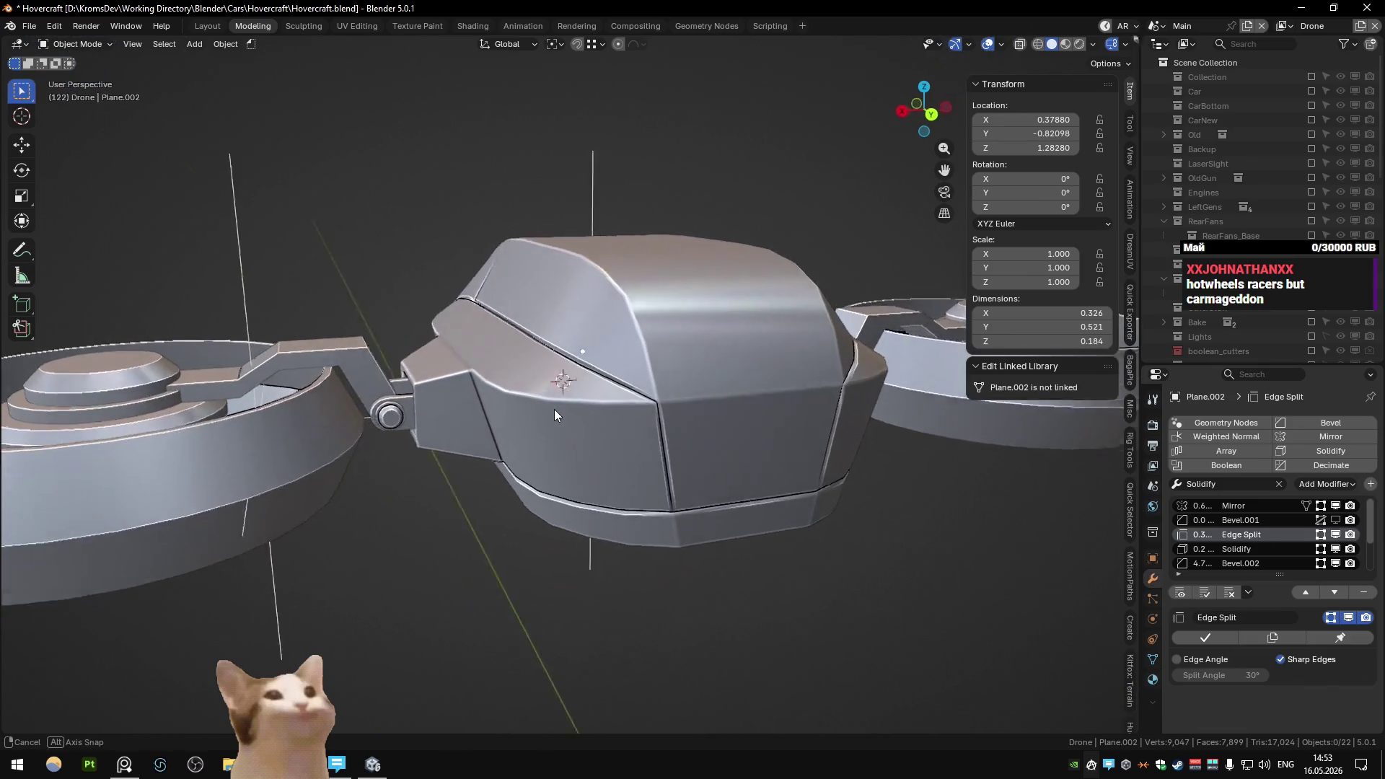
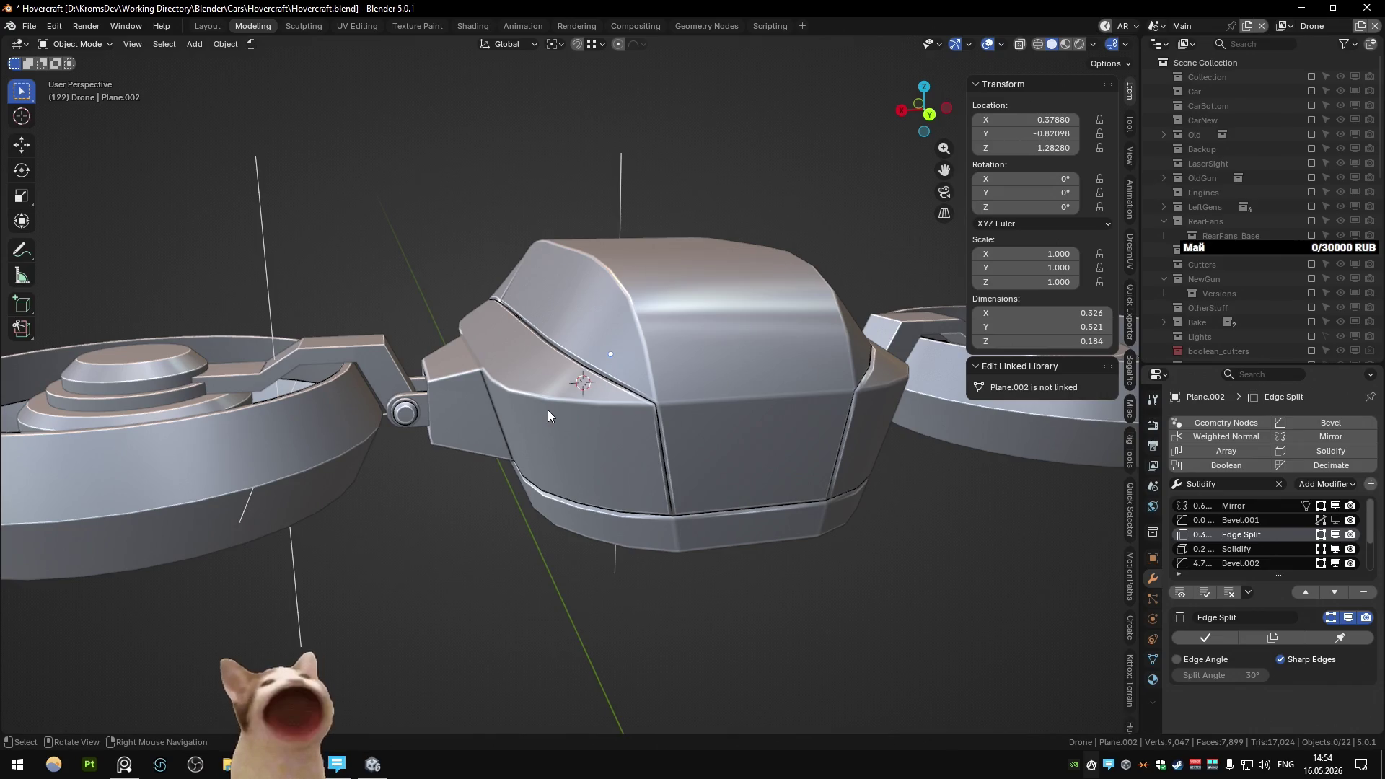
- Inspect the drone from top view while toggling in and out of Edit Mode
key(KP_7)
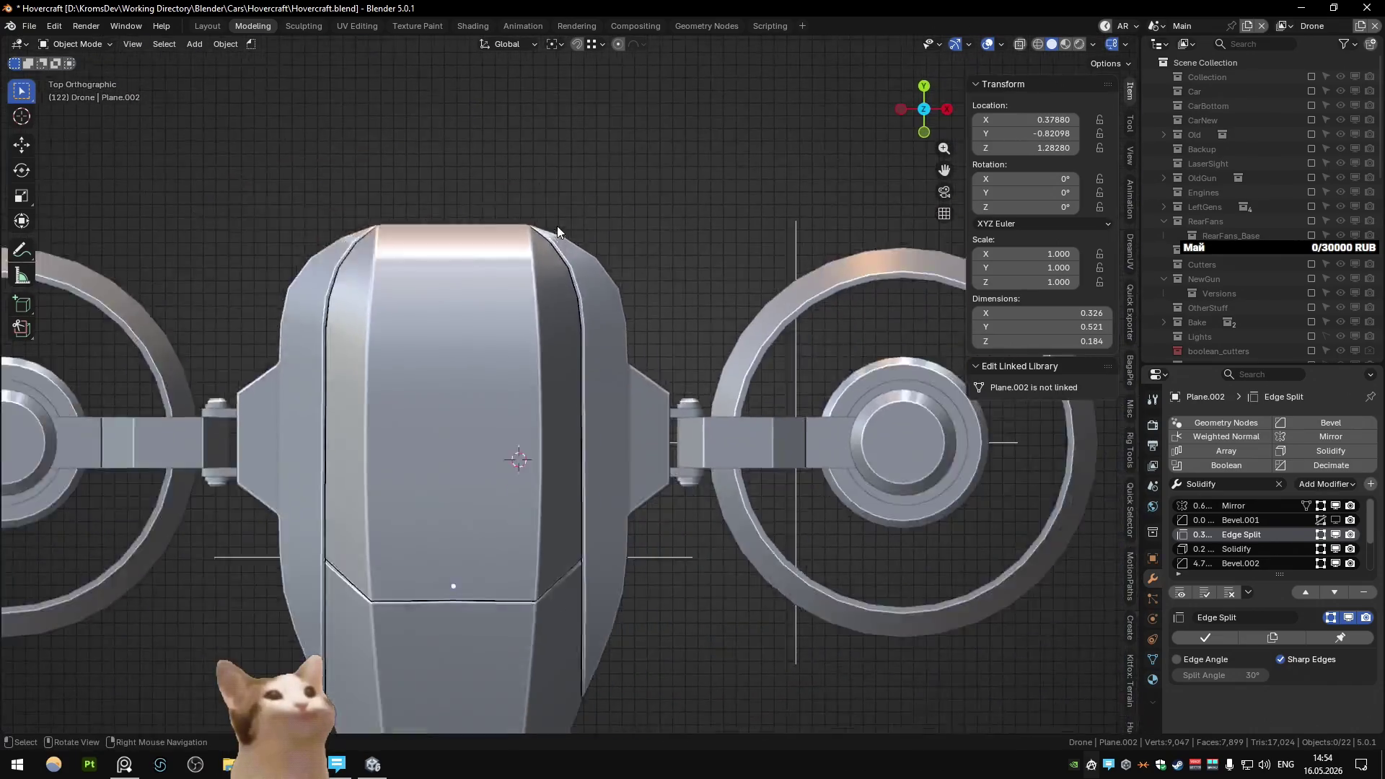
key(Tab)
mouse_move(392, 278)
middle_down()
mouse_move(572, 404)
mouse_move(553, 385)
mouse_move(421, 511)
mouse_move(430, 470)
mouse_move(528, 511)
mouse_move(562, 438)
mouse_move(470, 320)
mouse_move(337, 245)
mouse_move(607, 257)
mouse_move(530, 275)
mouse_move(440, 371)
mouse_move(777, 374)
mouse_move(637, 353)
middle_up()
key(Tab)
scroll(552, 386, up, 5)
key(Tab)
scroll(446, 500, up, 2)
key(Tab)
scroll(336, 245, up, 3)
scroll(630, 361, up, 1)
- Switch to front view, orbit around the drone, and enter Edit Mode on Plane.002
key(KP_1)
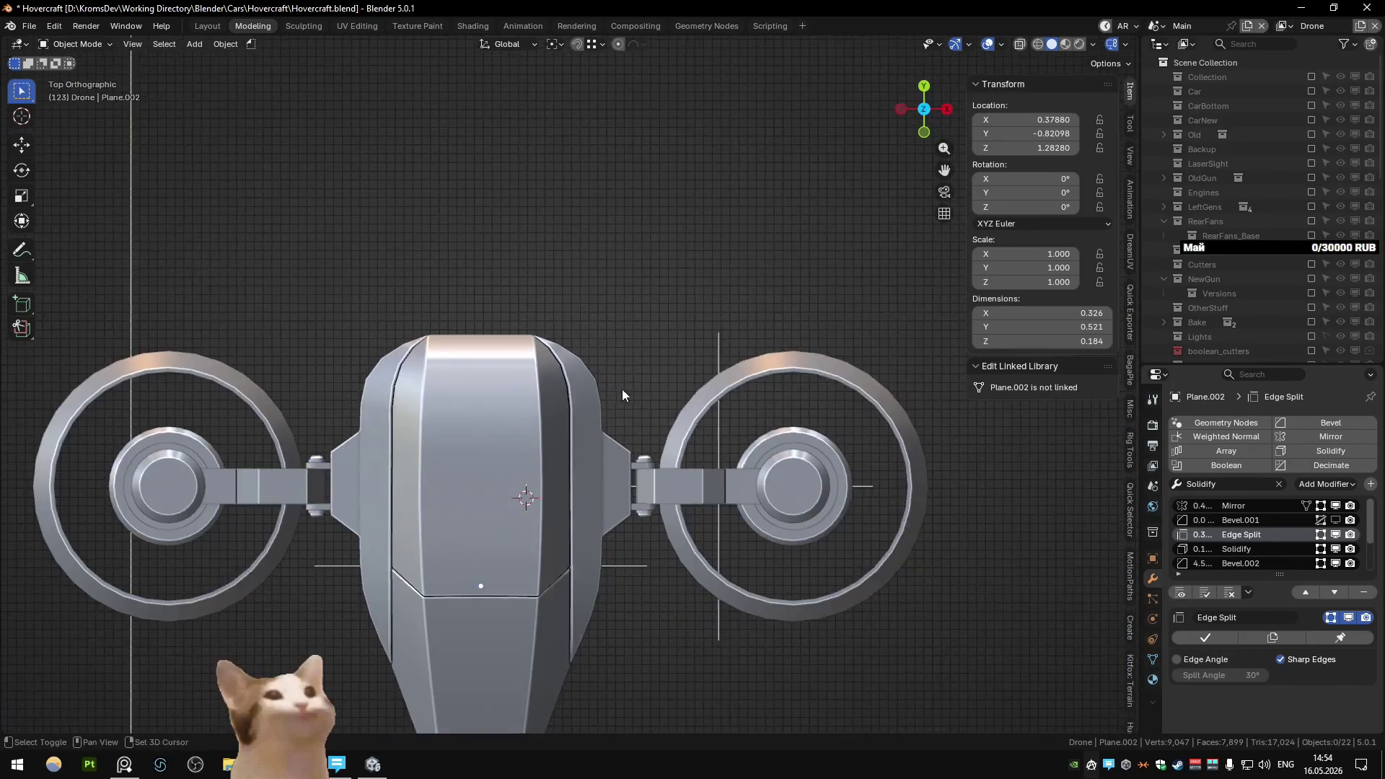
mouse_move(620, 390)
middle_down()
mouse_move(504, 275)
mouse_move(658, 393)
mouse_move(600, 330)
middle_up()
scroll(600, 326, up, 4)
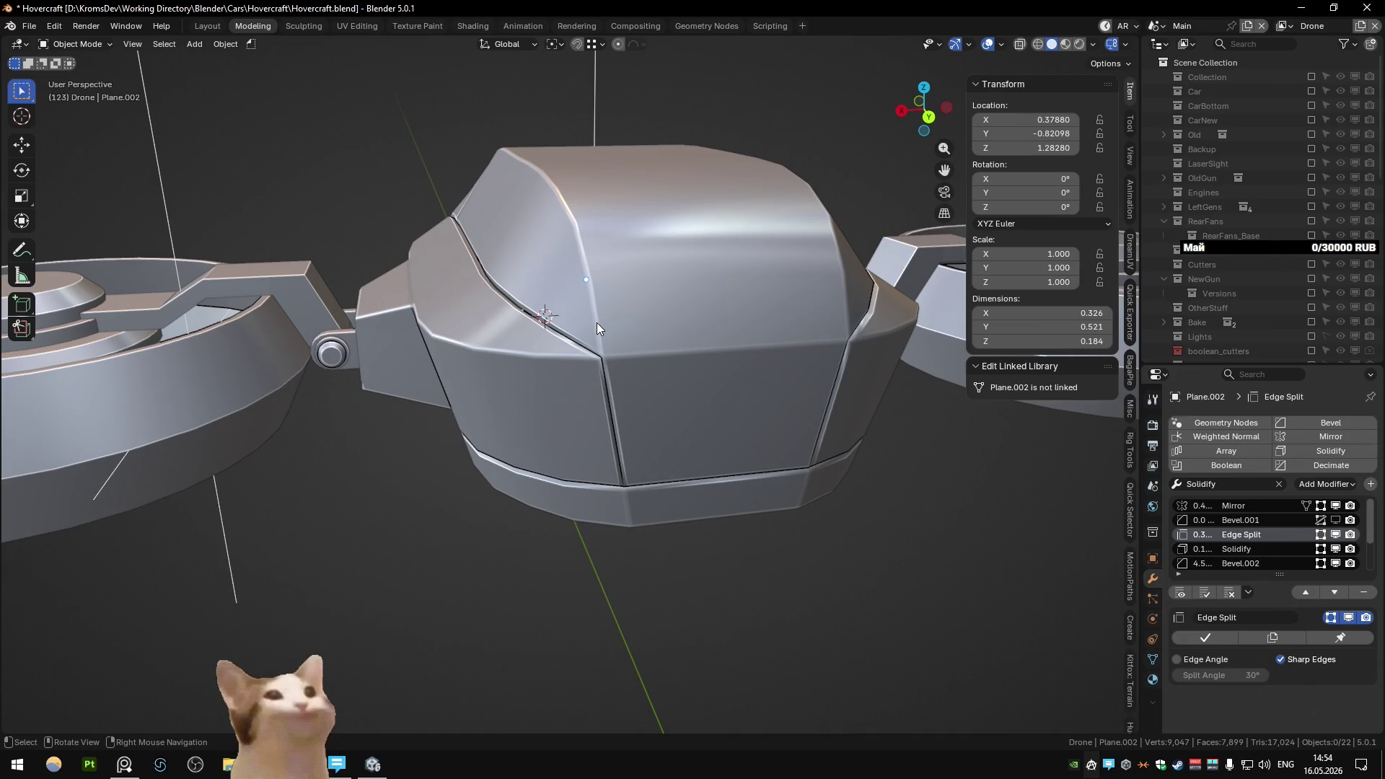
mouse_move(595, 322)
middle_down()
mouse_move(512, 343)
mouse_move(610, 328)
mouse_move(629, 349)
middle_up()
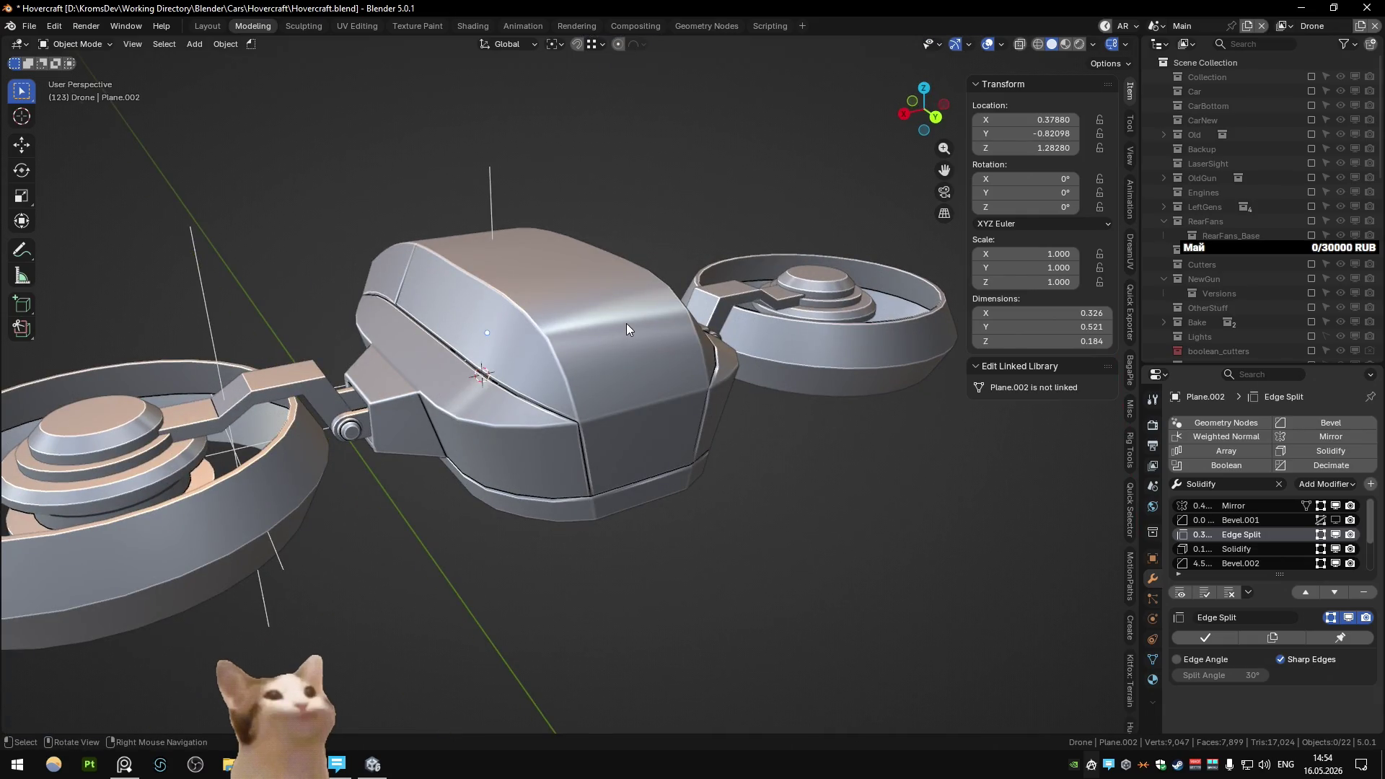
mouse_move(626, 324)
middle_down()
mouse_move(764, 306)
mouse_move(621, 318)
mouse_move(652, 342)
middle_up()
scroll(715, 293, up, 3)
key(Tab)
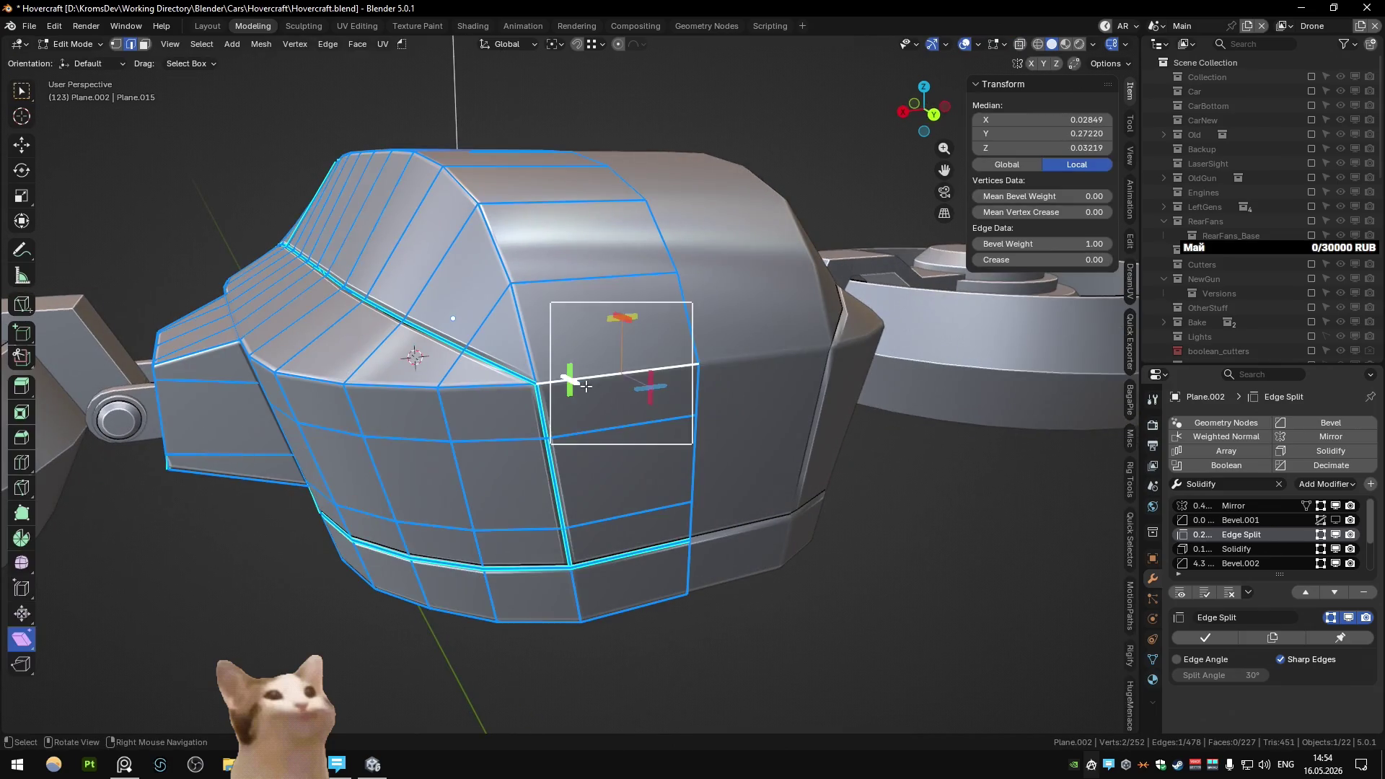
- Mark the front-side corner edge sharp and adjust its bevel weight via Quick Favorites
key(q)
click(617, 360)
key(q)
click(617, 341)
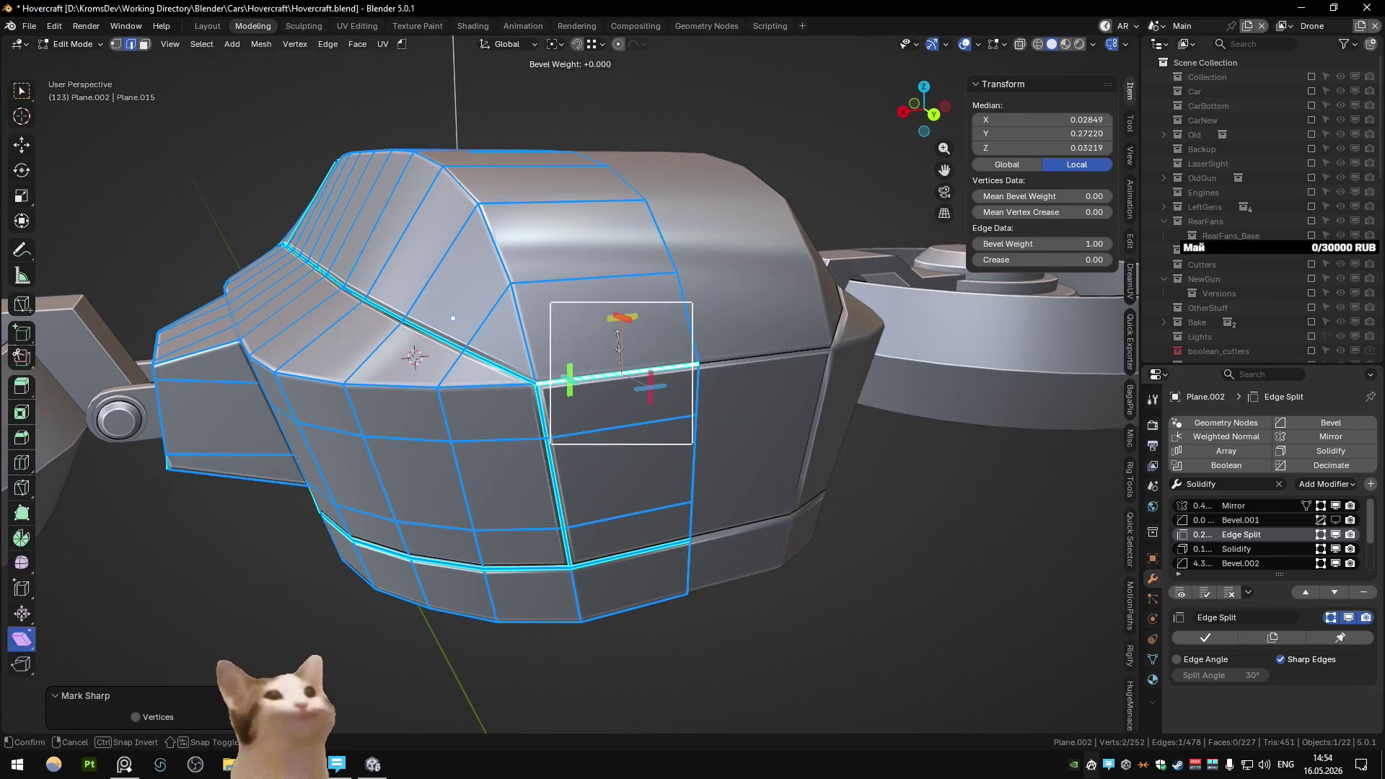
- Check the corner's shading from side and higher angles in Object Mode
key(Tab)
scroll(617, 340, down, 4)
mouse_move(613, 337)
middle_down()
mouse_move(685, 348)
mouse_move(656, 348)
middle_up()
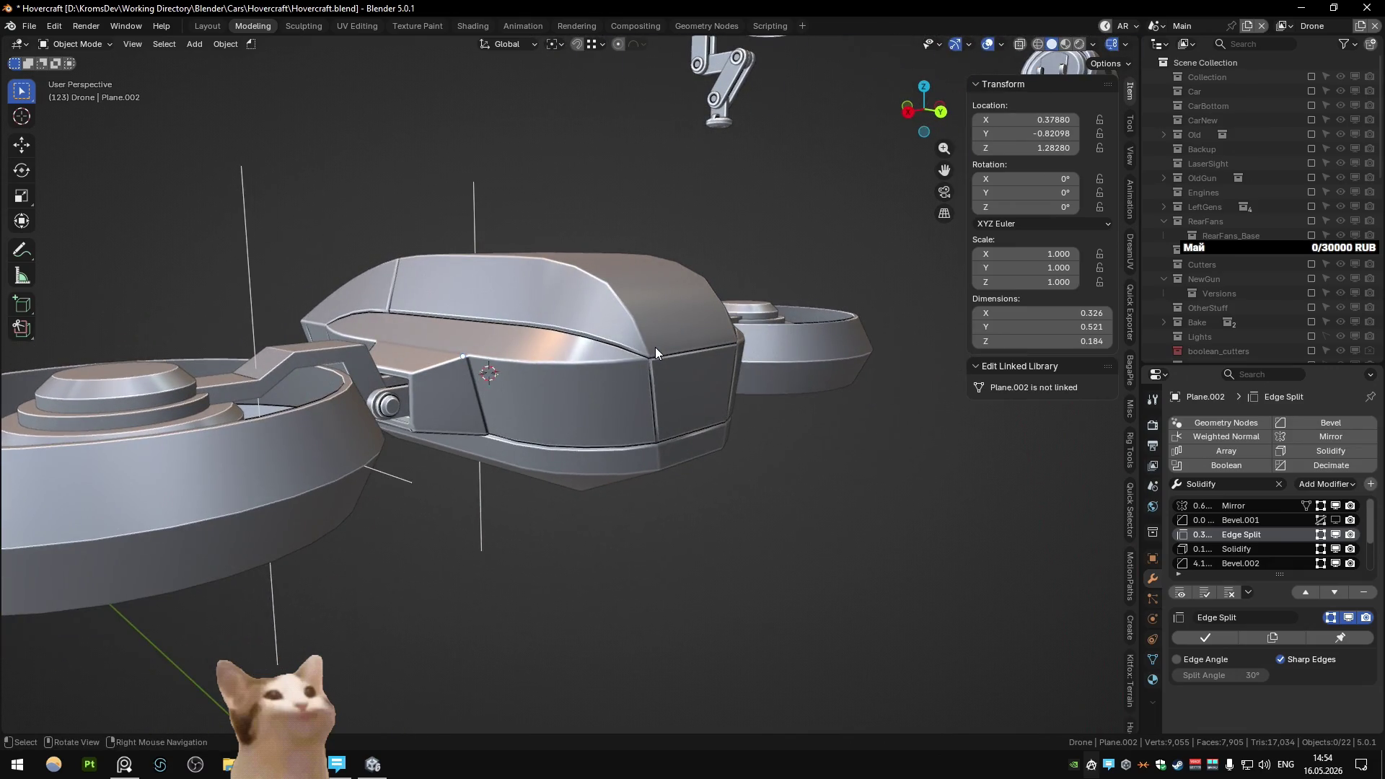
key(Tab)
scroll(655, 347, up, 2)
key(Tab)
mouse_move(667, 332)
middle_down()
mouse_move(676, 422)
mouse_move(660, 405)
middle_up()
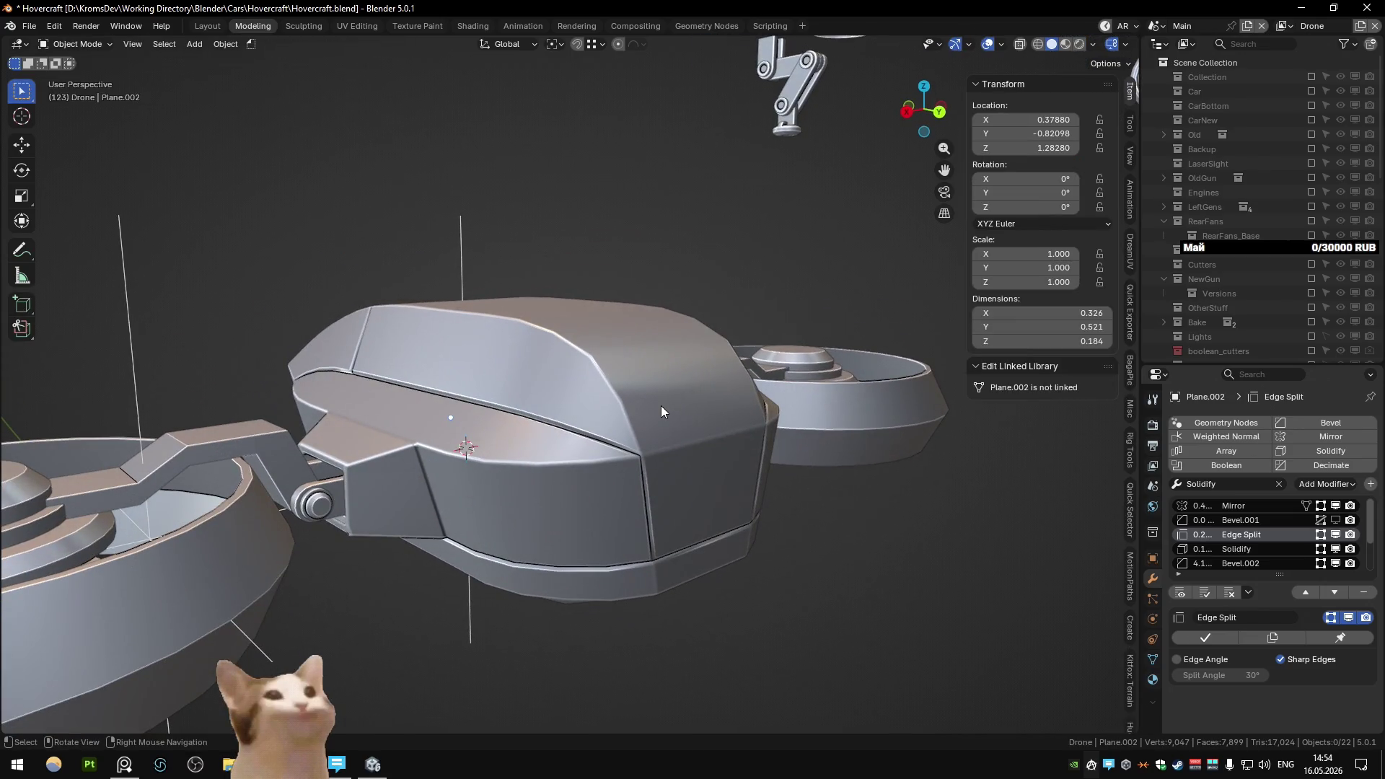
key(Tab)
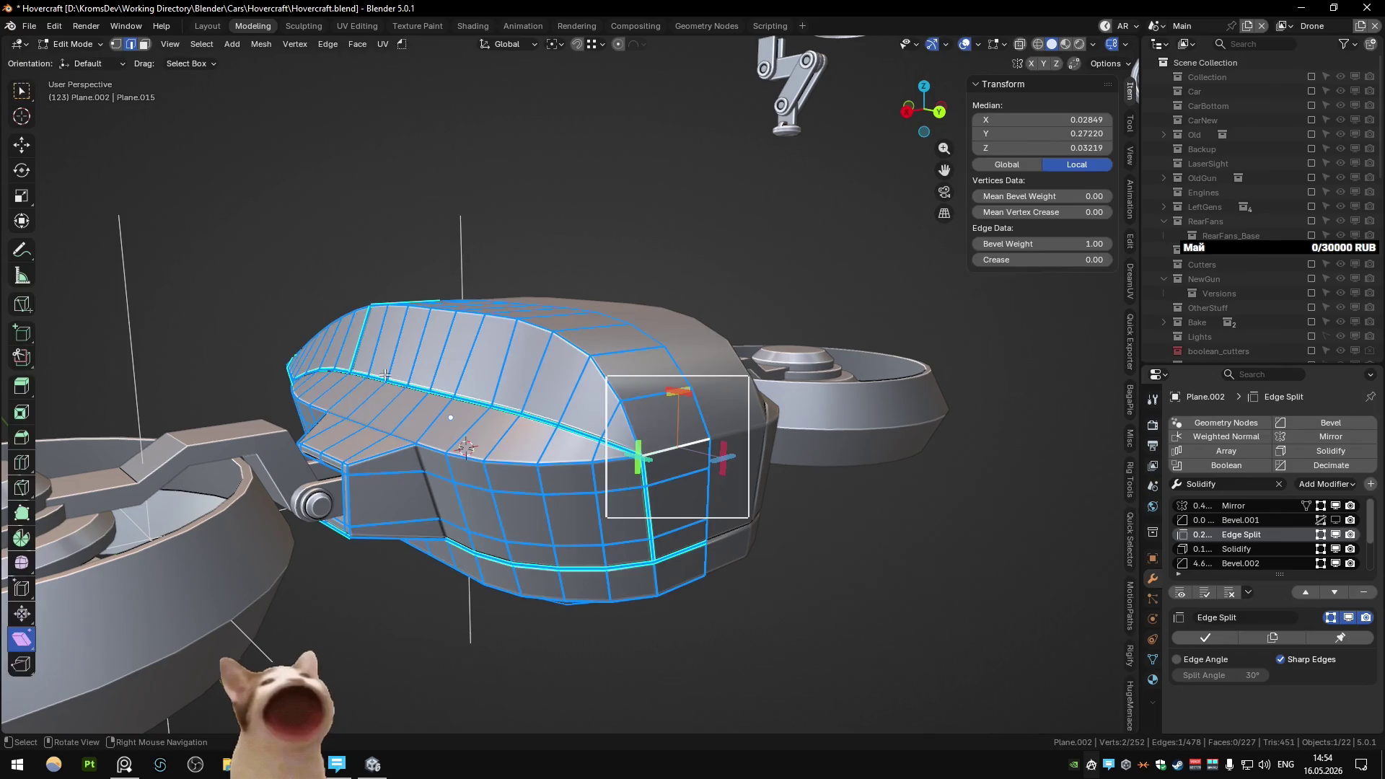
- Select a path of edges on the cockpit's right front face
ctrl+click(683, 412)
click(678, 475)
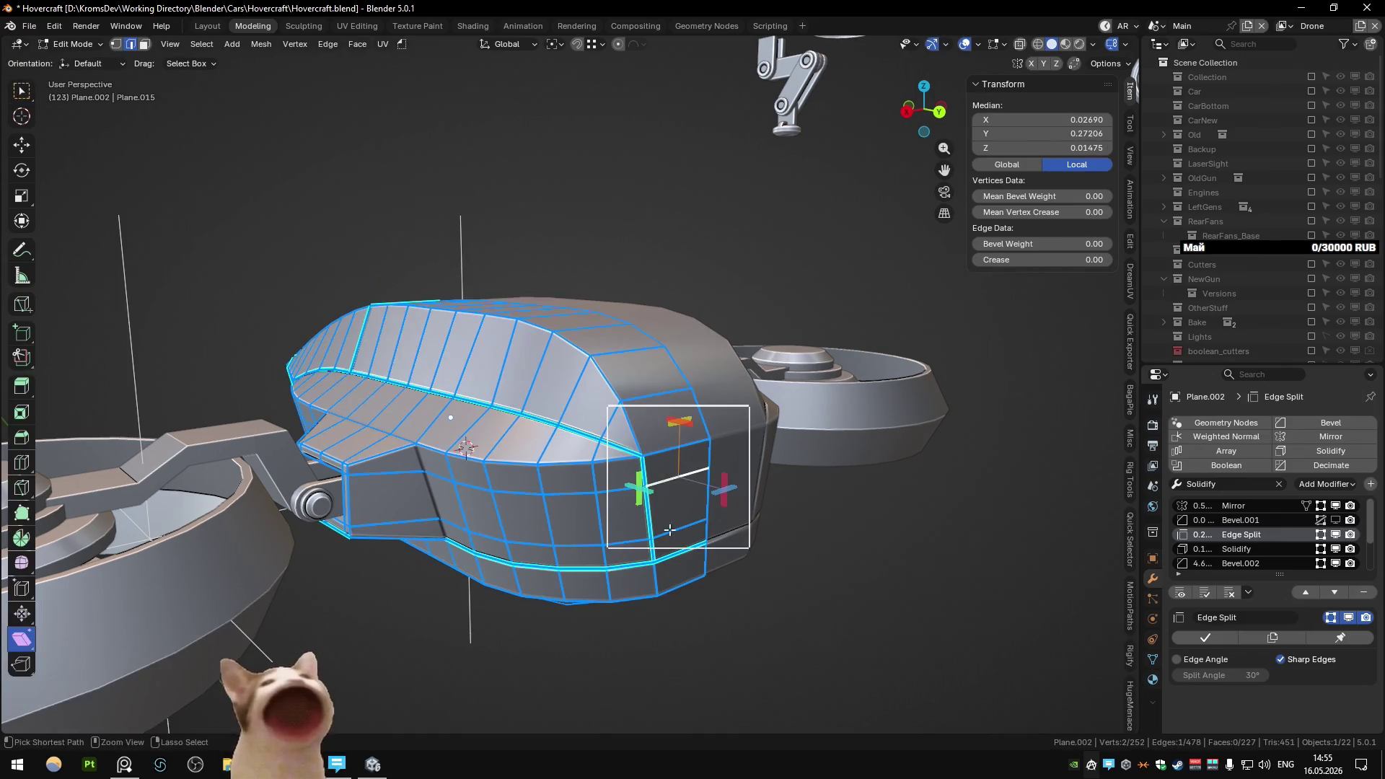
ctrl+click(680, 545)
mouse_move(680, 546)
middle_down()
mouse_move(763, 431)
mouse_move(669, 457)
mouse_move(741, 405)
mouse_move(721, 414)
middle_up()
key(Tab)
mouse_move(632, 532)
middle_down()
mouse_move(697, 475)
mouse_move(669, 462)
middle_up()
key(Tab)
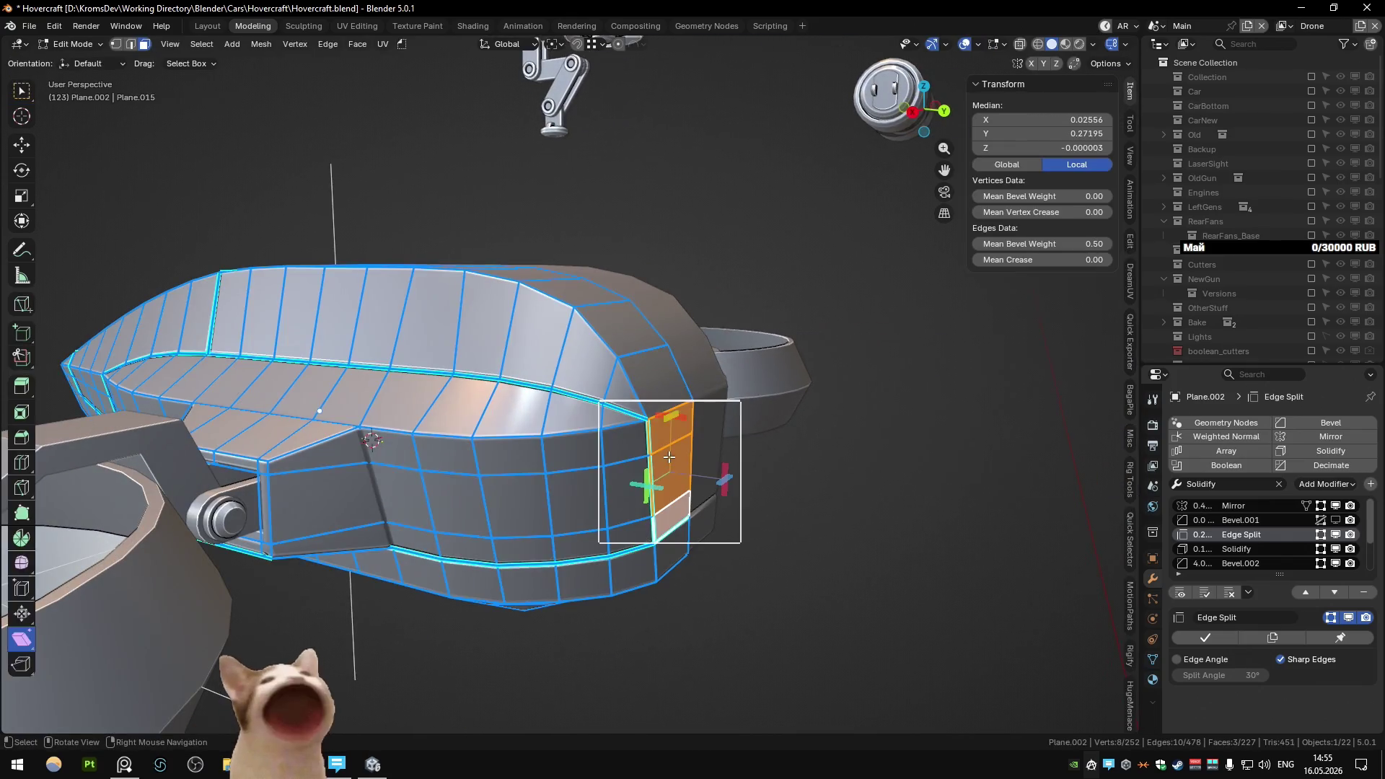
- Undo the earlier end extension and extrude the end faces outward along Y
ctrl+click(741, 499)
mouse_move(749, 498)
middle_down()
mouse_move(866, 514)
mouse_move(753, 469)
middle_up()
key(Tab)
key(Tab)
key(Delete)
key(Tab)
key(Tab)
key(g)
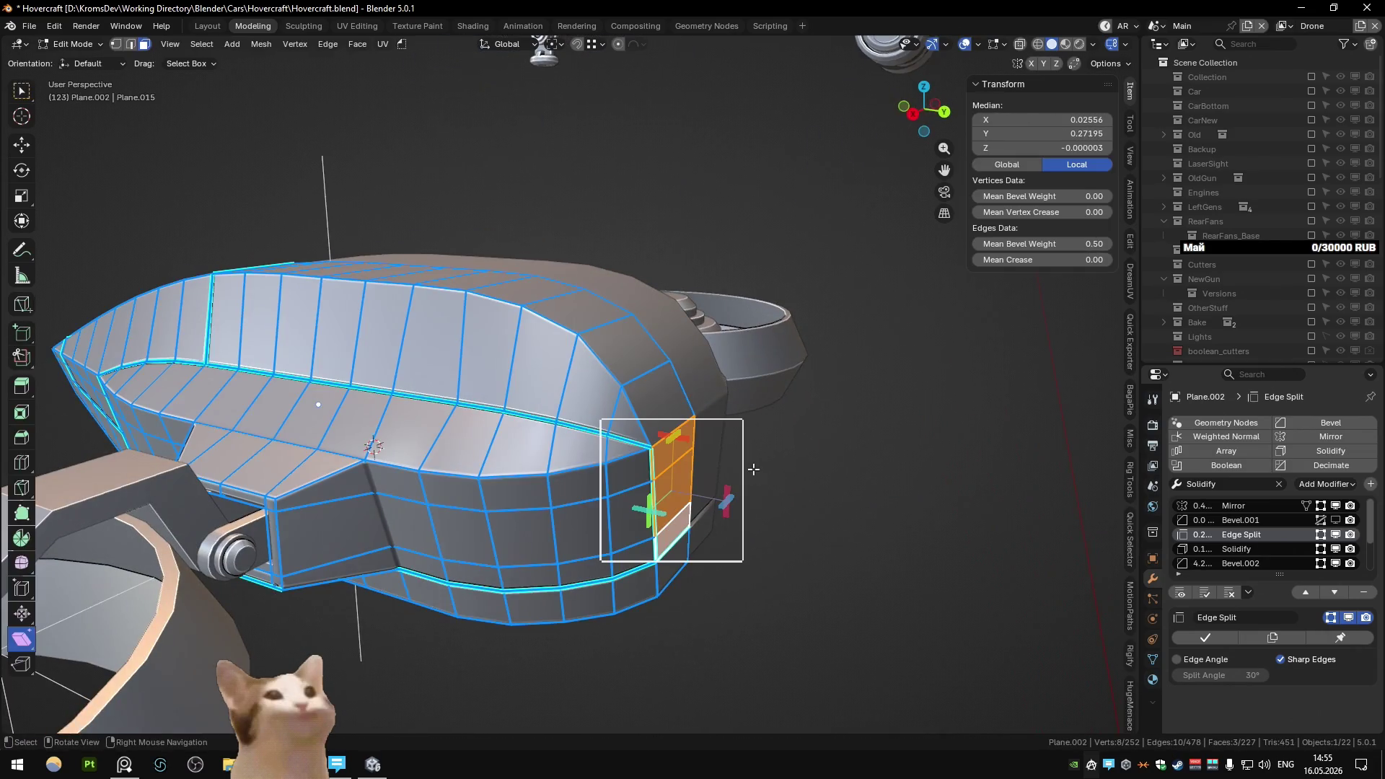
key(y)
click(816, 486)
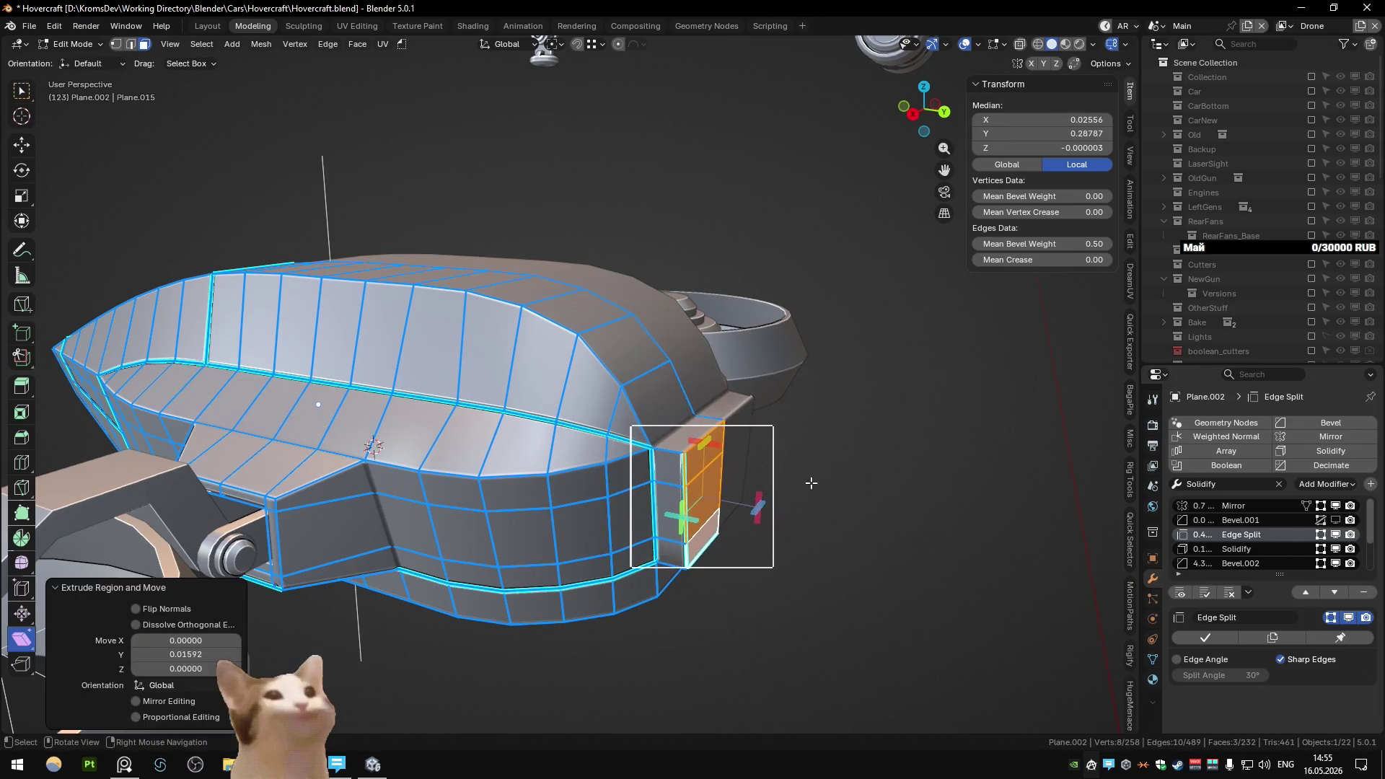
- Dissolve the extra end edges and check the result in Object Mode
key(ctrl+x)
key(Tab)
scroll(766, 406, up, 5)
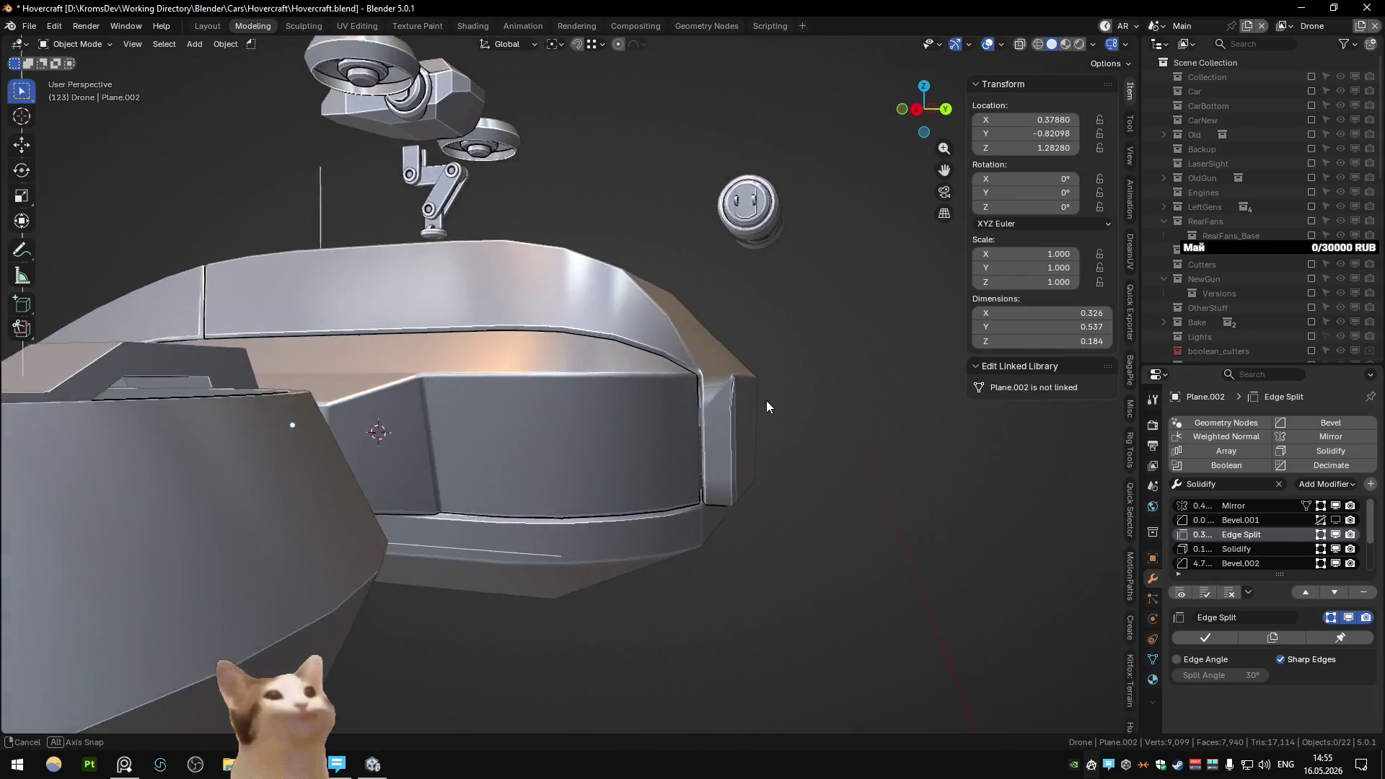
mouse_move(766, 406)
middle_down()
mouse_move(736, 425)
mouse_move(572, 409)
mouse_move(685, 398)
mouse_move(702, 440)
mouse_move(445, 442)
mouse_move(447, 422)
mouse_move(707, 393)
mouse_move(634, 407)
middle_up()
key(Tab)
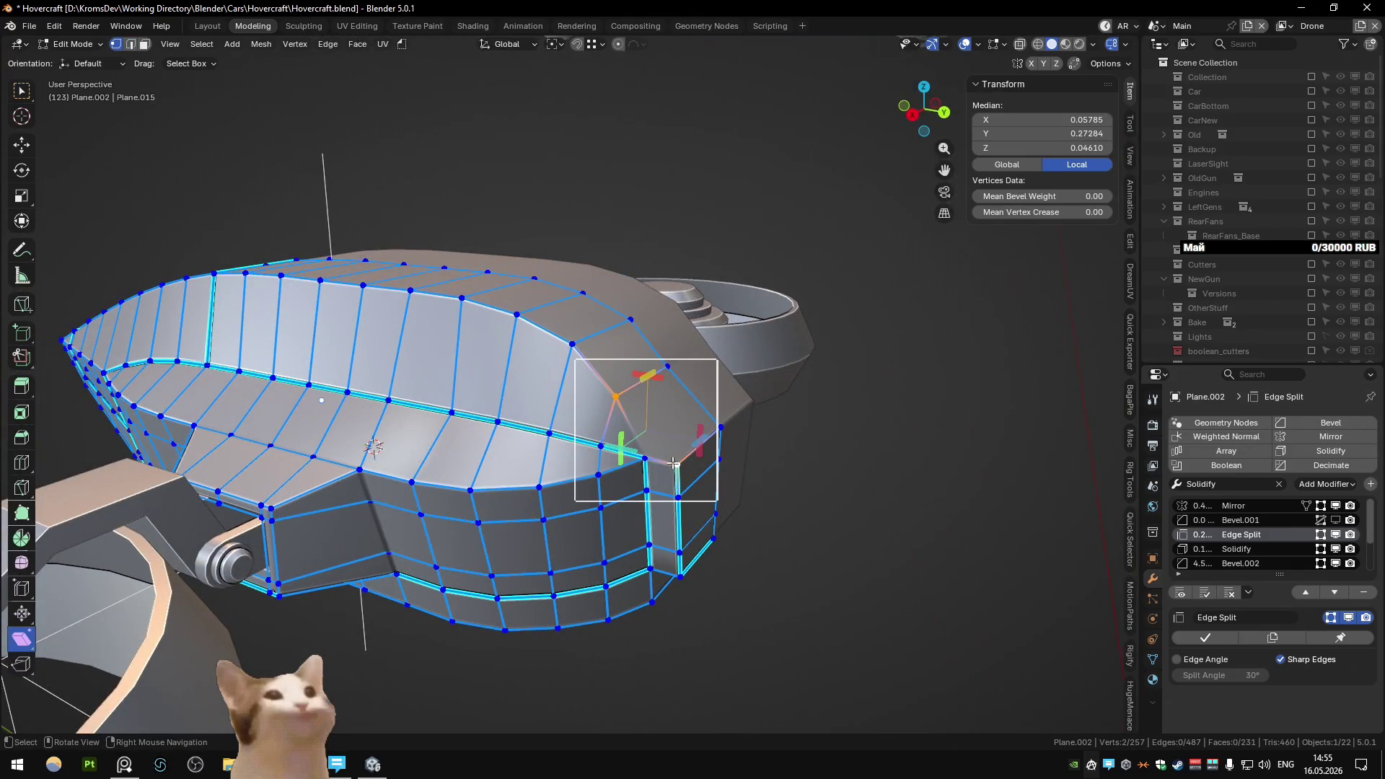
key(ctrl+x)
key(Tab)
mouse_move(725, 449)
middle_down()
mouse_move(695, 436)
mouse_move(654, 367)
mouse_move(727, 372)
mouse_move(743, 359)
mouse_move(614, 374)
mouse_move(742, 365)
mouse_move(628, 369)
mouse_move(735, 375)
middle_up()
key(Tab)
key(Escape)
key(Tab)
key(Tab)
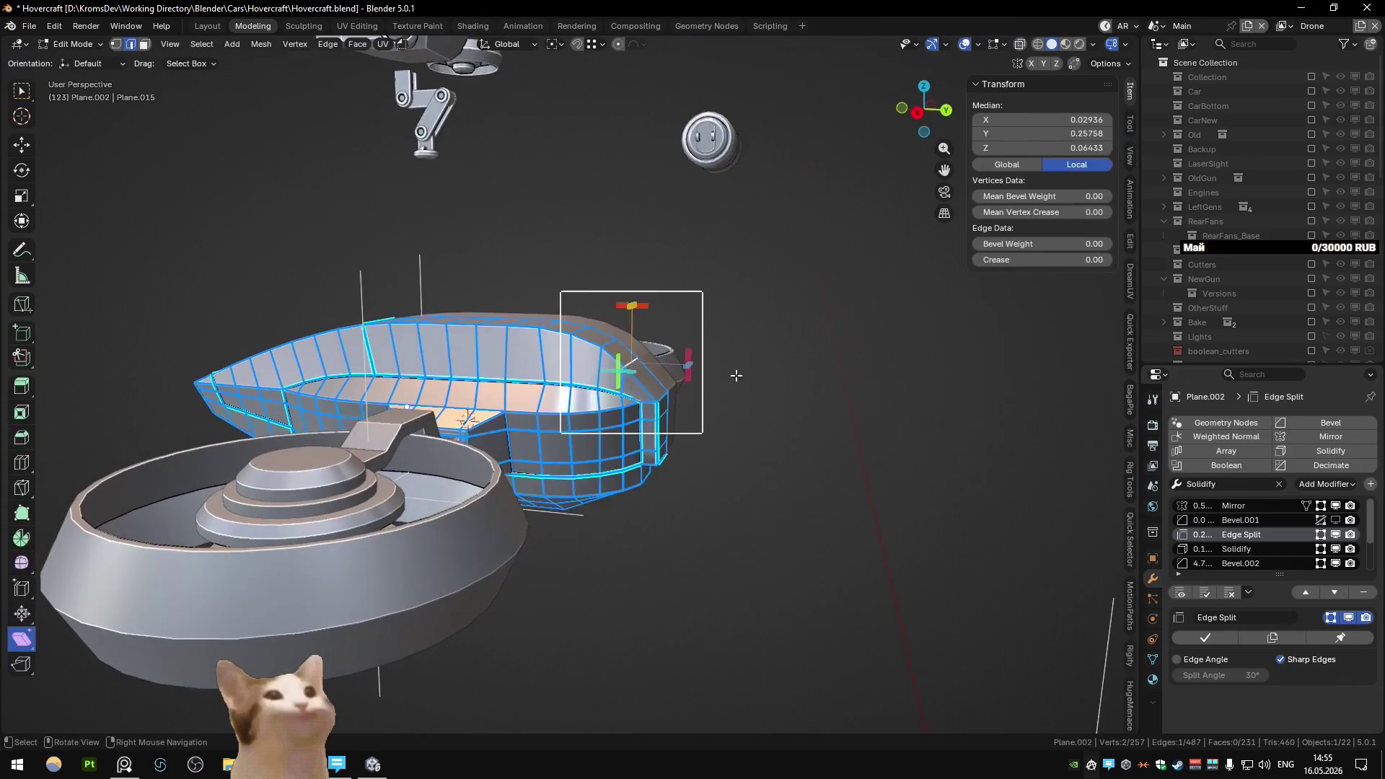
- Move the three-face end strip along Y and raise an end face along Z
click(663, 407)
ctrl+click(658, 453)
click(720, 460)
mouse_move(720, 461)
middle_down()
mouse_move(724, 430)
mouse_move(685, 453)
mouse_move(737, 447)
middle_up()
click(737, 448)
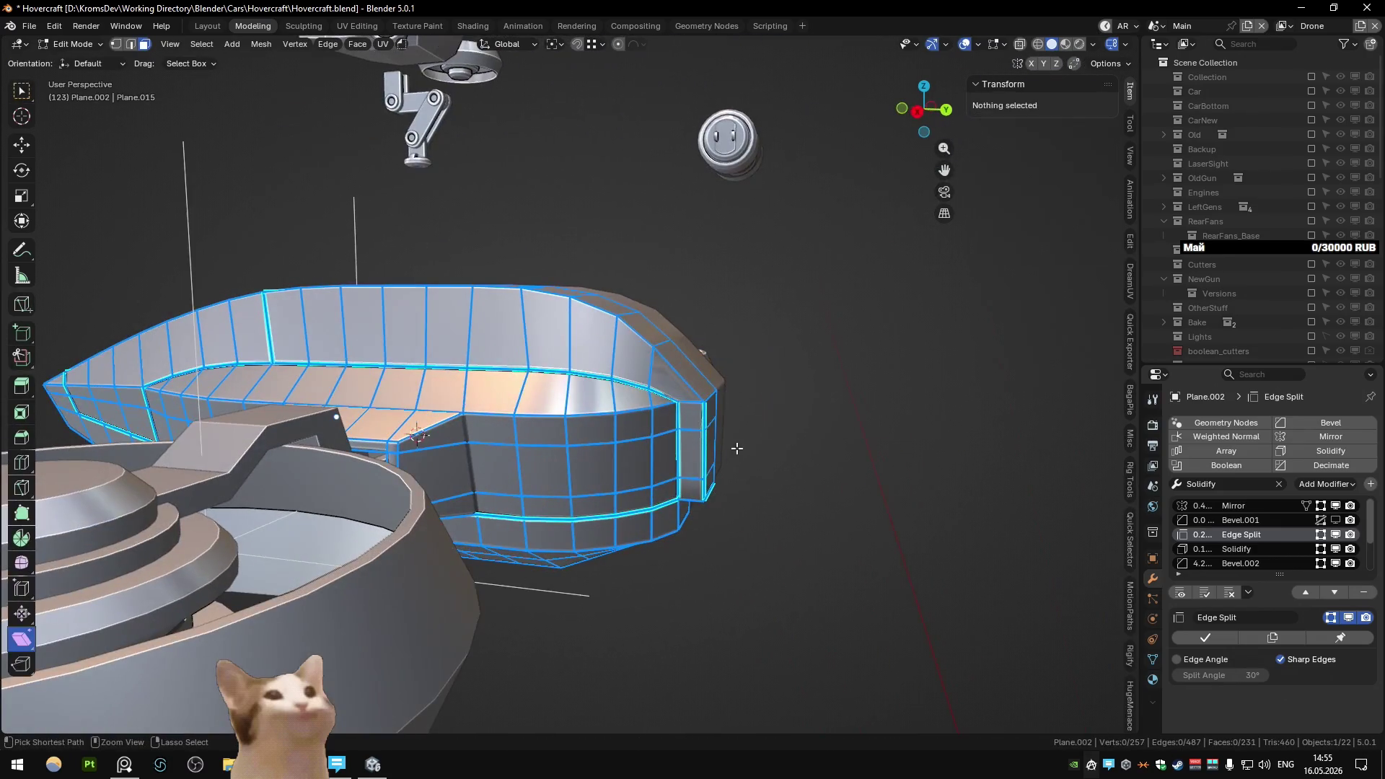
click(707, 395)
mouse_move(685, 367)
middle_down()
mouse_move(694, 441)
mouse_move(717, 397)
mouse_move(686, 388)
mouse_move(630, 408)
mouse_move(692, 396)
mouse_move(670, 382)
mouse_move(656, 326)
mouse_move(542, 357)
mouse_move(637, 341)
mouse_move(657, 389)
middle_up()
click(694, 431)
click(707, 401)
key(Tab)
- Try a bevel weight of -1 on the end edges, then undo to keep full weight
key(Tab)
click(610, 351)
key(Tab)
key(Tab)
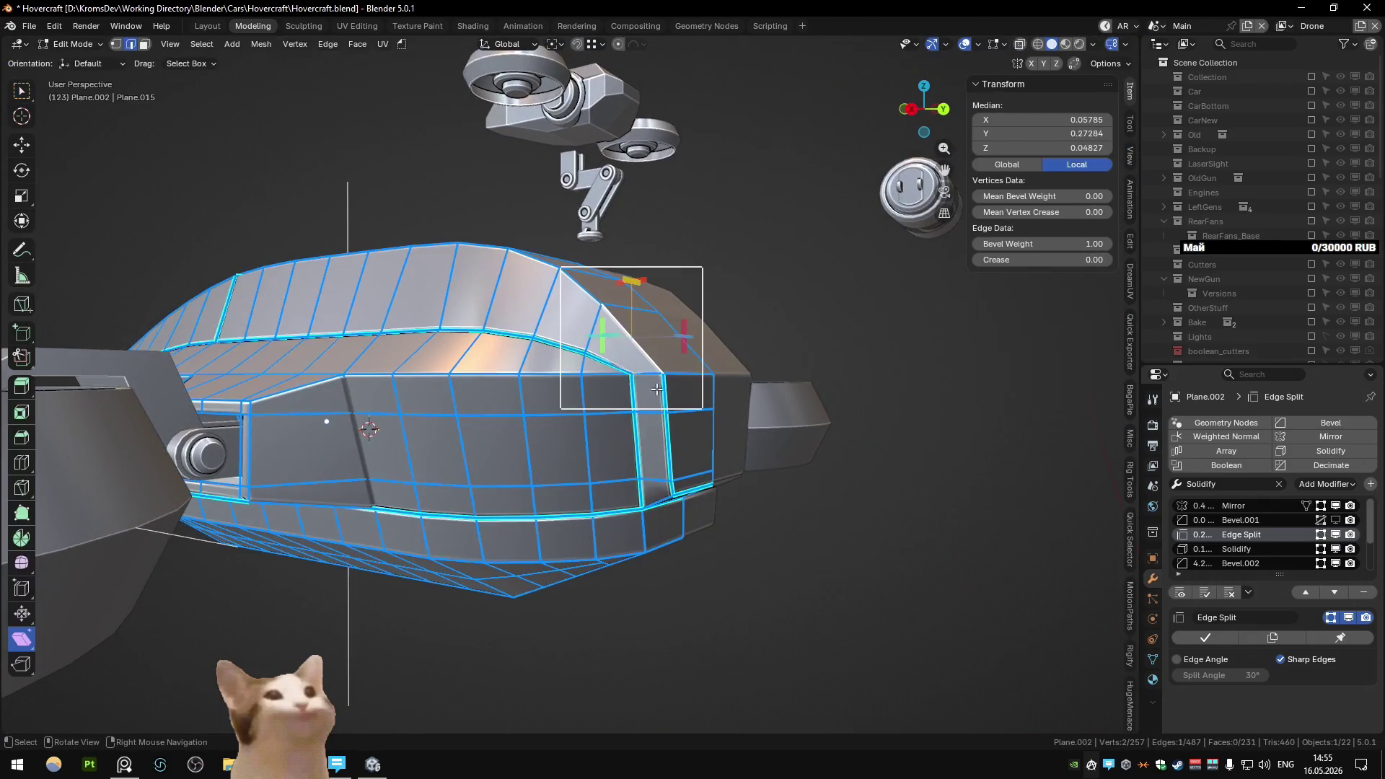
middle_drag(692, 480, 668, 443)
ctrl+click(667, 443)
key(alt+b)
text(-1)
key(Return)
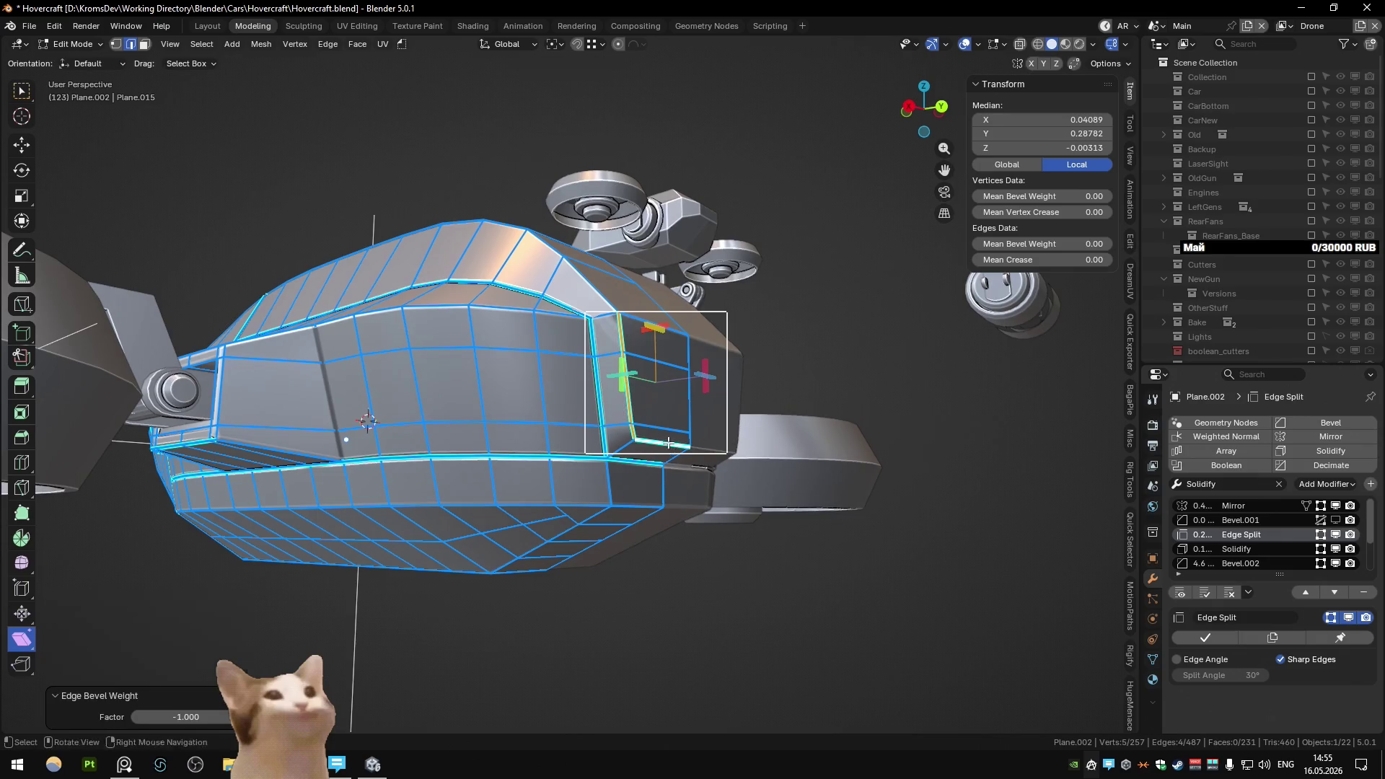
key(q)
key(Escape)
key(ctrl+z)
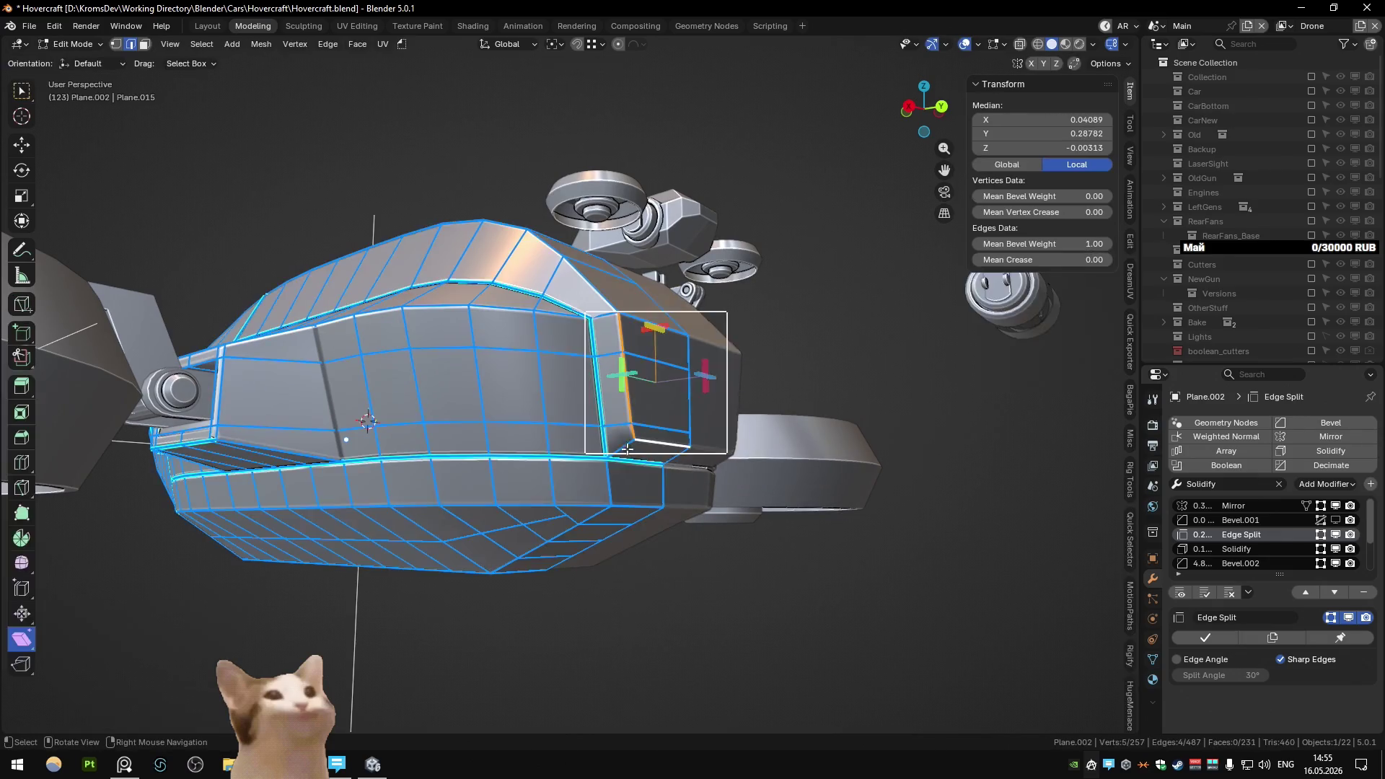
key(Escape)
key(Tab)
- Nudge a hull edge along Y and view the whole drone in Object Mode
mouse_move(619, 441)
middle_down()
mouse_move(621, 460)
mouse_move(668, 468)
mouse_move(626, 484)
mouse_move(686, 458)
mouse_move(672, 481)
mouse_move(678, 461)
middle_up()
scroll(677, 461, up, 3)
key(Tab)
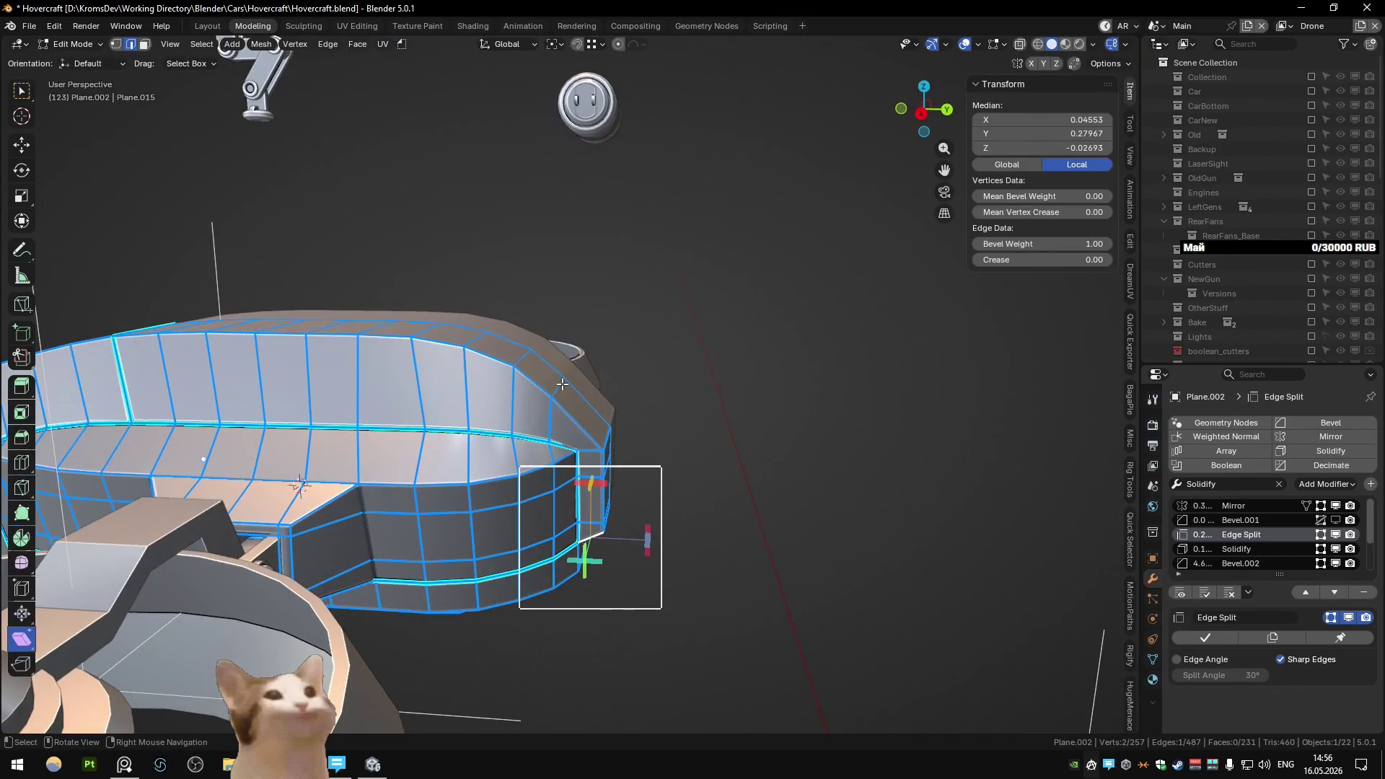
click(636, 431)
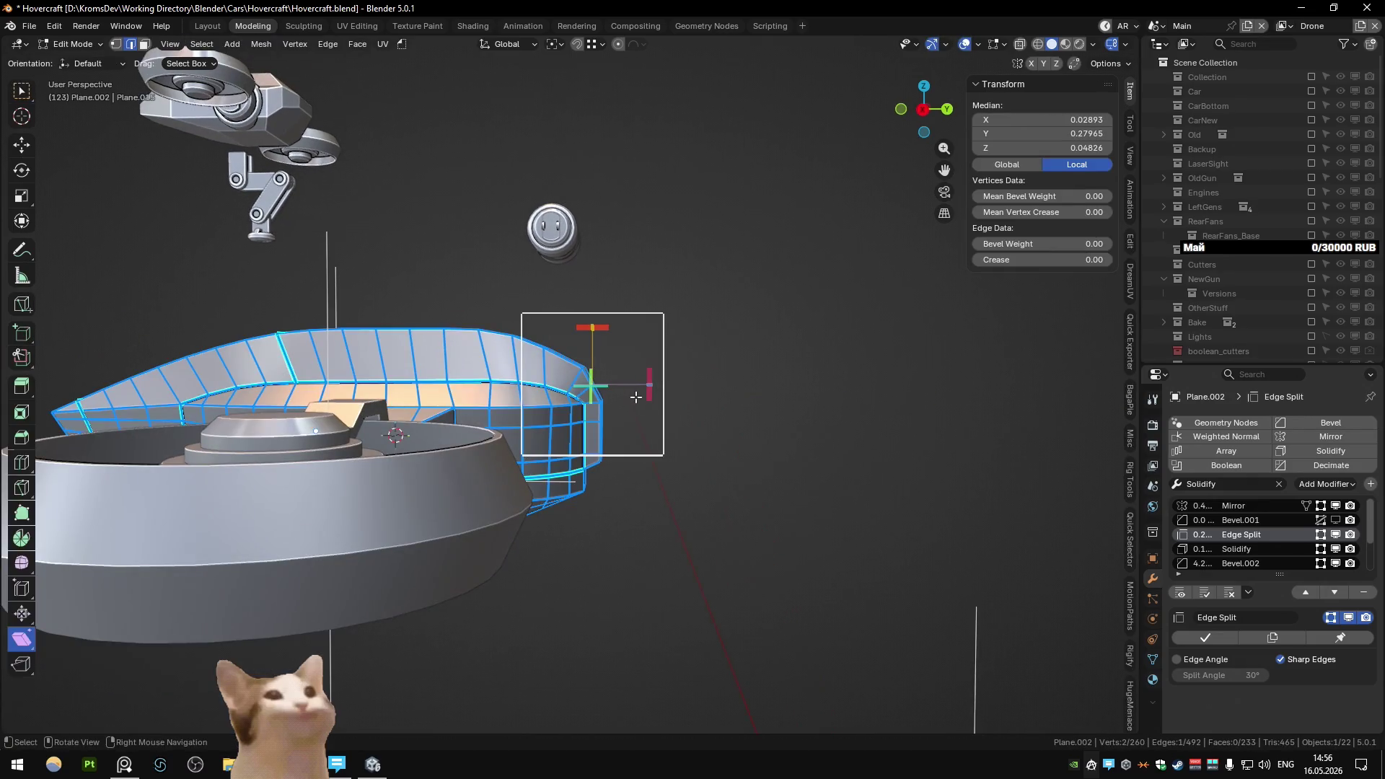
key(Tab)
middle_drag(635, 397, 534, 435)
scroll(530, 435, up, 3)
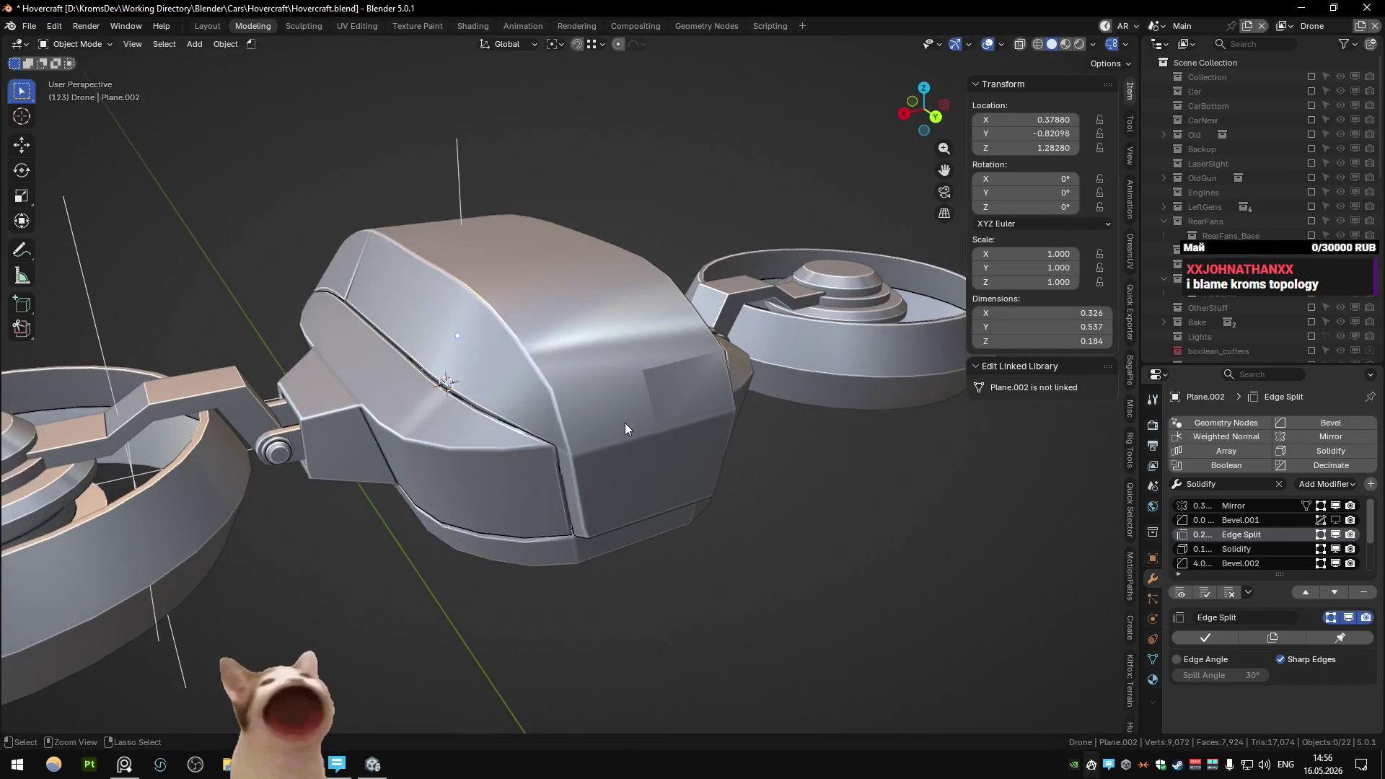
- Select part of the body end and connect its vertices with a new edge
key(Tab)
drag(581, 275, 703, 395)
mouse_move(703, 395)
middle_down()
mouse_move(618, 396)
mouse_move(727, 400)
middle_up()
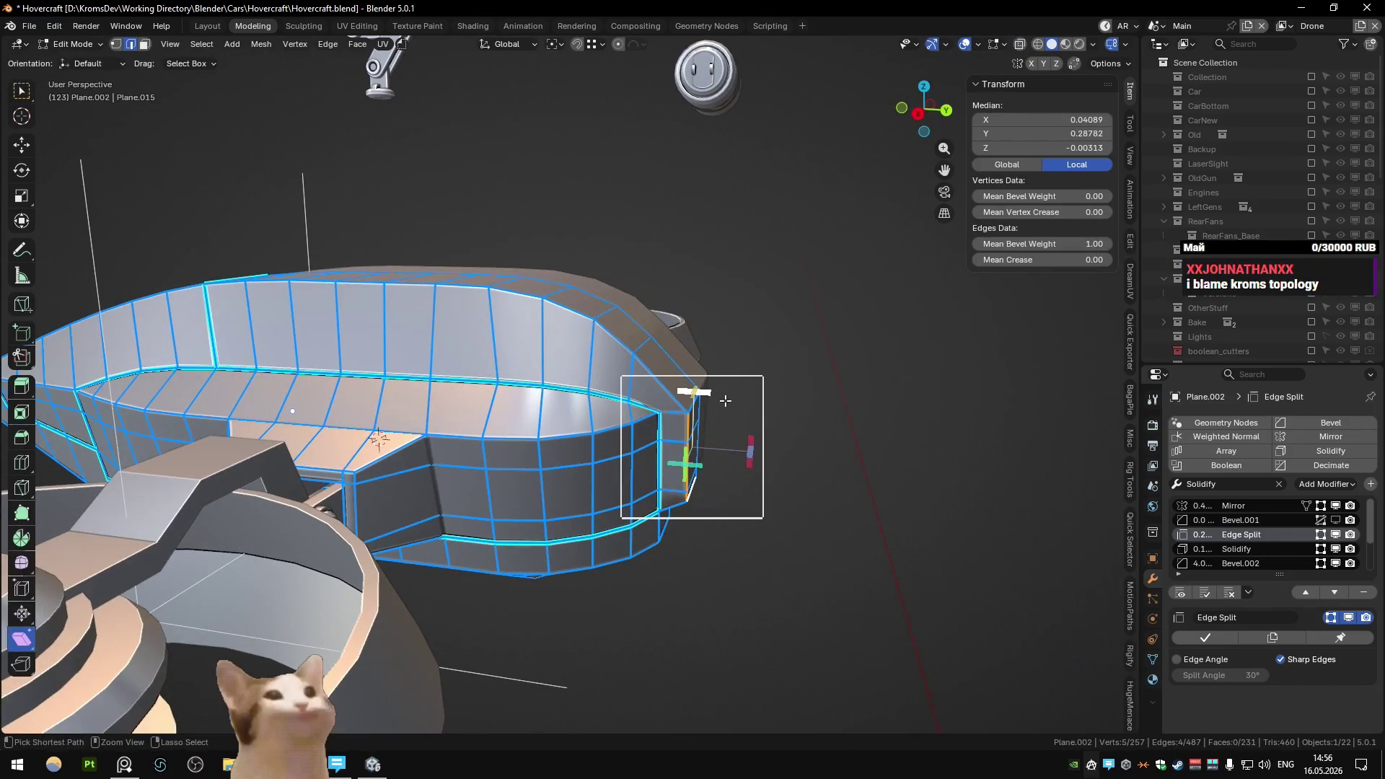
key(ctrl+z)
key(ctrl+z)
key(ctrl+shift+z)
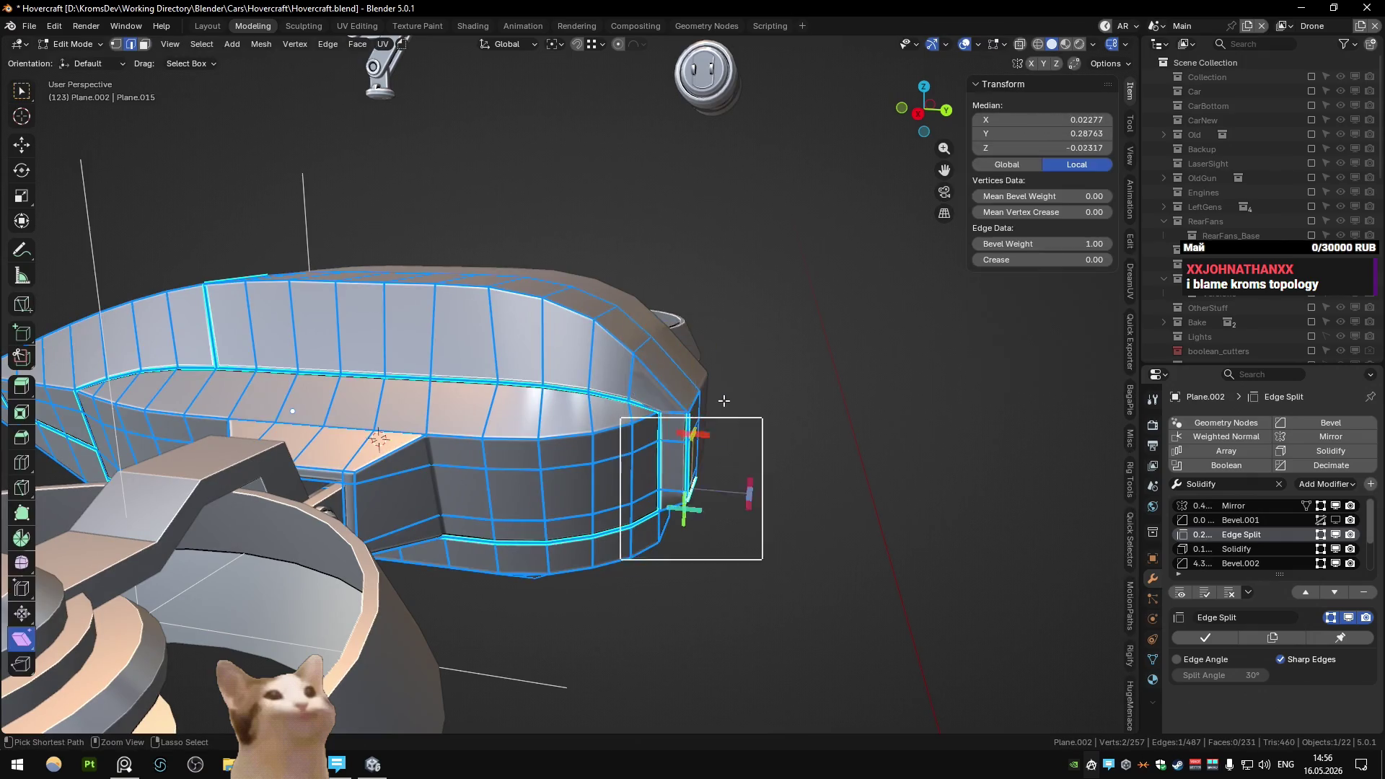
click(723, 400)
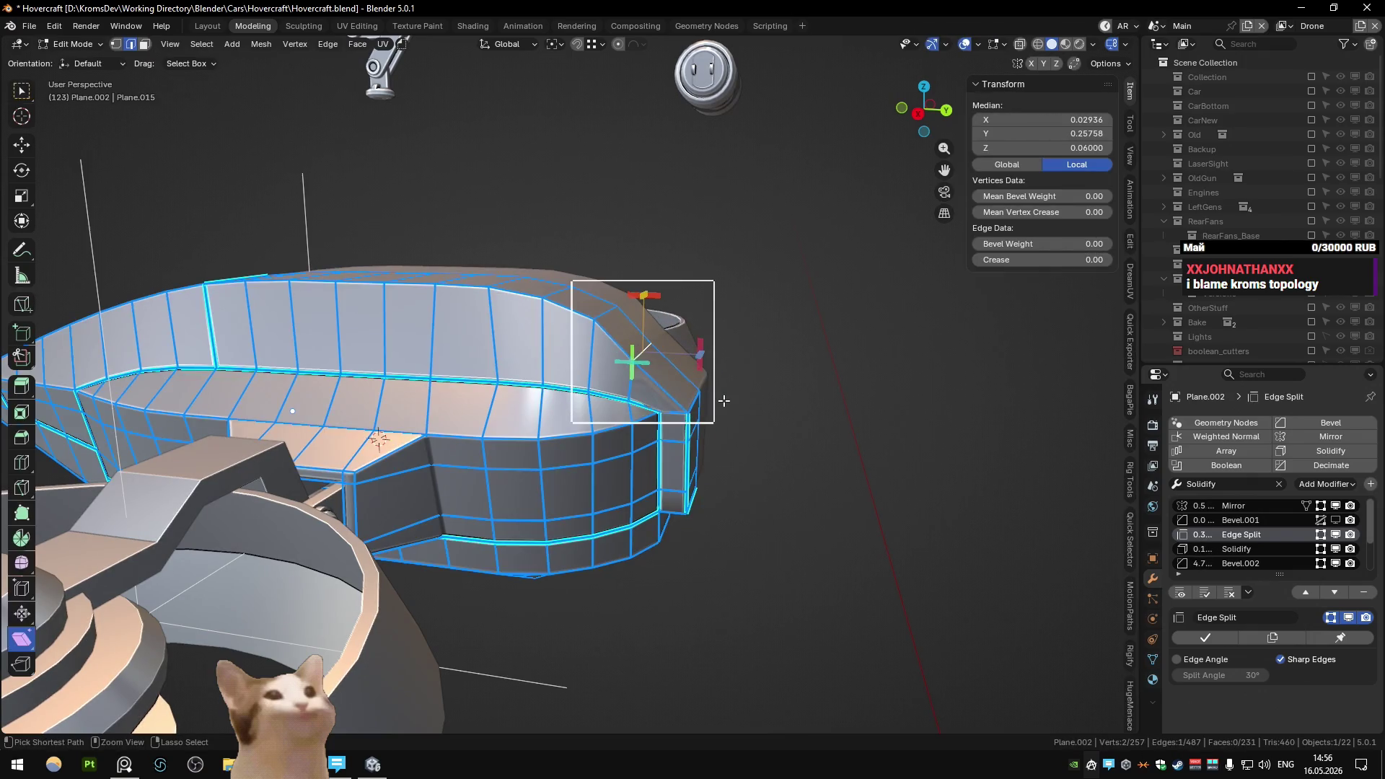
key(ctrl+shift+z)
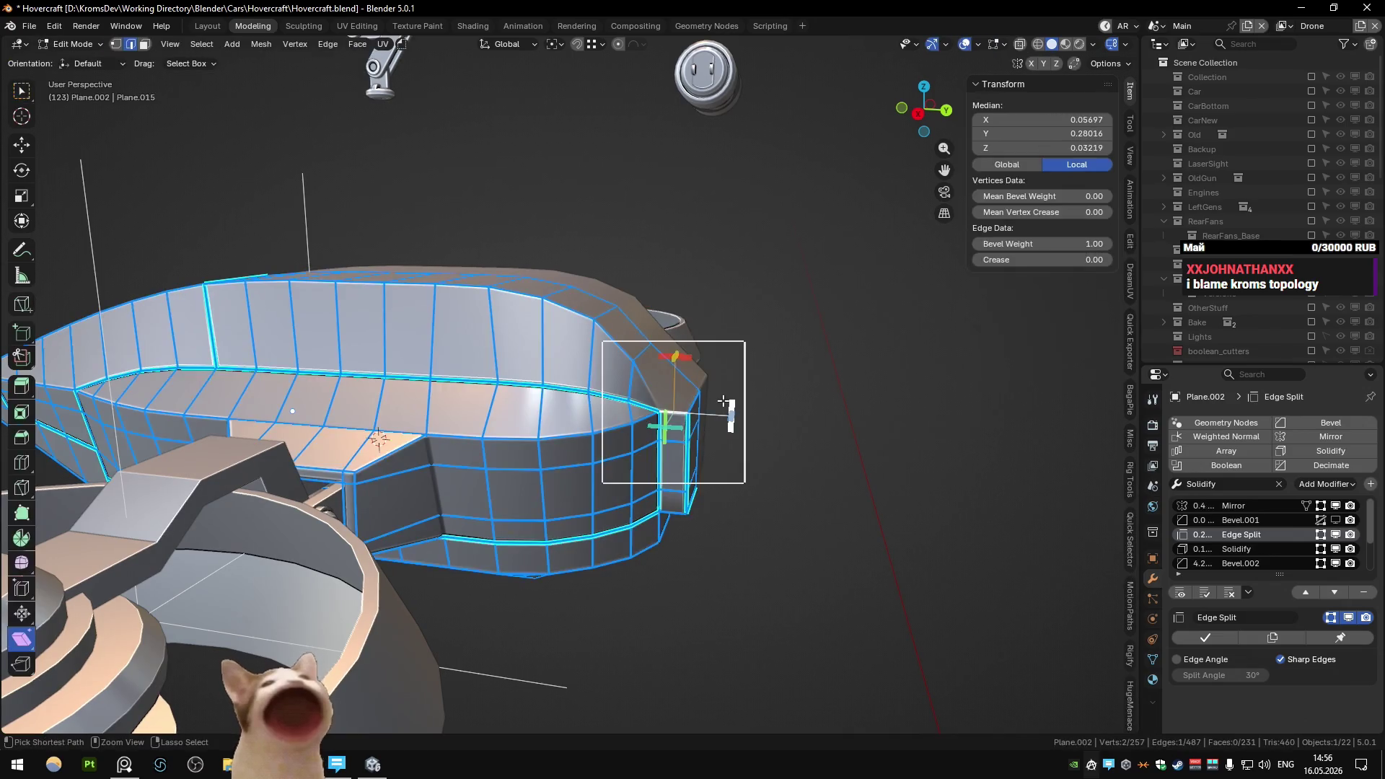
mouse_move(723, 400)
middle_down()
mouse_move(757, 420)
mouse_move(721, 388)
middle_up()
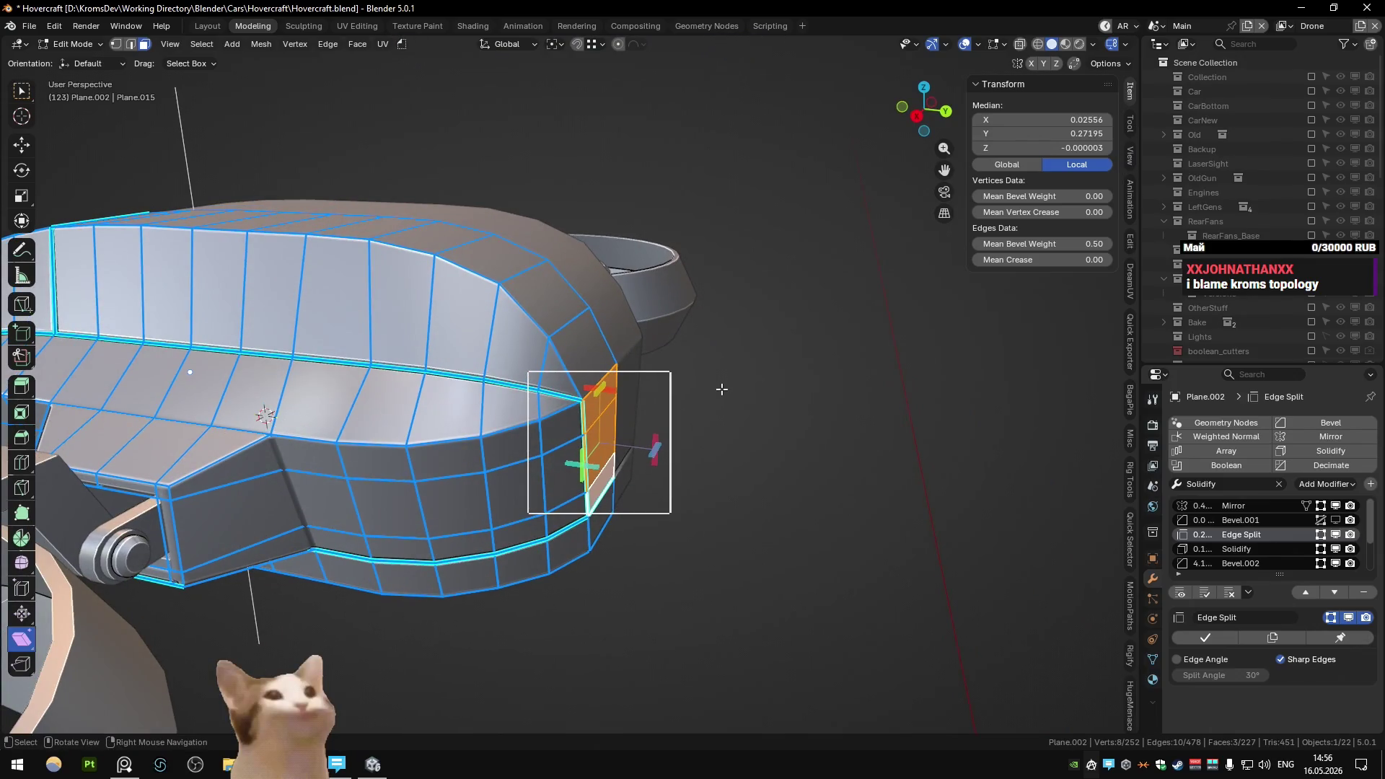
- Extrude the end faces along Y and mark the new end edges sharp
key(e)
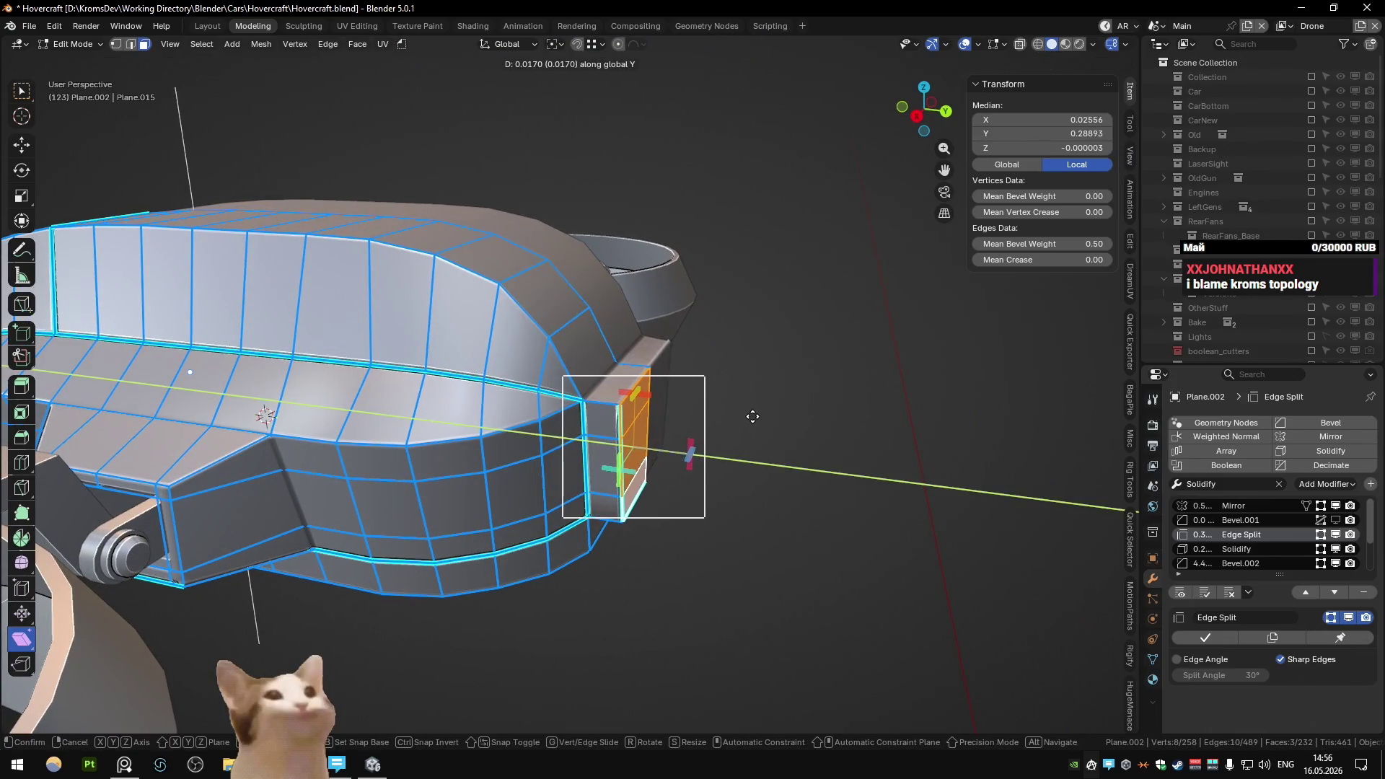
click(752, 416)
click(761, 466)
click(602, 400)
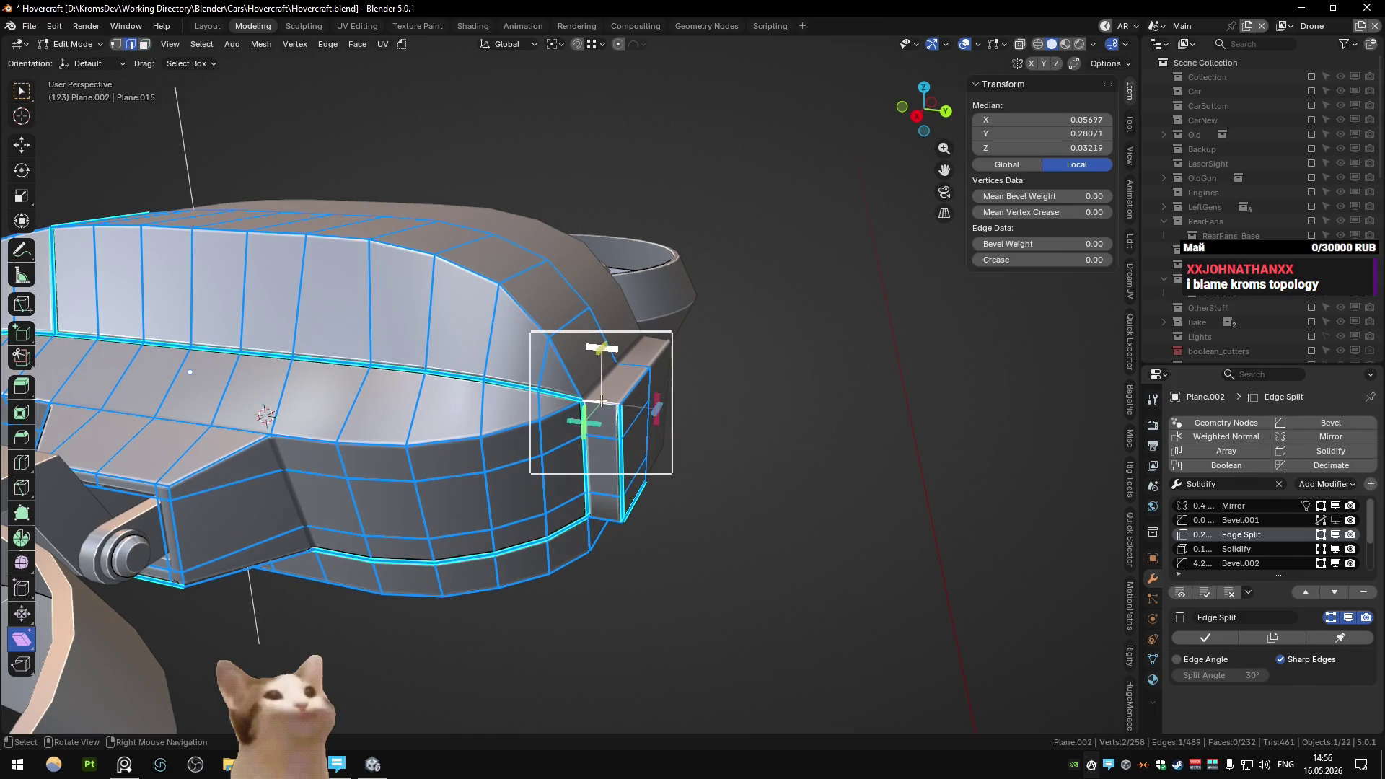
key(Tab)
key(Tab)
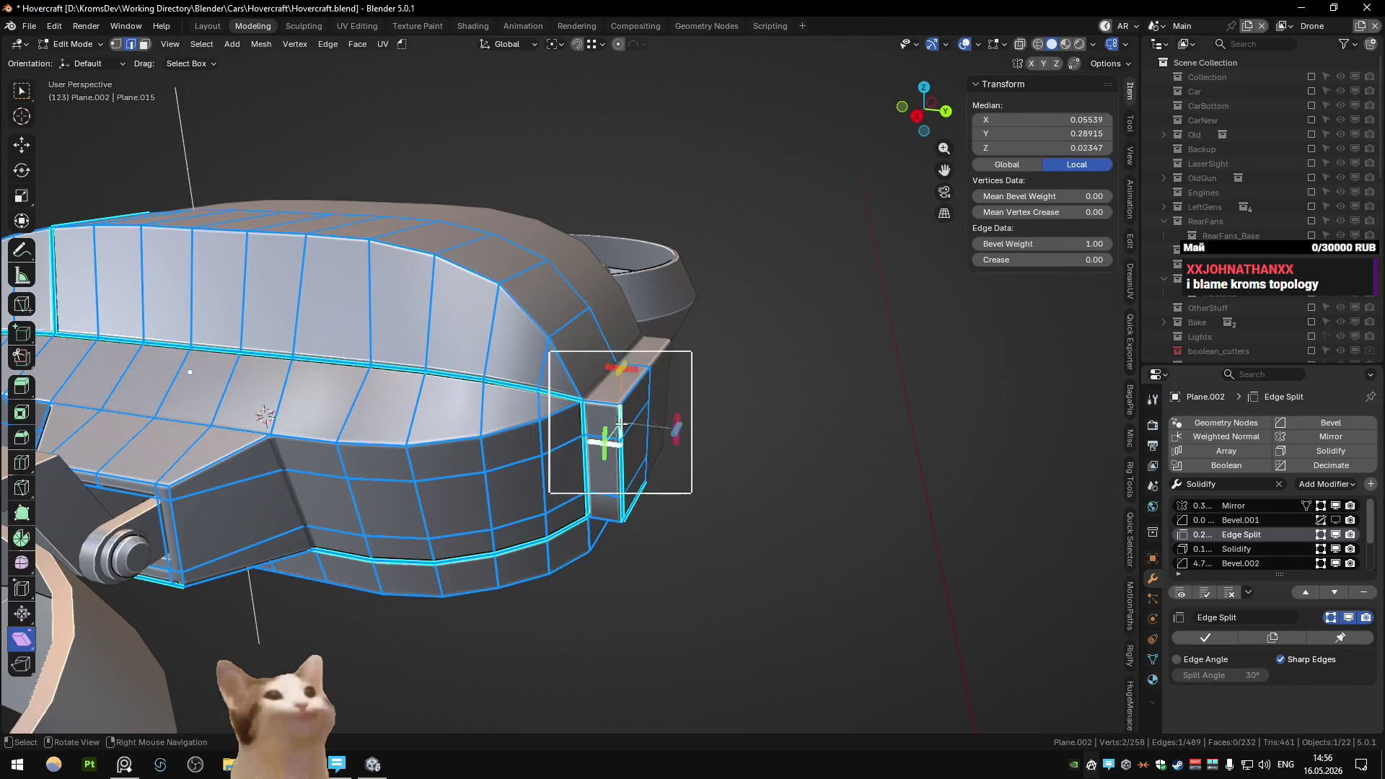
middle_drag(649, 448, 620, 465)
ctrl+click(625, 460)
key(q)
click(621, 440)
- Try moving a strip of three end faces along Y, then check the drone
key(3)
ctrl+click(625, 462)
key(g)
key(y)
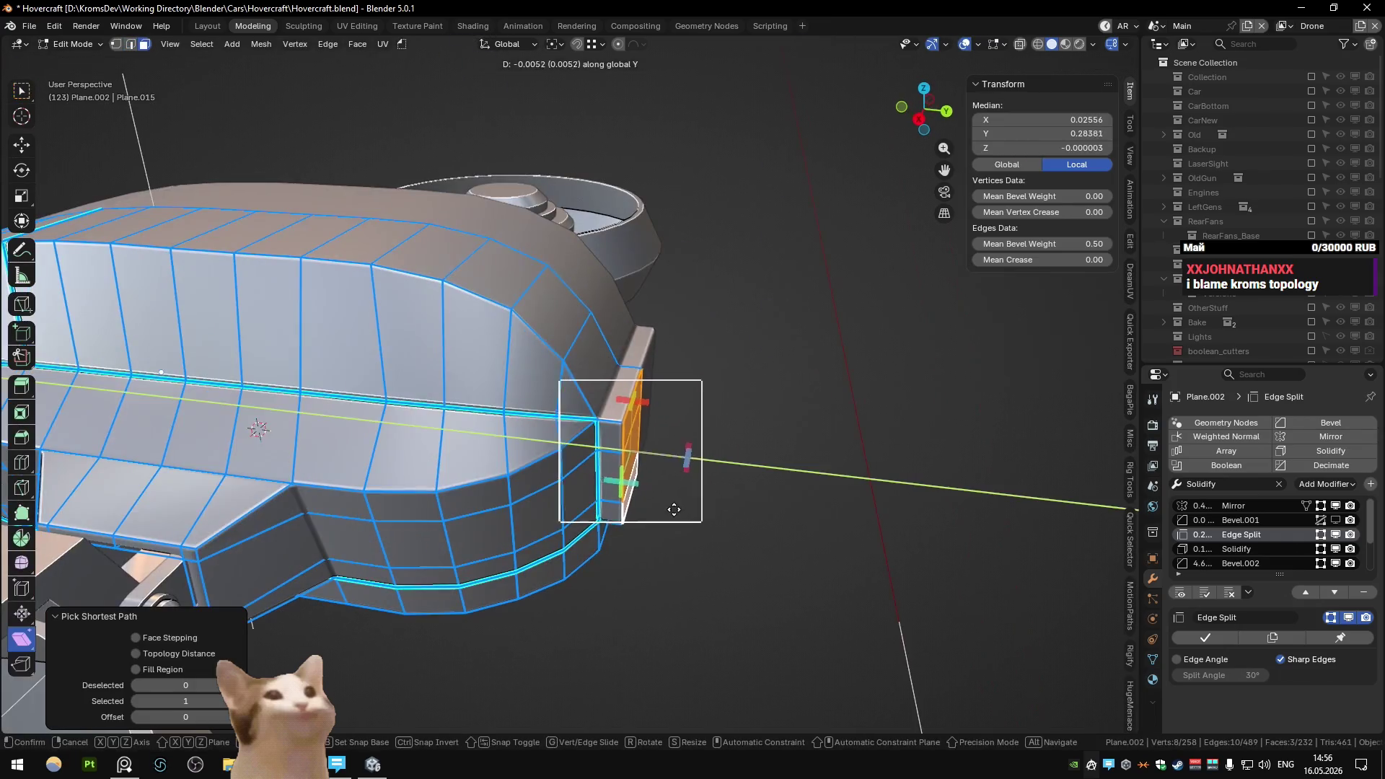
key(Escape)
key(Tab)
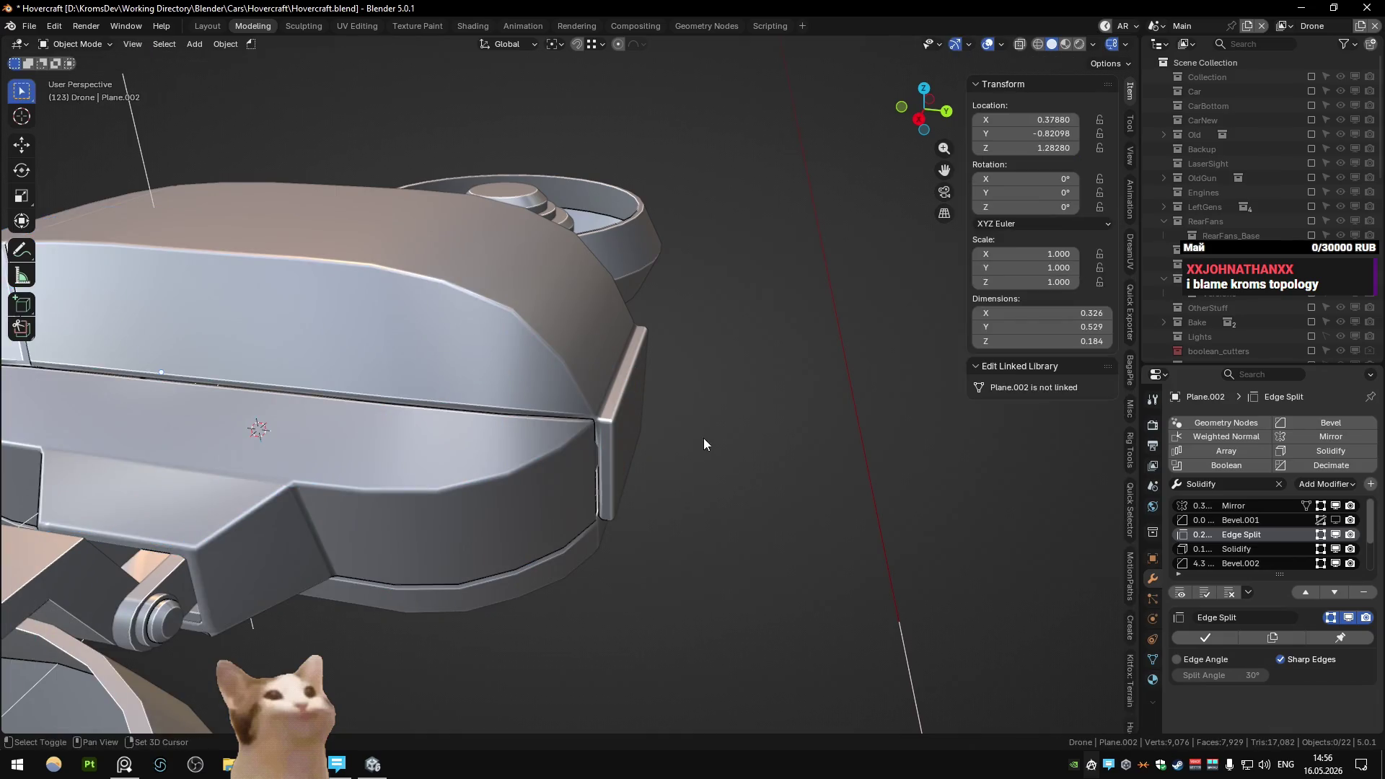
shift+scroll(704, 439, up, 3)
mouse_move(703, 433)
middle_down()
mouse_move(713, 464)
mouse_move(600, 433)
mouse_move(534, 444)
mouse_move(648, 451)
mouse_move(531, 449)
mouse_move(534, 474)
mouse_move(630, 414)
mouse_move(656, 439)
mouse_move(646, 444)
middle_up()
key(Tab)
key(Tab)
scroll(535, 475, up, 5)
key(Tab)
- Delete the front-side corner faces, fill a new face, and give the edge bevel weight 1.00
key(2)
click(623, 433)
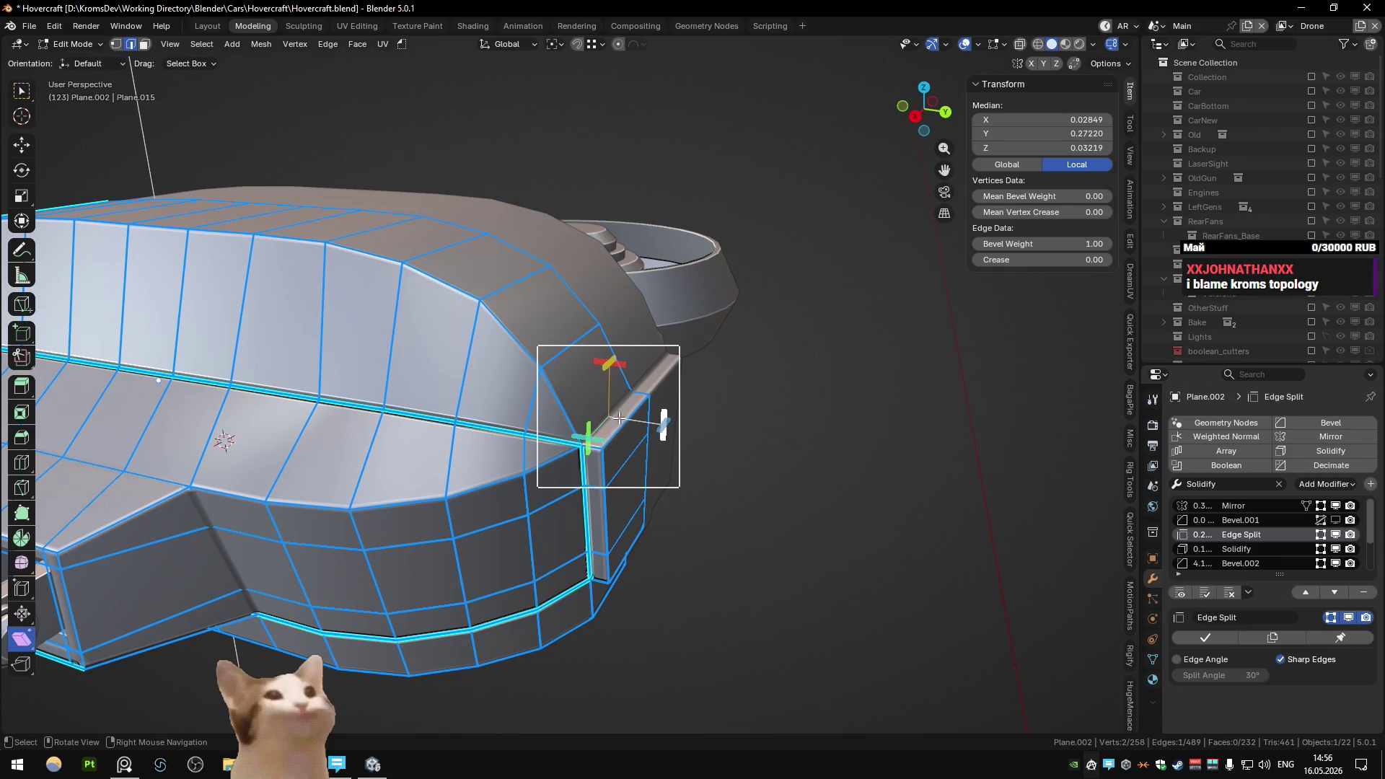
shift+click(609, 405)
key(x)
click(574, 365)
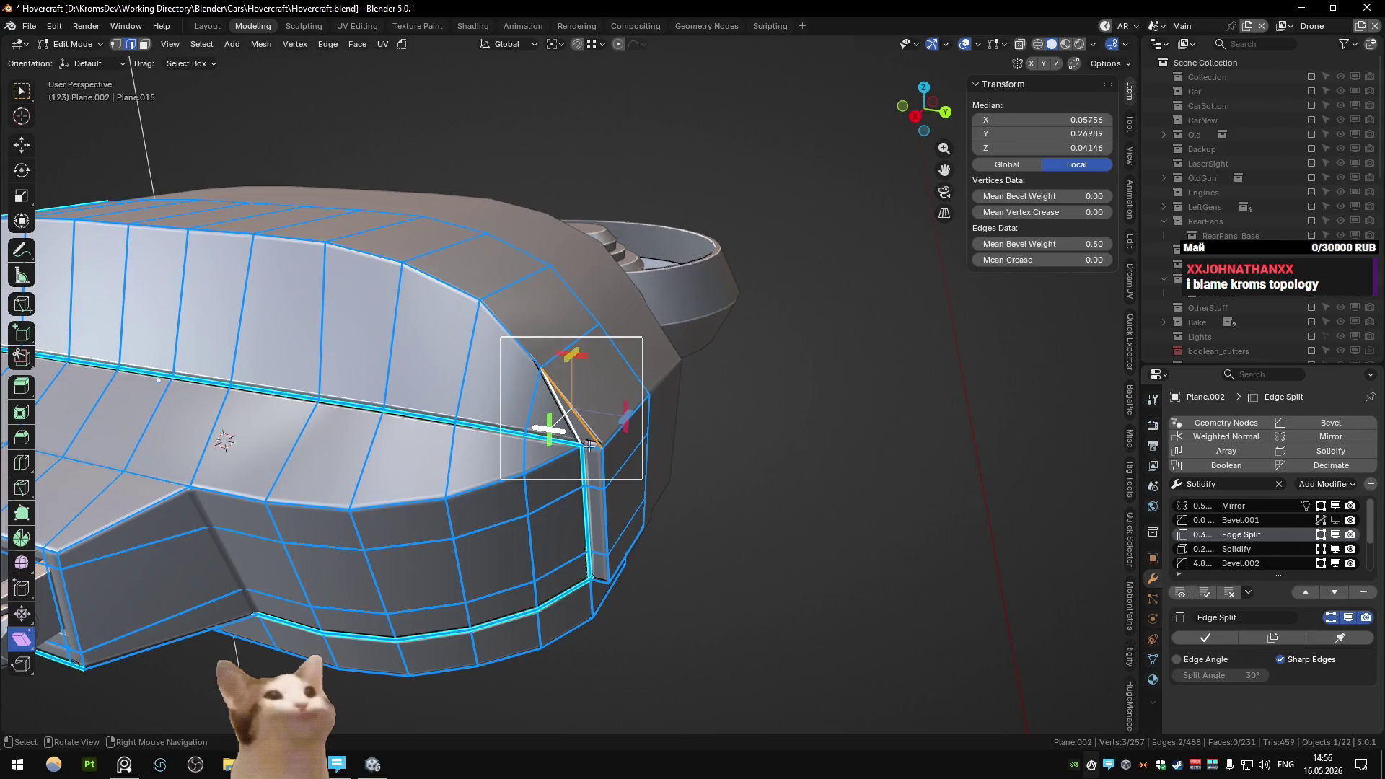
key(f)
mouse_move(589, 447)
middle_down()
mouse_move(669, 409)
mouse_move(628, 404)
mouse_move(718, 416)
middle_up()
key(ctrl+shift+e)
key(Tab)
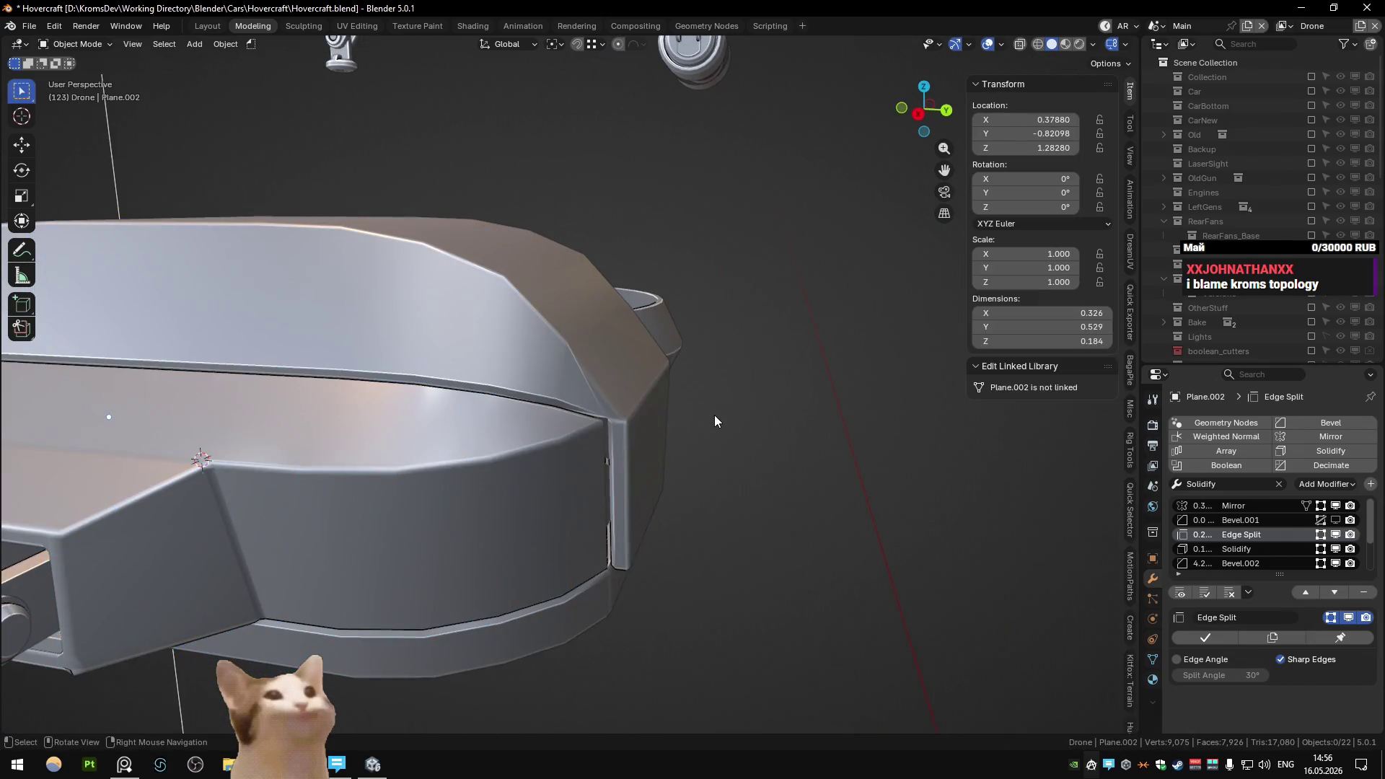
- Confirm the corner bevel weight and preview the drone body outside Edit Mode
key(Tab)
key(Return)
key(Tab)
scroll(604, 417, down, 5)
mouse_move(604, 417)
middle_down()
mouse_move(672, 426)
mouse_move(662, 441)
mouse_move(642, 433)
mouse_move(621, 378)
mouse_move(628, 352)
mouse_move(598, 395)
middle_up()
scroll(616, 422, up, 5)
- Raise the top edge at the front-side corner along Z and check the shape
key(Tab)
click(552, 346)
key(g)
key(z)
click(525, 316)
key(Tab)
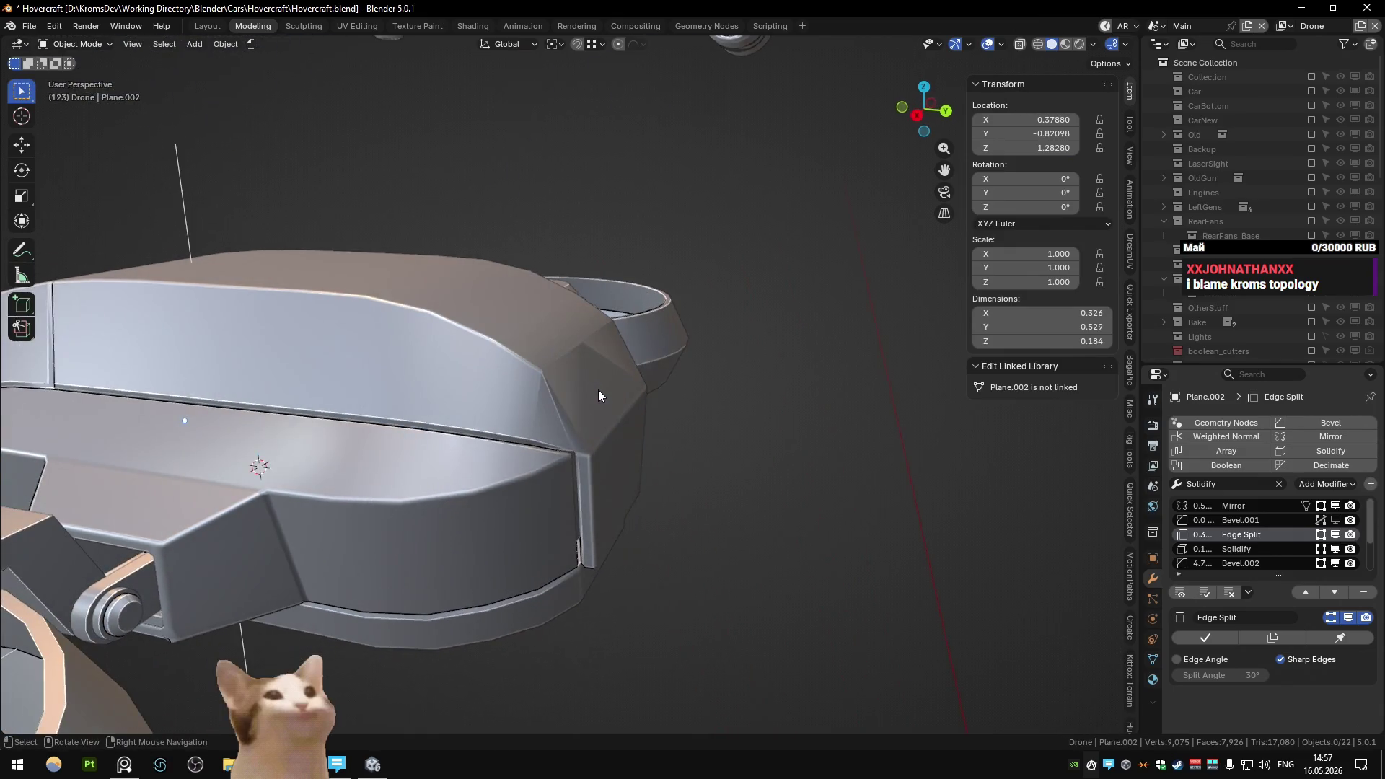
- Nudge the corner edge further upward along Z in two more moves
key(Tab)
key(g)
key(z)
click(608, 370)
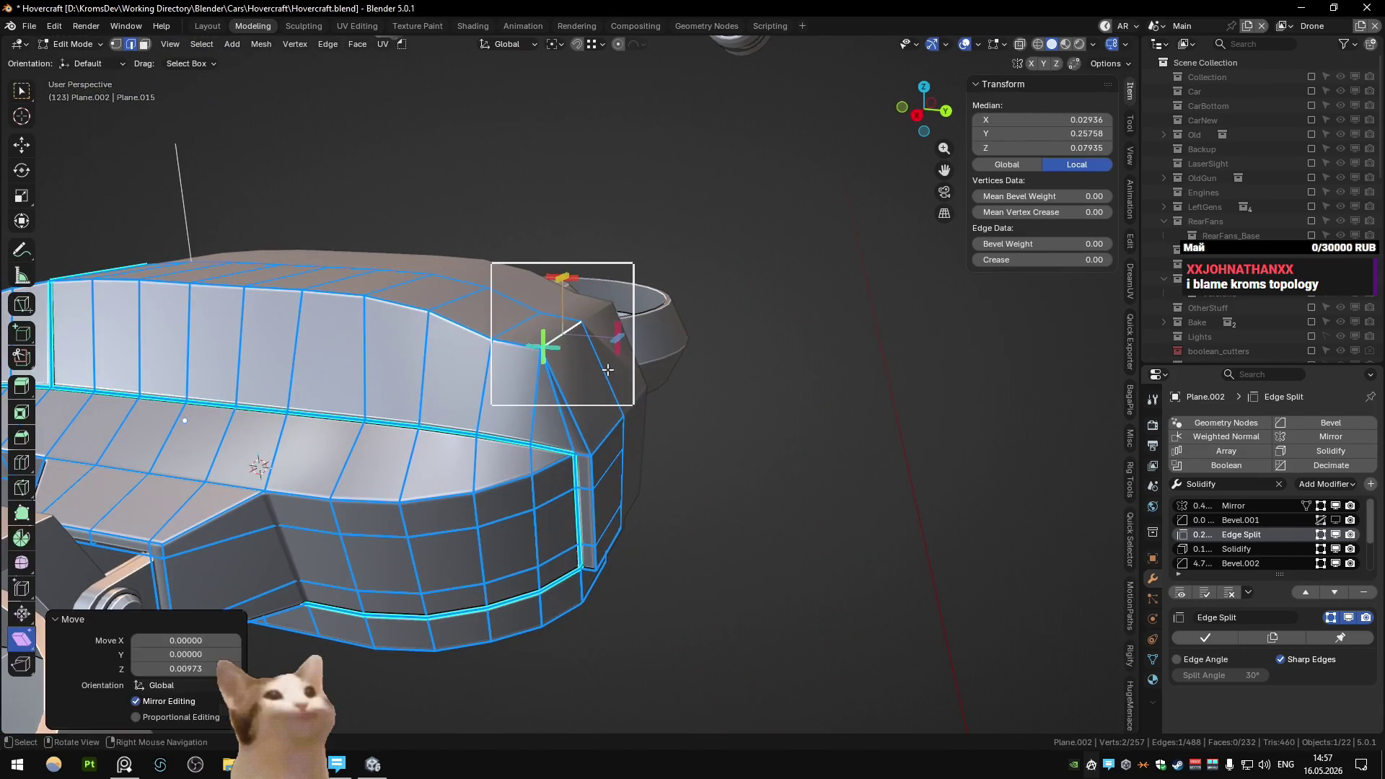
mouse_move(608, 369)
middle_down()
mouse_move(652, 343)
mouse_move(612, 363)
mouse_move(661, 378)
middle_up()
key(g)
key(z)
click(629, 348)
scroll(629, 348, down, 5)
- Shift the corner edge along Y and preview the result
key(g)
key(y)
click(629, 352)
key(Tab)
scroll(638, 365, down, 4)
scroll(660, 379, up, 4)
key(Tab)
key(g)
key(y)
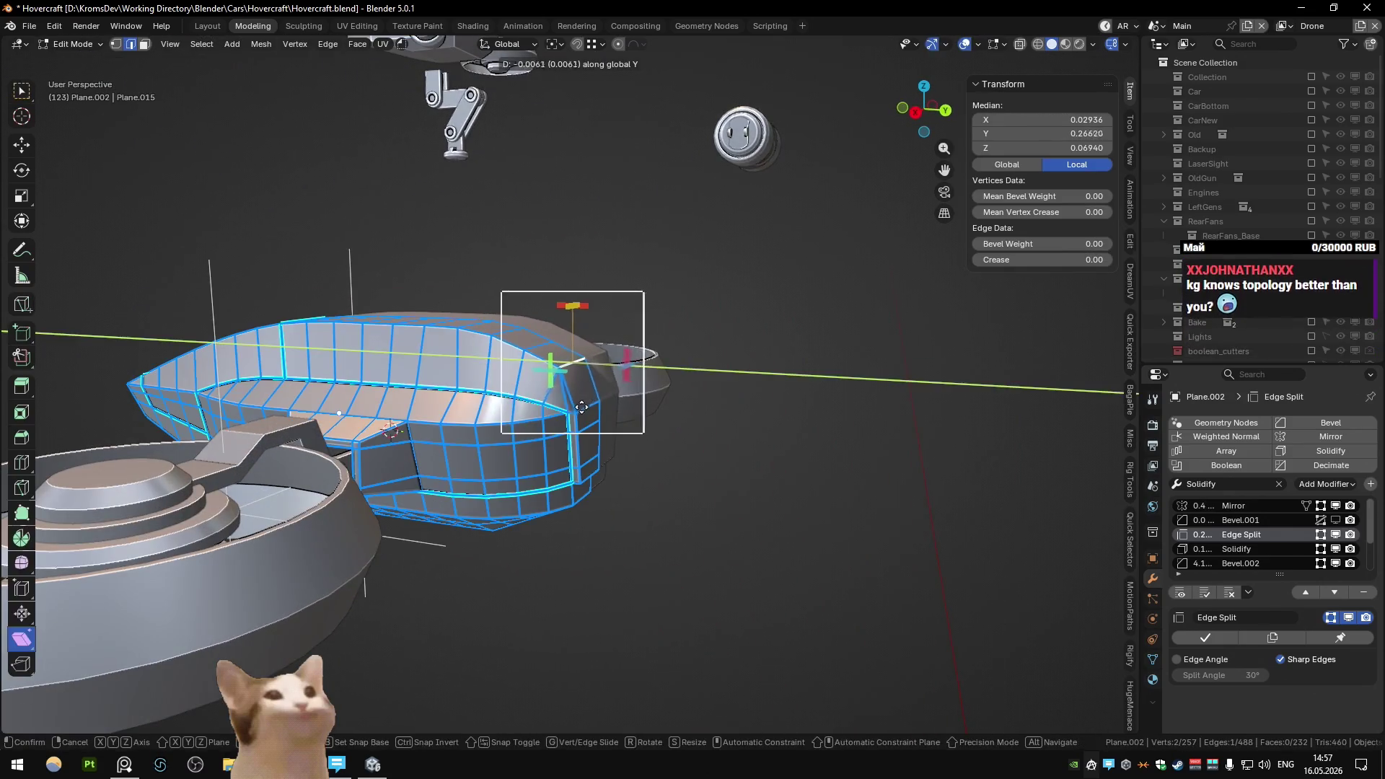
key(Tab)
mouse_move(593, 408)
middle_down()
mouse_move(634, 401)
mouse_move(534, 350)
middle_up()
key(Tab)
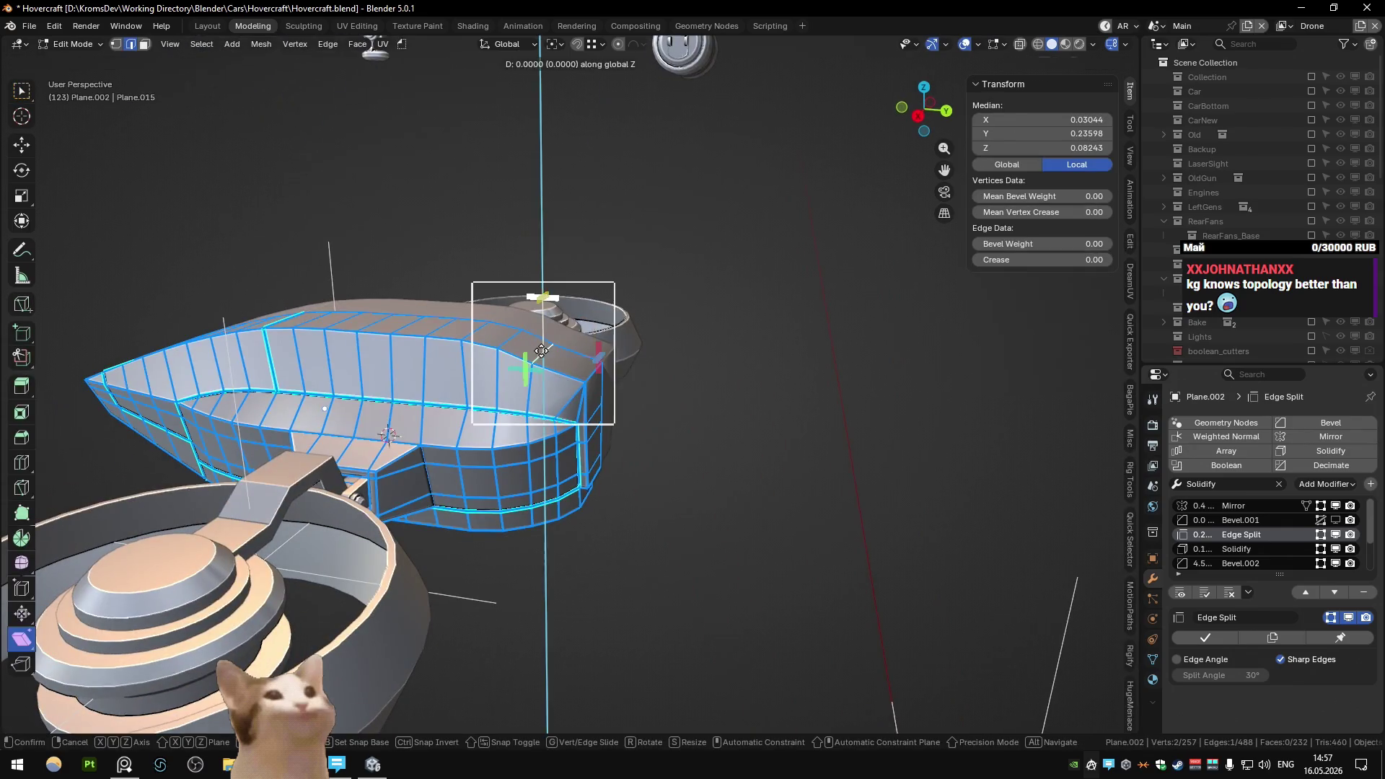
- Select the vertical side edge loop and pull it inward along X
click(548, 344)
click(490, 334)
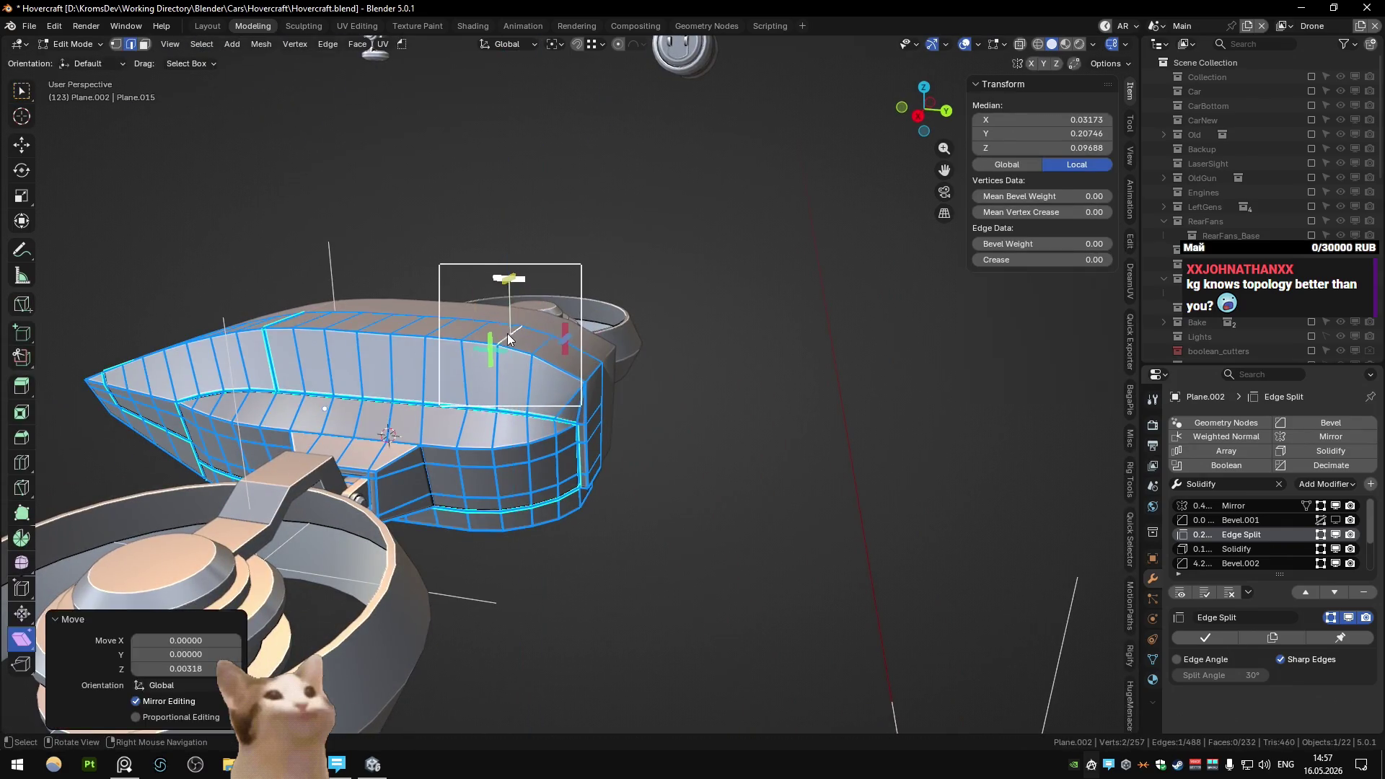
key(Tab)
key(Tab)
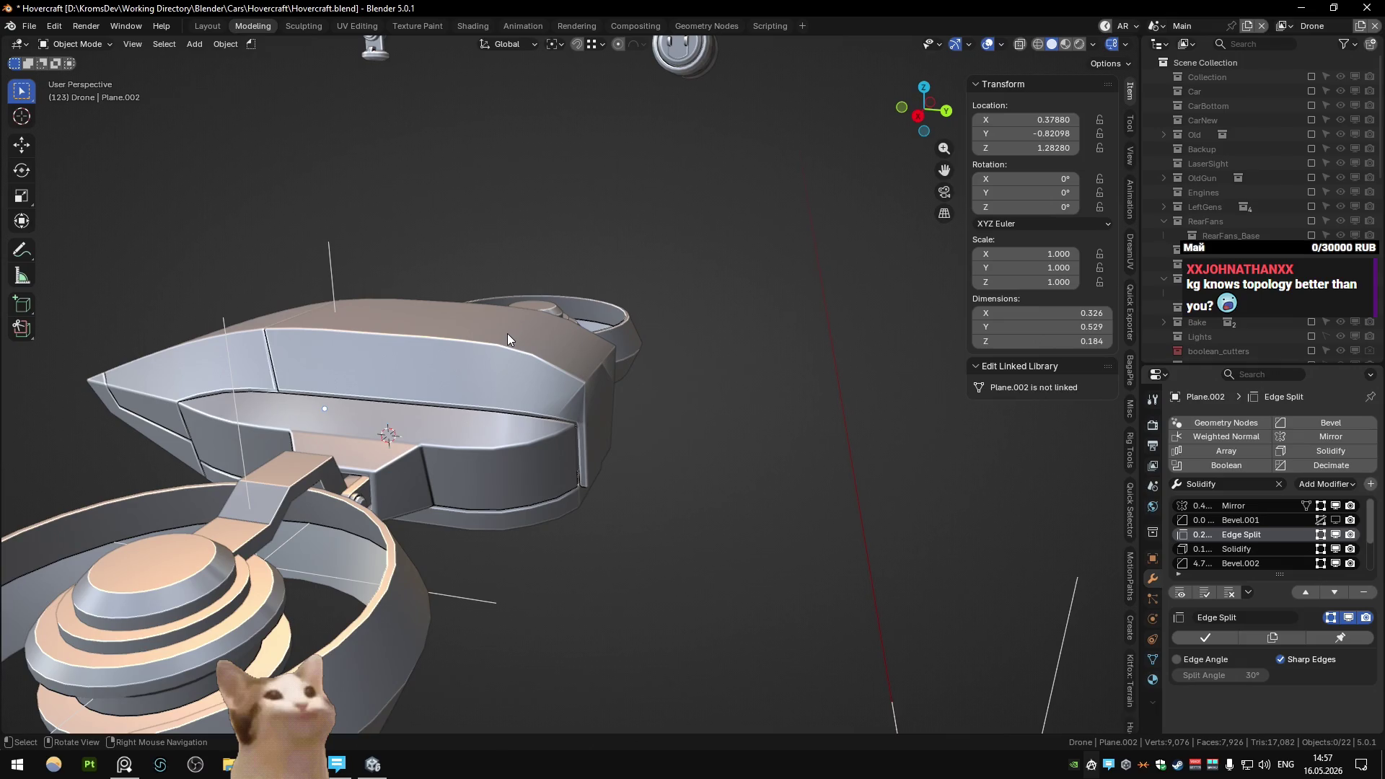
mouse_move(570, 408)
middle_down()
mouse_move(585, 353)
mouse_move(450, 372)
mouse_move(573, 550)
middle_up()
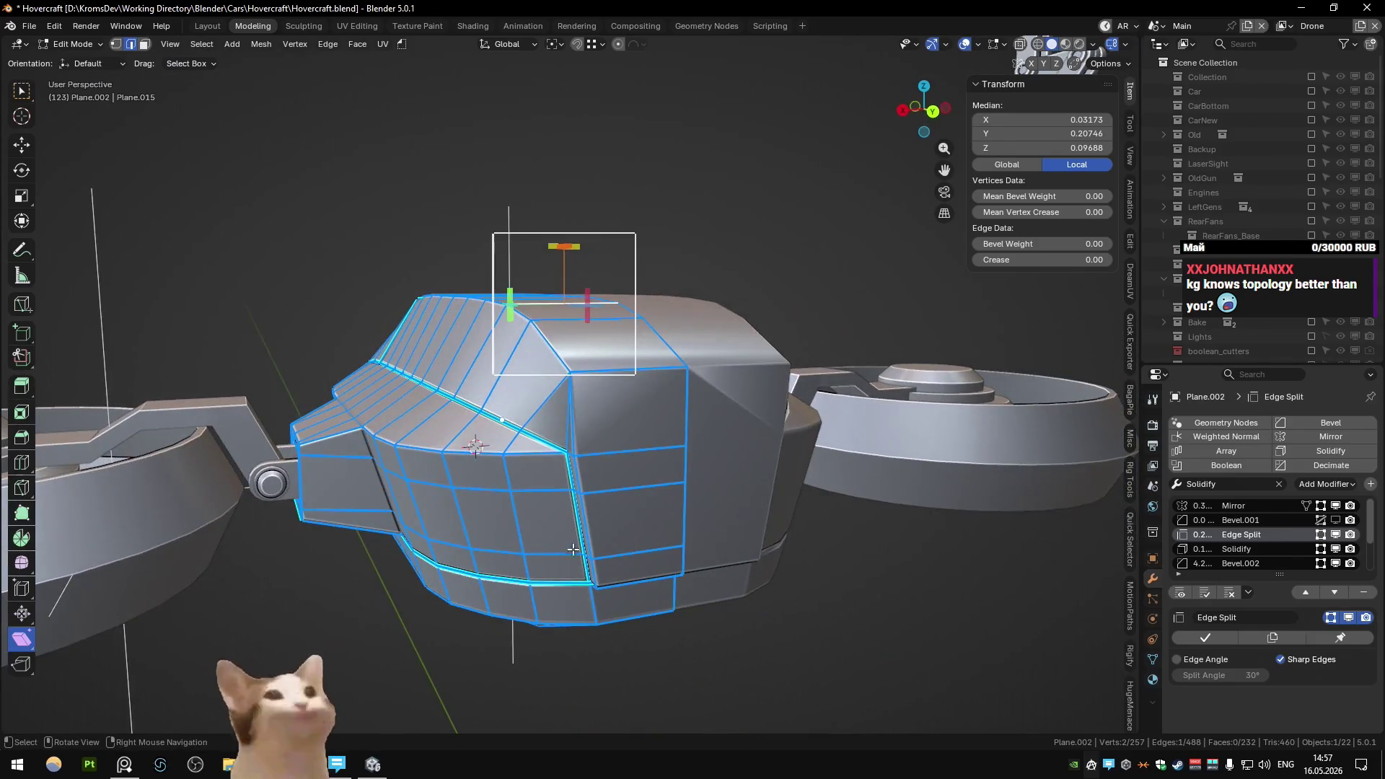
ctrl+click(574, 426)
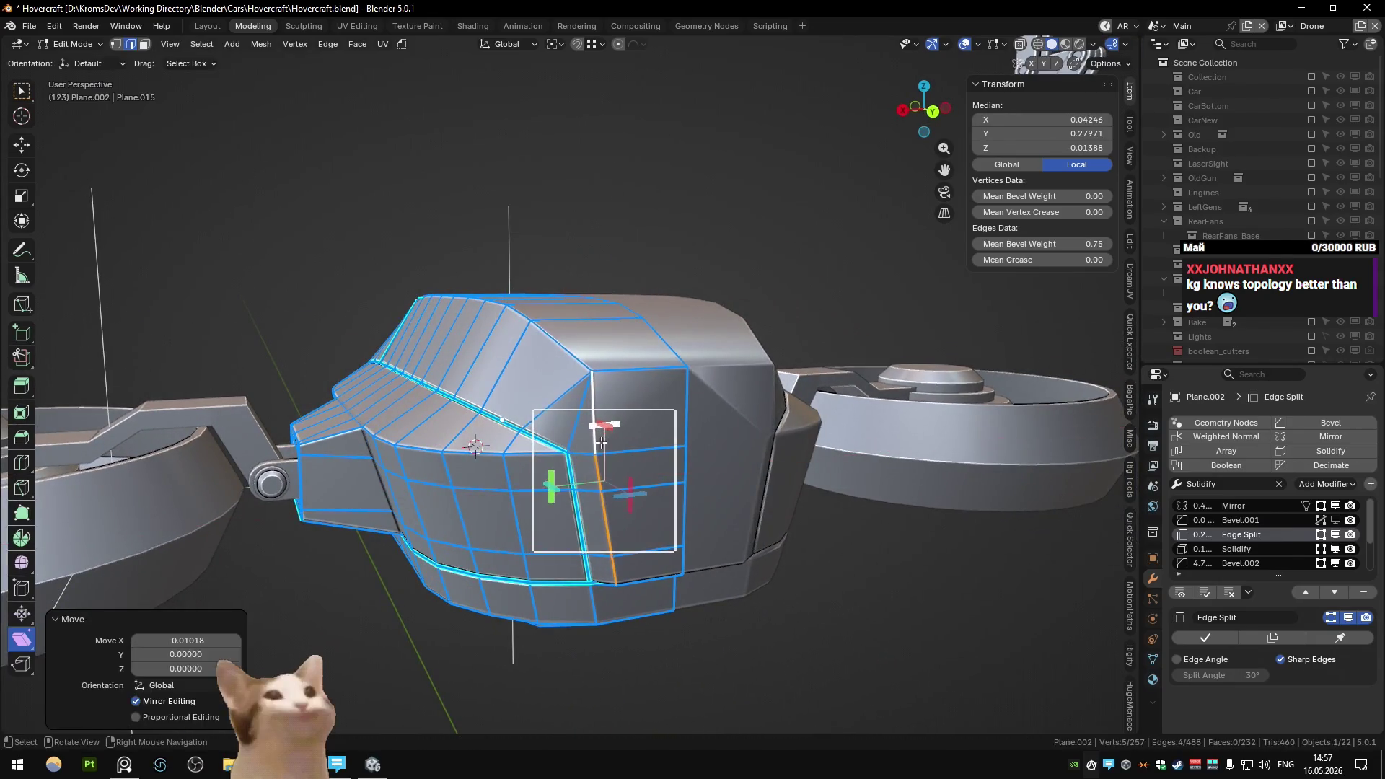
mouse_move(574, 427)
middle_down()
mouse_move(605, 520)
mouse_move(591, 484)
mouse_move(577, 514)
mouse_move(570, 504)
mouse_move(681, 488)
mouse_move(569, 465)
mouse_move(577, 440)
mouse_move(512, 467)
mouse_move(598, 477)
middle_up()
ctrl+click(610, 527)
key(g)
key(x)
click(617, 557)
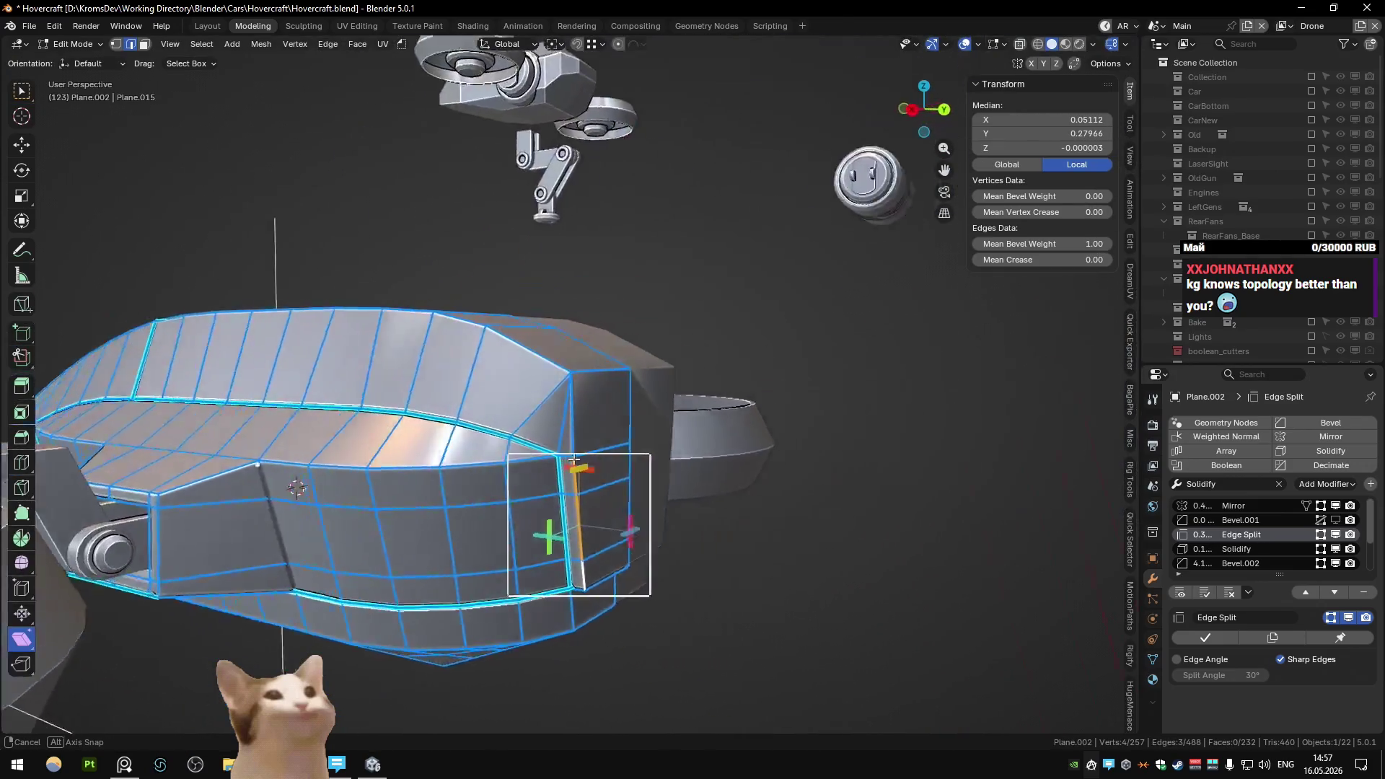
scroll(598, 477, up, 4)
key(Tab)
key(Tab)
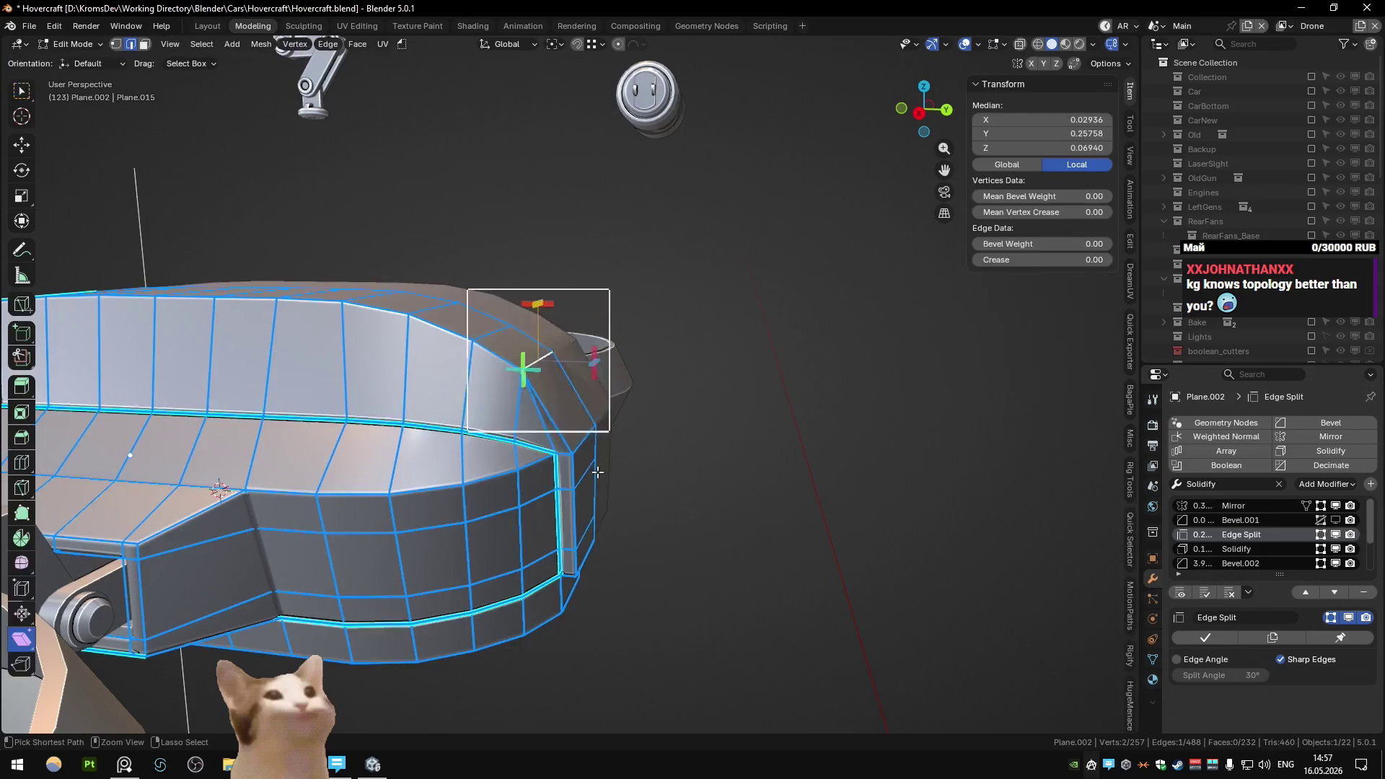
- Rework the corner triangle, ending with the small corner quad face selected
ctrl+click(597, 472)
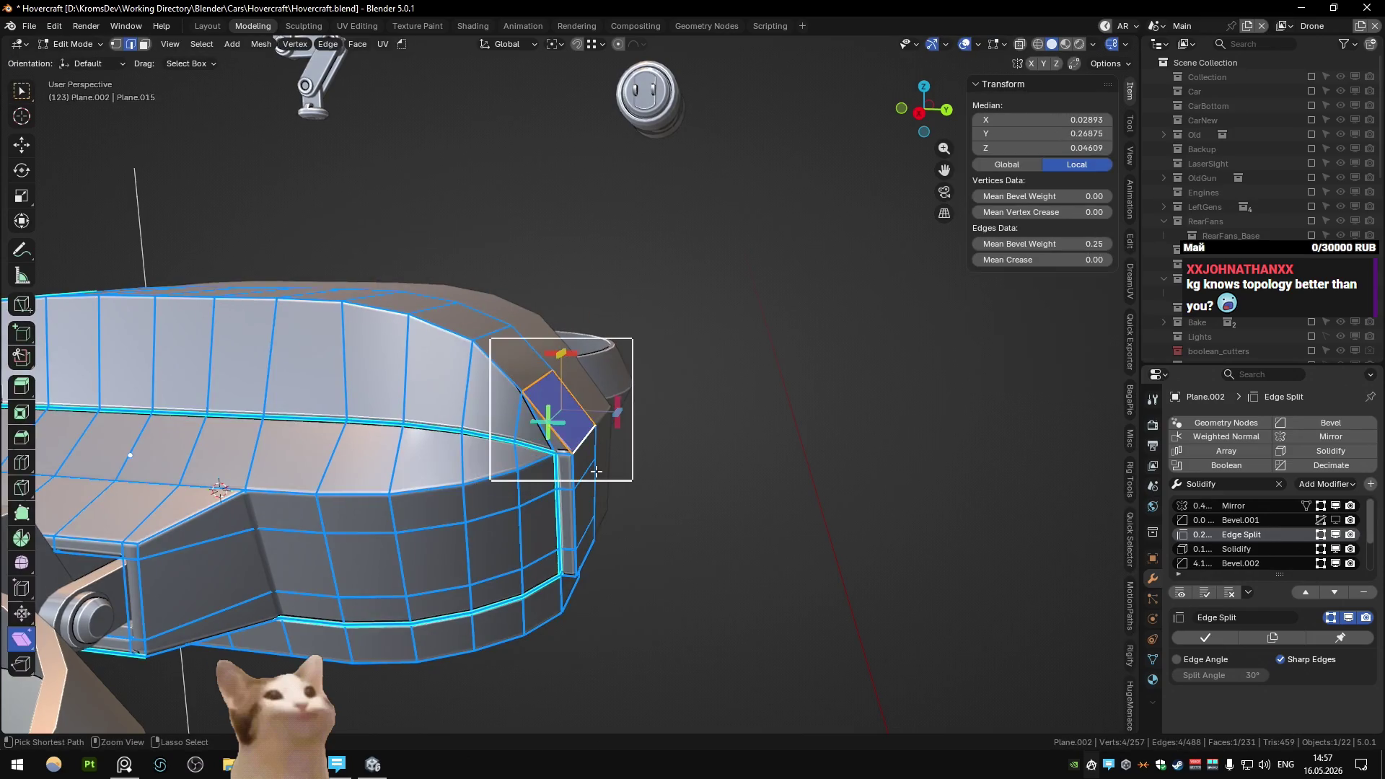
key(ctrl+z)
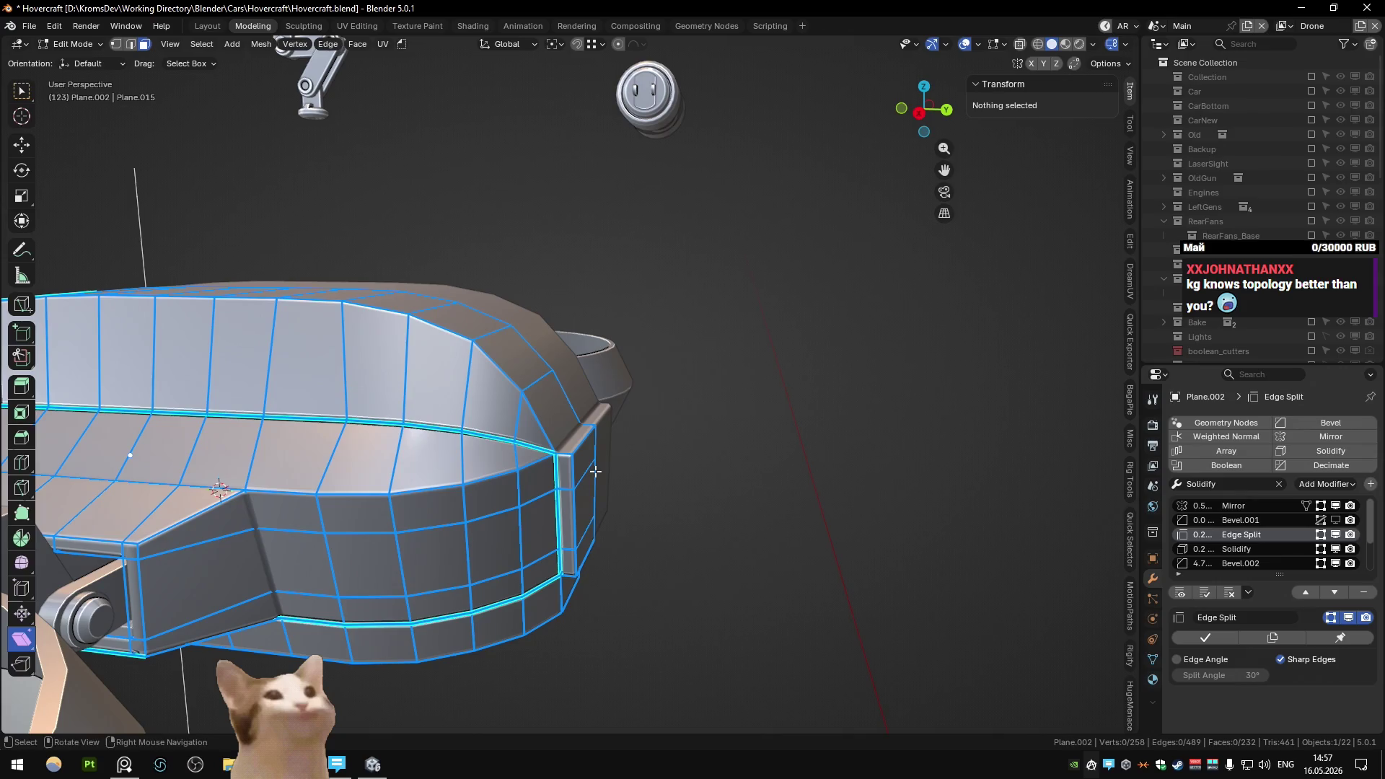
mouse_move(595, 471)
middle_down()
mouse_move(611, 471)
mouse_move(491, 434)
mouse_move(603, 457)
middle_up()
click(592, 447)
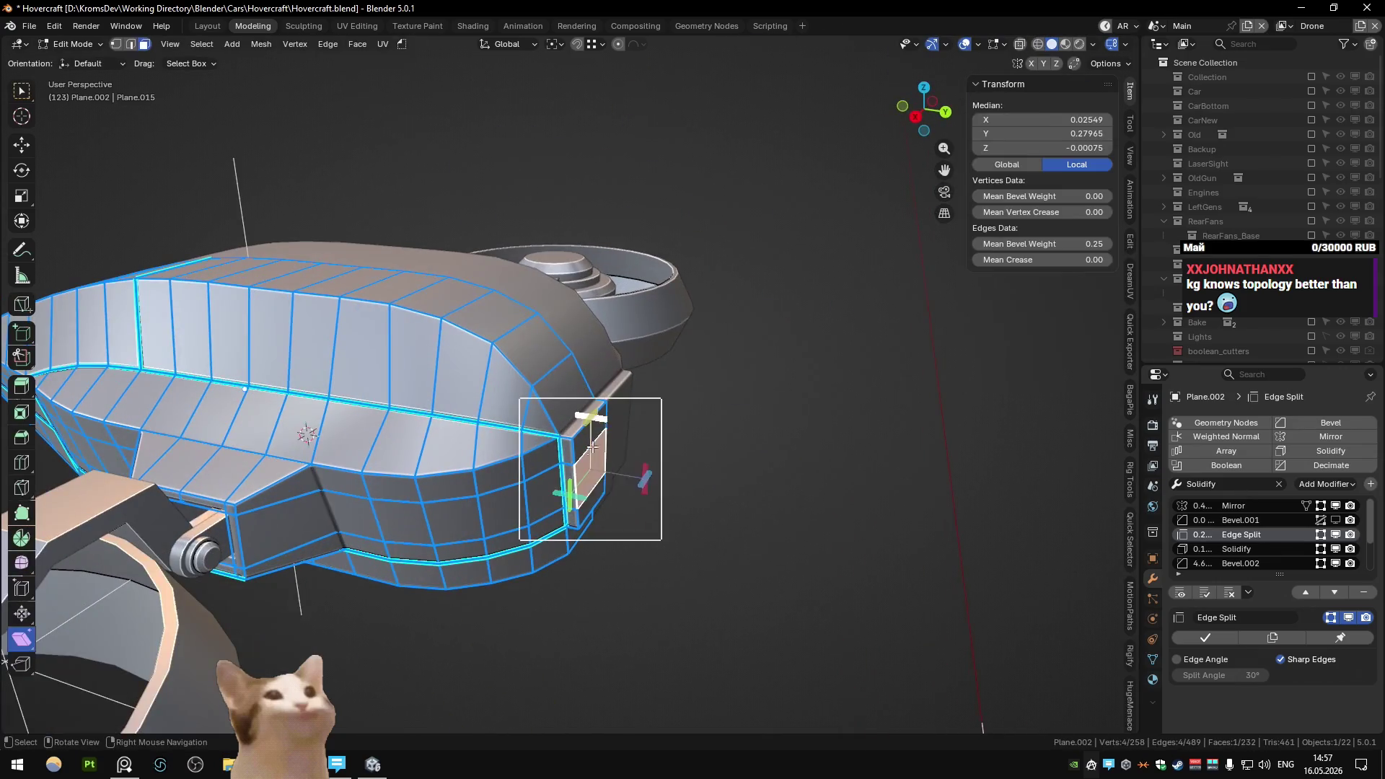
- Move the vertical strip of side faces along X and preview the body
ctrl+click(596, 498)
key(g)
key(x)
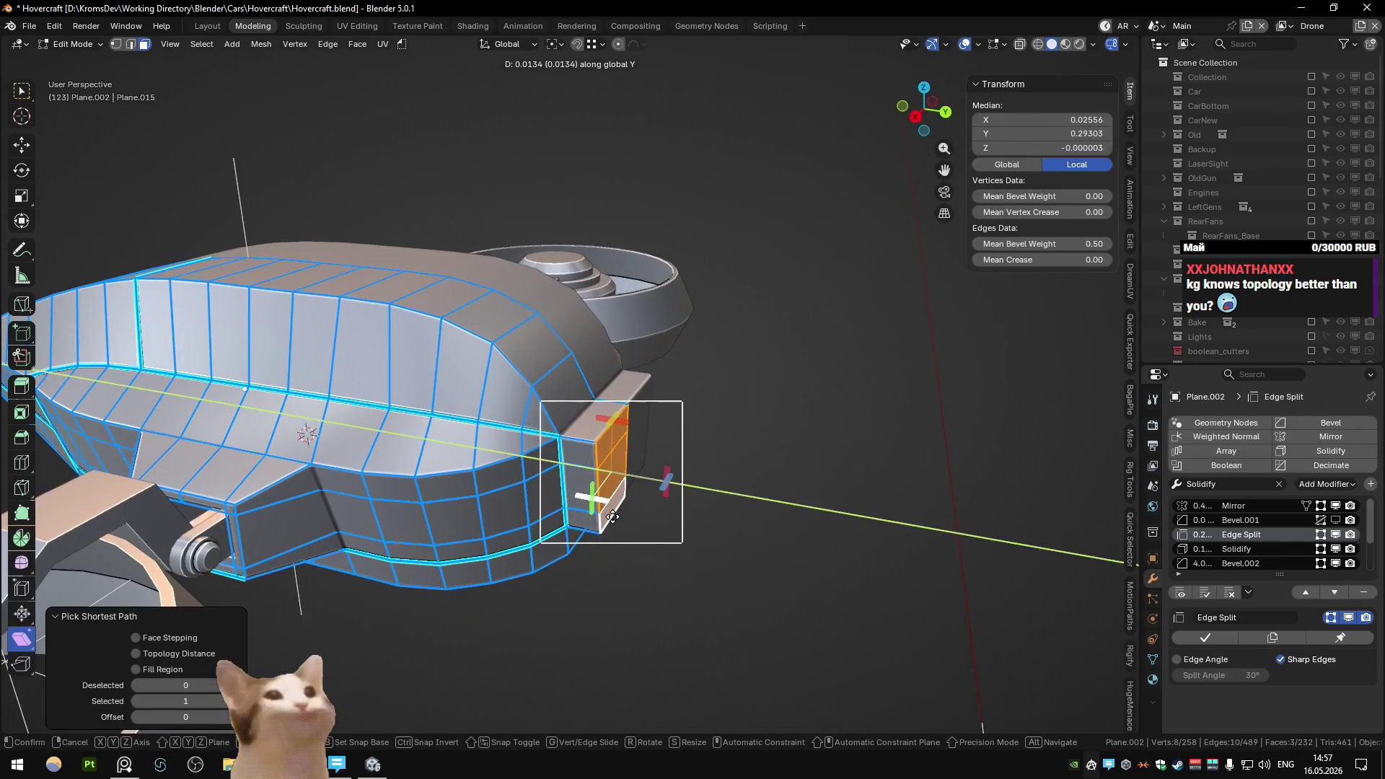
click(613, 517)
key(Tab)
mouse_move(612, 516)
middle_down()
mouse_move(633, 470)
mouse_move(521, 481)
middle_up()
mouse_move(466, 491)
middle_down()
mouse_move(642, 477)
mouse_move(622, 468)
middle_up()
scroll(613, 457, up, 2)
key(Tab)
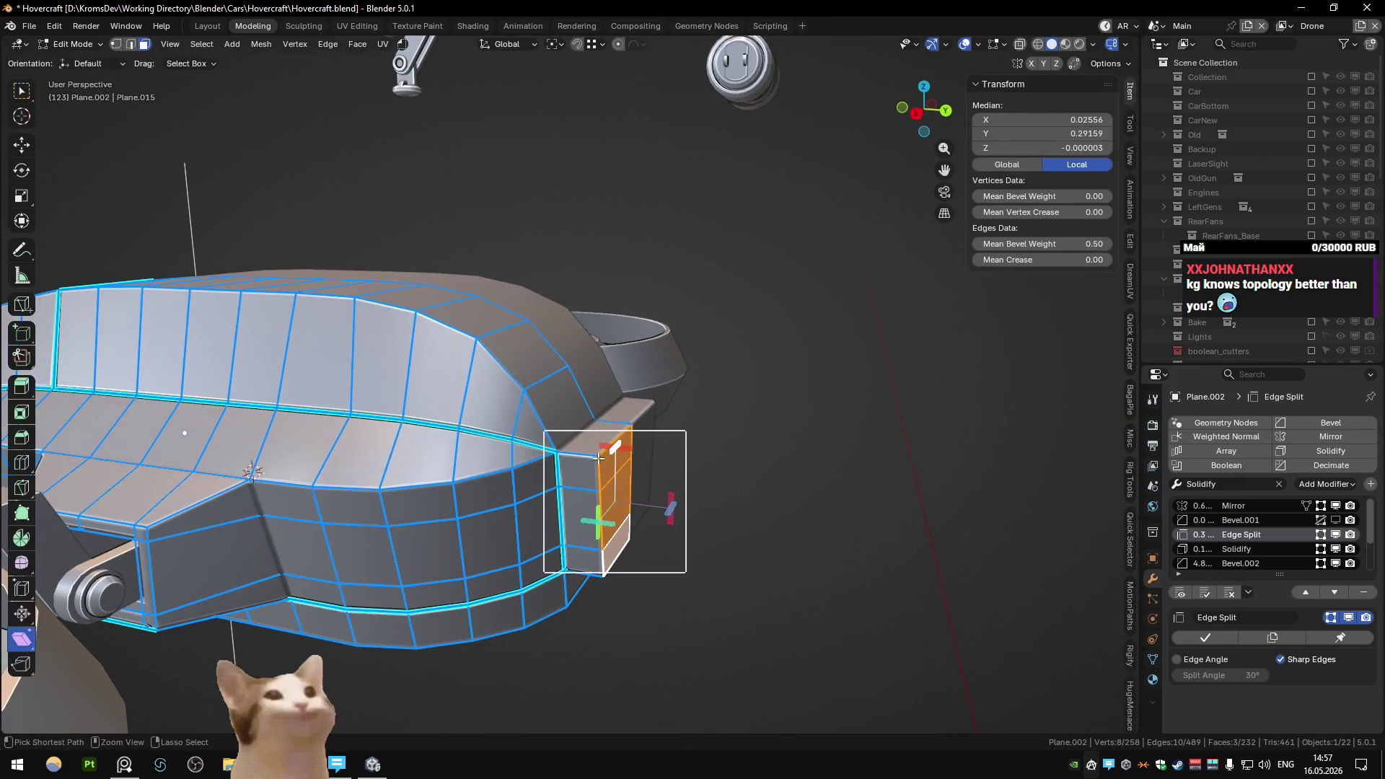
- Dissolve two redundant edges at the side corner
mouse_move(597, 459)
middle_down()
mouse_move(597, 426)
mouse_move(476, 468)
mouse_move(583, 464)
mouse_move(633, 402)
mouse_move(609, 458)
mouse_move(582, 427)
mouse_move(550, 435)
mouse_move(552, 523)
middle_up()
click(568, 433)
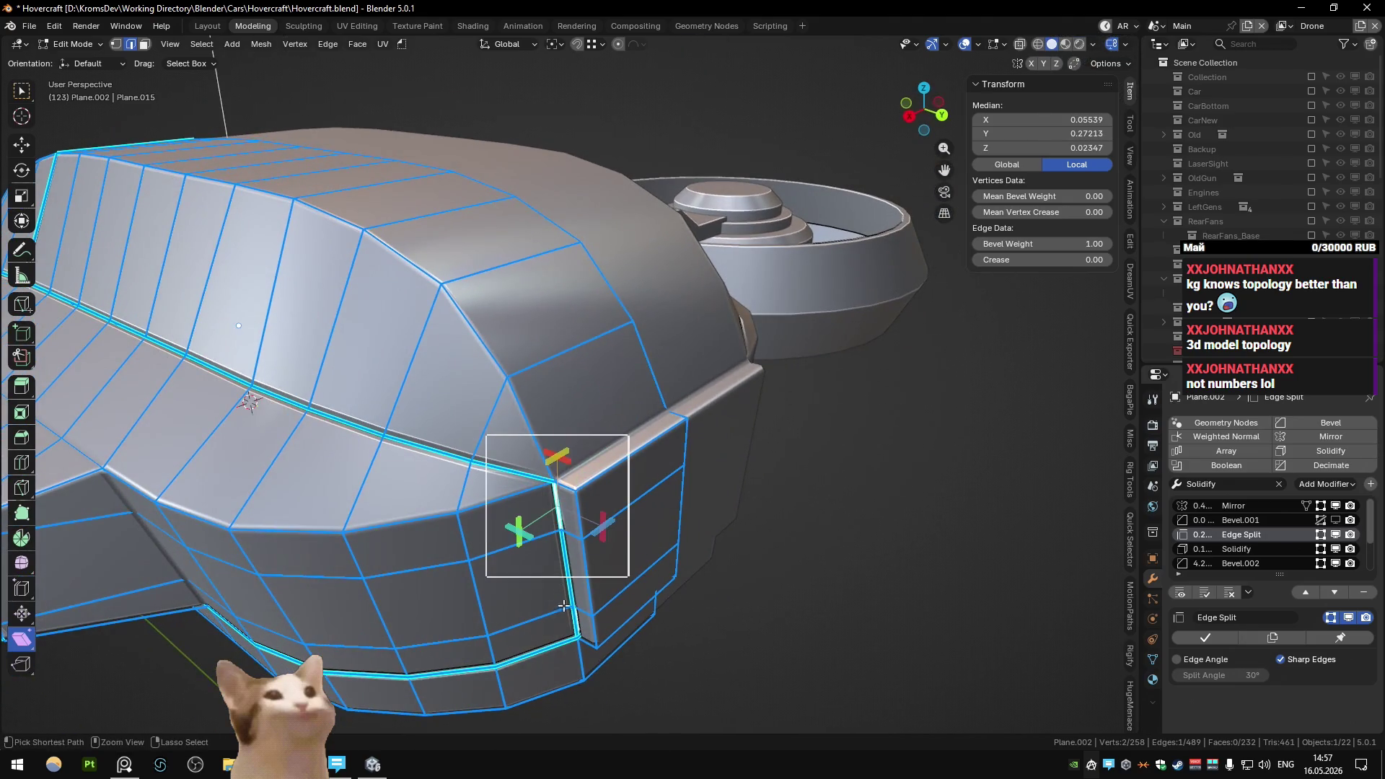
key(ctrl+x)
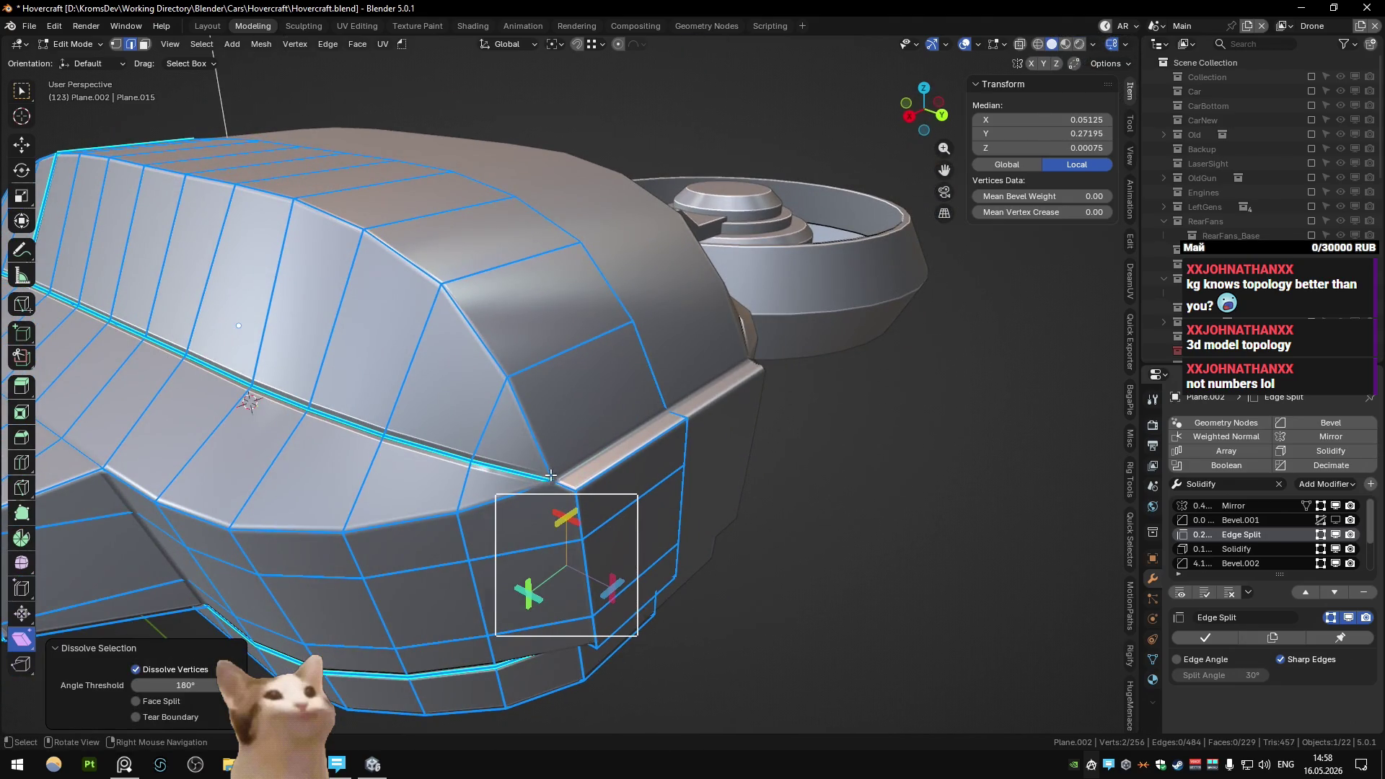
click(541, 495)
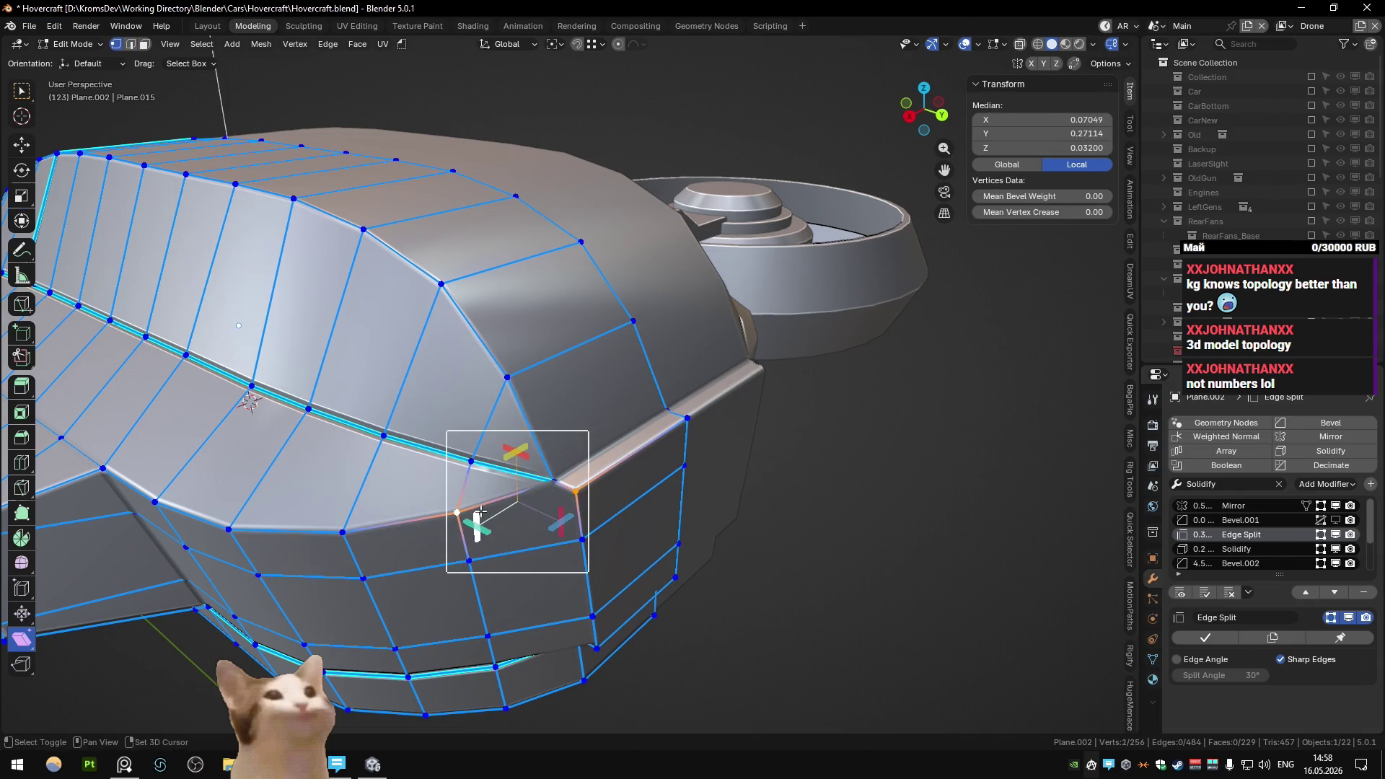
key(ctrl+x)
key(Tab)
mouse_move(590, 490)
middle_down()
mouse_move(608, 443)
mouse_move(534, 504)
mouse_move(520, 486)
mouse_move(573, 464)
mouse_move(529, 475)
middle_up()
key(Tab)
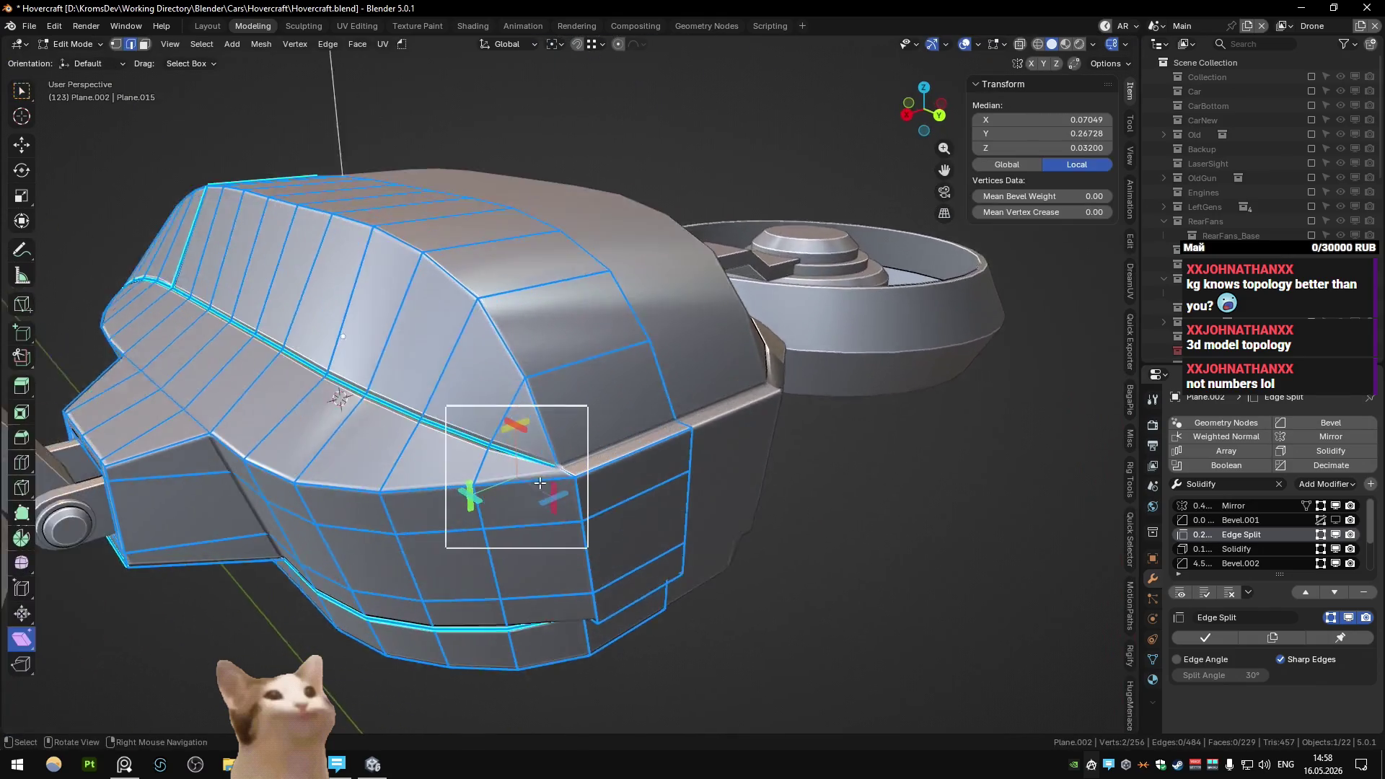
- Give the corner rim edges a bevel weight of 1
click(529, 475)
click(440, 494)
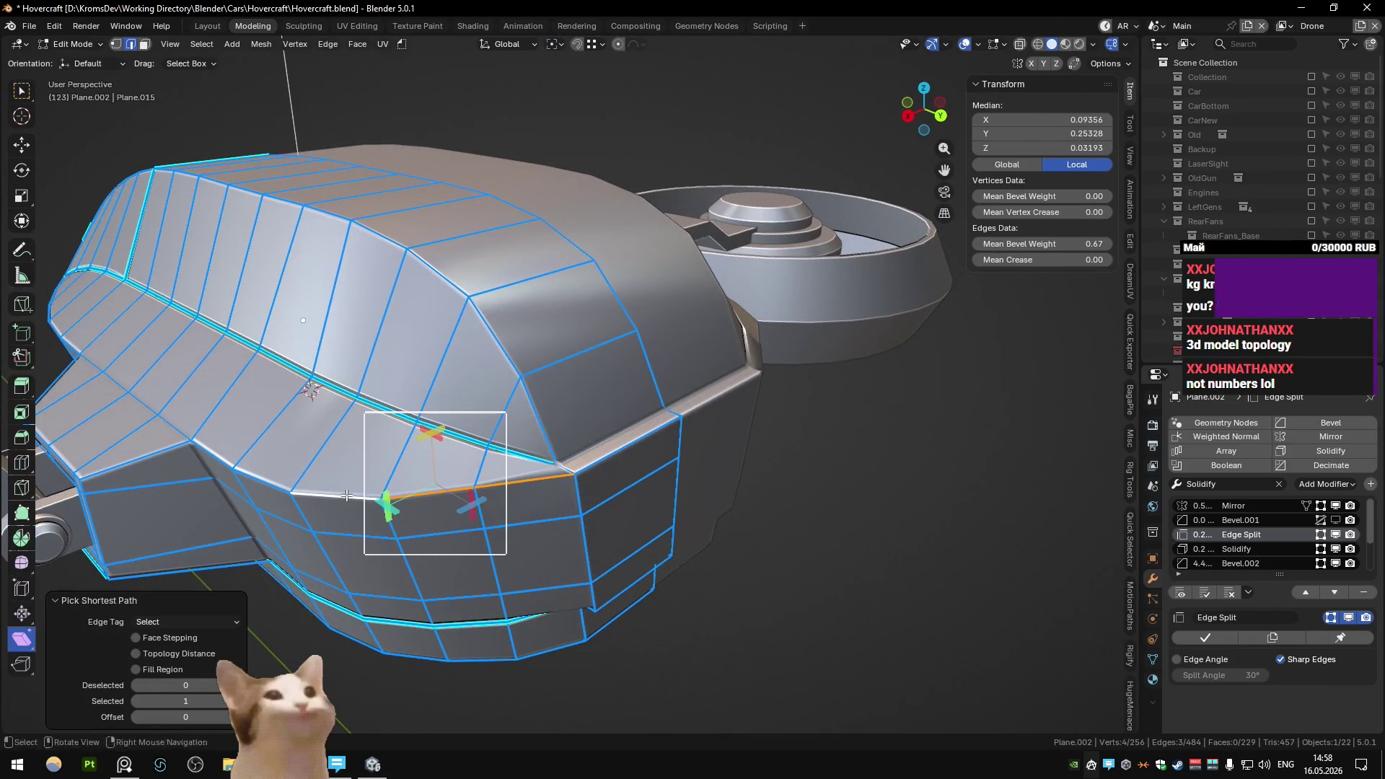
key(ctrl+shift+e)
text(1)
key(Return)
click(628, 441)
key(ctrl+shift+e)
text(1)
key(Return)
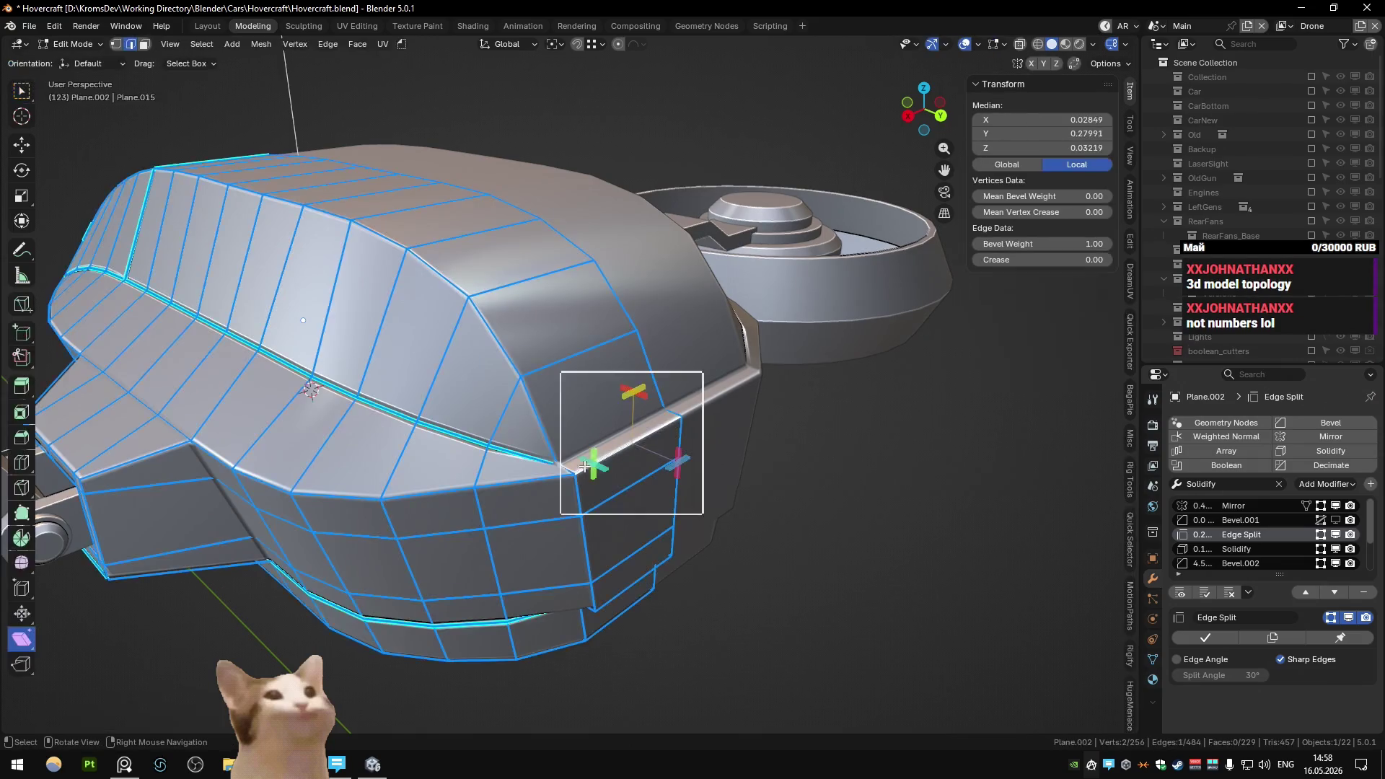
key(Tab)
mouse_move(578, 466)
middle_down()
mouse_move(542, 474)
mouse_move(610, 449)
middle_up()
key(Tab)
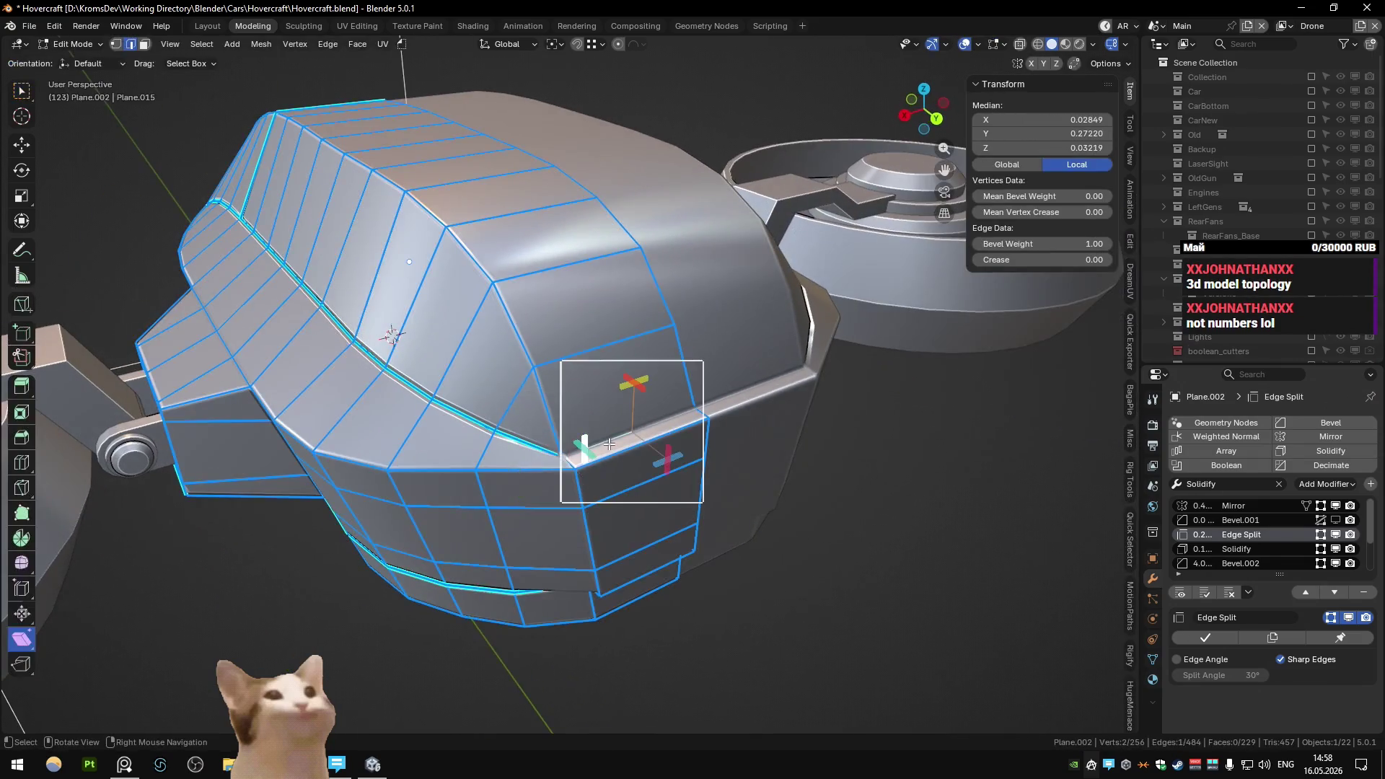
- Mark the rim edges sharp and return to Object Mode
key(q)
click(608, 420)
key(q)
click(607, 431)
key(q)
click(592, 443)
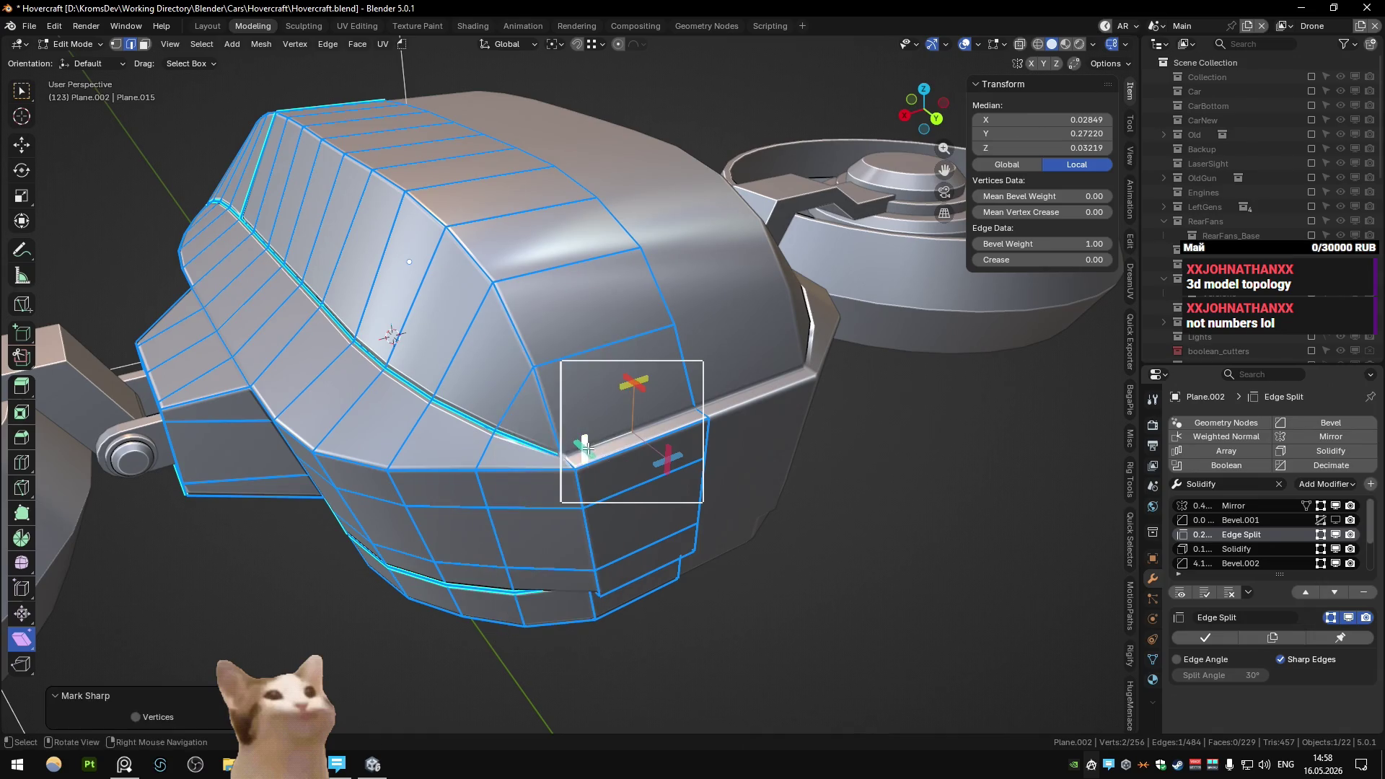
key(q)
click(581, 437)
key(Tab)
scroll(586, 447, down, 5)
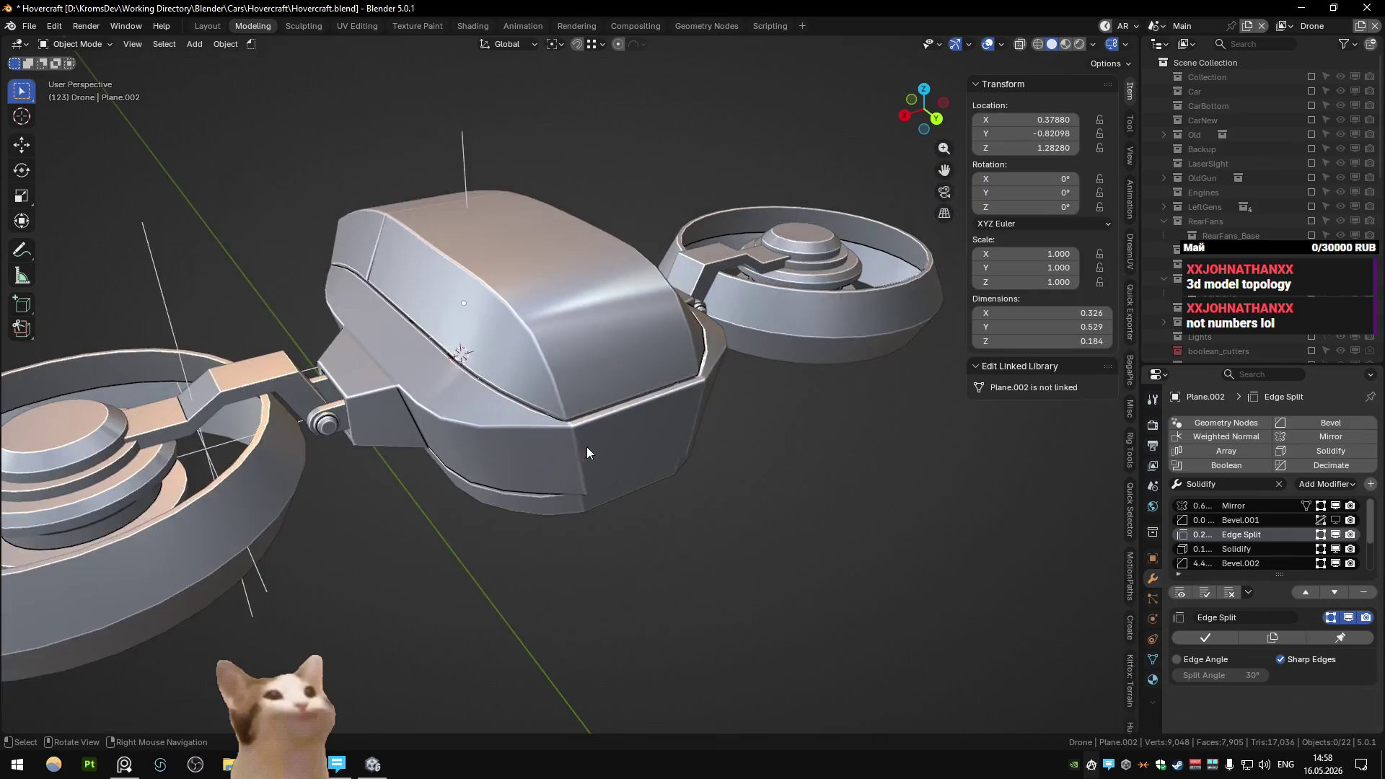
- Edge-slide the selected side edge along the body surface with G G
mouse_move(586, 447)
middle_down()
mouse_move(498, 416)
mouse_move(539, 415)
mouse_move(500, 440)
mouse_move(611, 436)
mouse_move(607, 366)
mouse_move(566, 544)
mouse_move(671, 587)
middle_up()
scroll(611, 436, up, 5)
key(Tab)
key(g)
key(y)
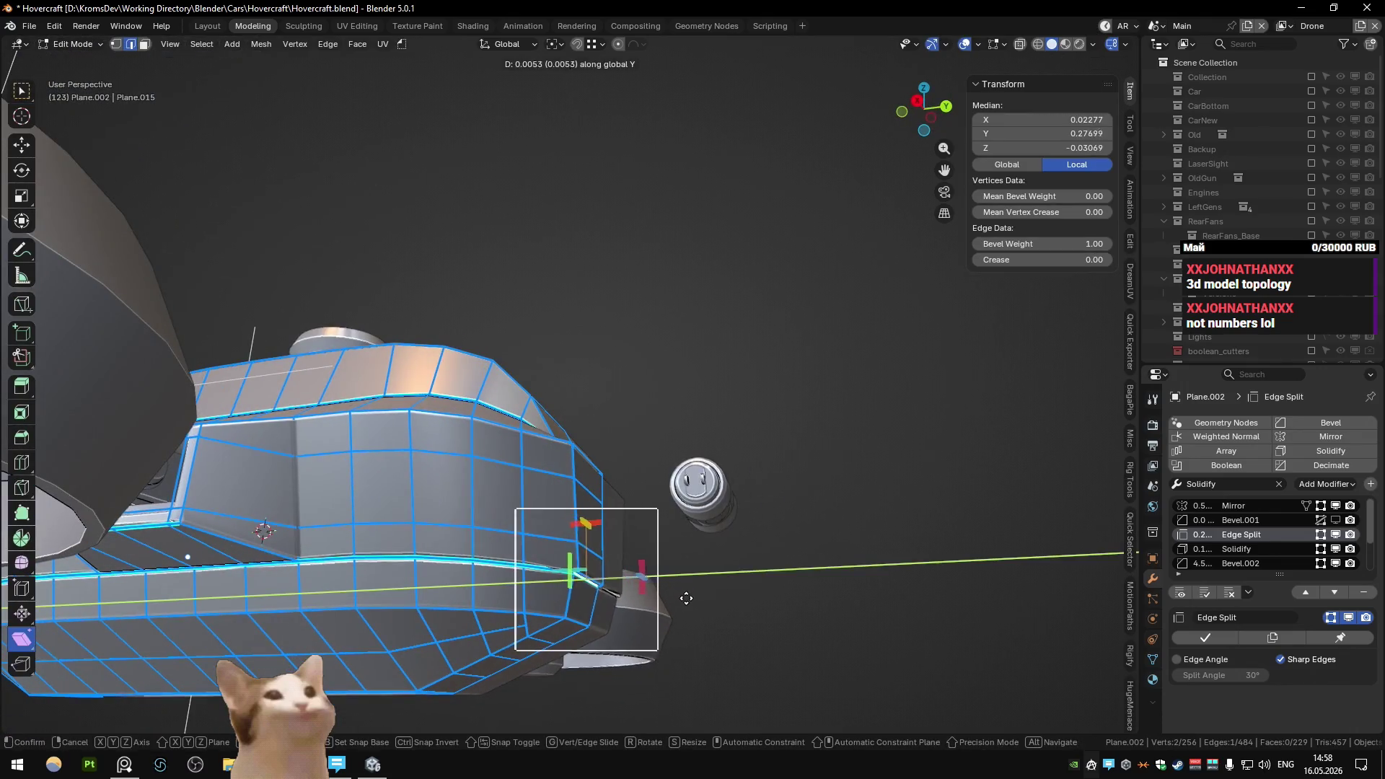
key(g)
click(854, 604)
key(Tab)
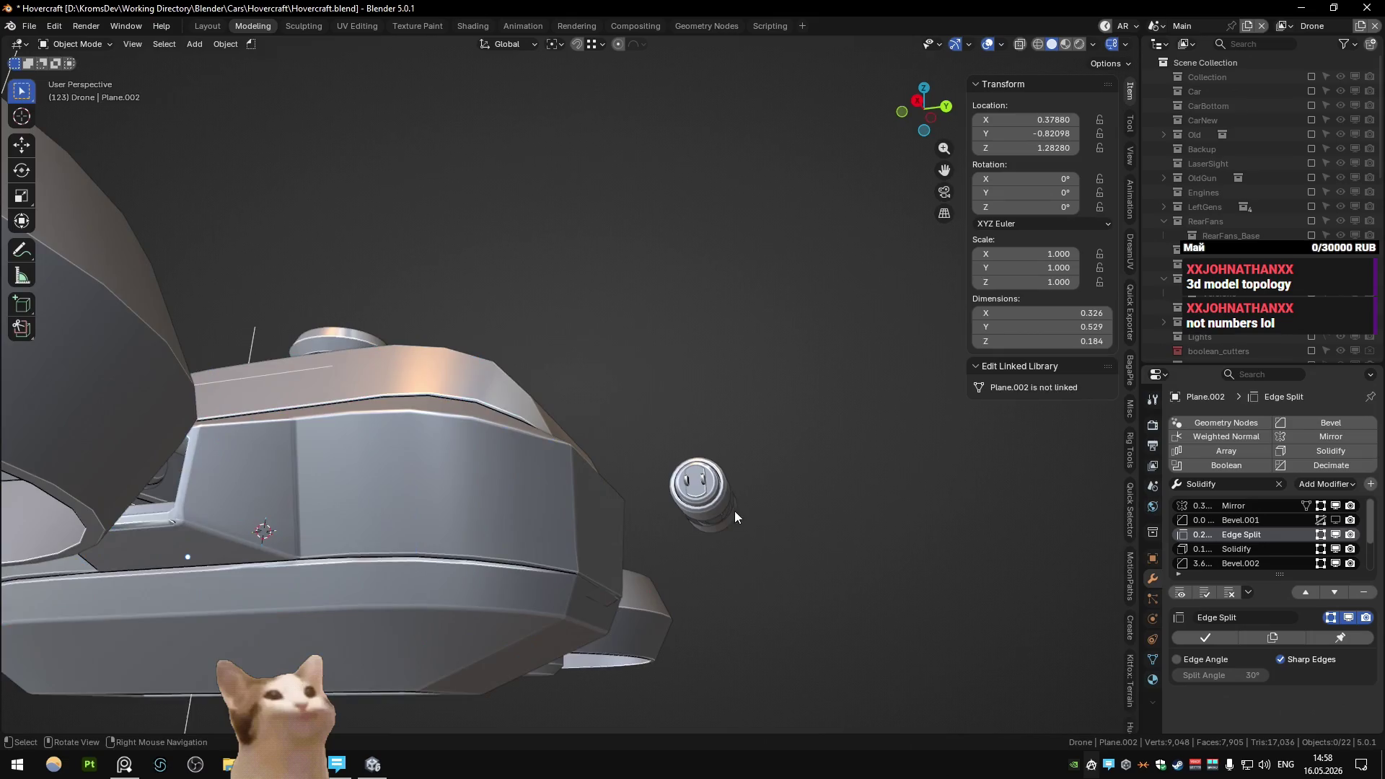
middle_drag(734, 510, 619, 576)
key(Tab)
- Select all geometry and merge vertices by distance, removing 2
key(a)
key(m)
key(b)
key(ctrl+z)
key(ctrl+z)
key(ctrl+z)
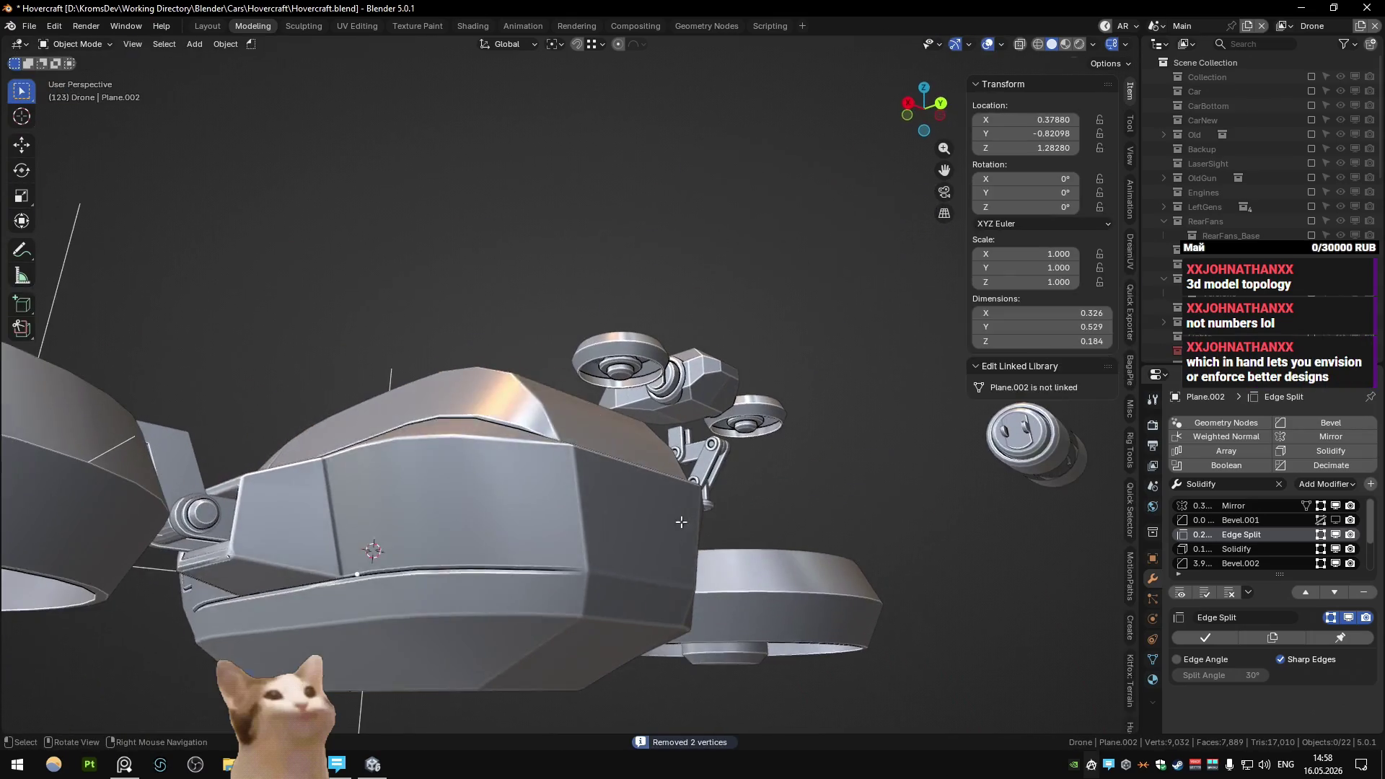
key(ctrl+shift+z)
key(ctrl+z)
key(ctrl+shift+z)
key(q)
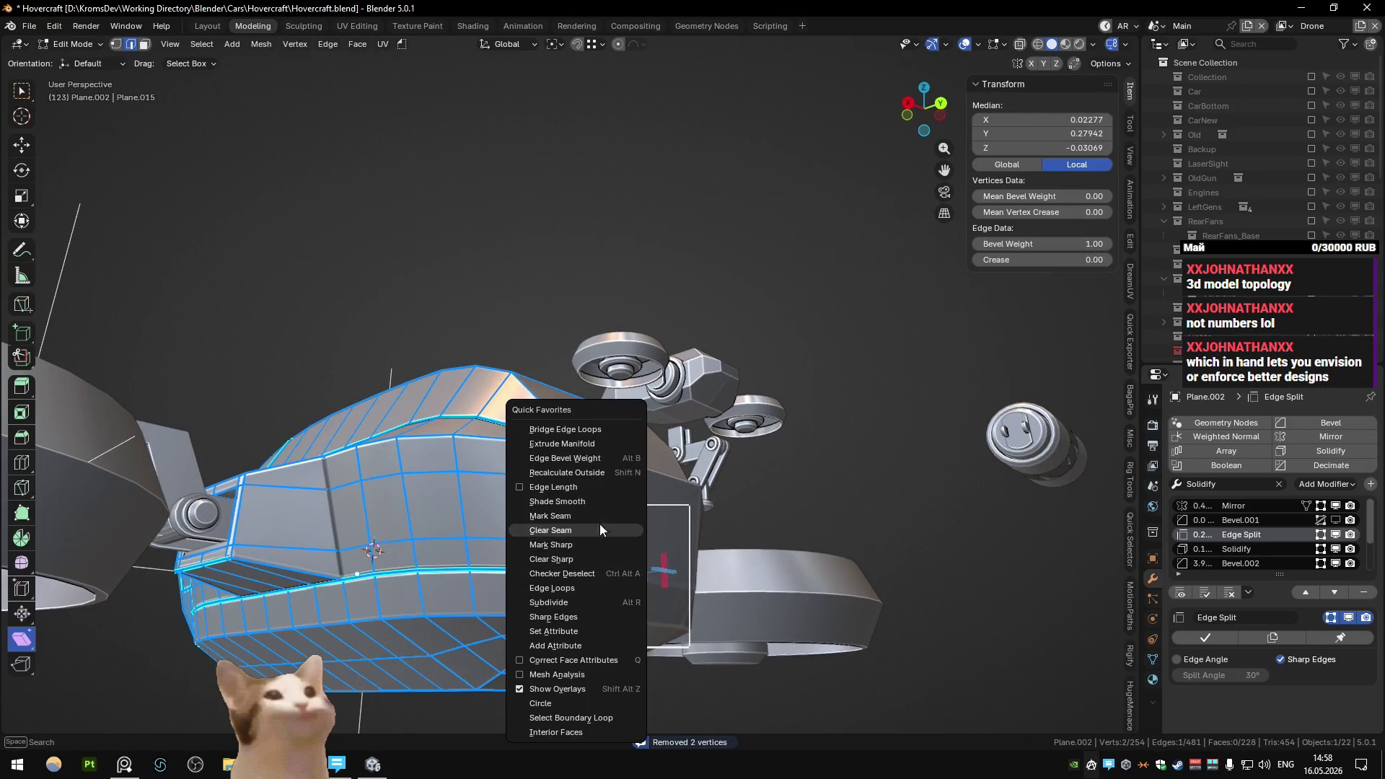
click(602, 550)
- Orbit in close on the drone's side and re-enter Edit Mode
key(Tab)
mouse_move(602, 550)
middle_down()
mouse_move(647, 525)
mouse_move(564, 600)
mouse_move(652, 595)
mouse_move(601, 505)
mouse_move(504, 539)
middle_up()
mouse_move(557, 482)
middle_down()
mouse_move(500, 480)
mouse_move(584, 465)
mouse_move(535, 430)
mouse_move(638, 433)
mouse_move(538, 453)
mouse_move(492, 505)
mouse_move(581, 445)
mouse_move(595, 388)
mouse_move(565, 475)
mouse_move(439, 508)
mouse_move(543, 429)
mouse_move(711, 474)
mouse_move(573, 467)
middle_up()
scroll(575, 437, up, 3)
key(Tab)
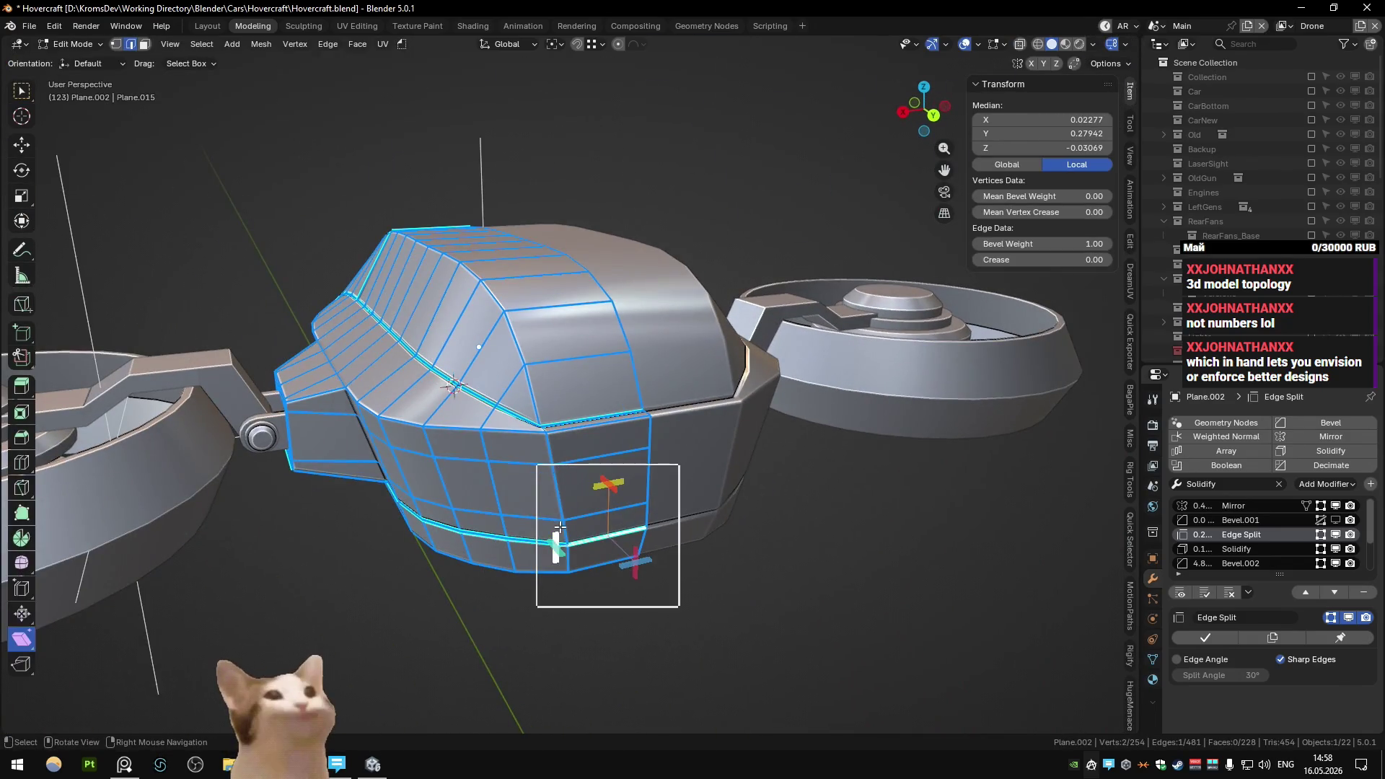
- Mark the vertical chain of front-side corner edges as sharp
click(560, 528)
middle_drag(561, 527, 584, 536)
ctrl+click(565, 454)
right_click(565, 454)
click(565, 453)
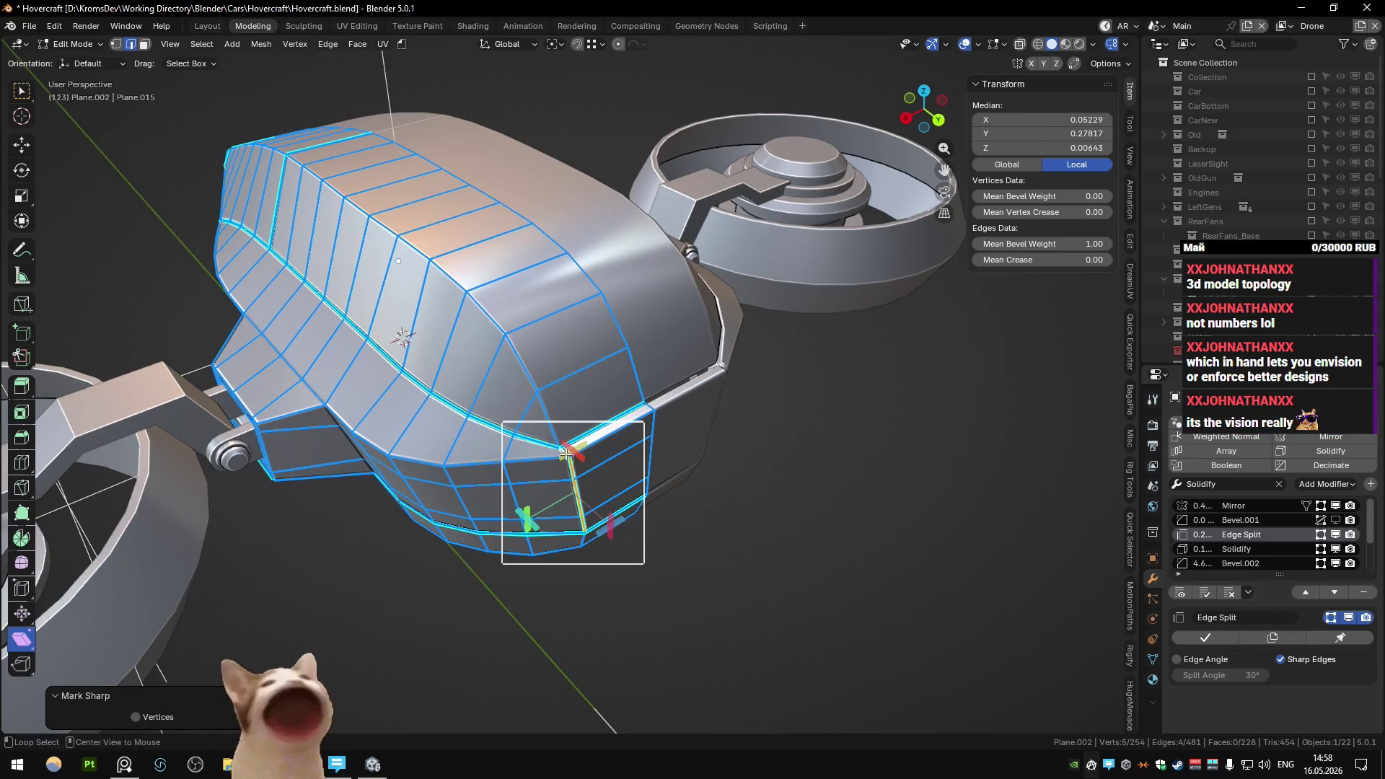
key(Tab)
- Mark one more single corner edge sharp and check the shading
key(Tab)
click(569, 450)
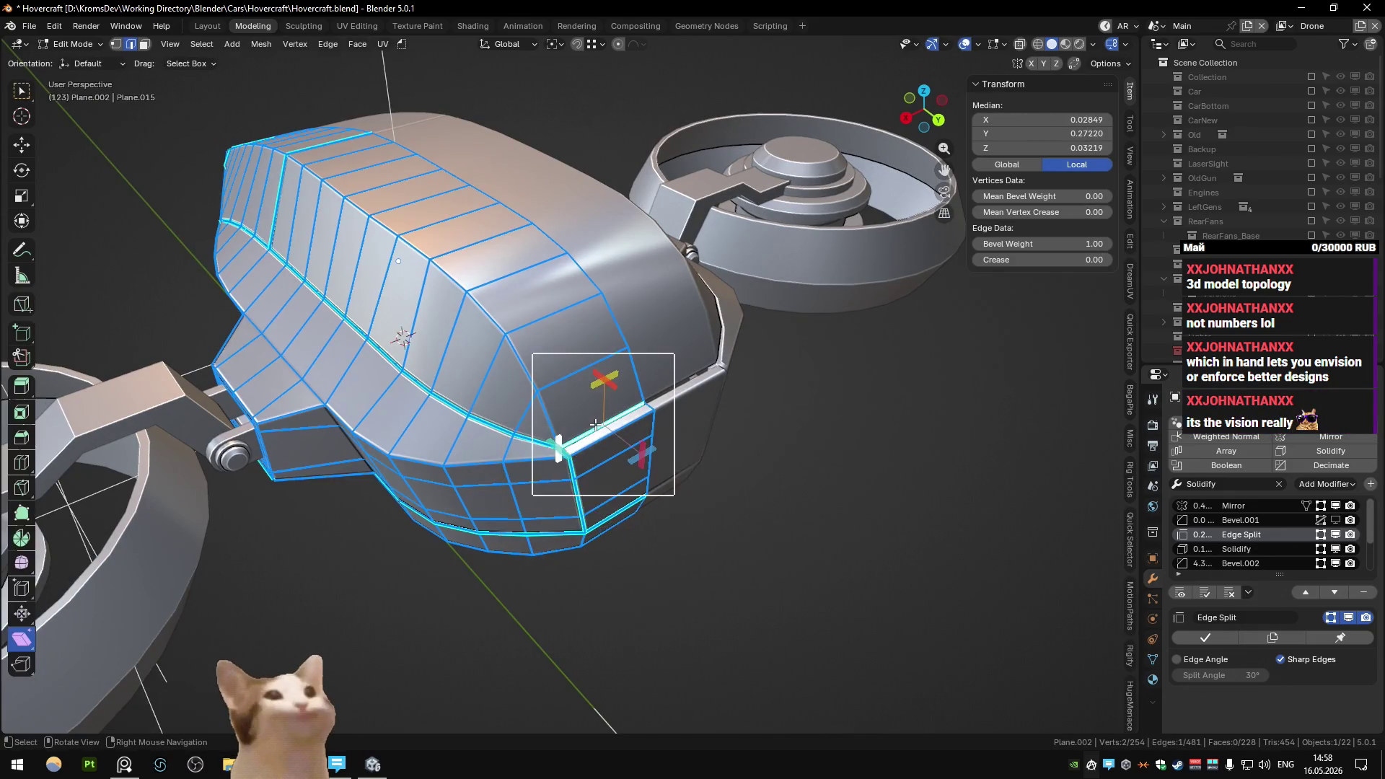
right_click(595, 422)
click(595, 422)
key(Tab)
mouse_move(589, 438)
middle_down()
mouse_move(560, 396)
mouse_move(508, 413)
mouse_move(660, 416)
mouse_move(580, 409)
middle_up()
scroll(660, 416, up, 3)
key(Tab)
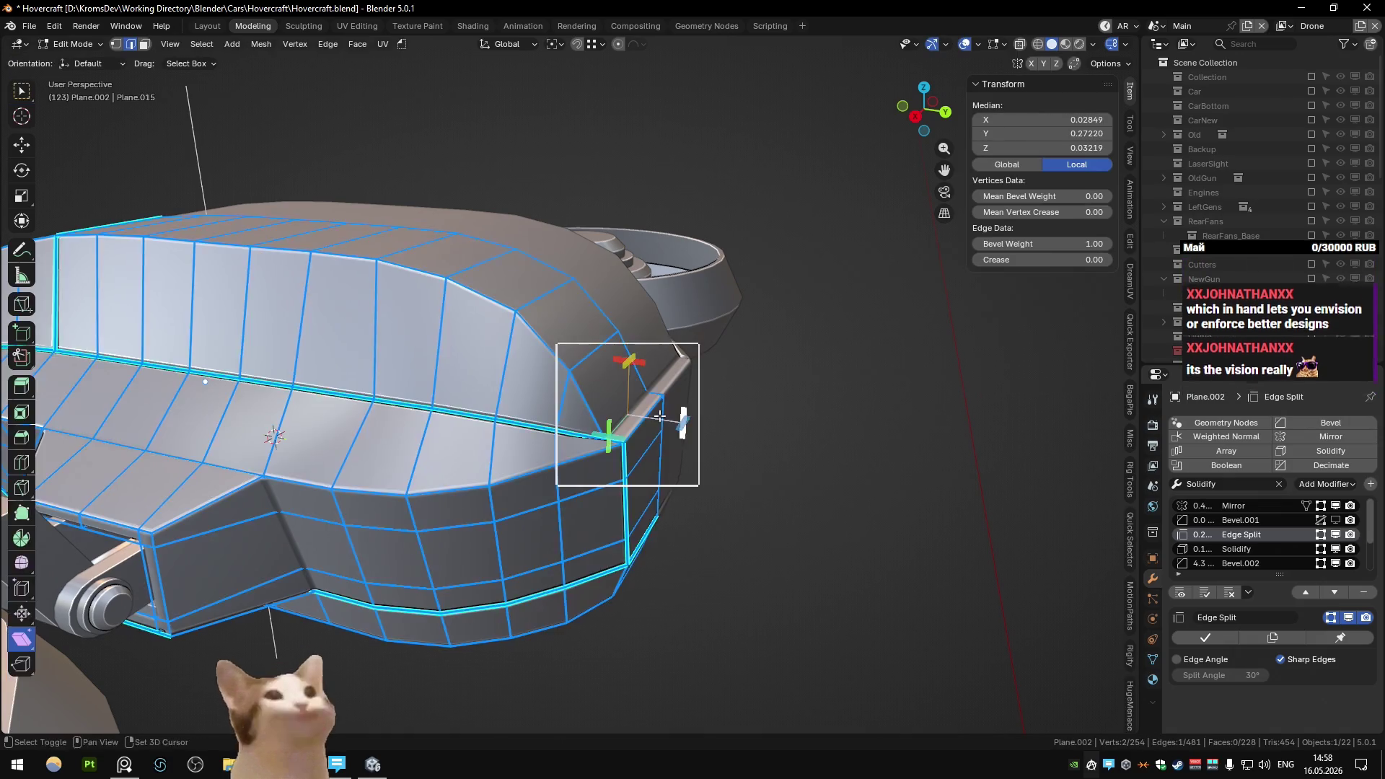
- Raise the selected corner edge straight up along Z
key(g)
key(z)
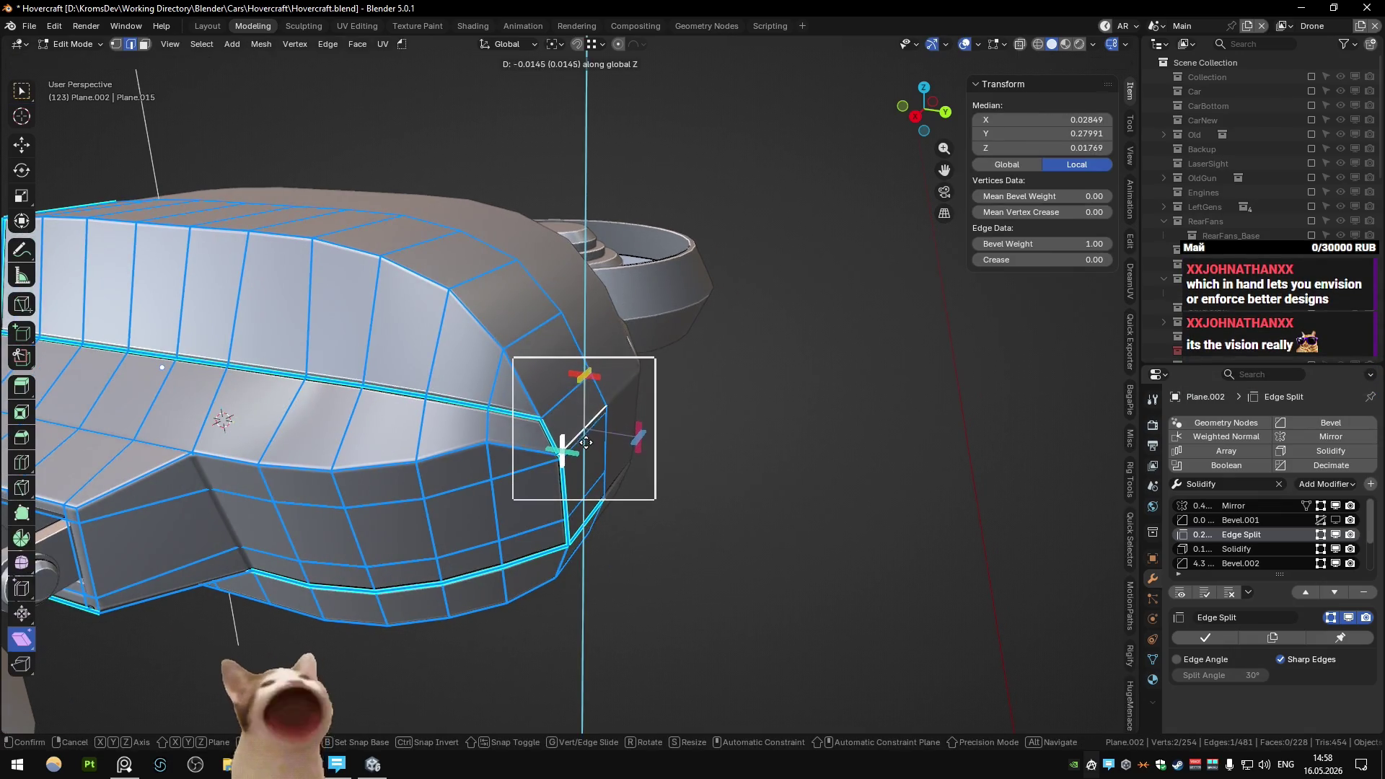
click(585, 443)
key(Tab)
mouse_move(585, 443)
middle_down()
mouse_move(482, 449)
mouse_move(584, 422)
mouse_move(596, 413)
mouse_move(577, 389)
mouse_move(591, 391)
mouse_move(436, 441)
mouse_move(520, 430)
middle_up()
key(Tab)
key(Tab)
key(Tab)
key(Tab)
key(Tab)
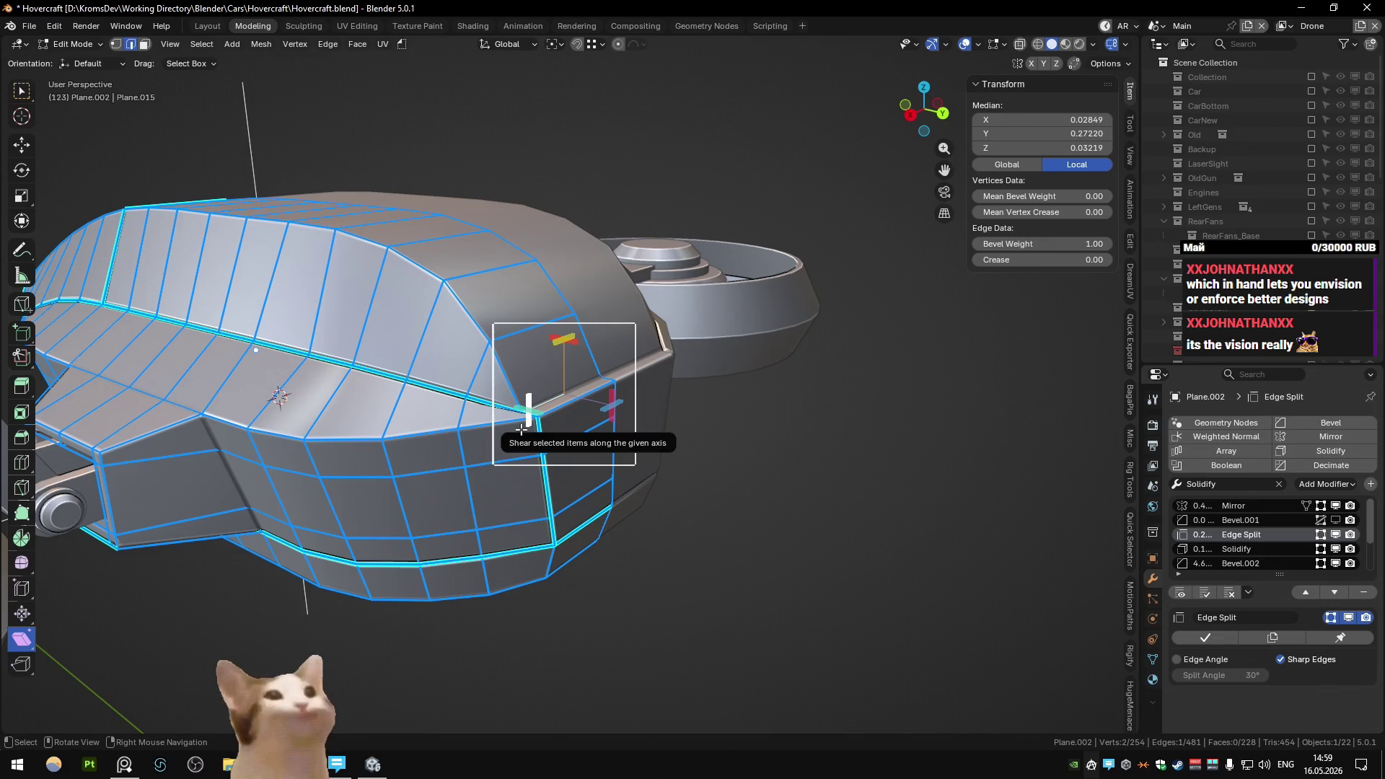
- Confirm the vertical move of the front edge and preview the whole drone
middle_drag(520, 430, 496, 442)
scroll(550, 389, up, 4)
mouse_move(565, 411)
middle_down()
mouse_move(577, 396)
mouse_move(600, 416)
middle_up()
click(607, 394)
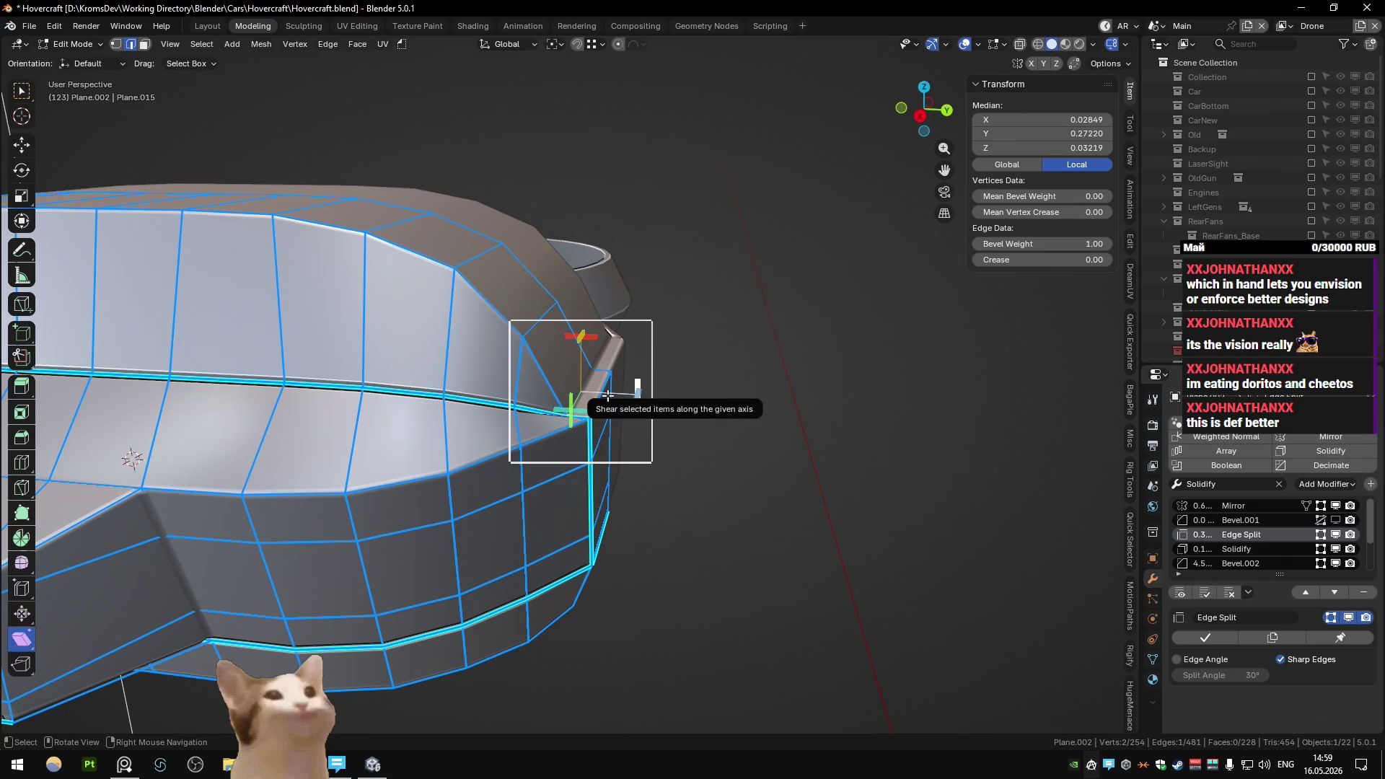
scroll(608, 394, down, 5)
mouse_move(607, 394)
middle_down()
mouse_move(402, 443)
mouse_move(564, 416)
mouse_move(556, 397)
middle_up()
key(Tab)
scroll(564, 417, up, 3)
key(Tab)
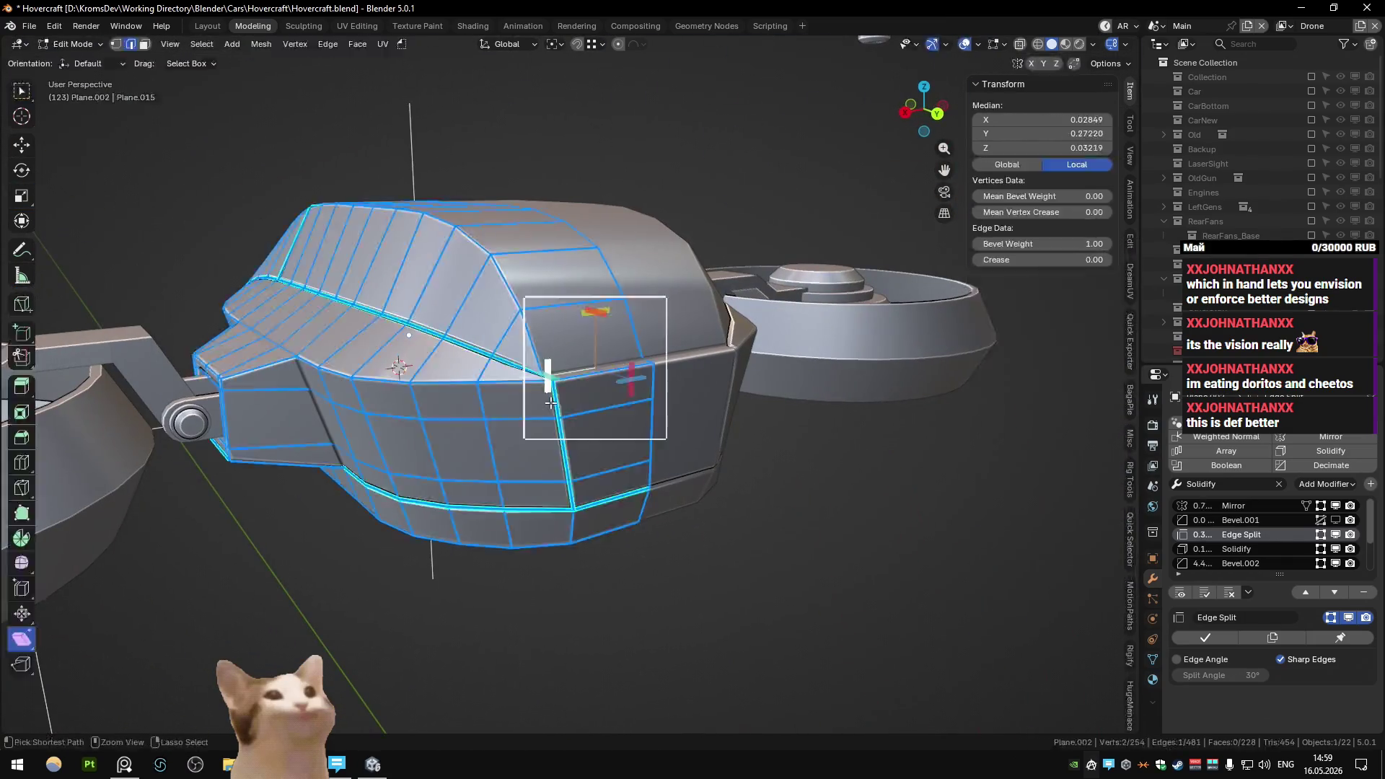
- Connect the two selected corner vertices with a new edge to cut the corner panel
key(ctrl+z)
key(ctrl+z)
key(ctrl+z)
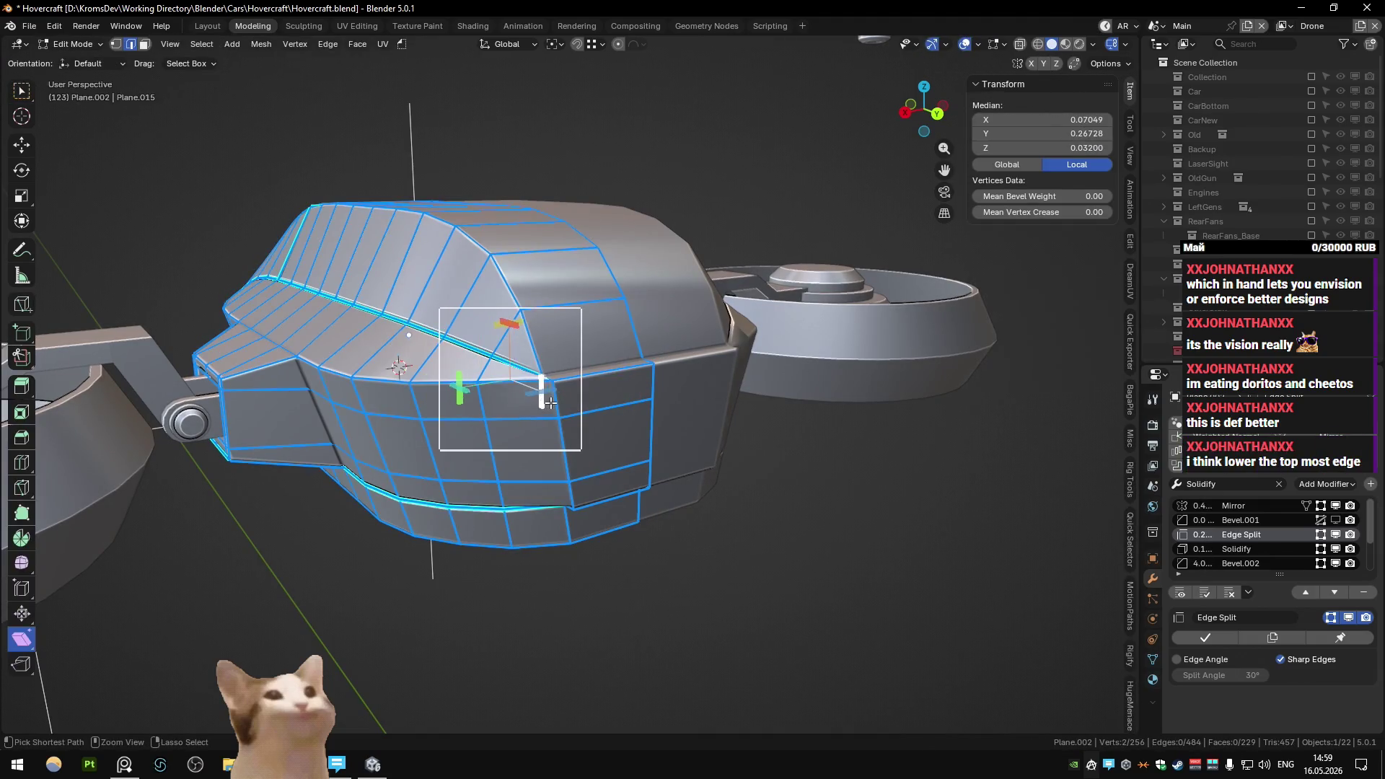
key(f)
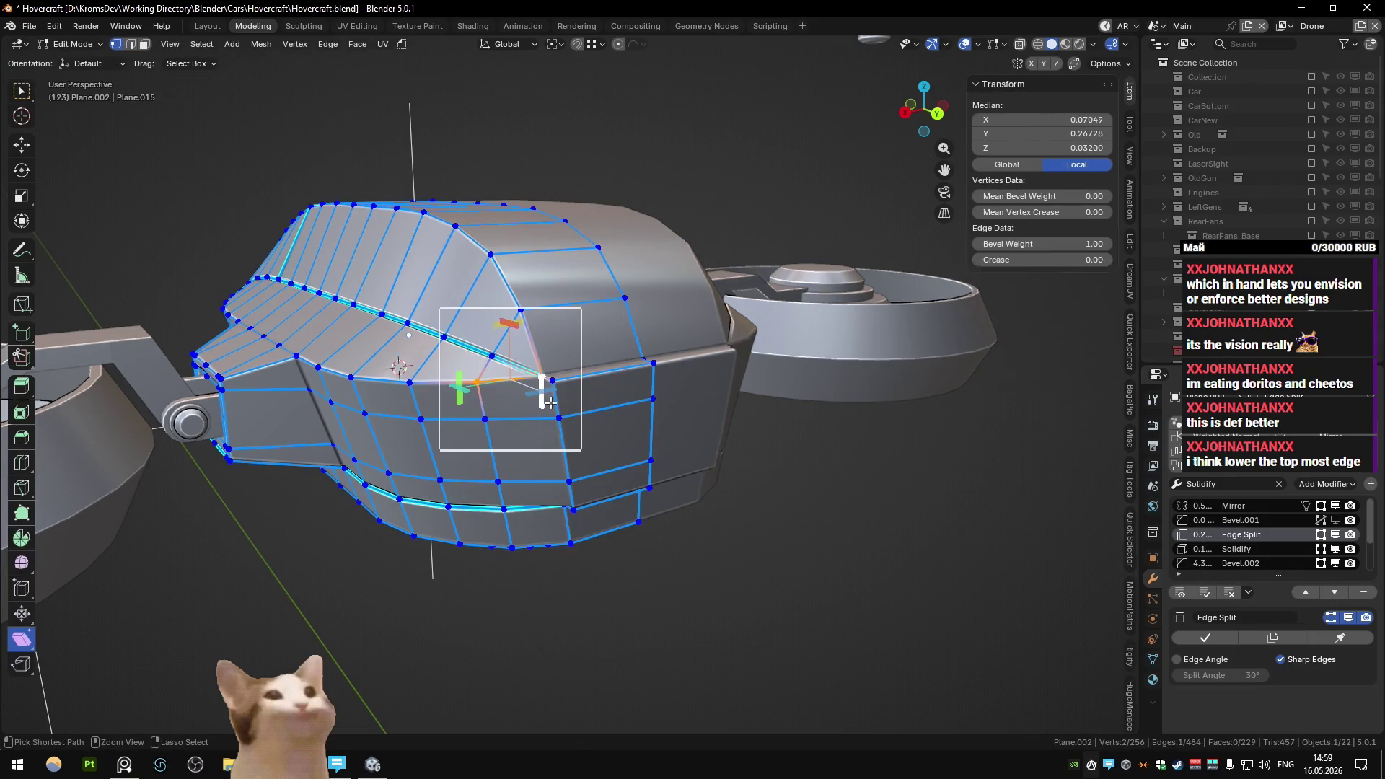
key(2)
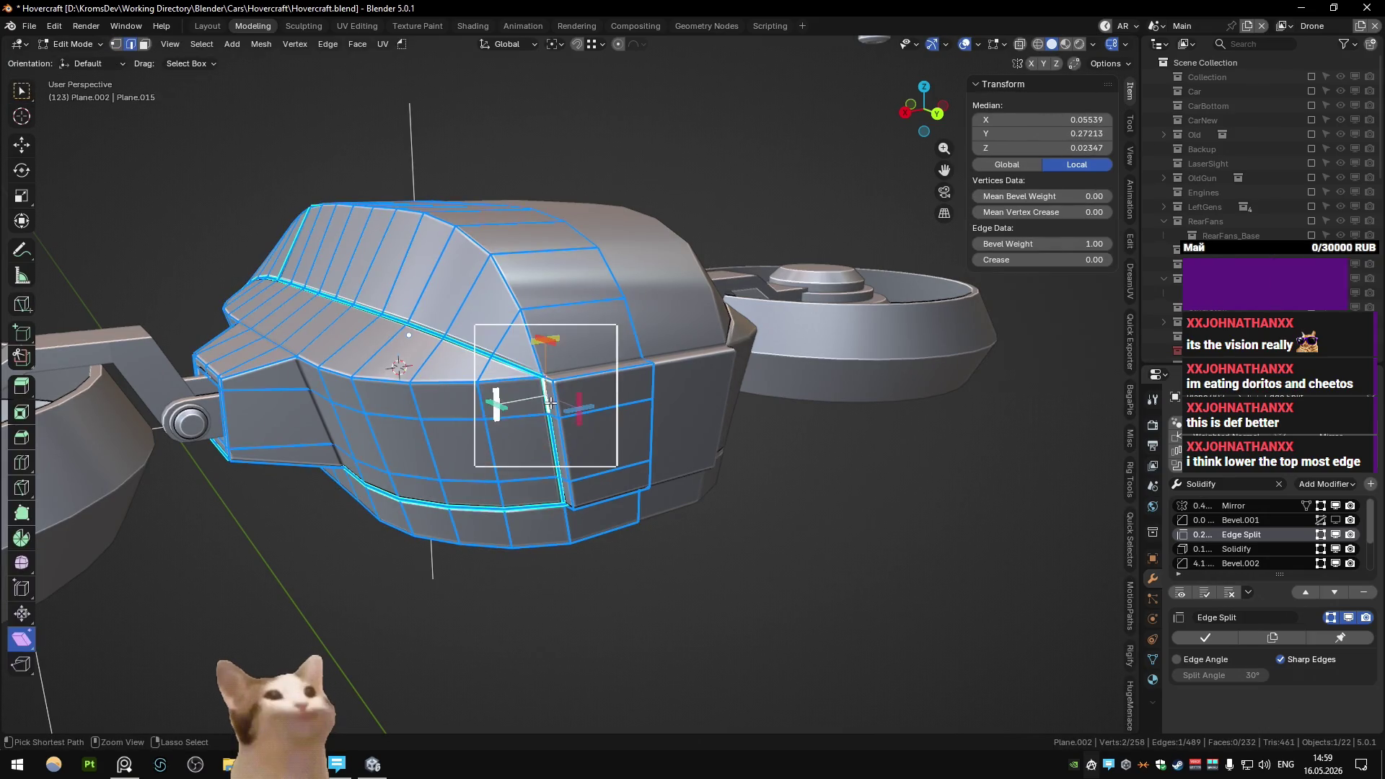
key(ctrl+z)
key(ctrl+z)
key(ctrl+z)
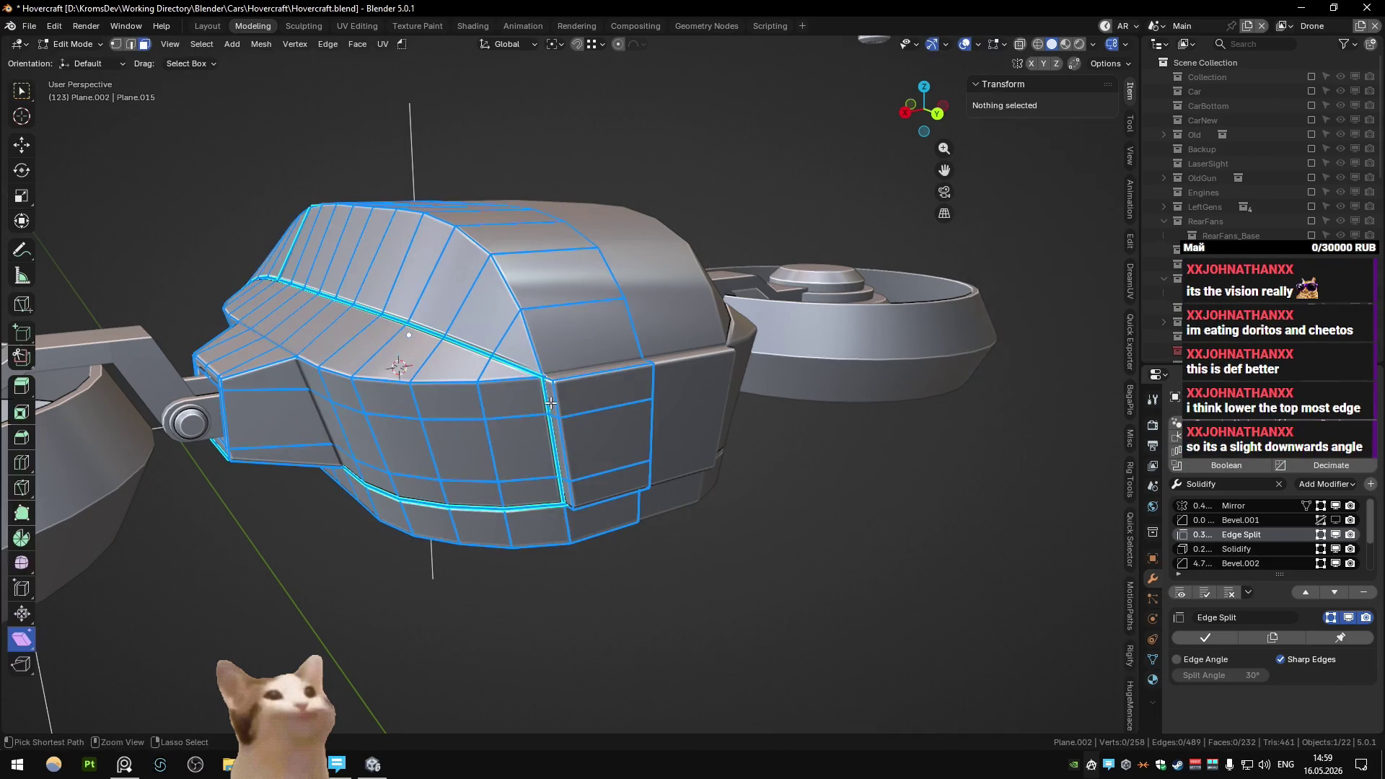
key(ctrl+z)
key(ctrl+z)
key(ctrl+z)
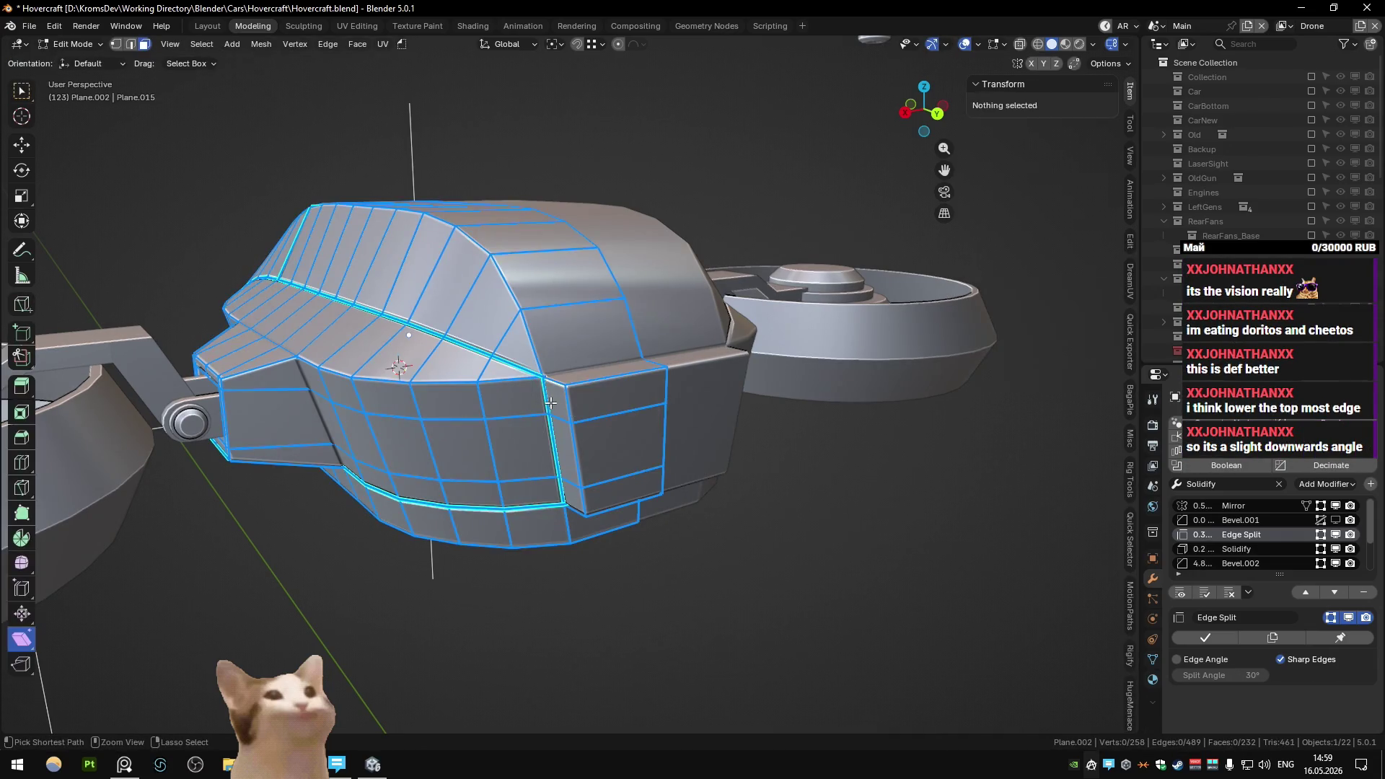
mouse_move(551, 402)
middle_down()
mouse_move(614, 373)
mouse_move(595, 387)
middle_up()
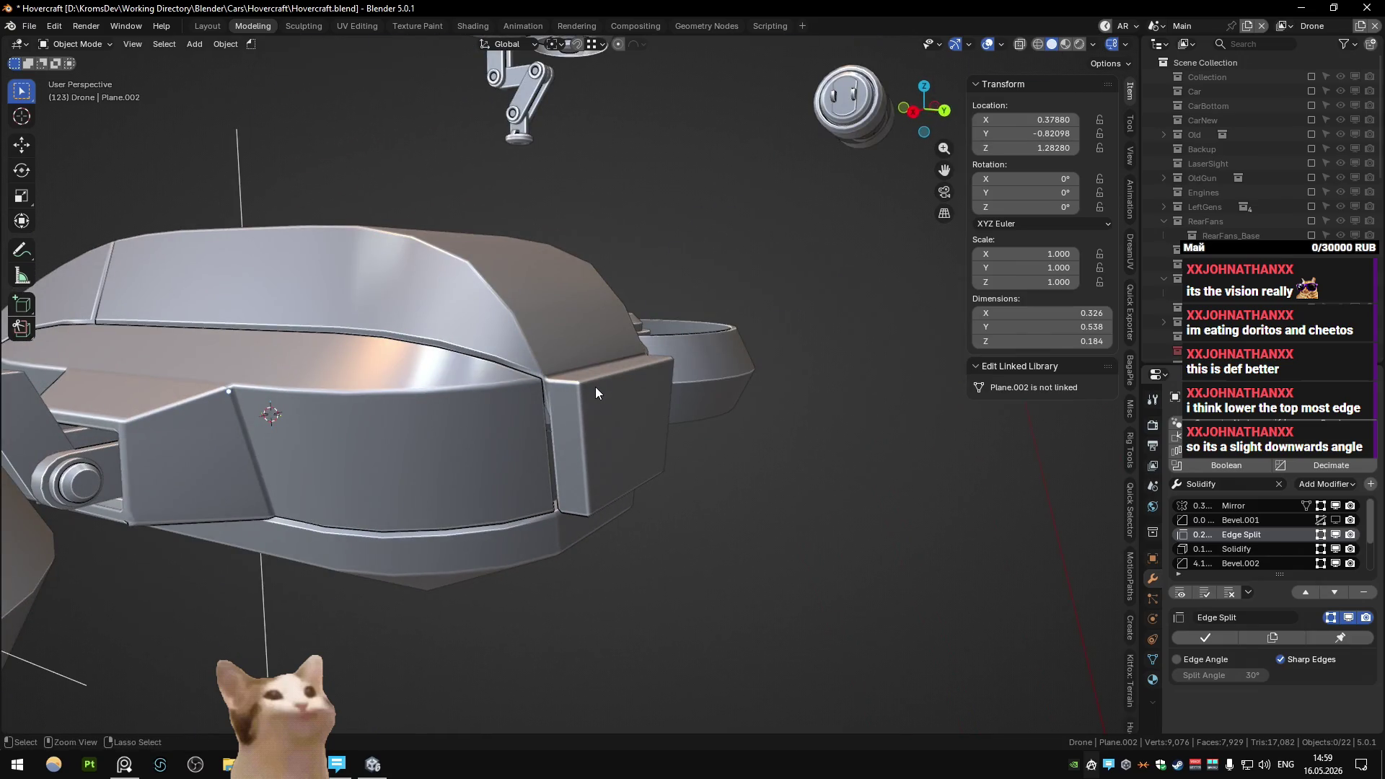
- Undo the extra corner cut, returning to the earlier corner shape
key(ctrl+shift+z)
key(ctrl+shift+z)
key(ctrl+shift+z)
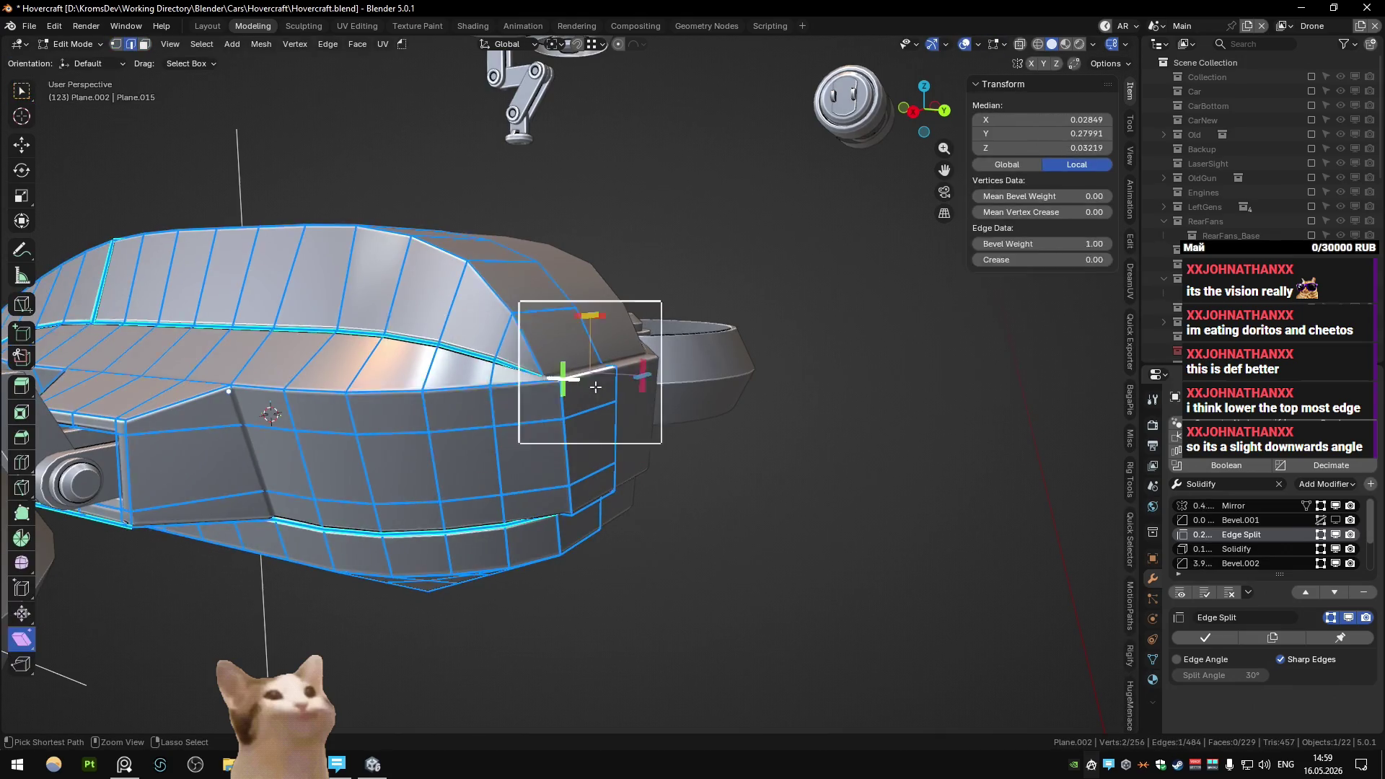
key(ctrl+shift+z)
key(ctrl+shift+z)
key(ctrl+shift+z)
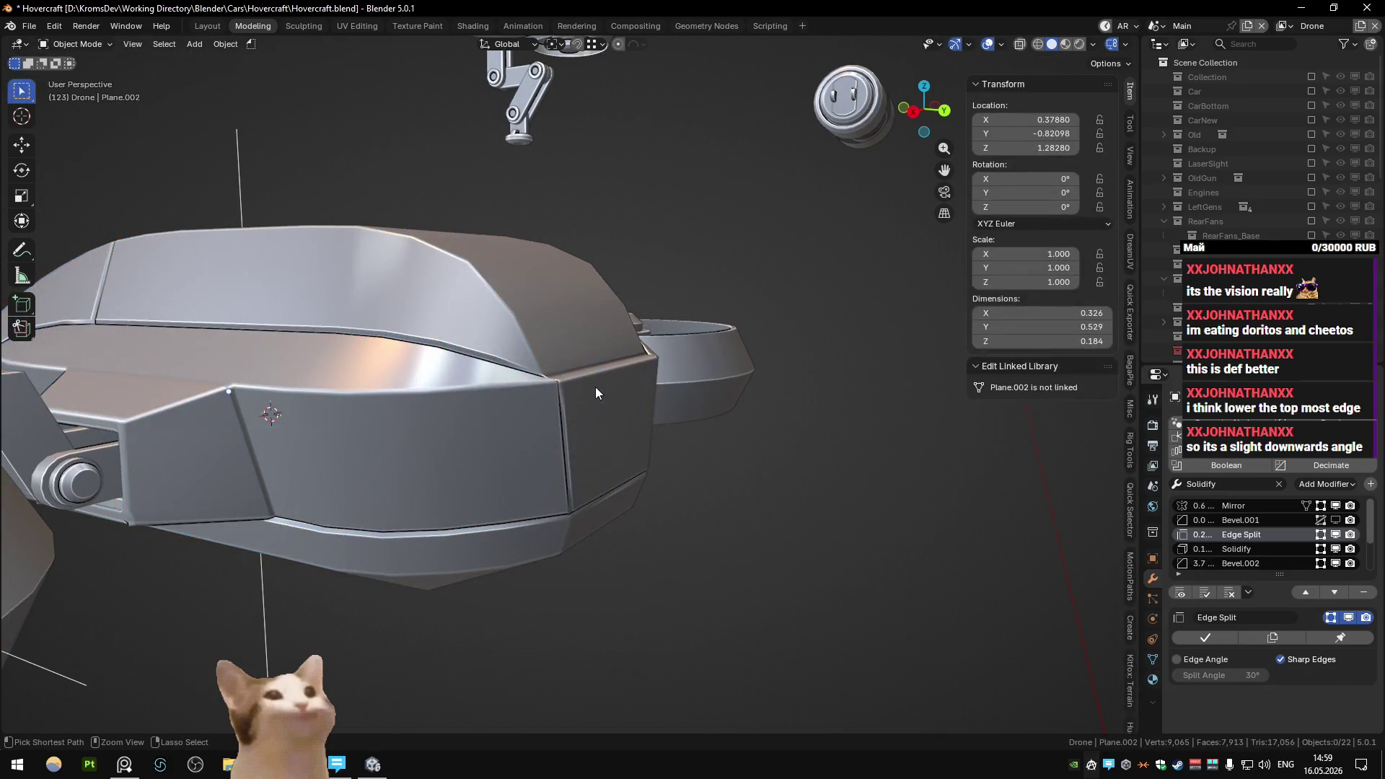
mouse_move(595, 386)
middle_down()
mouse_move(501, 394)
mouse_move(612, 391)
mouse_move(599, 400)
middle_up()
key(ctrl+shift+z)
key(ctrl+shift+z)
key(ctrl+shift+z)
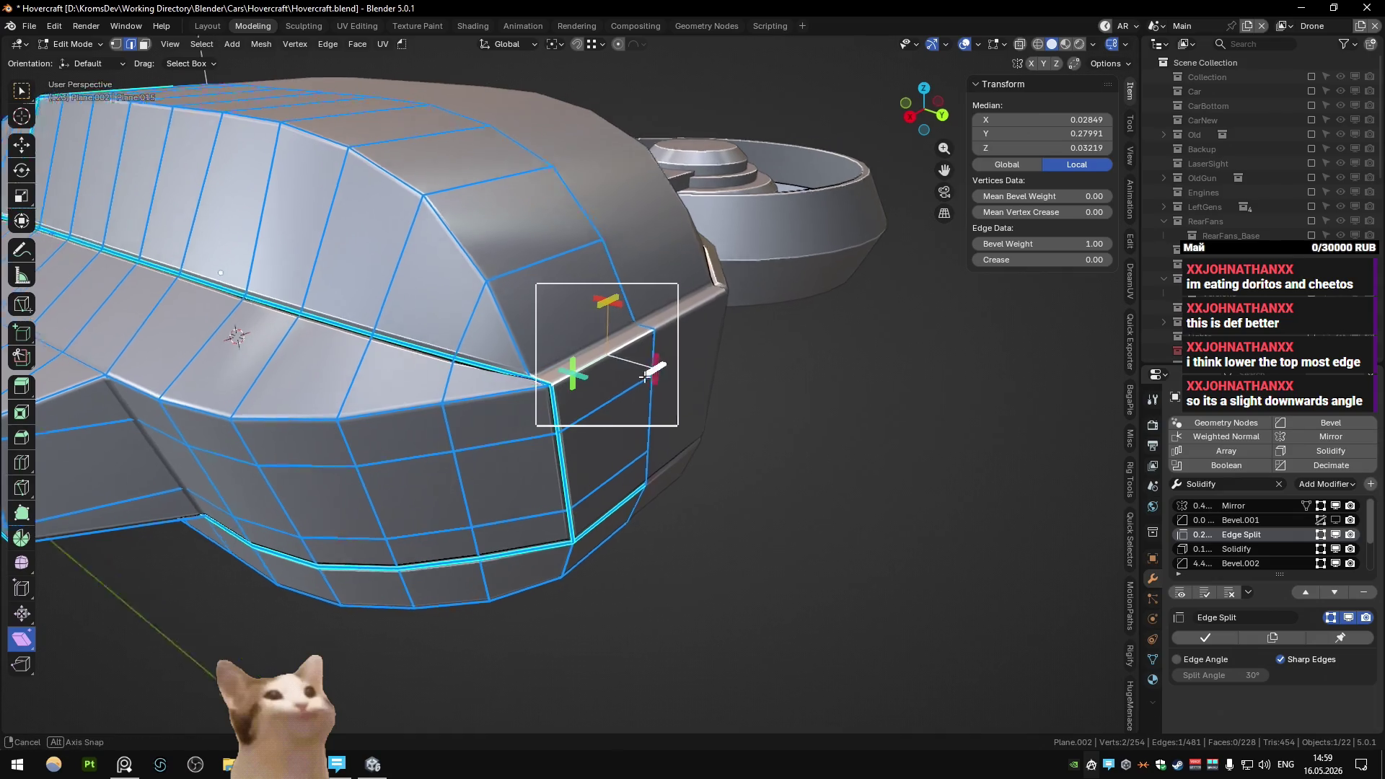
key(ctrl+z)
mouse_move(623, 401)
middle_down()
mouse_move(681, 352)
mouse_move(596, 374)
mouse_move(633, 366)
mouse_move(668, 385)
mouse_move(612, 393)
middle_up()
key(Tab)
key(g)
key(z)
key(Escape)
key(Tab)
key(Tab)
key(Tab)
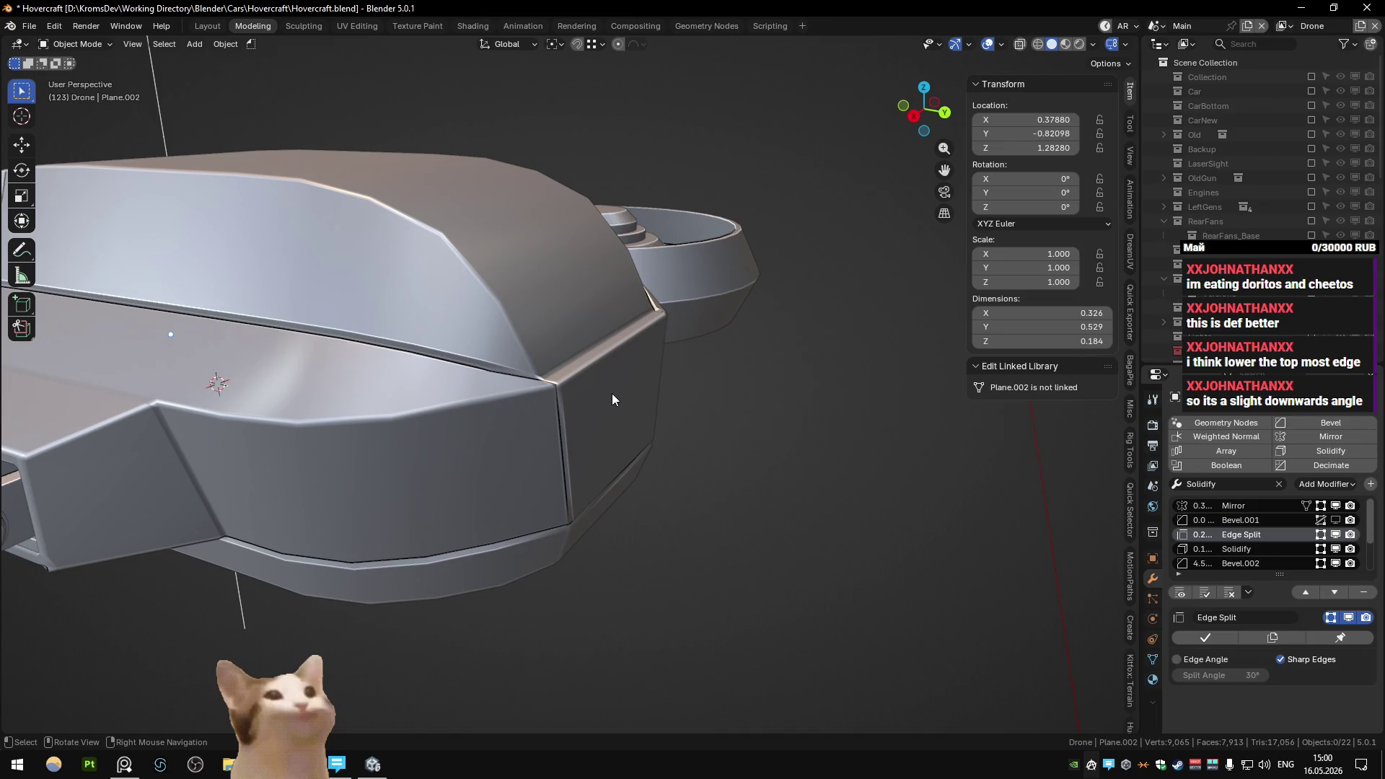
- Lower the small corner face straight down along Z
key(Tab)
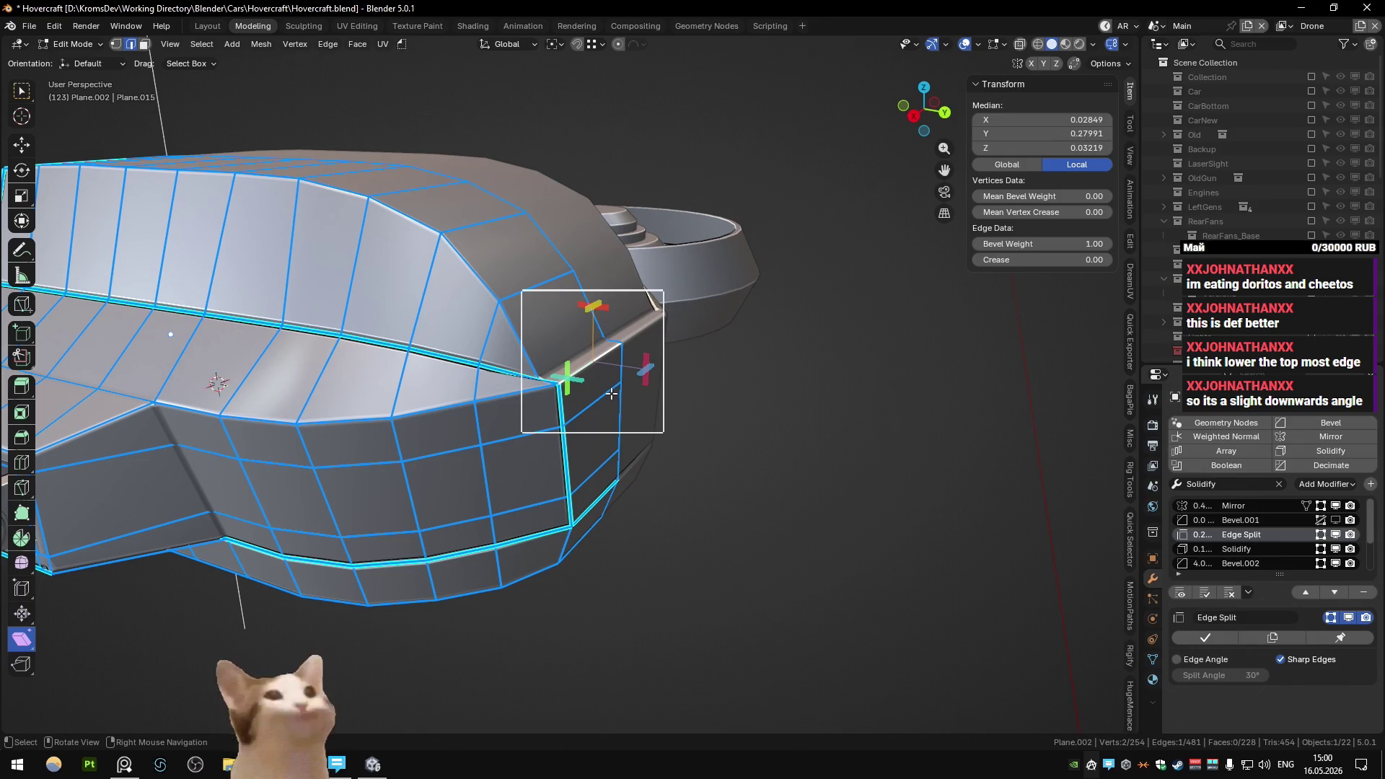
mouse_move(611, 393)
middle_down()
mouse_move(612, 419)
mouse_move(554, 371)
mouse_move(483, 382)
mouse_move(542, 379)
mouse_move(676, 424)
mouse_move(473, 433)
mouse_move(585, 426)
mouse_move(572, 426)
middle_up()
key(3)
click(609, 411)
key(g)
key(z)
click(604, 430)
scroll(604, 429, down, 2)
key(Tab)
- Lower the top corner edge along Z
key(Tab)
scroll(542, 379, up, 3)
key(2)
click(633, 361)
key(g)
key(z)
click(652, 395)
key(Tab)
scroll(653, 394, down, 3)
- Lower a second top edge vertically and preview the body
key(Tab)
scroll(571, 426, up, 3)
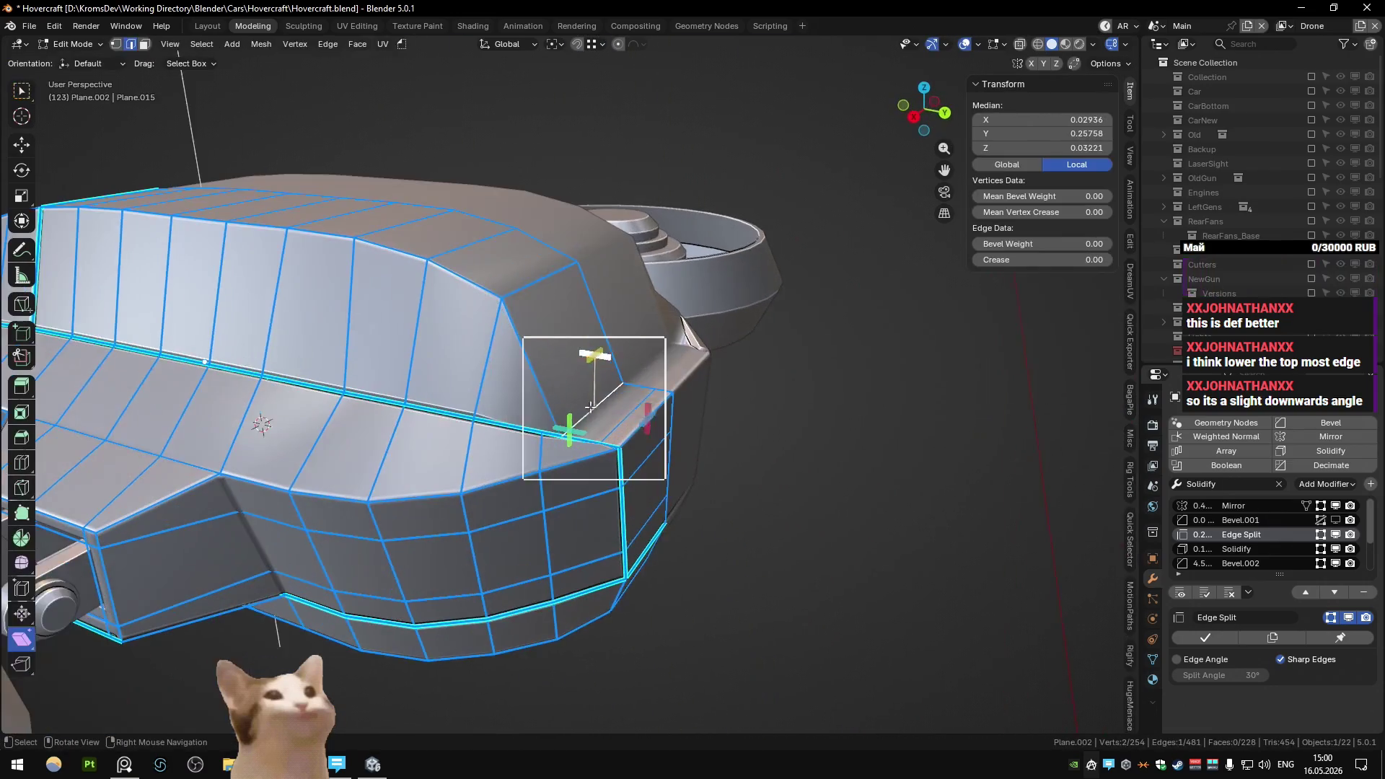
click(510, 287)
key(g)
key(z)
click(510, 324)
key(Tab)
mouse_move(510, 324)
middle_down()
mouse_move(595, 417)
mouse_move(509, 423)
mouse_move(582, 422)
mouse_move(656, 392)
middle_up()
key(Tab)
key(Tab)
scroll(621, 414, down, 3)
scroll(582, 423, up, 3)
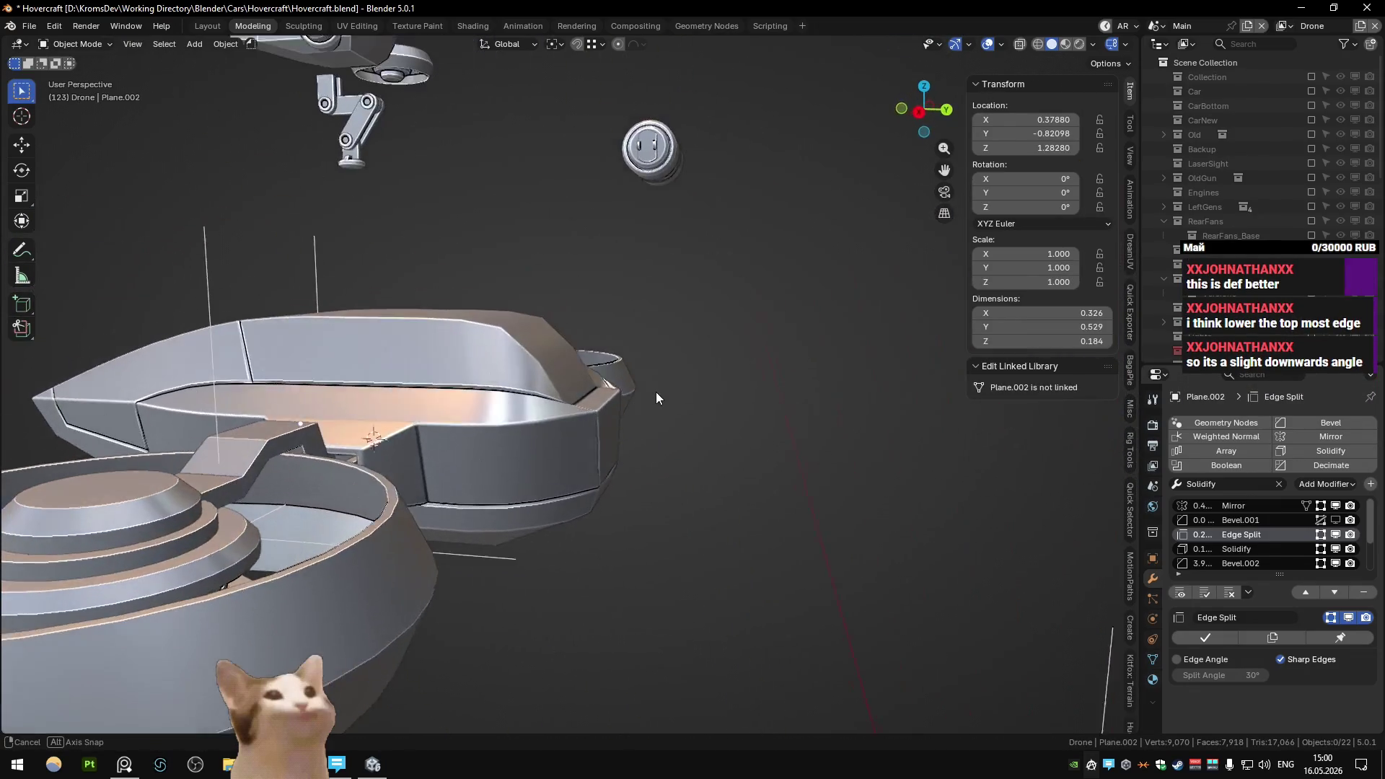
- Move a third top edge of the housing along Z
key(Tab)
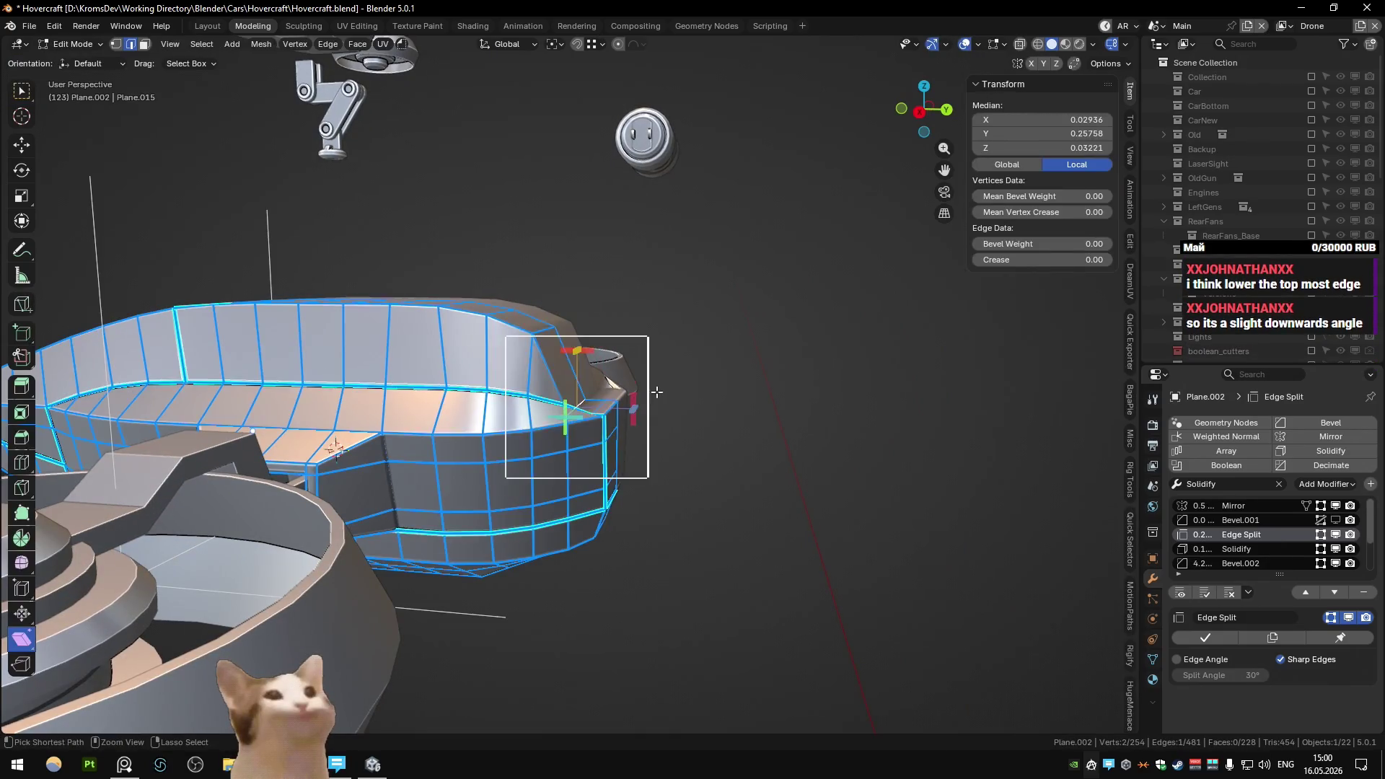
mouse_move(577, 361)
middle_down()
mouse_move(631, 364)
mouse_move(648, 412)
mouse_move(219, 252)
middle_up()
key(Tab)
key(Tab)
mouse_move(585, 423)
middle_down()
mouse_move(600, 378)
mouse_move(652, 359)
mouse_move(668, 392)
mouse_move(598, 408)
mouse_move(661, 419)
mouse_move(670, 407)
mouse_move(579, 410)
middle_up()
key(Tab)
key(Tab)
click(587, 404)
key(g)
key(z)
click(655, 431)
key(Tab)
key(Tab)
key(Tab)
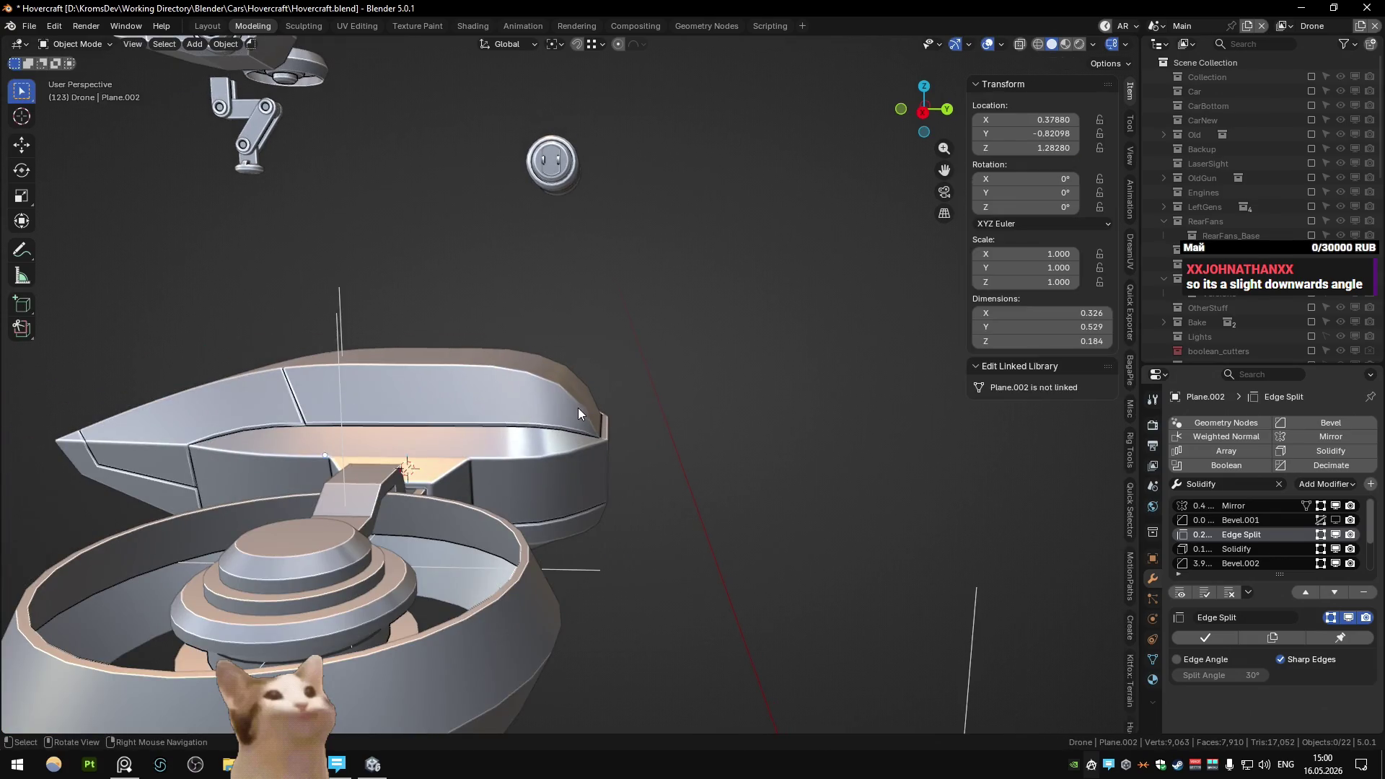
- Give the top edge a full bevel weight of 1
key(Tab)
click(683, 411)
mouse_move(683, 412)
middle_down()
mouse_move(581, 425)
mouse_move(696, 378)
mouse_move(649, 407)
mouse_move(548, 411)
mouse_move(643, 355)
mouse_move(506, 388)
mouse_move(549, 379)
middle_up()
click(578, 431)
key(2)
key(1)
key(Return)
key(Escape)
key(Tab)
scroll(574, 370, down, 5)
- Slide the top edge toward the rear of the body
key(Tab)
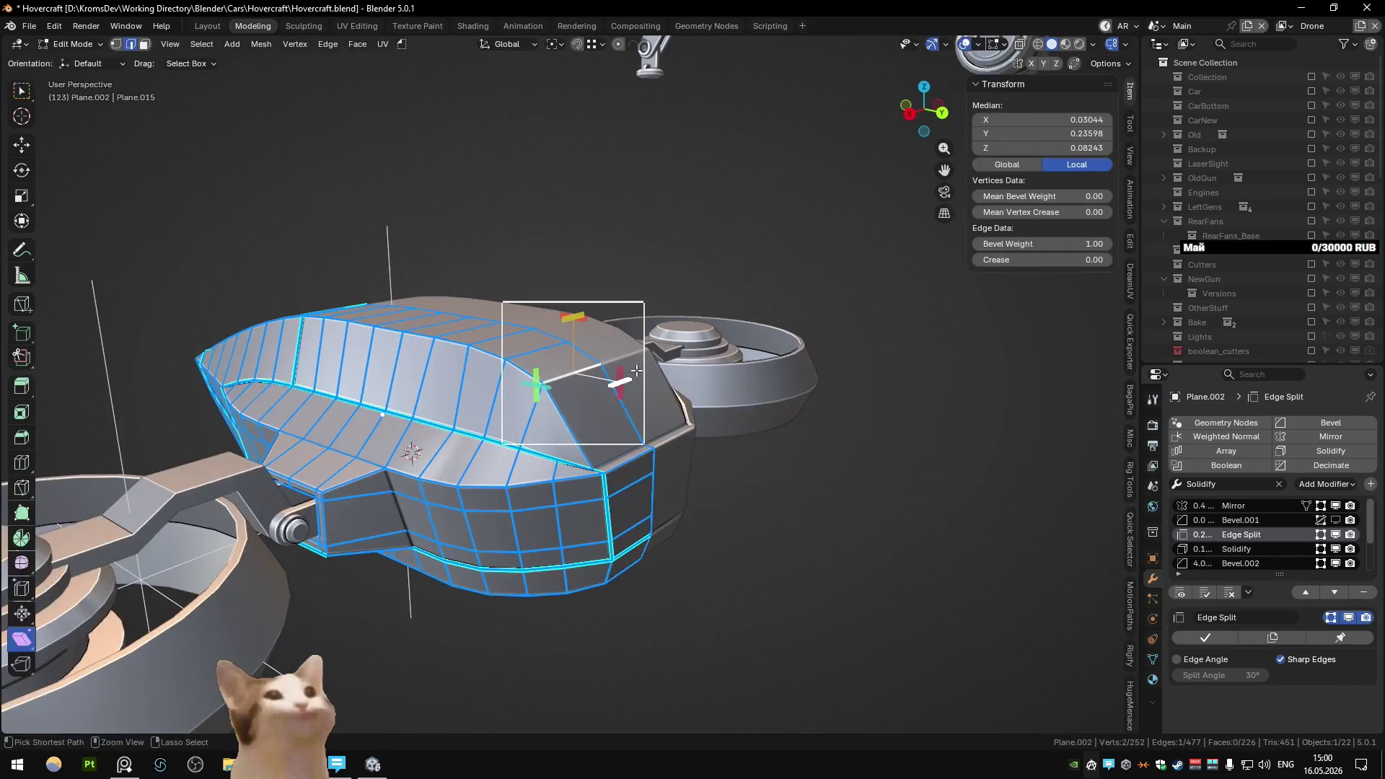
key(Tab)
scroll(581, 374, up, 5)
key(Tab)
scroll(653, 372, down, 3)
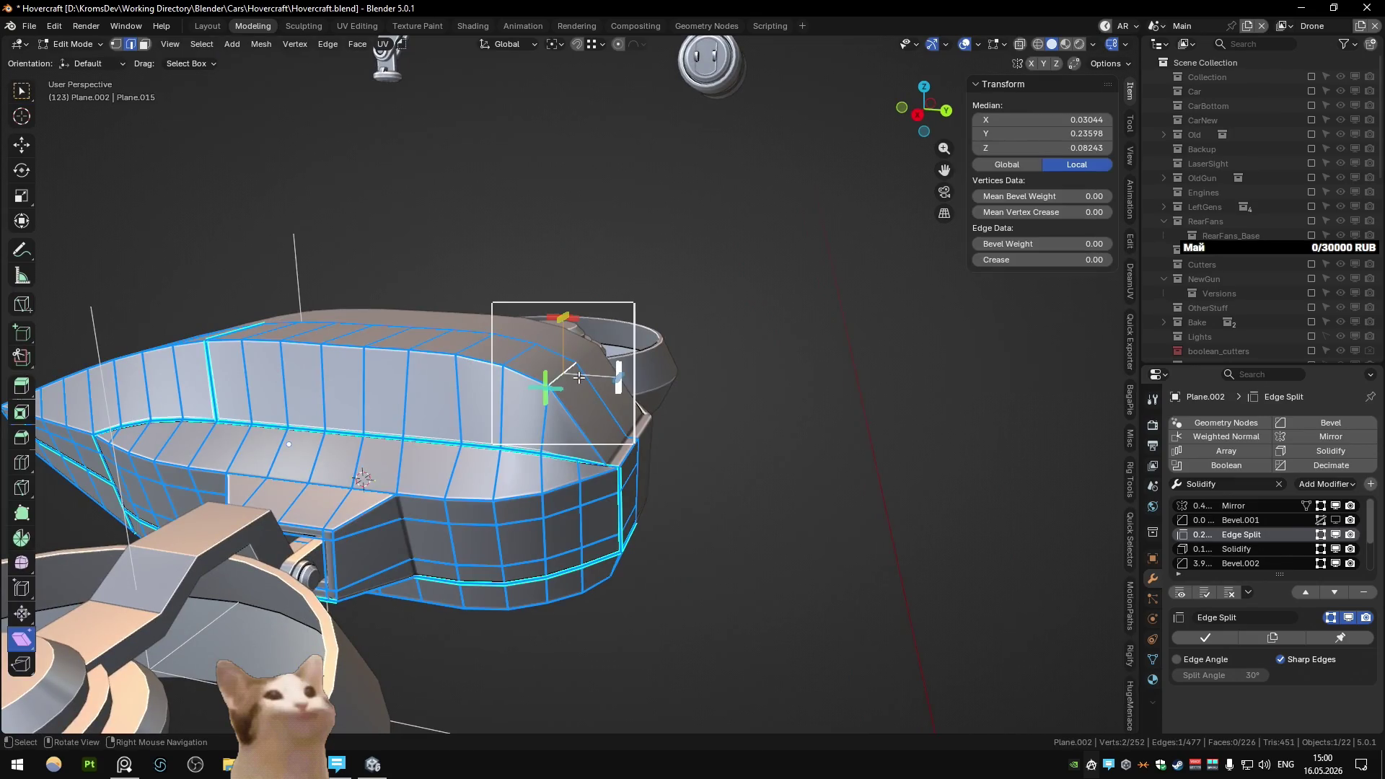
drag(579, 377, 612, 387)
key(Tab)
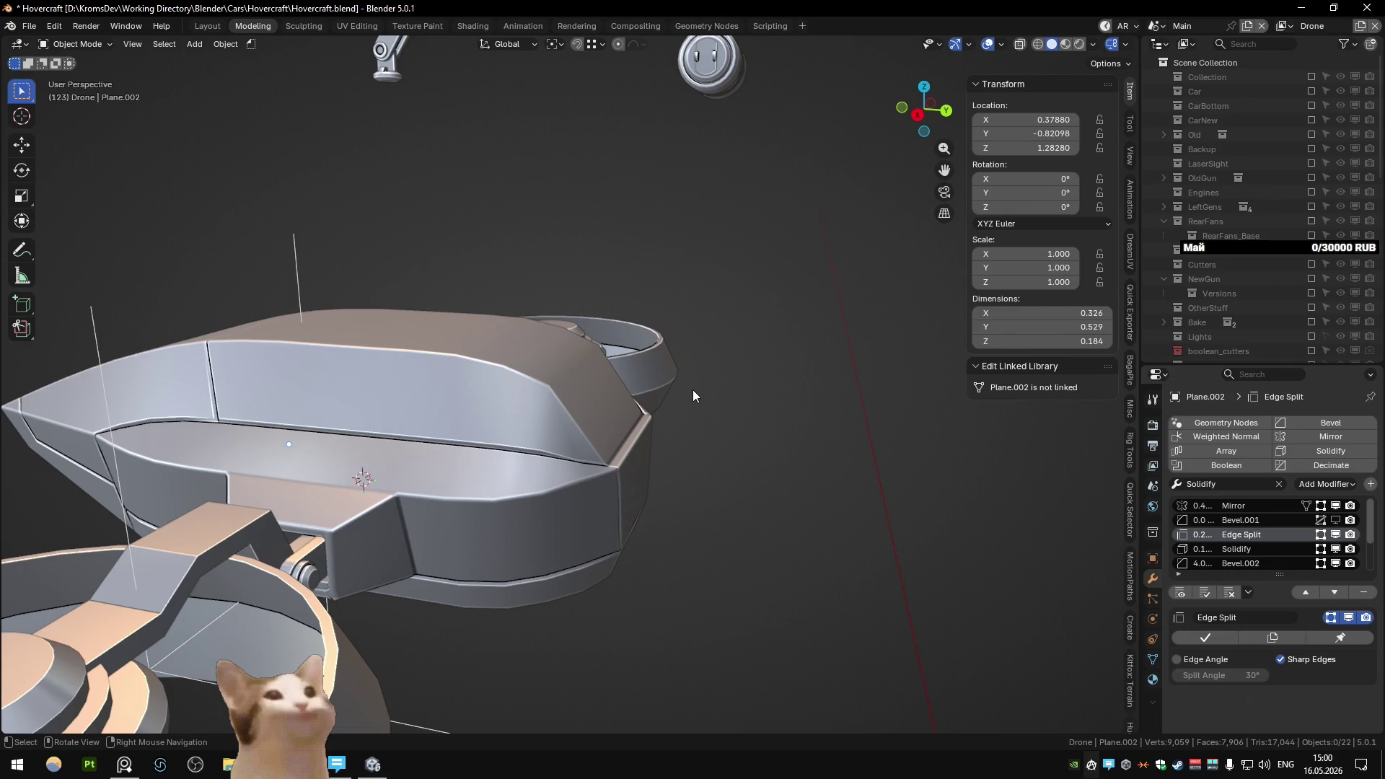
- Paste the screenshot into Paint as a corner-line reference, then return to Blender
key(super)
text(paint)
key(Return)
key(ctrl+v)
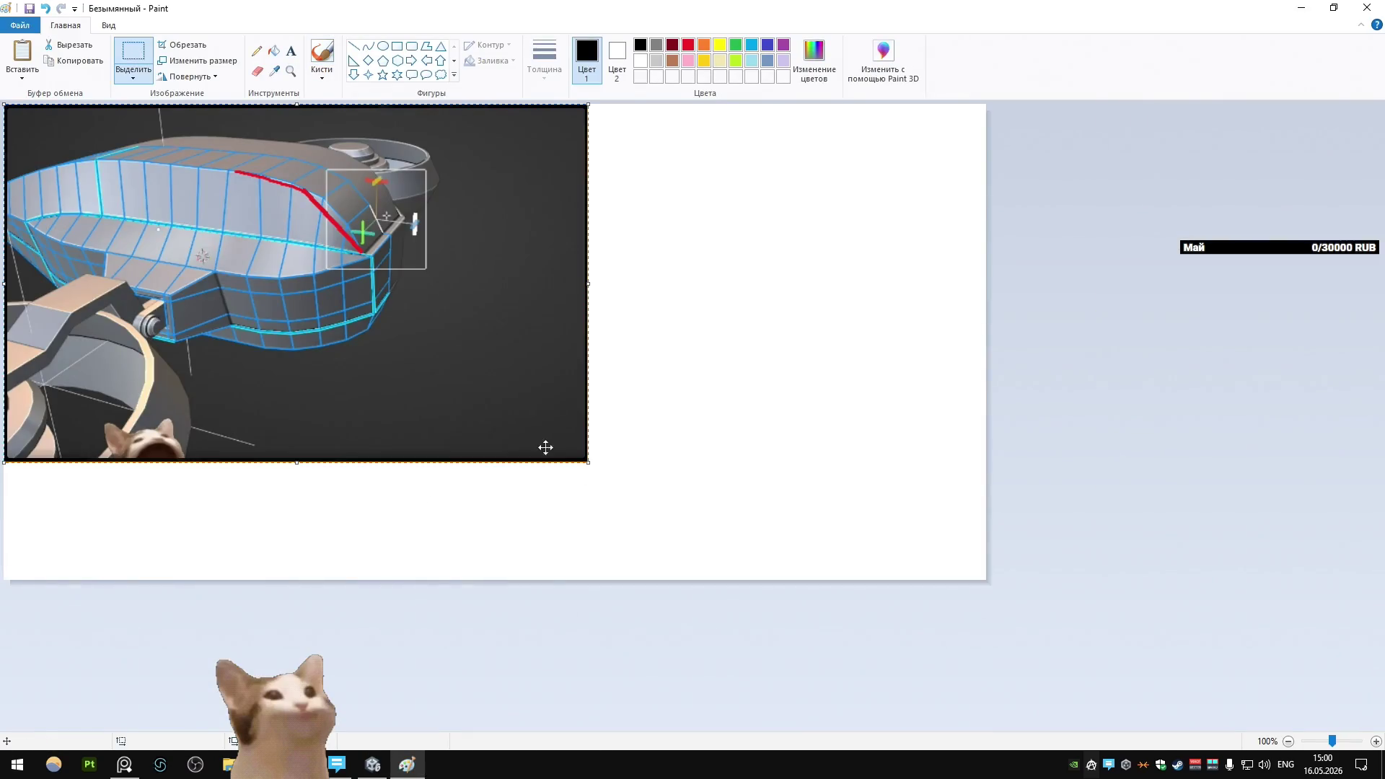
drag(545, 447, 787, 509)
key(alt+Tab)
scroll(484, 345, up, 3)
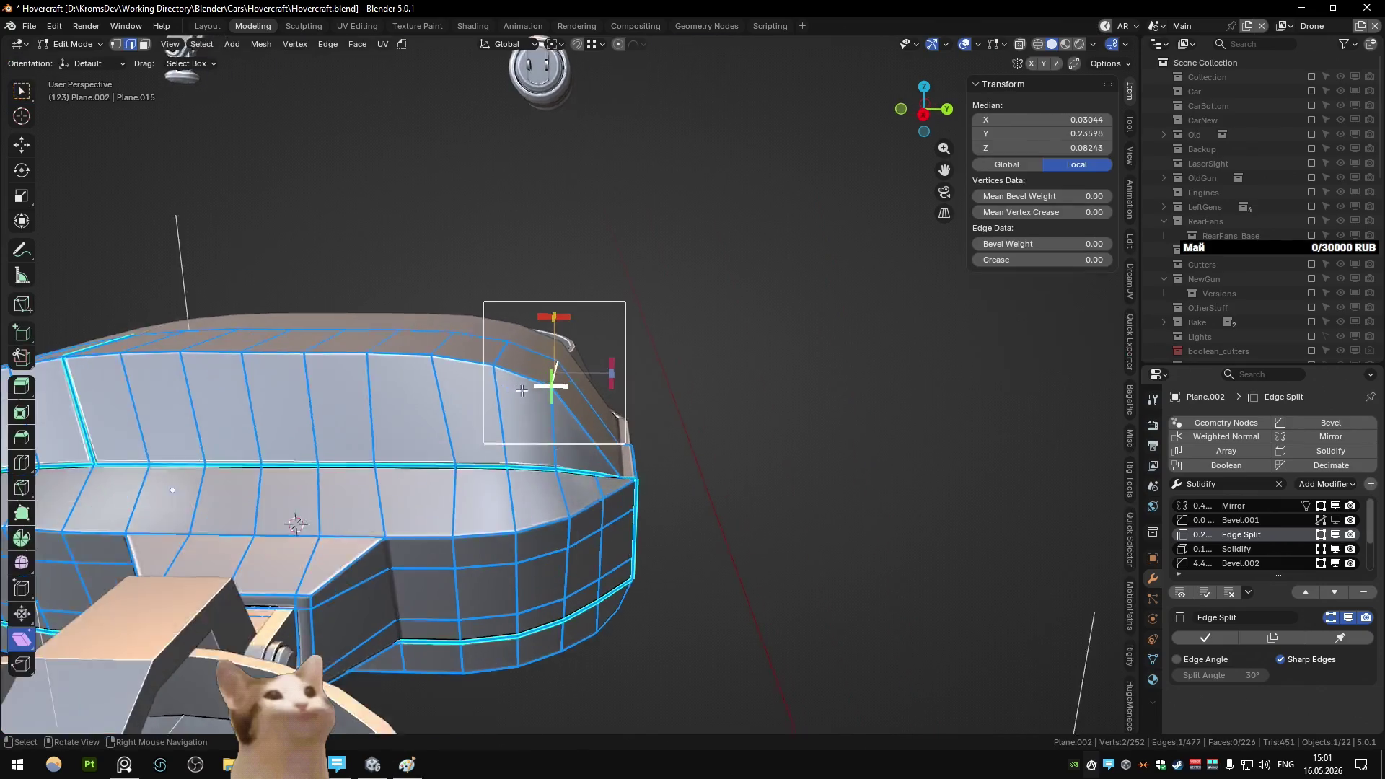
- Lower the selected corner edge along Z and dissolve it with Ctrl+X
mouse_move(484, 344)
middle_down()
mouse_move(563, 389)
mouse_move(516, 361)
mouse_move(503, 369)
middle_up()
key(g)
key(z)
click(572, 393)
key(ctrl+x)
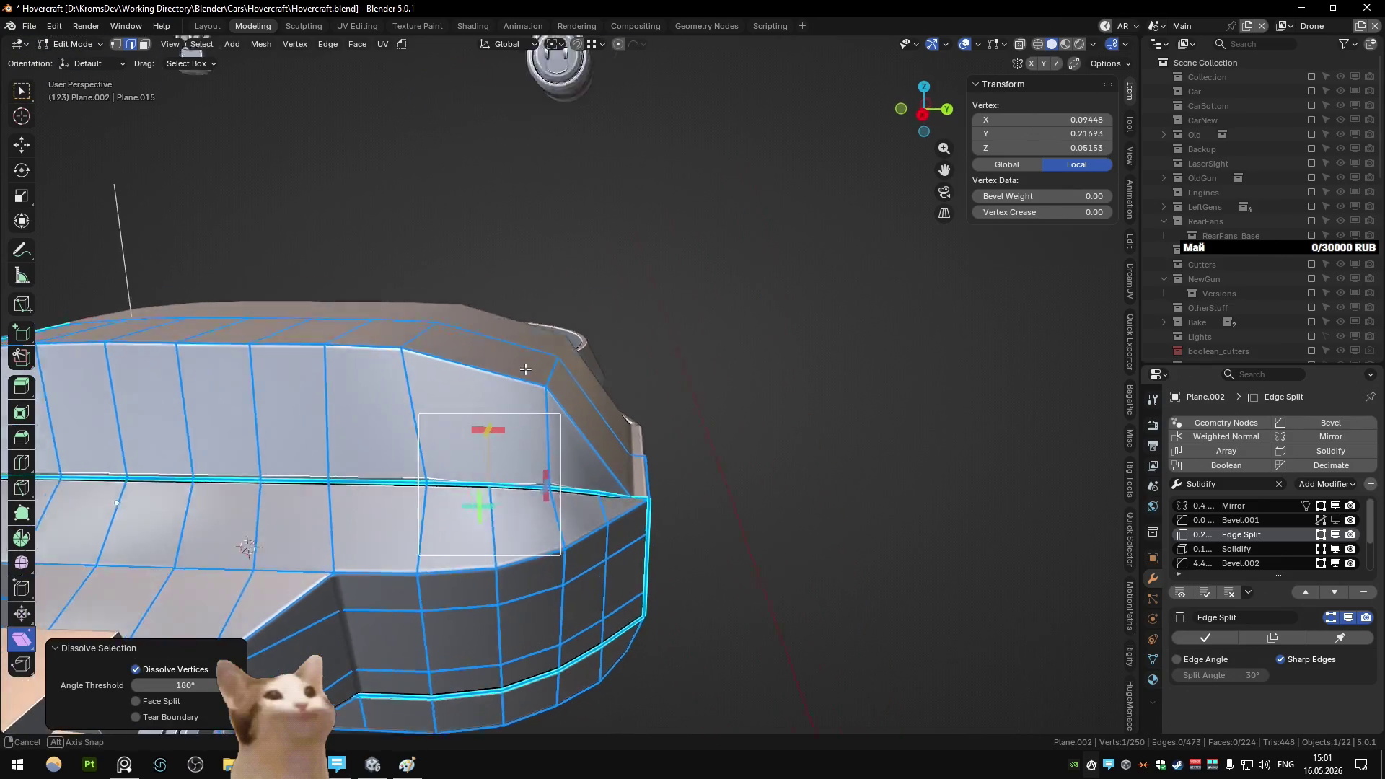
middle_drag(526, 370, 476, 396)
scroll(469, 399, down, 5)
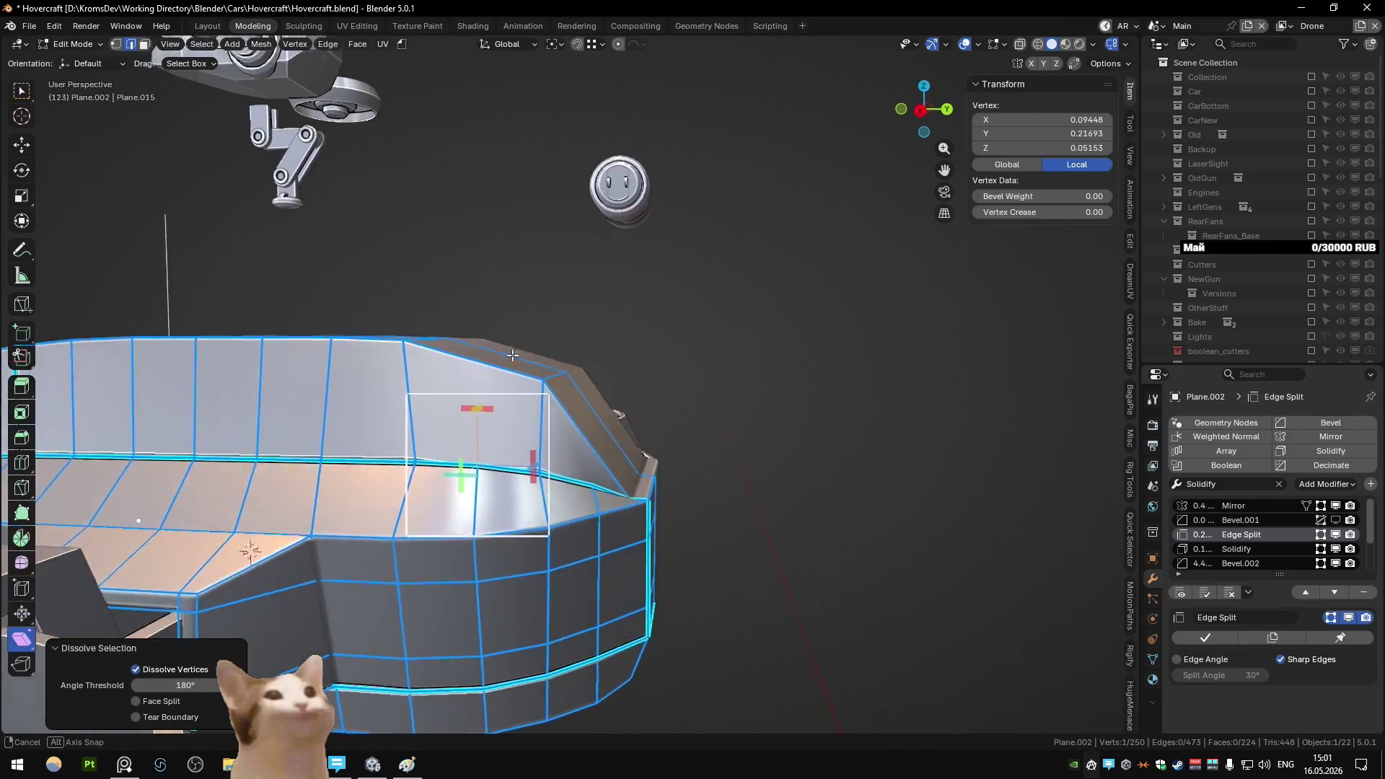
scroll(489, 400, up, 5)
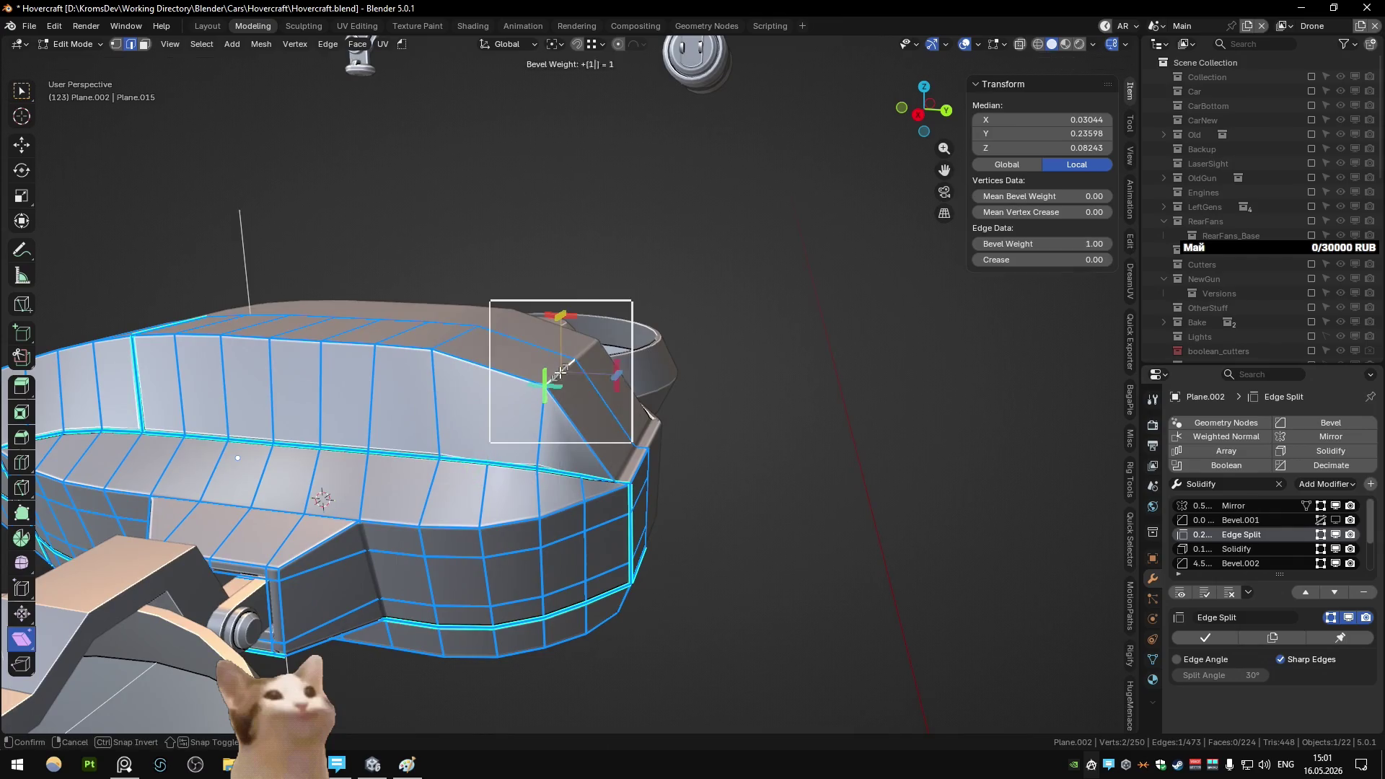
key(Return)
key(Tab)
middle_drag(460, 331, 478, 345)
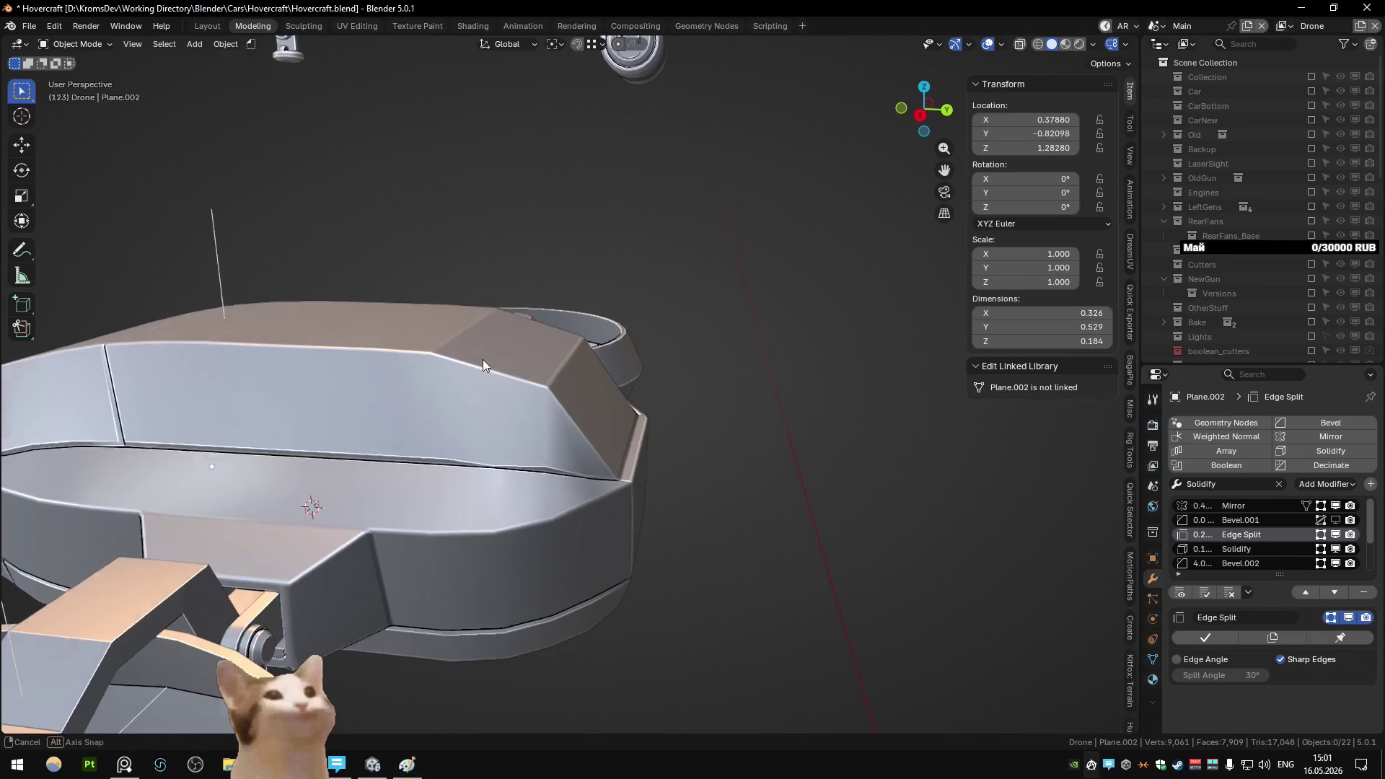
- Move the edge along the front-back Y axis and inspect the hull's front corner
key(g)
key(y)
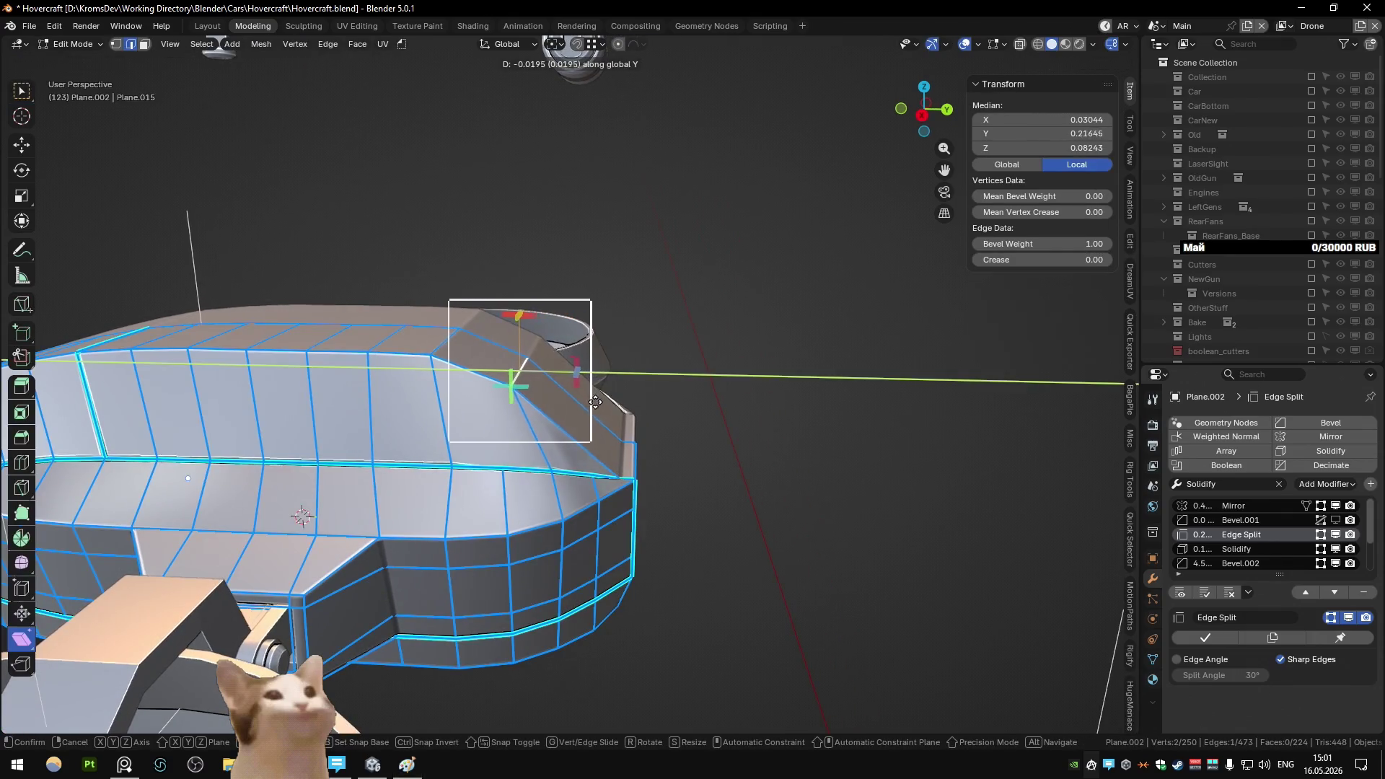
click(612, 409)
key(Tab)
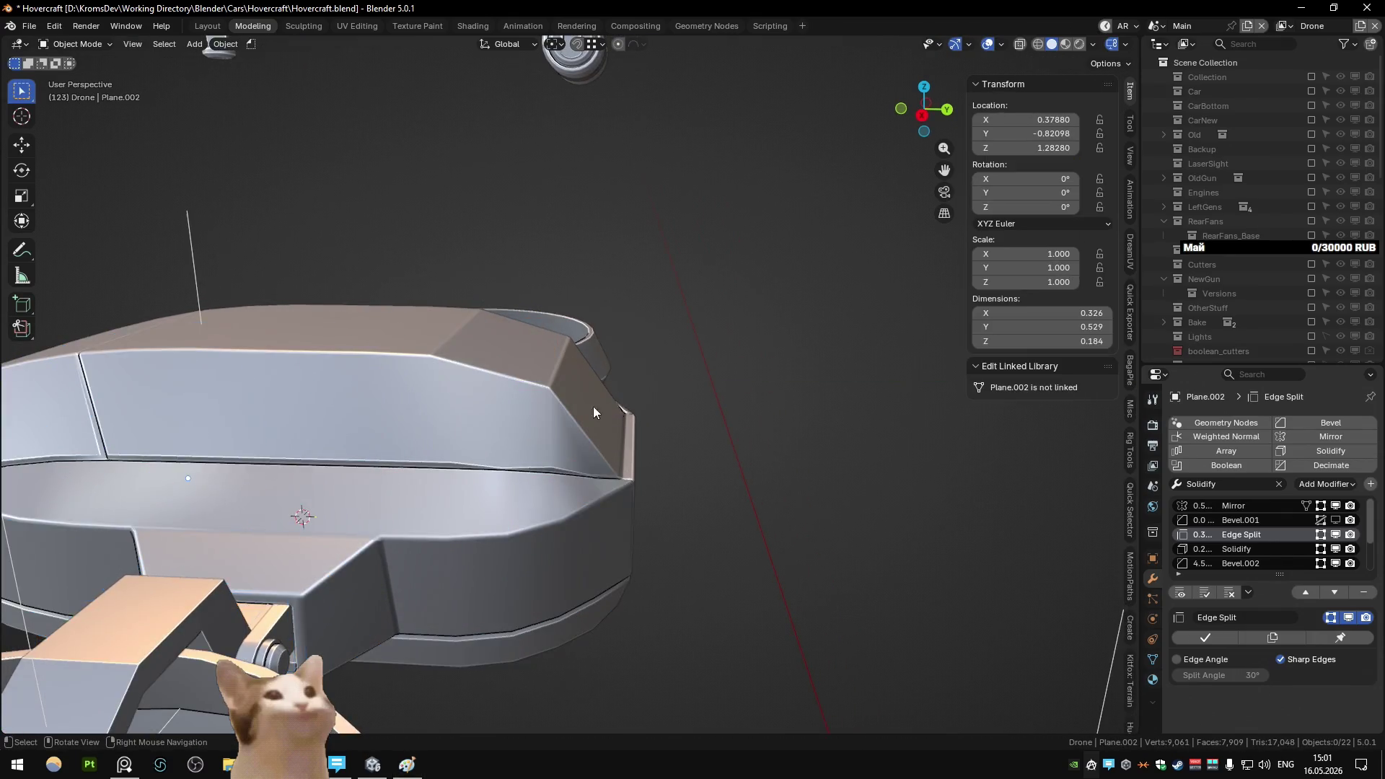
mouse_move(592, 405)
middle_down()
mouse_move(525, 379)
mouse_move(475, 430)
mouse_move(437, 435)
mouse_move(584, 421)
mouse_move(570, 435)
mouse_move(507, 370)
middle_up()
key(Tab)
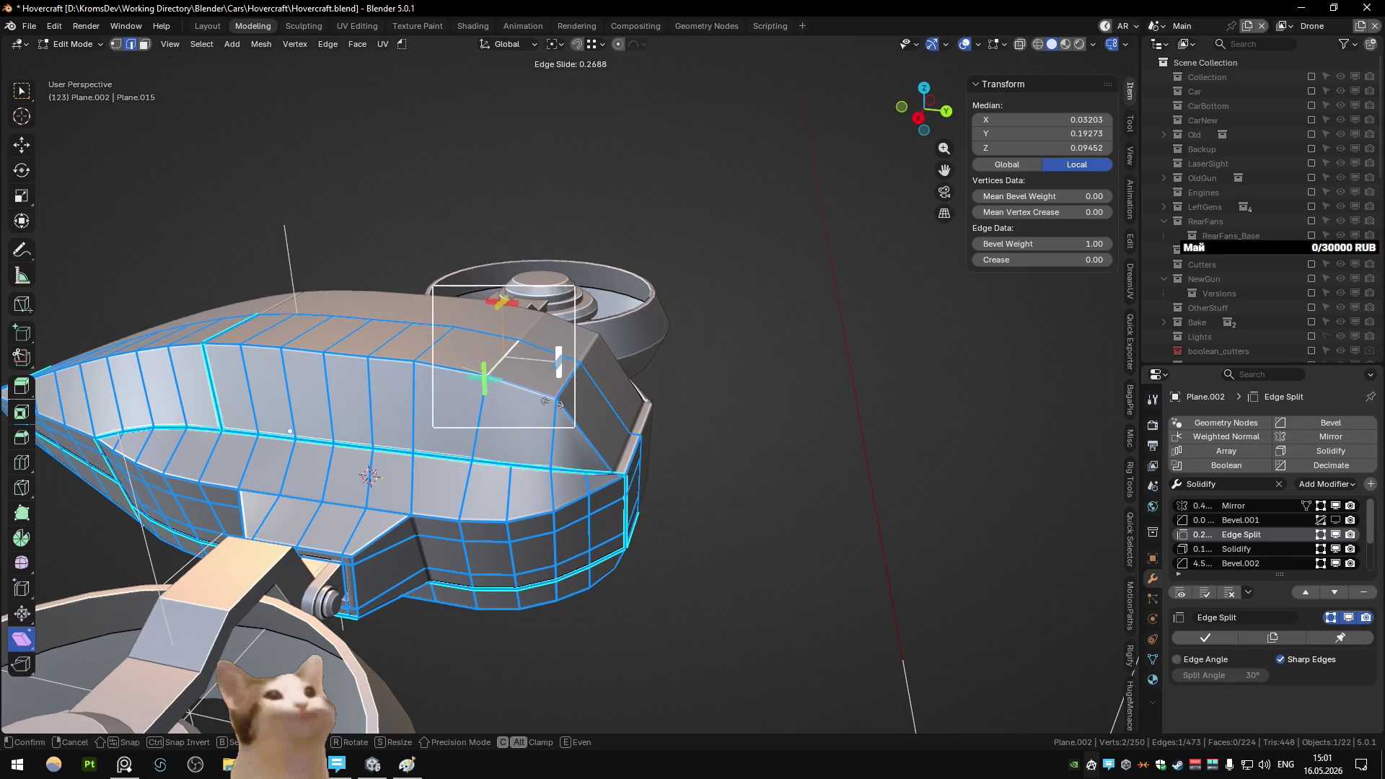
key(Tab)
middle_drag(561, 391, 568, 377)
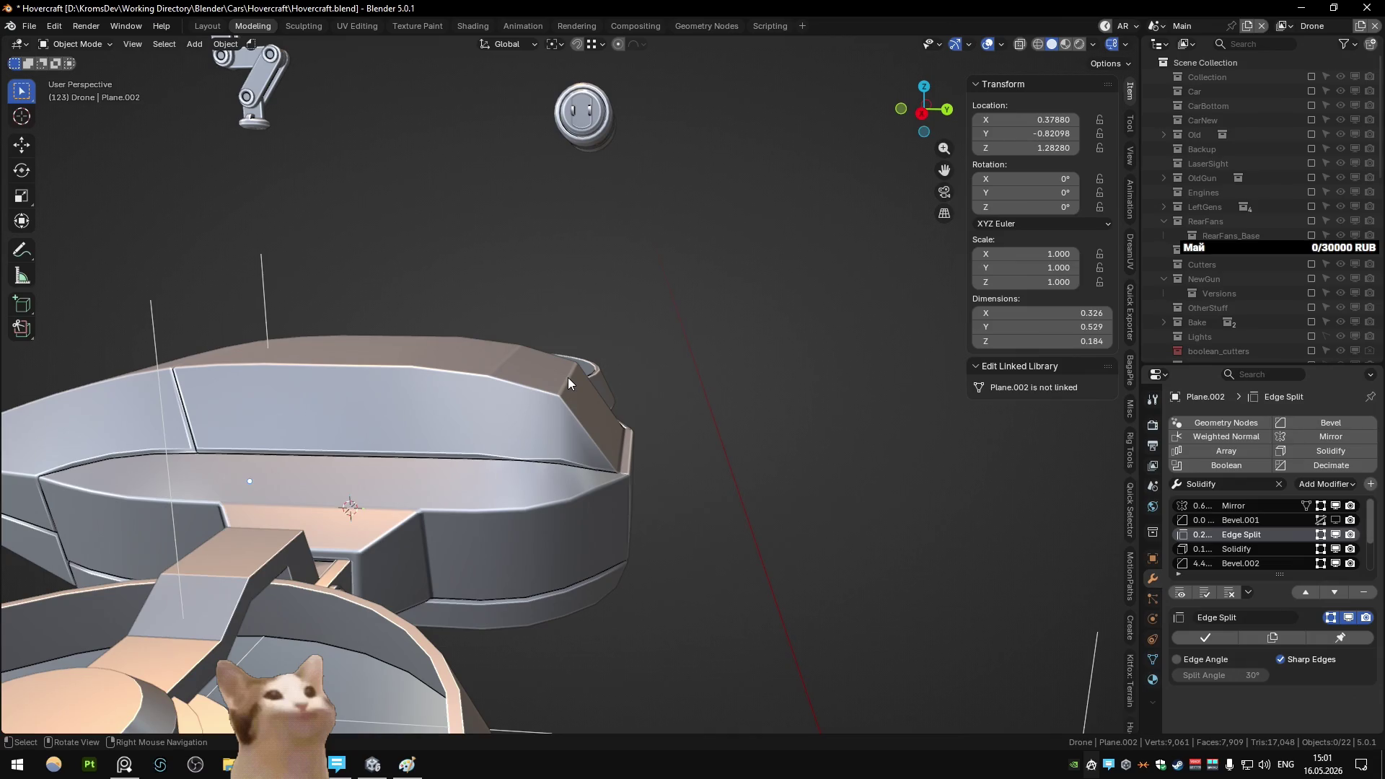
mouse_move(568, 378)
middle_down()
mouse_move(464, 400)
mouse_move(558, 388)
middle_up()
key(Tab)
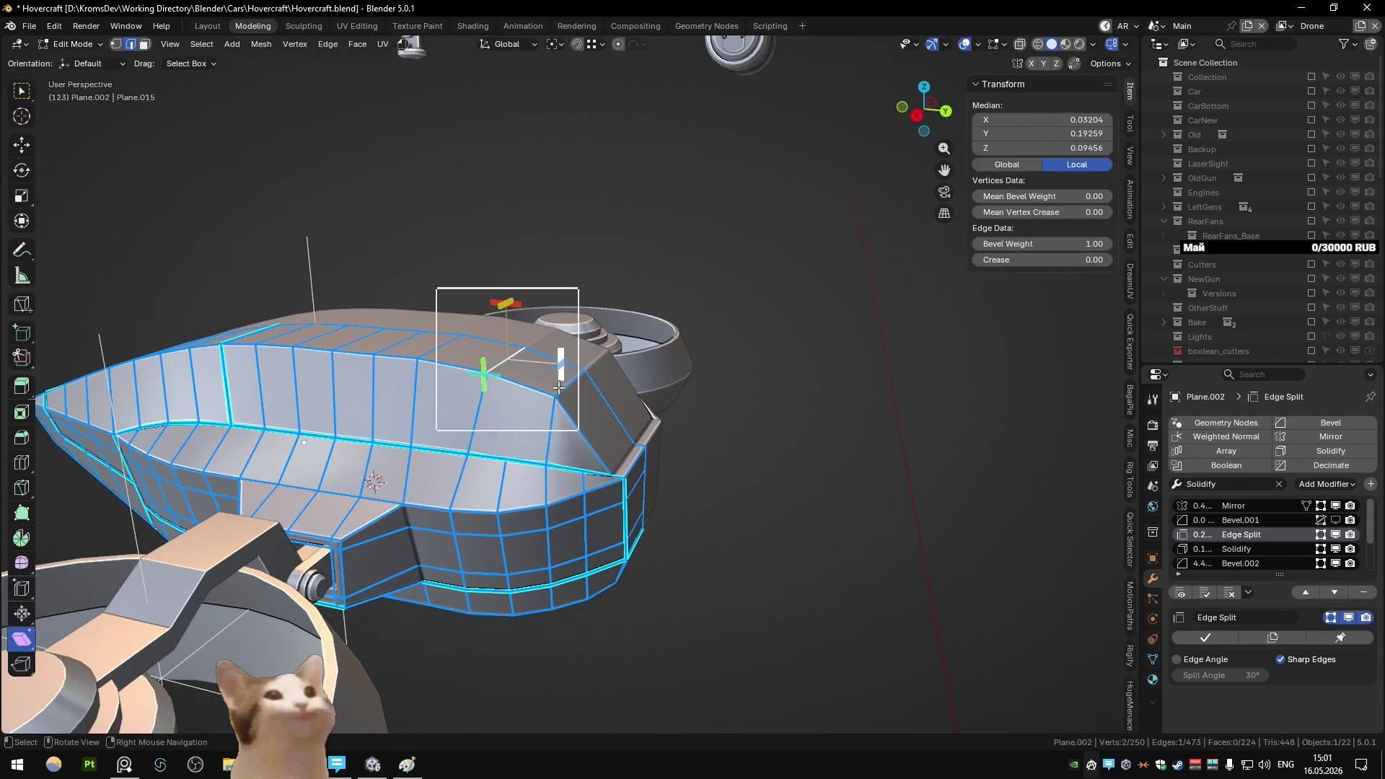
- Bevel the corner edge and give it full bevel weight
key(ctrl+b)
click(693, 448)
mouse_move(693, 447)
middle_down()
mouse_move(644, 392)
mouse_move(544, 406)
mouse_move(579, 404)
mouse_move(525, 429)
middle_up()
click(552, 402)
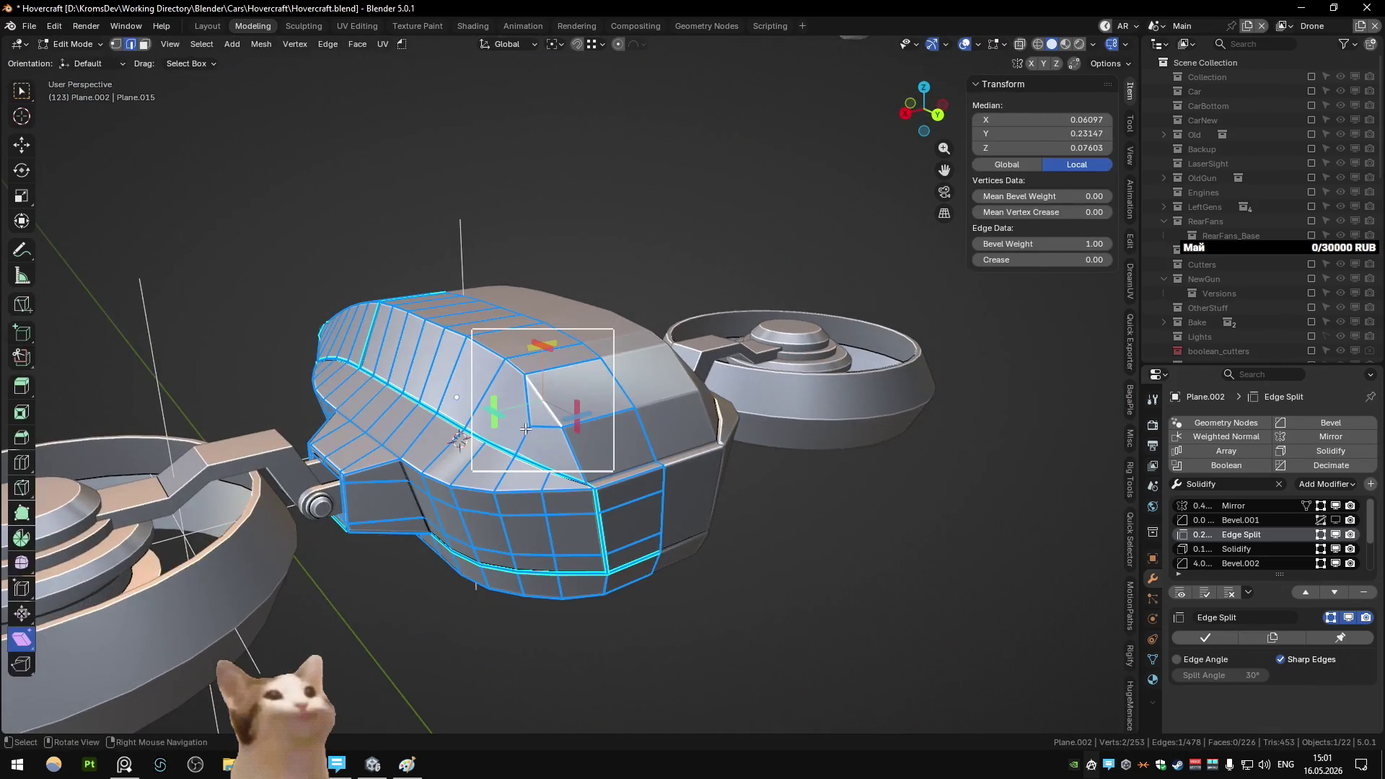
- Confirm the corner vertex move and merge duplicate vertices by distance across the whole mesh
click(601, 459)
key(a)
key(m)
key(b)
key(Tab)
- Finish the edge bevel weight adjustment and preview the drone body from the front
mouse_move(601, 460)
middle_down()
mouse_move(669, 465)
mouse_move(339, 401)
mouse_move(553, 373)
mouse_move(650, 380)
mouse_move(573, 404)
mouse_move(617, 413)
mouse_move(691, 373)
mouse_move(561, 413)
mouse_move(560, 392)
middle_up()
key(Tab)
click(585, 404)
key(Tab)
scroll(560, 392, up, 4)
mouse_move(473, 417)
middle_down()
mouse_move(639, 375)
mouse_move(509, 395)
mouse_move(612, 412)
middle_up()
scroll(596, 391, down, 3)
scroll(508, 395, up, 4)
- Add a new loop cut across the drone body's front corner
key(Tab)
key(1)
click(532, 409)
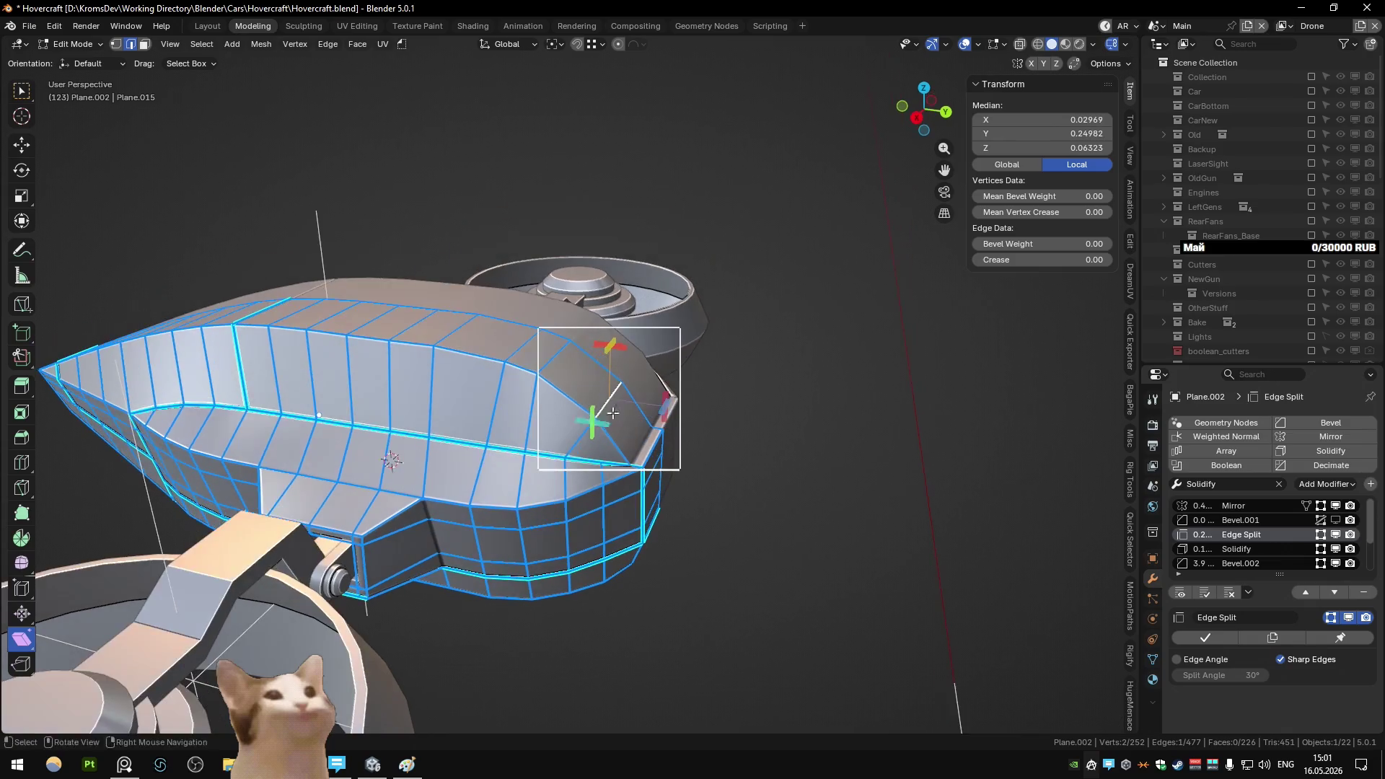
click(653, 427)
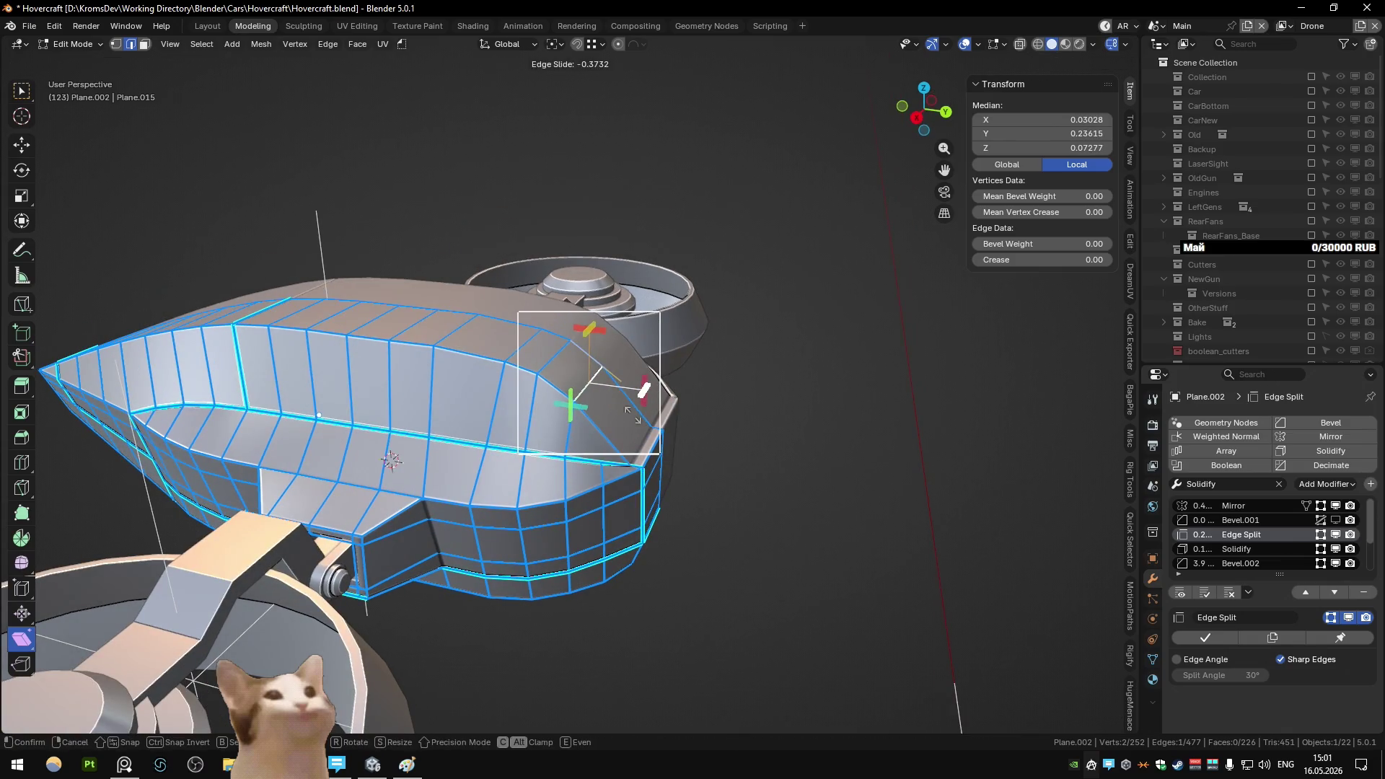
click(579, 395)
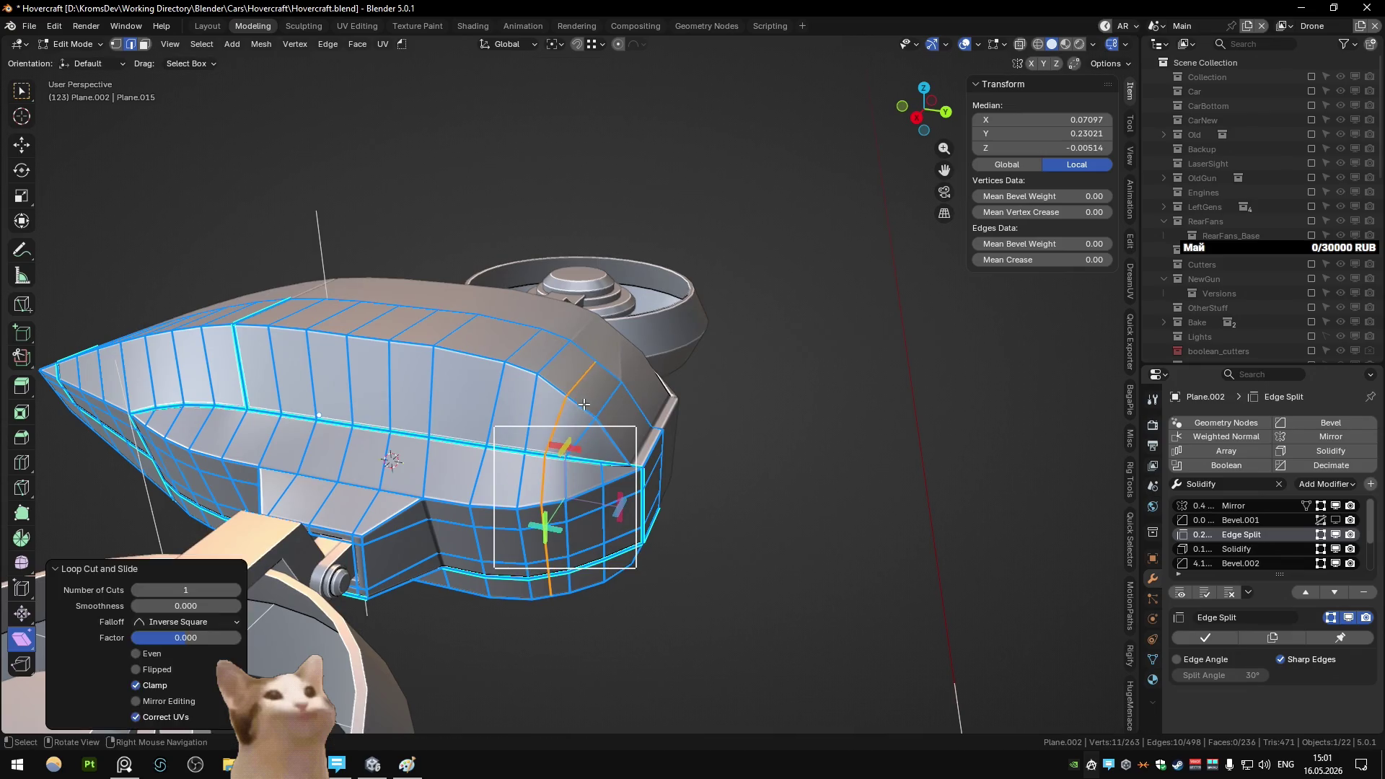
- Dissolve the extra vertices on the new corner loop, leaving 254 vertices, and return to Object Mode
key(1)
click(567, 398)
key(2)
key(ctrl+x)
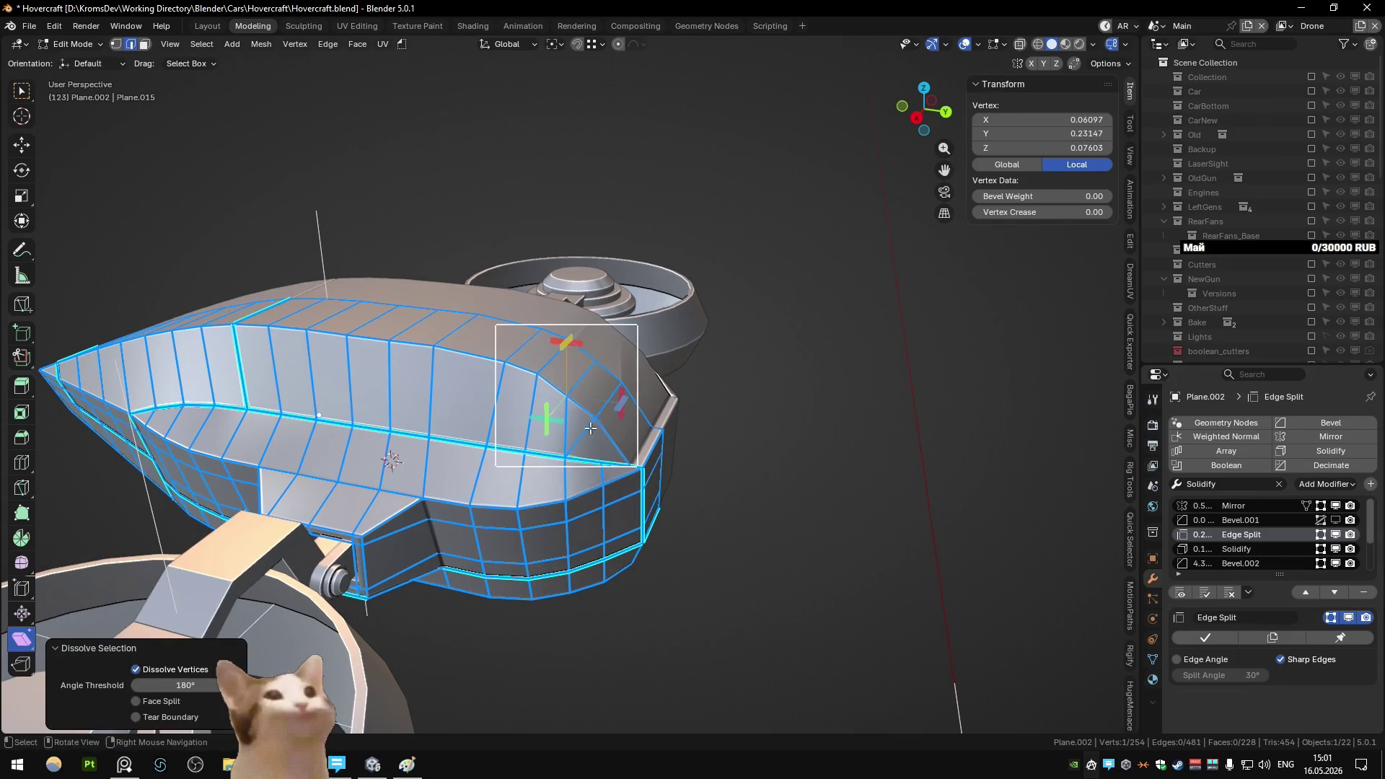
key(1)
shift+click(600, 459)
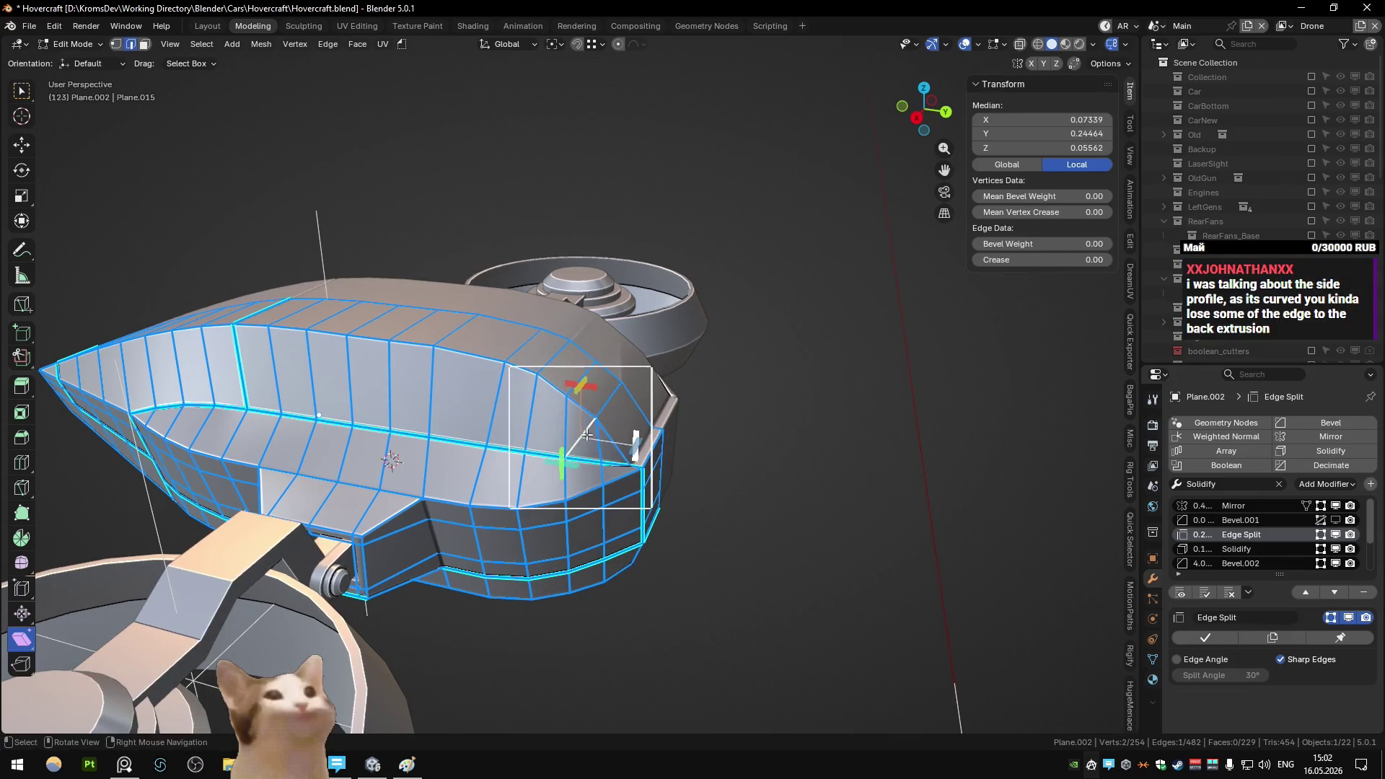
mouse_move(586, 434)
middle_down()
mouse_move(609, 454)
mouse_move(553, 447)
mouse_move(670, 390)
middle_up()
scroll(609, 454, up, 4)
key(Tab)
scroll(553, 447, down, 2)
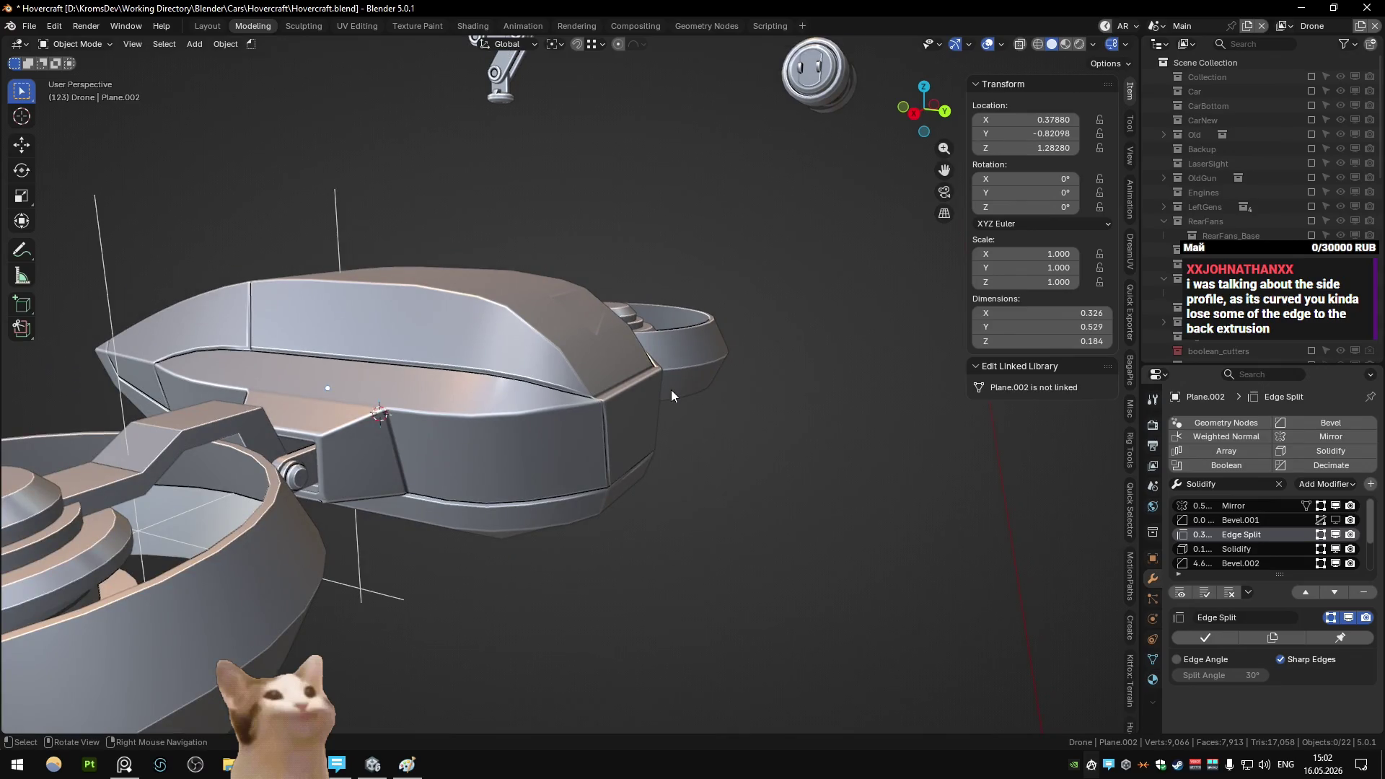
- Isolate the drone body in Local View and check it from the right side
key(KP_1)
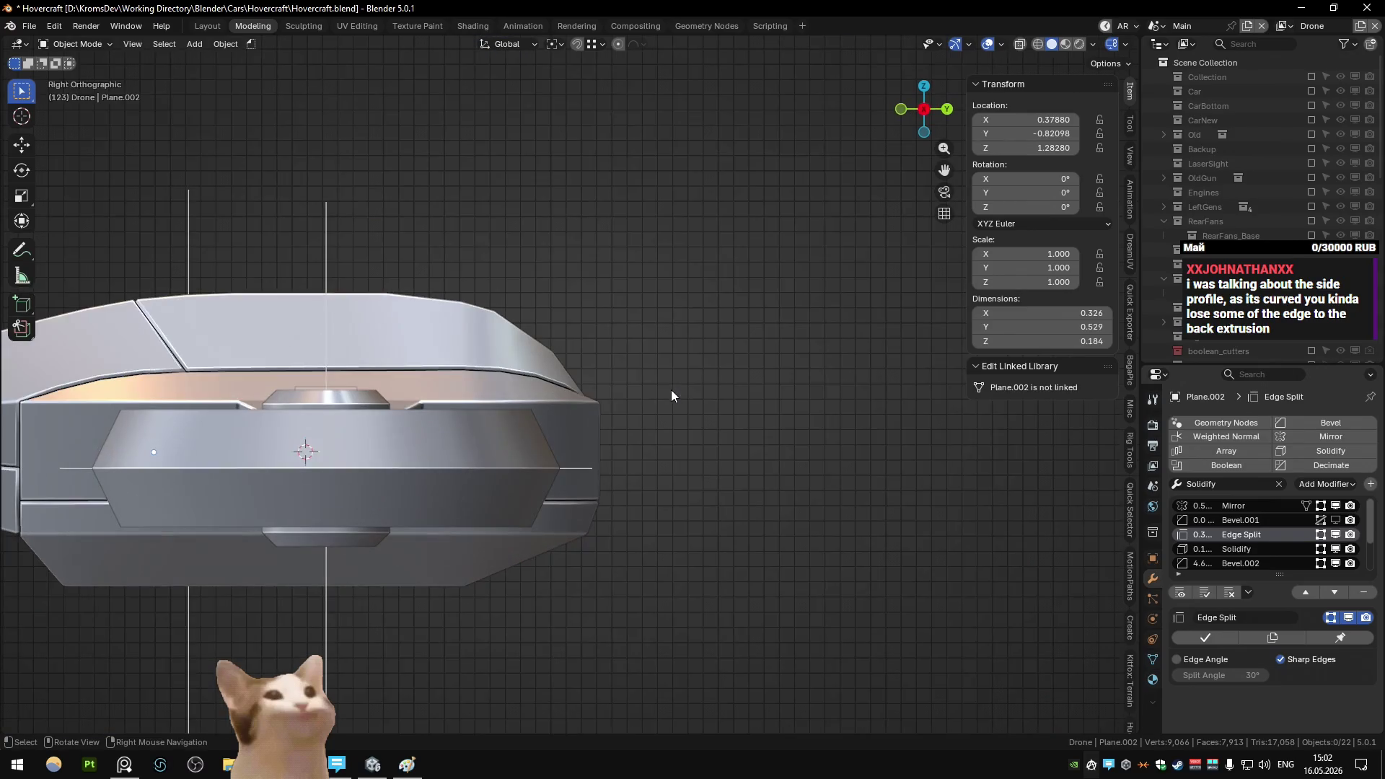
middle_drag(660, 392, 581, 416)
click(582, 414)
key(KP_Divide)
key(KP_3)
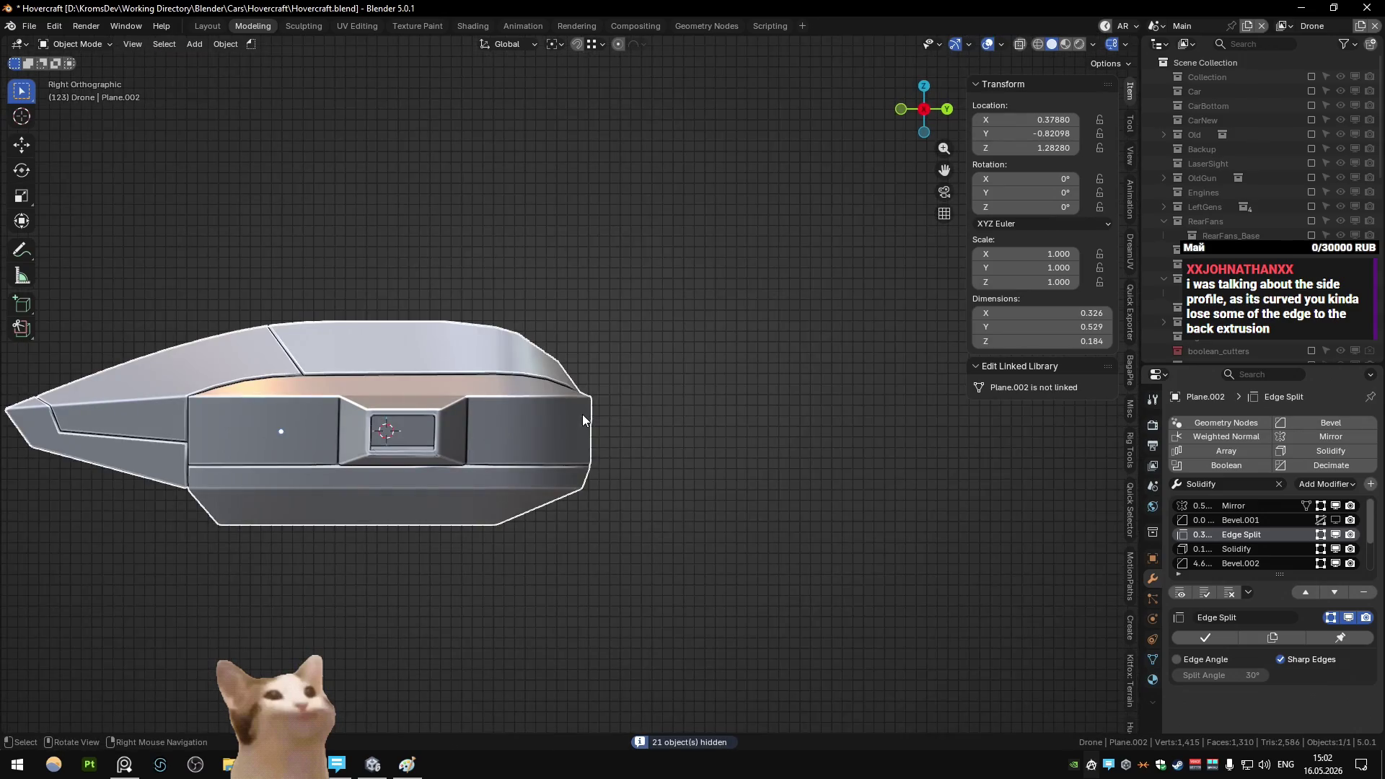
shift+click(582, 414)
- Reselect the body and briefly enter vertex editing in a perspective view
scroll(628, 374, up, 3)
scroll(692, 373, up, 2)
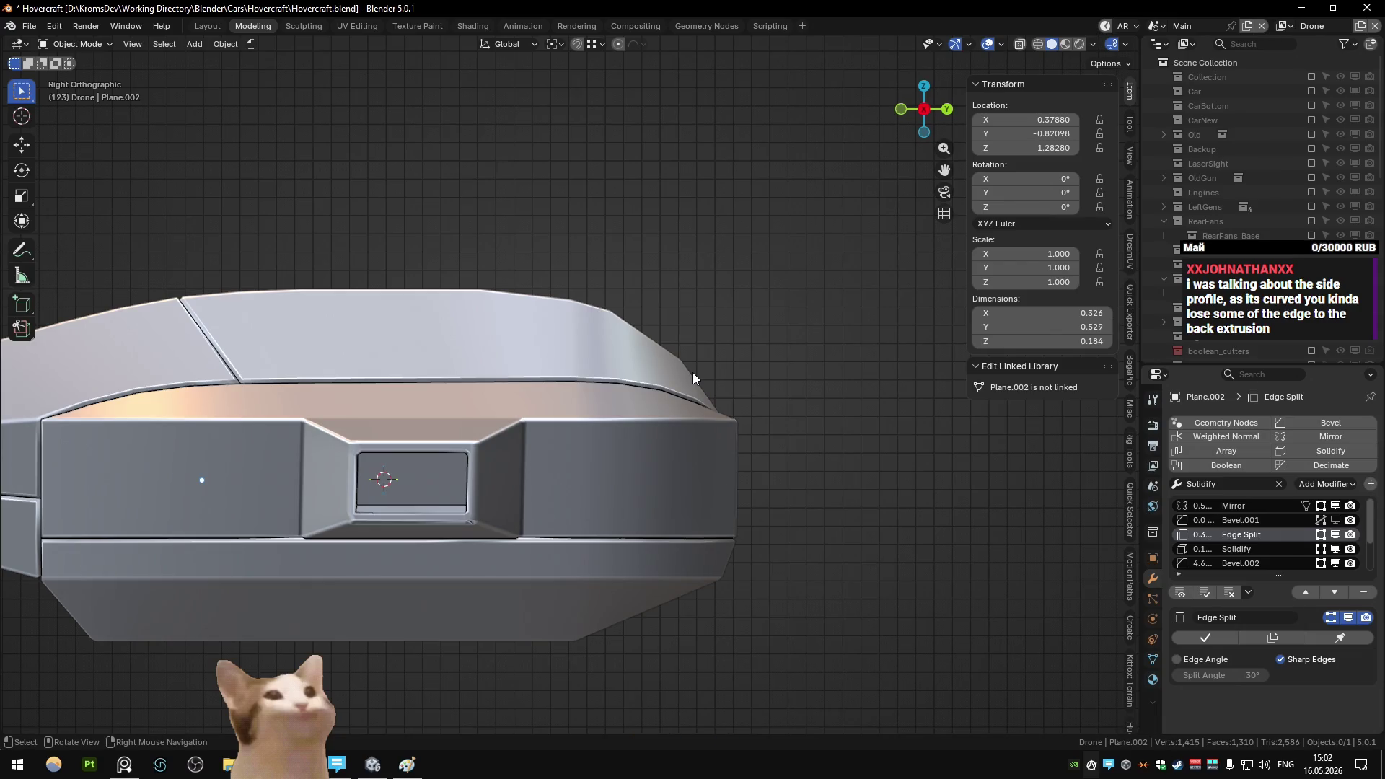
click(632, 342)
scroll(642, 332, down, 3)
mouse_move(655, 323)
middle_down()
mouse_move(601, 375)
mouse_move(677, 344)
mouse_move(626, 395)
mouse_move(649, 318)
middle_up()
key(Tab)
key(1)
key(Tab)
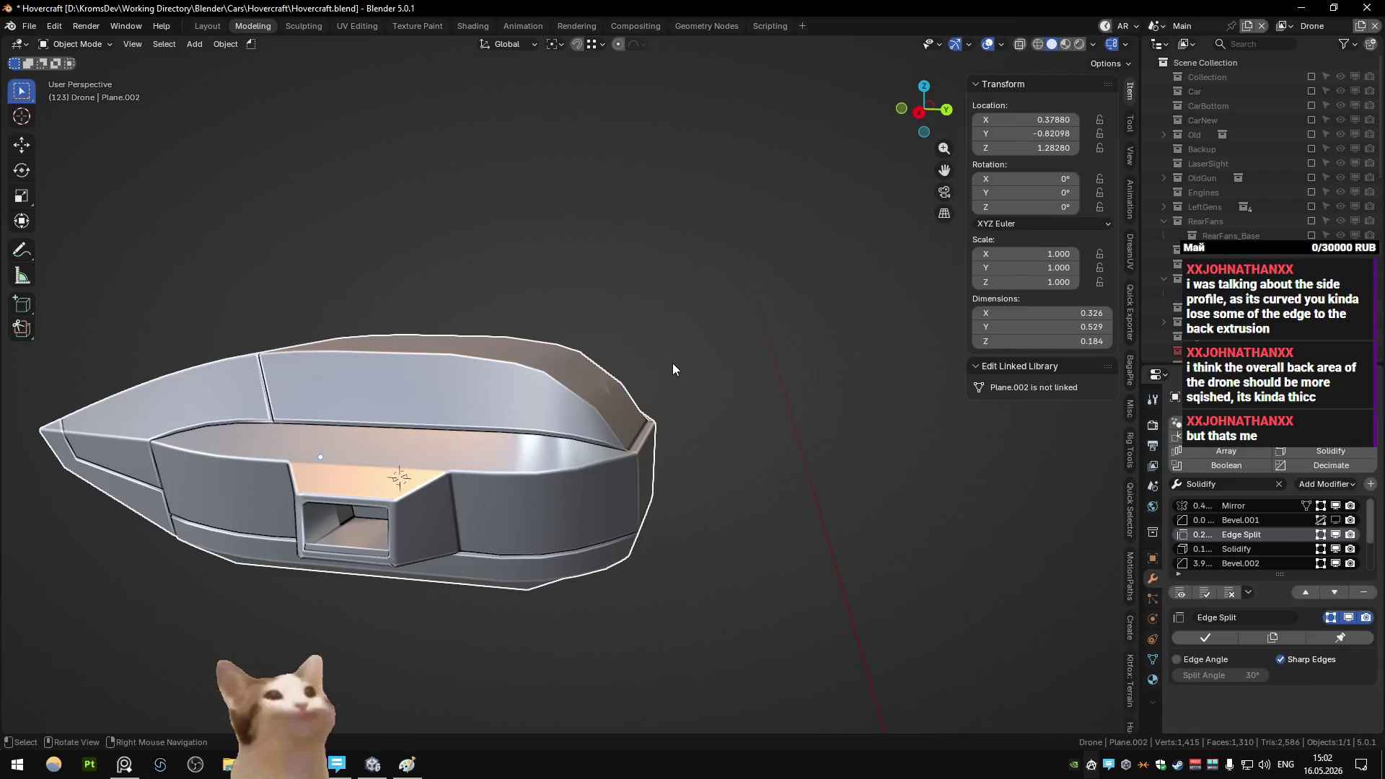
- Orbit around the hull to a top view and box-select the rear section's vertices
mouse_move(672, 364)
middle_down()
mouse_move(503, 411)
mouse_move(750, 387)
mouse_move(375, 410)
mouse_move(492, 412)
middle_up()
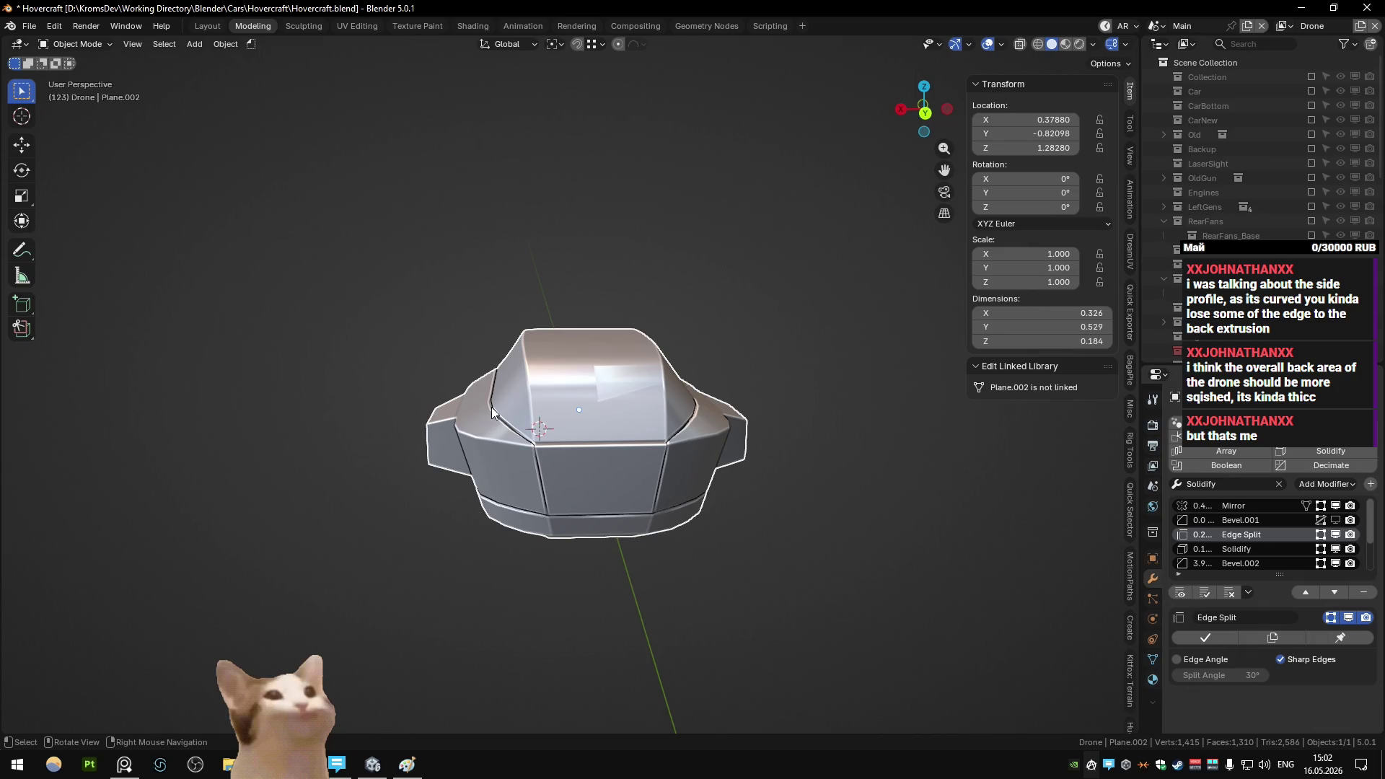
mouse_move(492, 412)
middle_down()
mouse_move(626, 410)
mouse_move(407, 461)
mouse_move(564, 432)
mouse_move(586, 440)
mouse_move(476, 515)
mouse_move(450, 496)
middle_up()
shift+scroll(569, 362, up, 3)
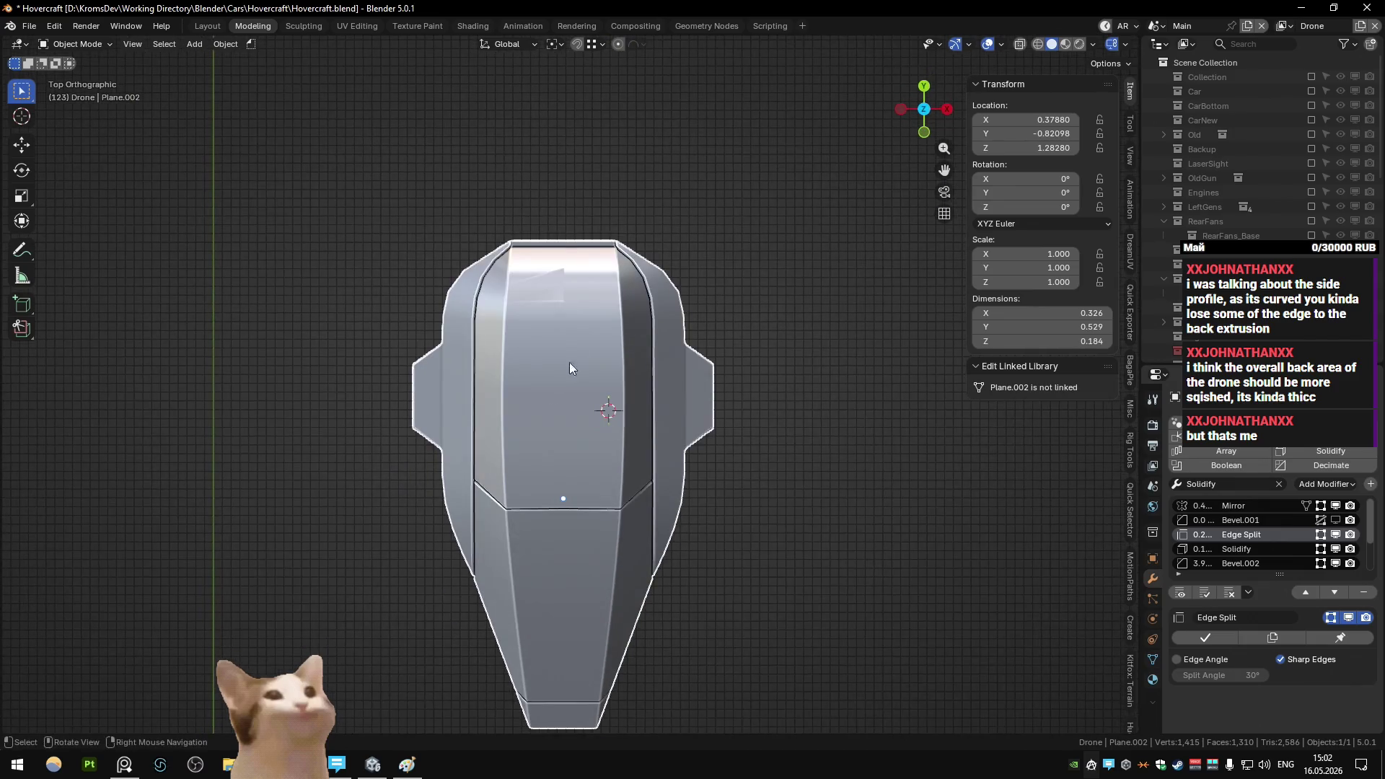
shift+middle_drag(569, 362, 542, 422)
key(Tab)
mouse_move(607, 346)
mouse_down()
mouse_move(693, 375)
mouse_move(525, 289)
mouse_up()
- Narrow the rear section to about half width (X scale 0.546) and shift it along X
key(b)
key(shift+ctrl+alt+s)
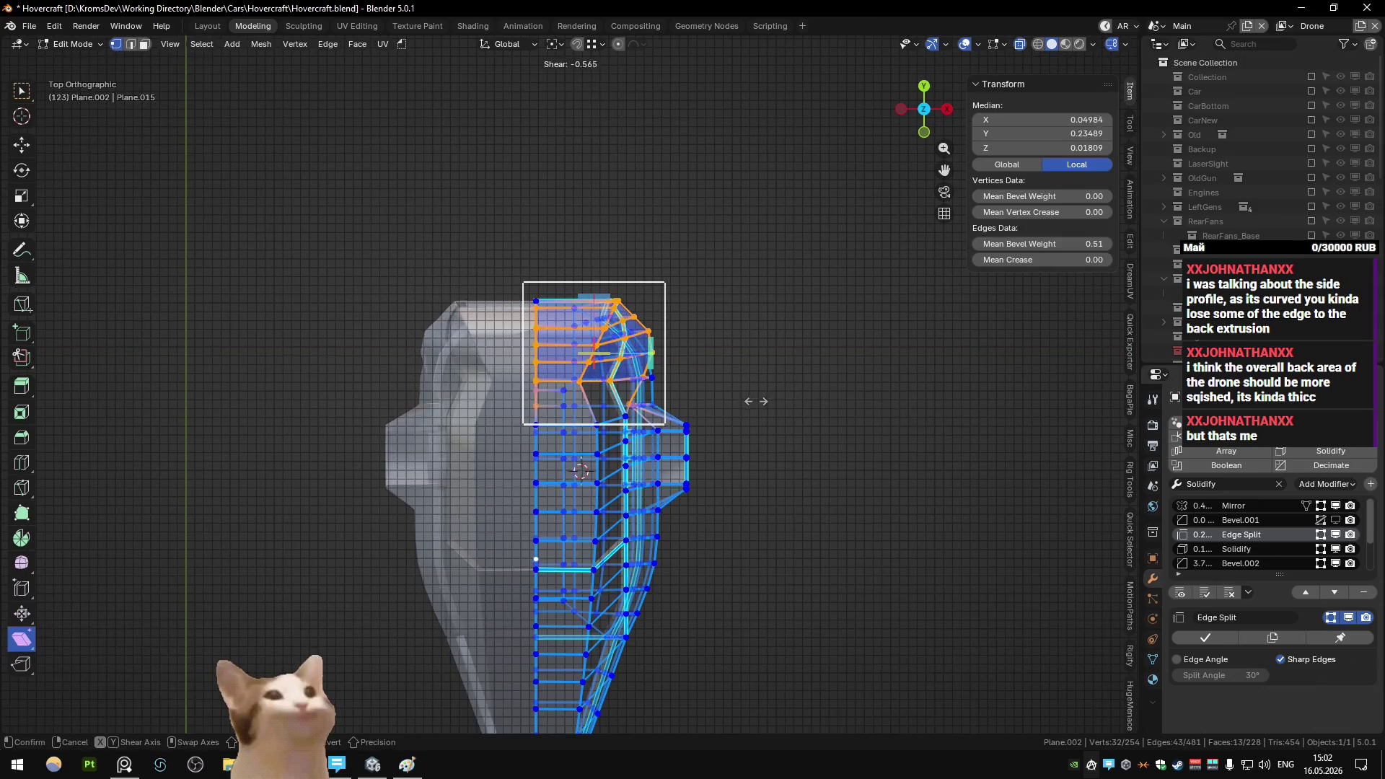
right_click(755, 401)
drag(750, 404, 491, 253)
click(785, 396)
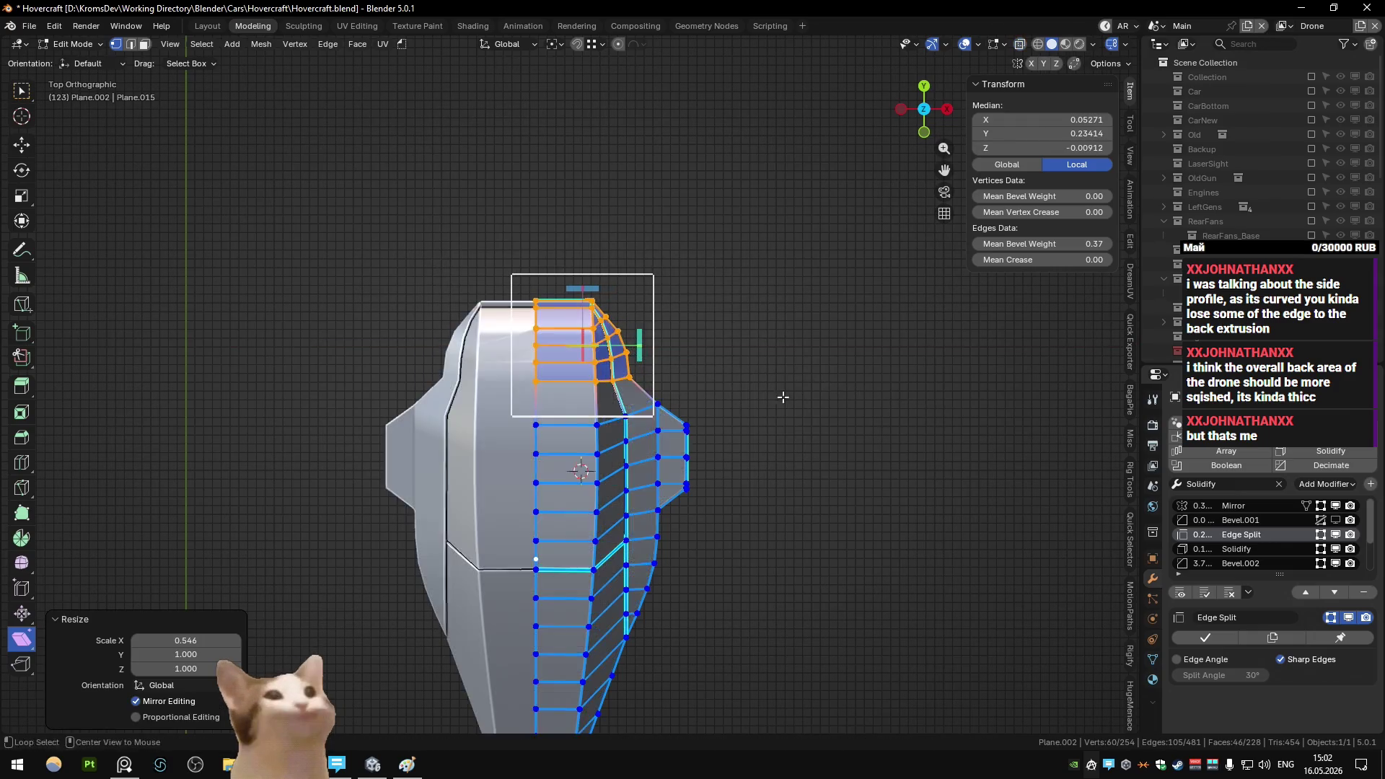
key(g)
key(x)
click(780, 406)
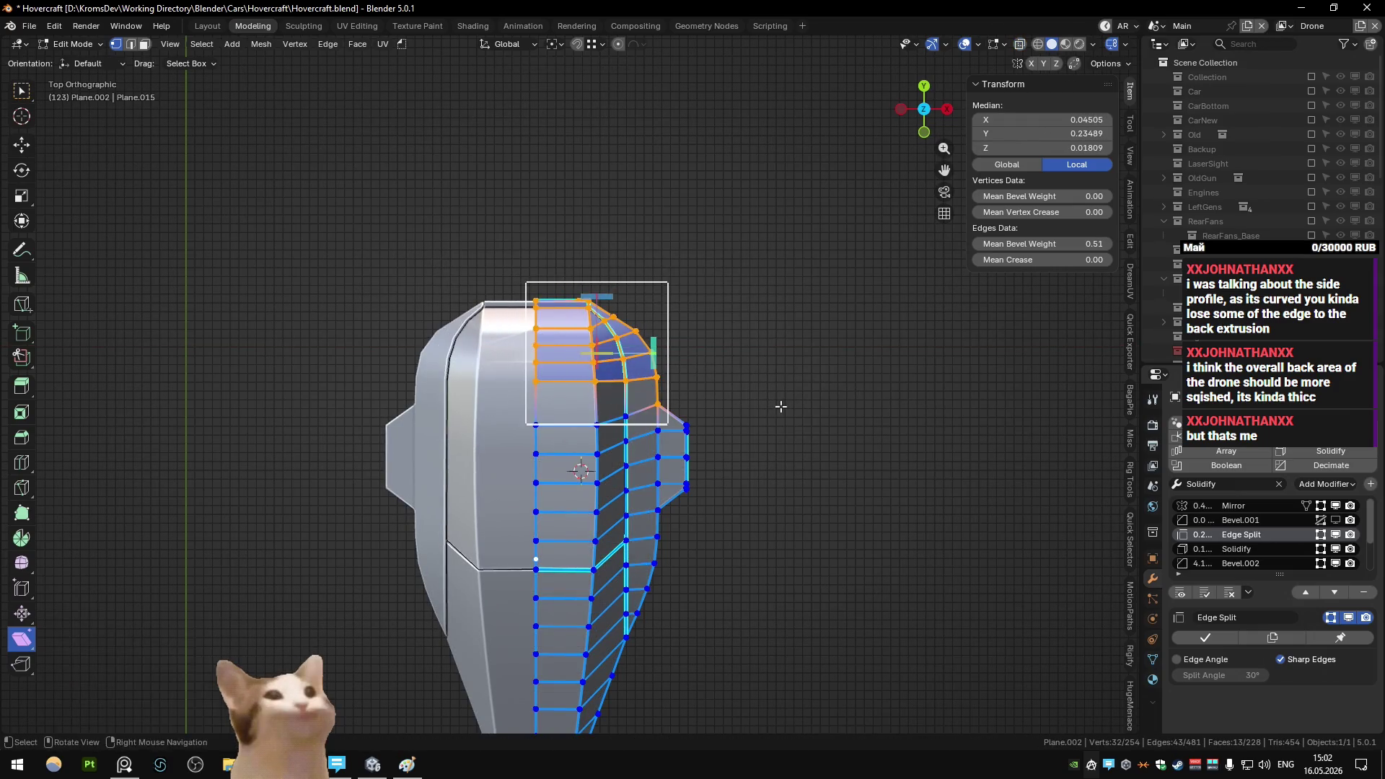
- Inspect the narrowed rear in Object Mode, then view the body from behind in Edit Mode
key(Tab)
mouse_move(781, 406)
middle_down()
mouse_move(690, 369)
mouse_move(629, 419)
middle_up()
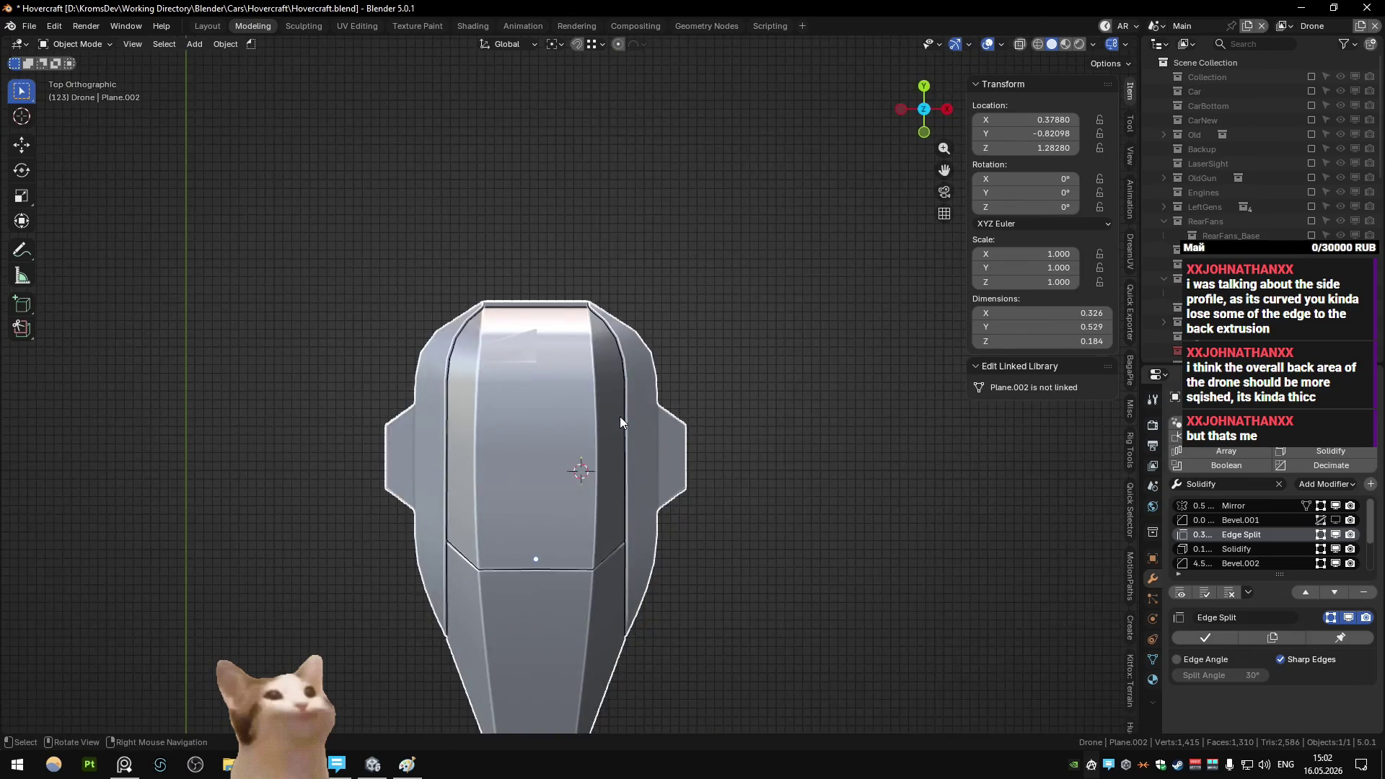
scroll(620, 416, down, 2)
scroll(612, 346, up, 3)
middle_drag(739, 378, 635, 379)
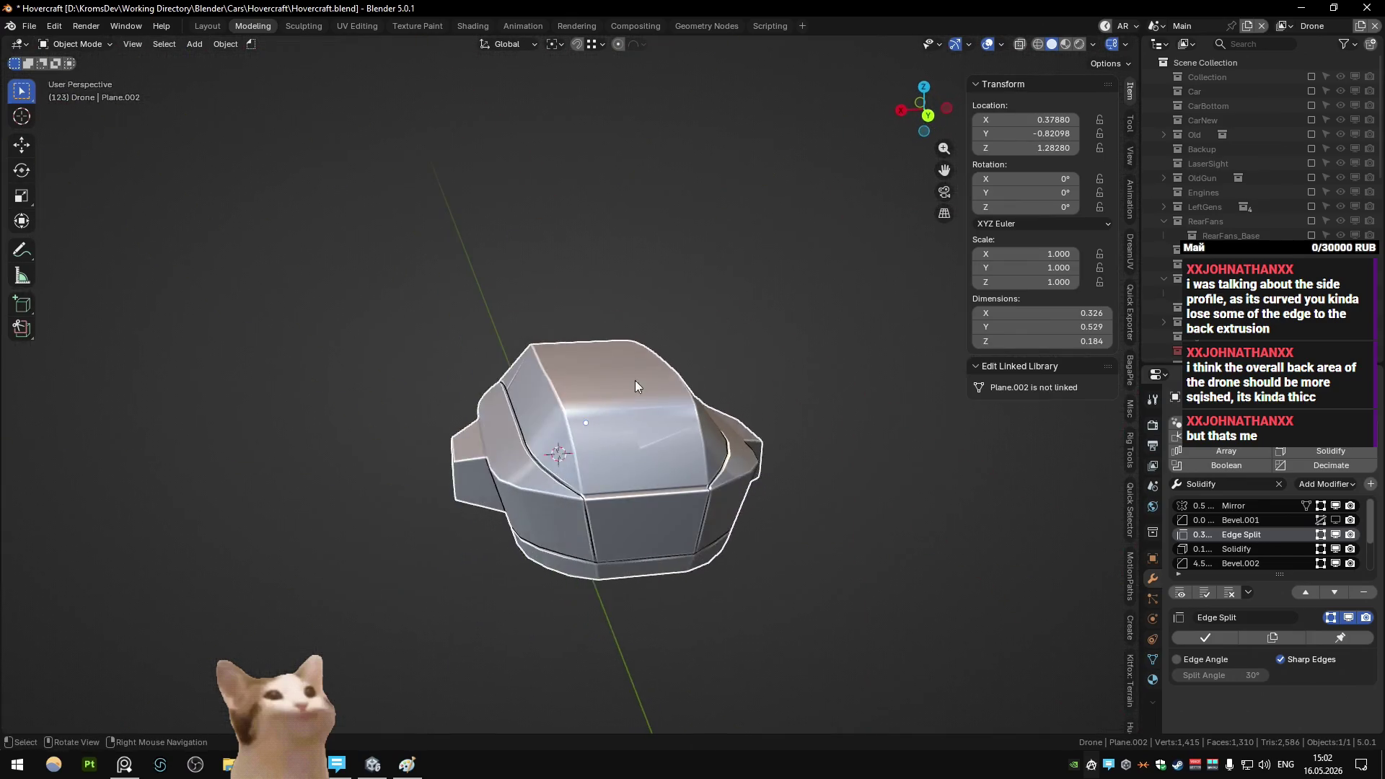
key(Tab)
scroll(563, 379, up, 3)
key(ctrl+KP_1)
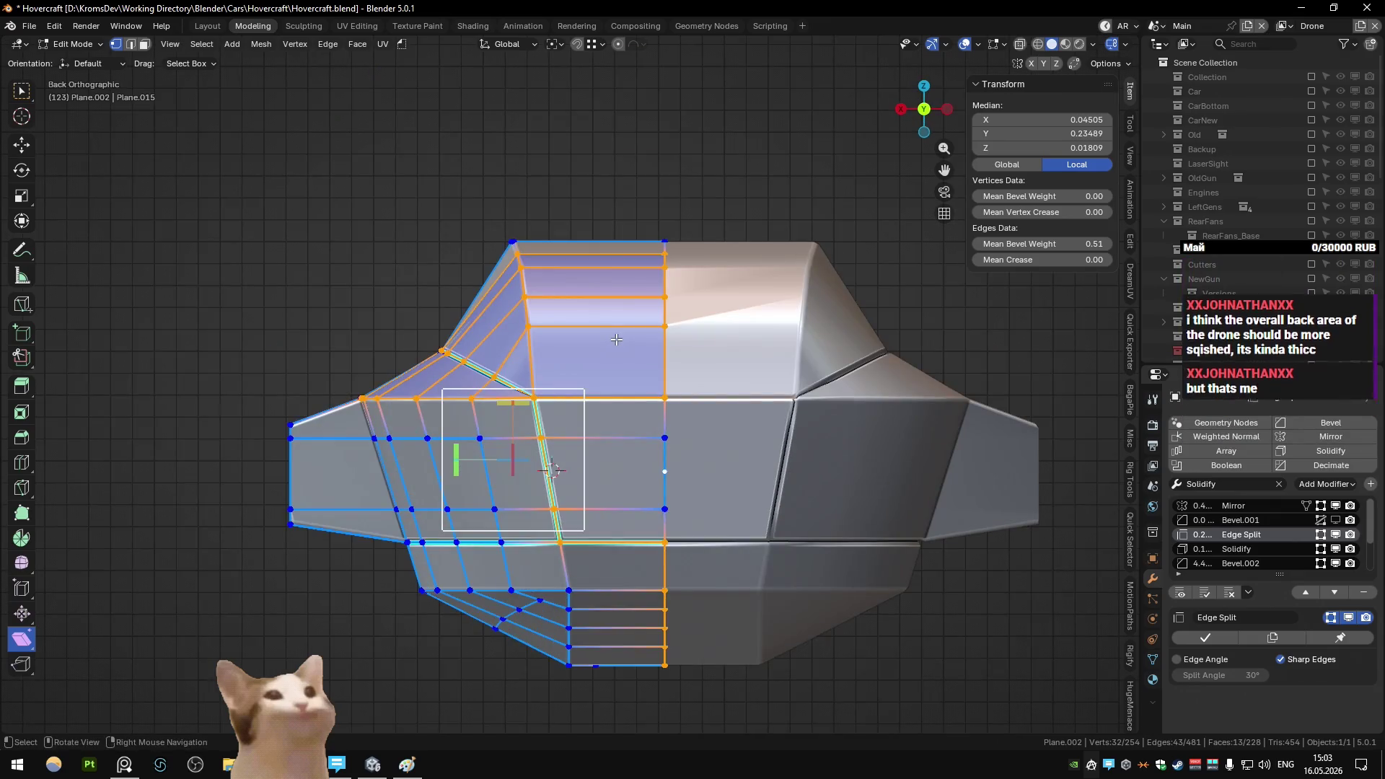
scroll(649, 353, up, 3)
- Nudge a vertex on the rear top edge slightly along X
key(alt+a)
click(635, 357)
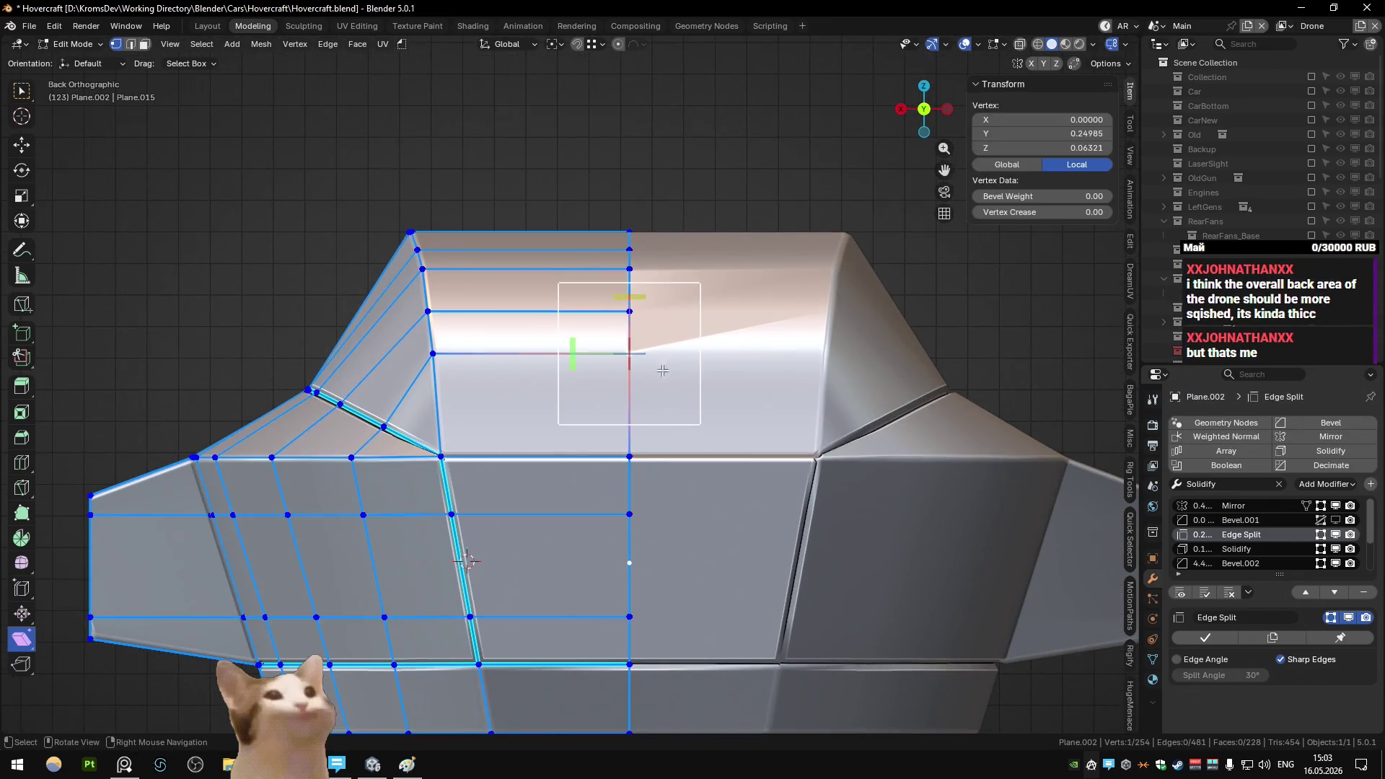
drag(575, 356, 554, 371)
mouse_move(554, 372)
middle_down()
mouse_move(622, 383)
mouse_move(513, 369)
mouse_move(557, 350)
middle_up()
key(Tab)
key(Tab)
scroll(513, 369, down, 2)
key(Tab)
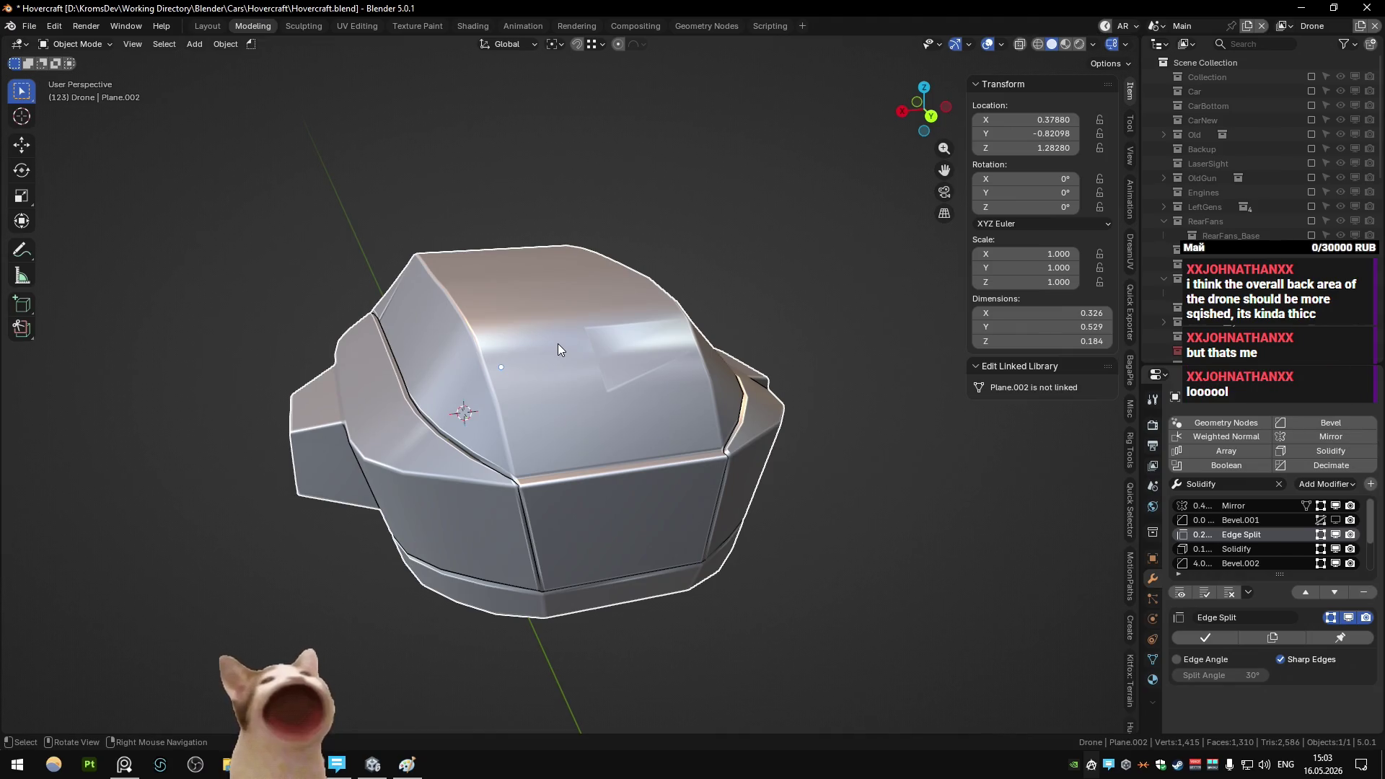
- Edge-slide a top rim edge of the hull in side view
mouse_move(557, 343)
middle_down()
mouse_move(563, 381)
mouse_move(624, 391)
mouse_move(638, 436)
middle_up()
key(Tab)
key(KP_3)
key(2)
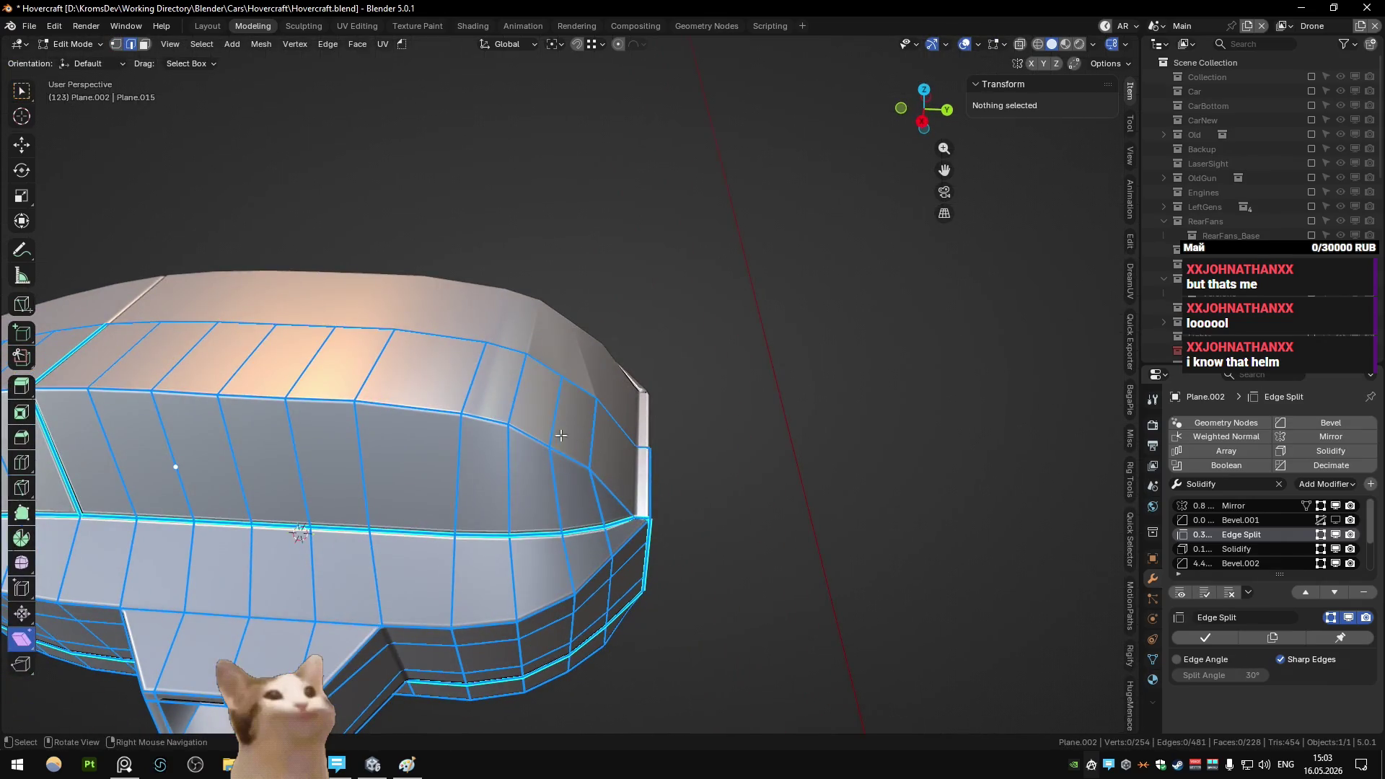
click(641, 443)
click(619, 440)
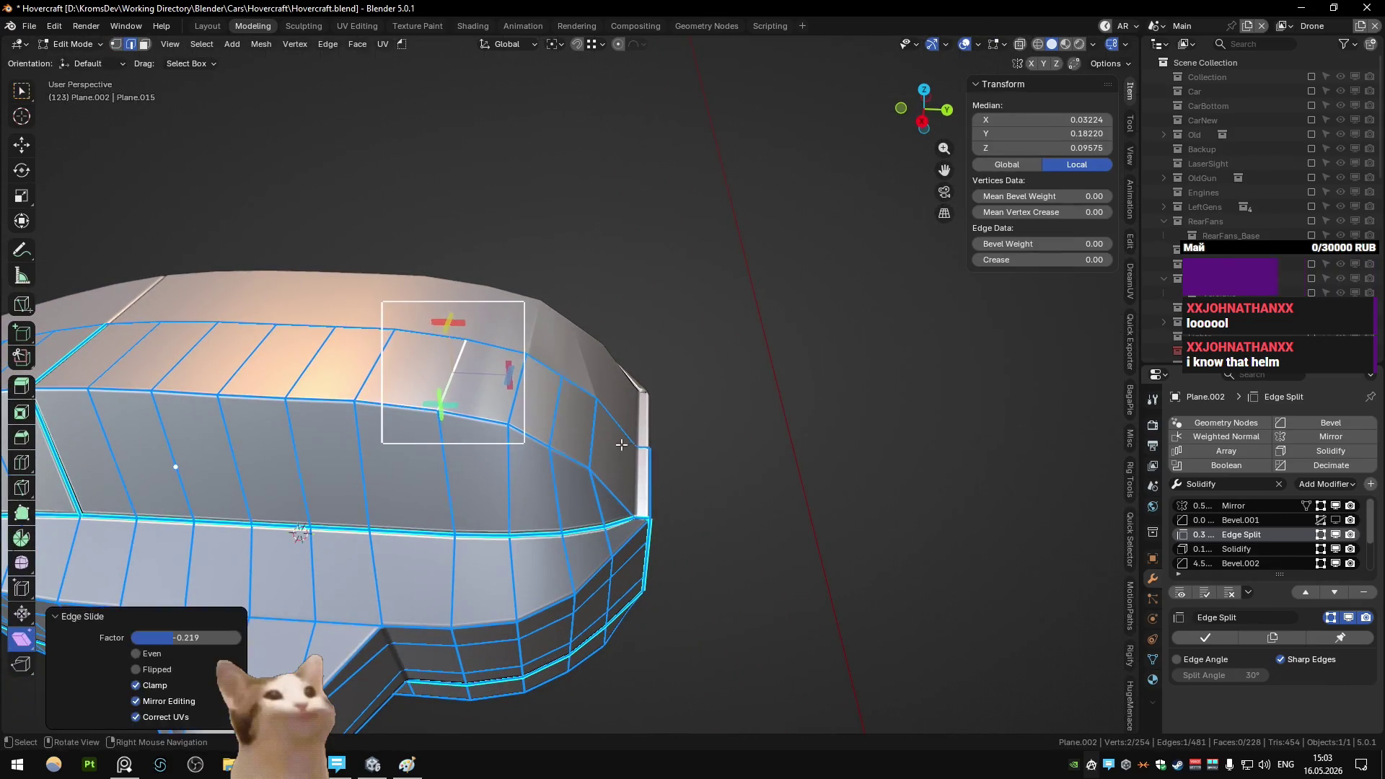
mouse_move(619, 440)
middle_down()
mouse_move(597, 397)
mouse_move(477, 421)
mouse_move(538, 435)
middle_up()
key(Tab)
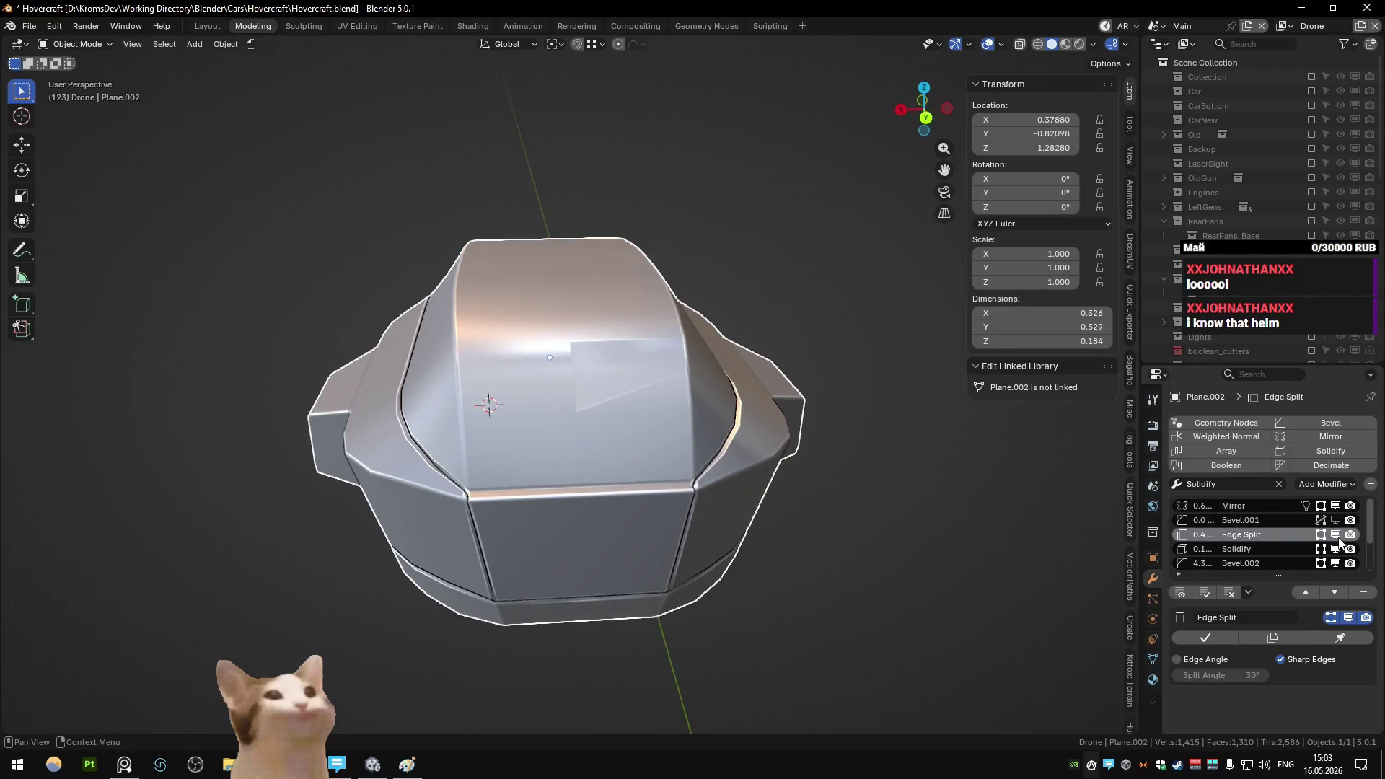
- Toggle Bevel.002's viewport visibility off and on to compare the hull shape
click(1335, 564)
click(1335, 563)
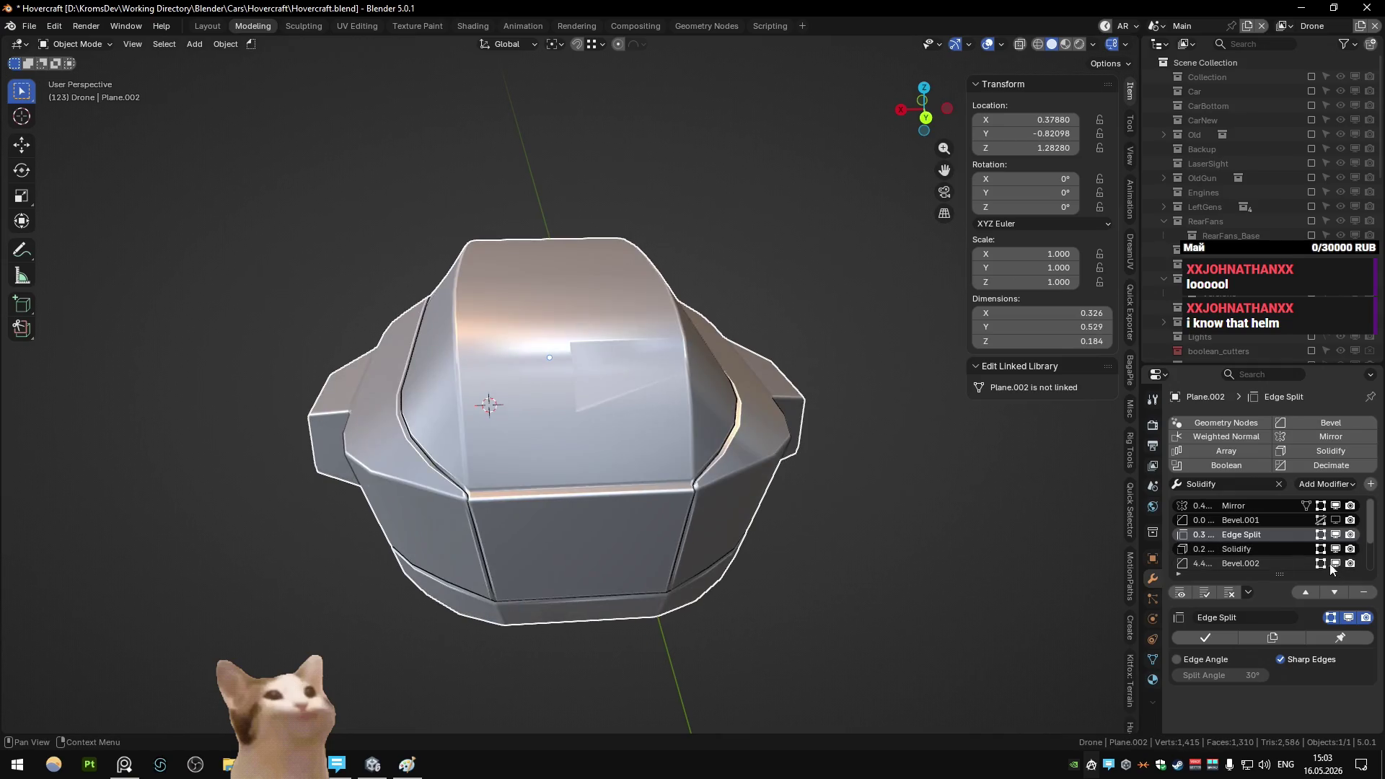
key(Tab)
middle_drag(649, 447, 716, 485)
key(KP_Decimal)
key(Tab)
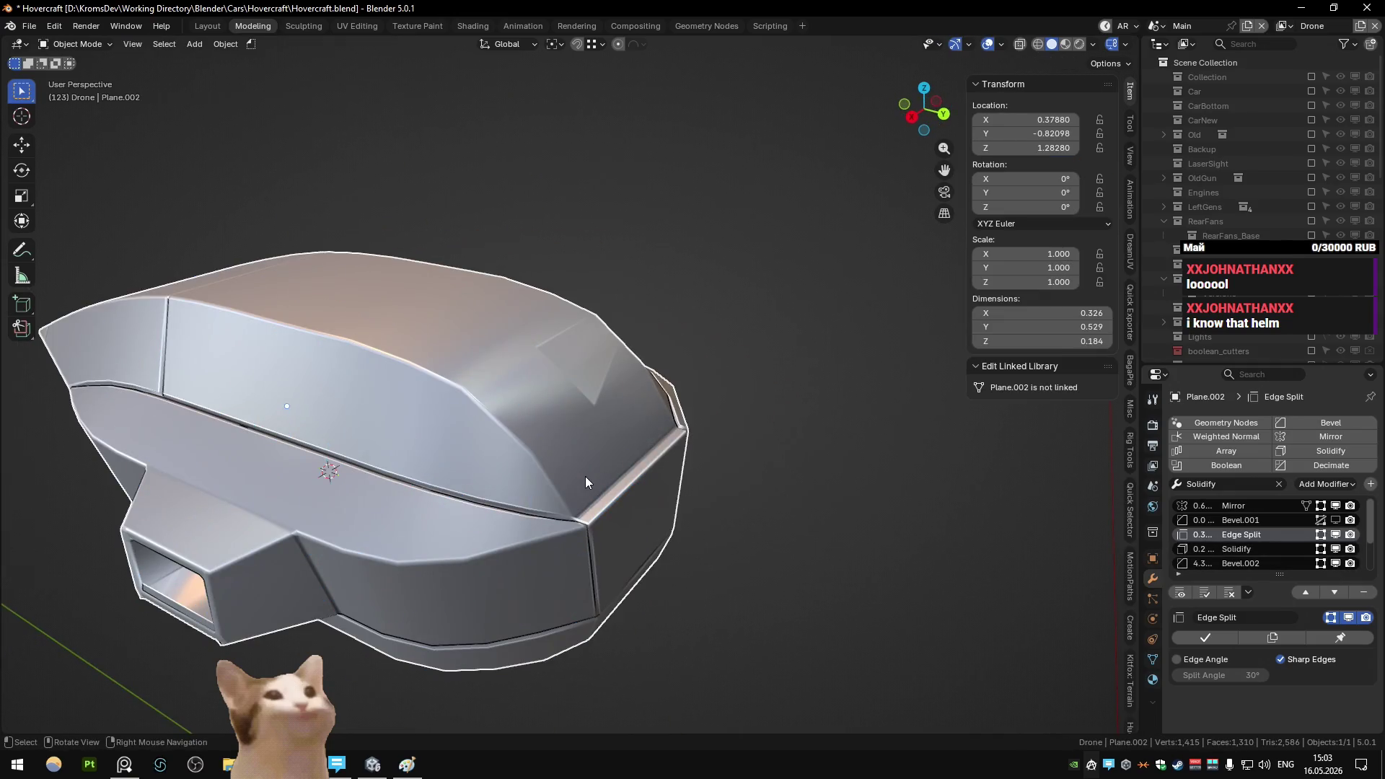
mouse_move(586, 476)
middle_down()
mouse_move(515, 485)
mouse_move(642, 370)
mouse_move(625, 379)
mouse_move(673, 366)
middle_up()
key(Tab)
- Adjust the bevel weight of the selected rim edges and preview the hull
key(Escape)
key(Tab)
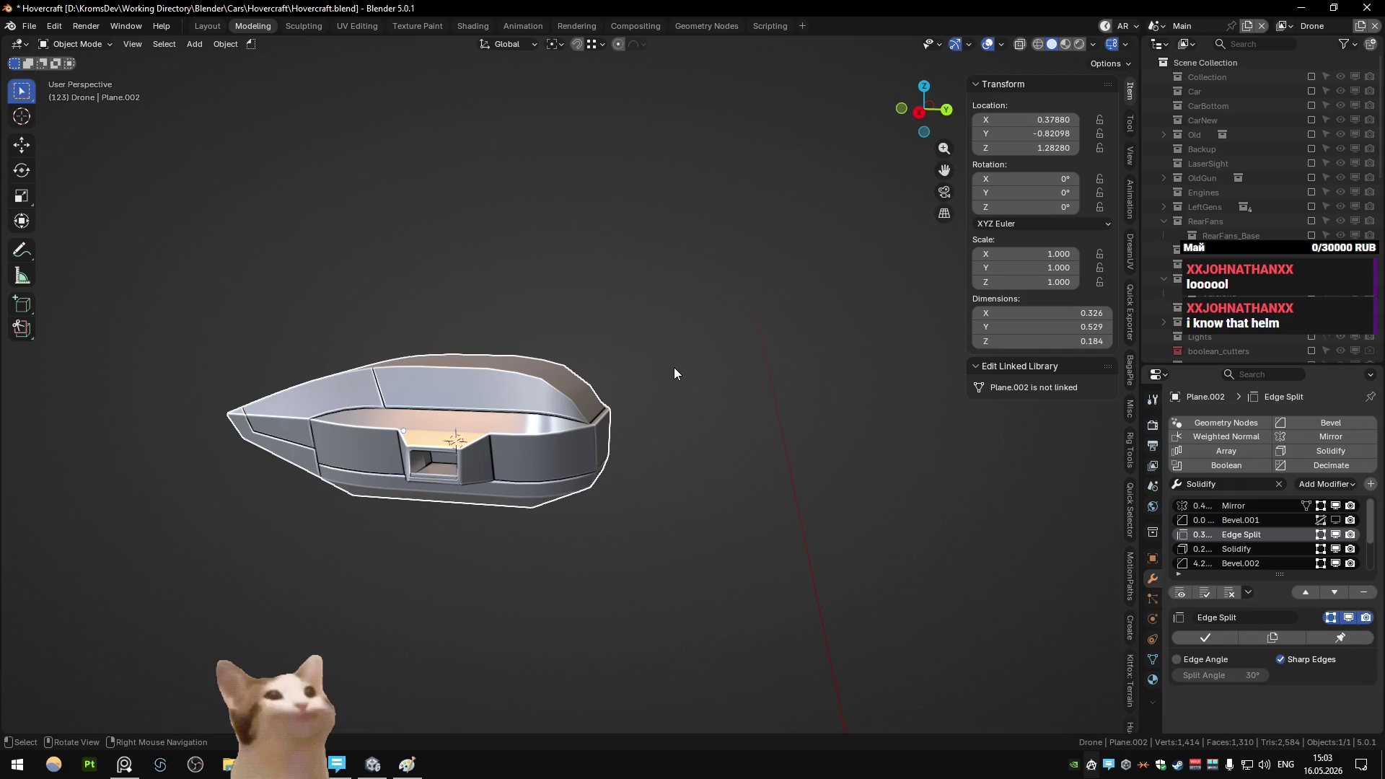
mouse_move(674, 368)
middle_down()
mouse_move(765, 368)
mouse_move(760, 411)
mouse_move(731, 420)
mouse_move(735, 442)
middle_up()
key(Tab)
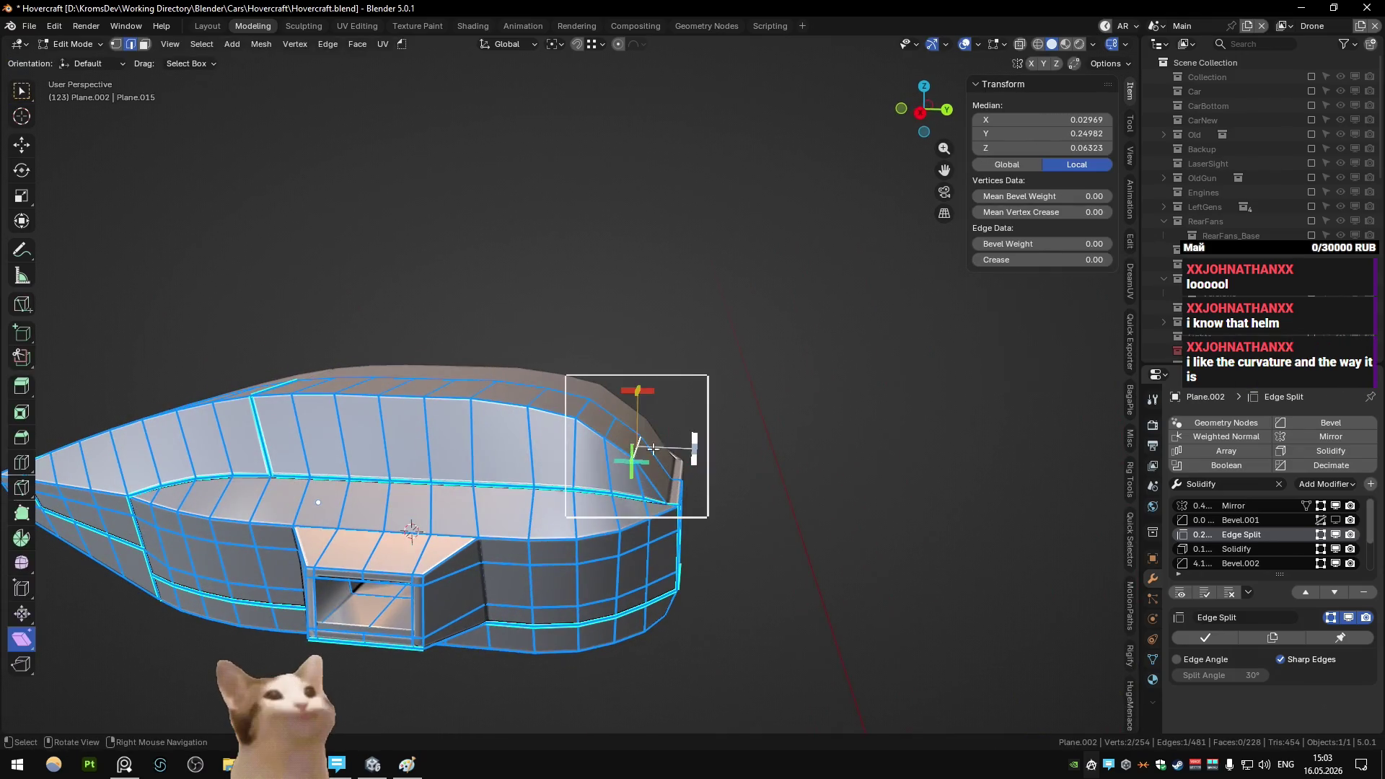
mouse_move(653, 449)
middle_down()
mouse_move(667, 426)
mouse_move(545, 417)
middle_up()
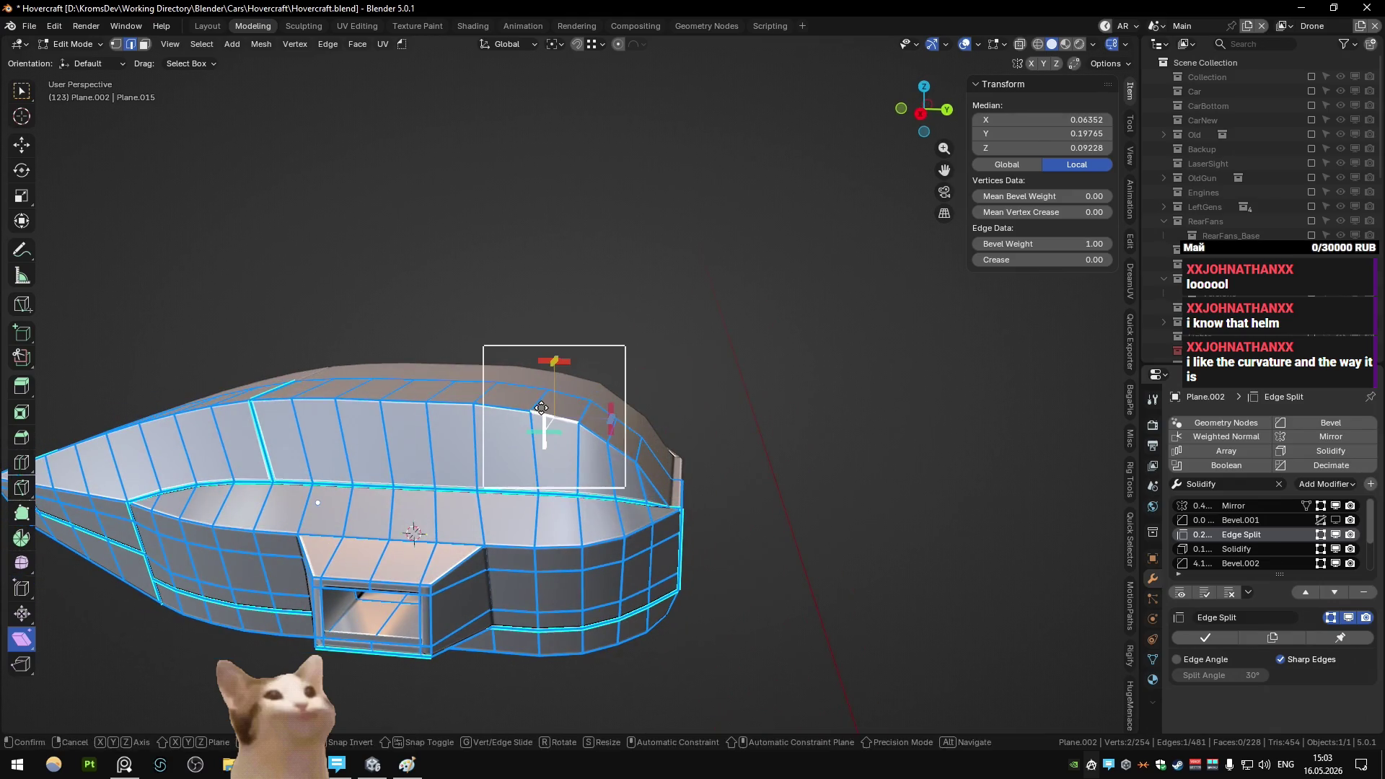
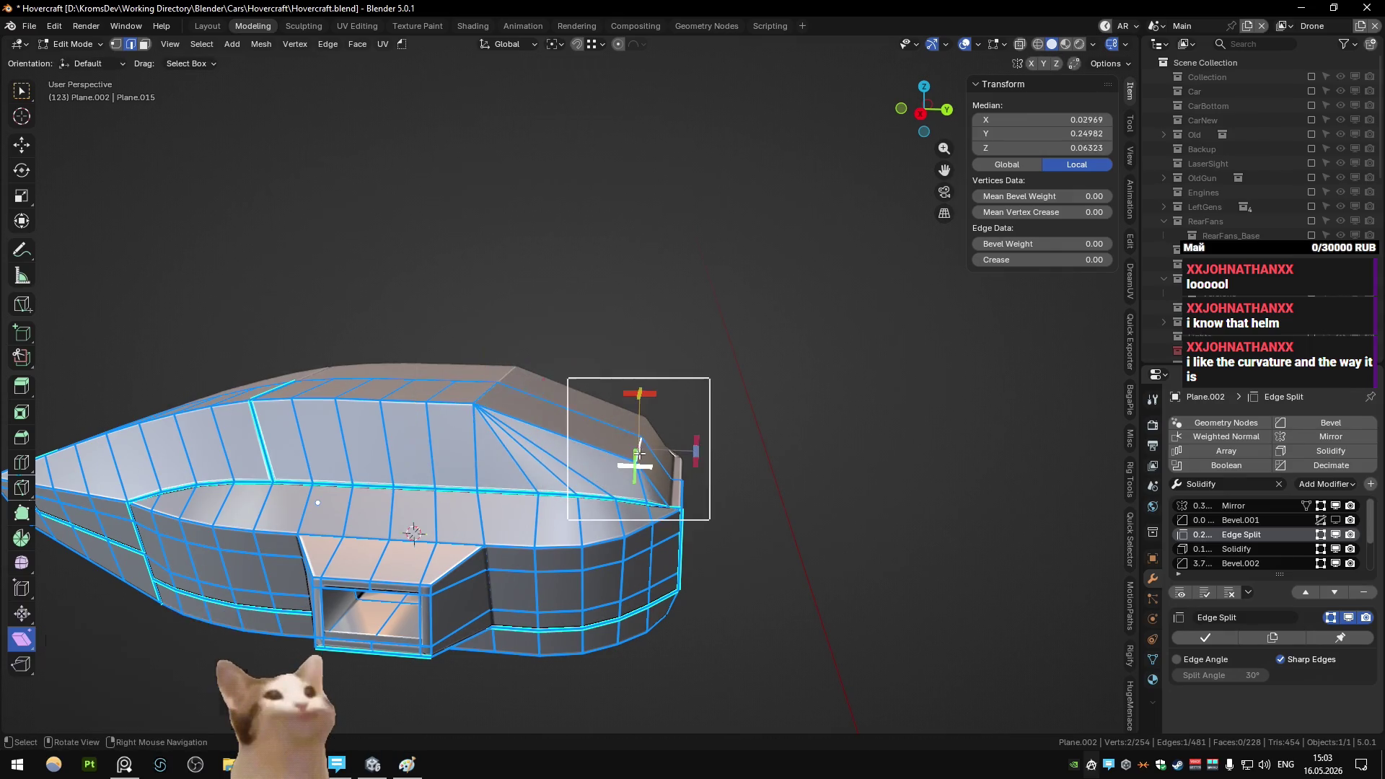
- Lift the selected upper rim edges slightly along Z in the right side view
key(Tab)
scroll(593, 381, down, 3)
mouse_move(592, 381)
middle_down()
mouse_move(452, 426)
mouse_move(608, 395)
mouse_move(567, 418)
mouse_move(556, 409)
mouse_move(596, 482)
middle_up()
key(Tab)
drag(649, 542, 649, 531)
middle_drag(649, 531, 574, 492)
scroll(573, 491, up, 2)
- Nudge the rounded corner vertices up and inward along Z so they follow the hull curve
key(1)
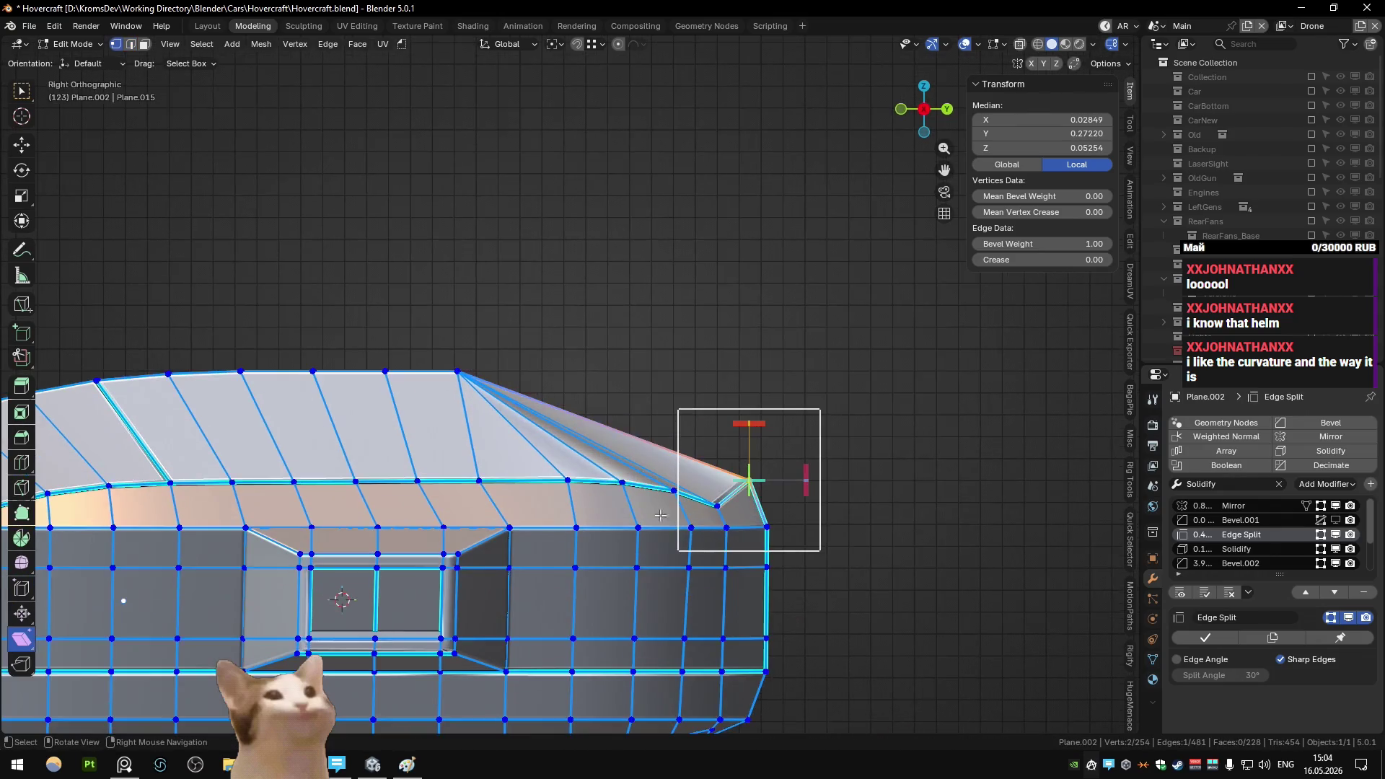
mouse_move(723, 510)
mouse_down()
mouse_move(649, 476)
mouse_move(626, 485)
mouse_up()
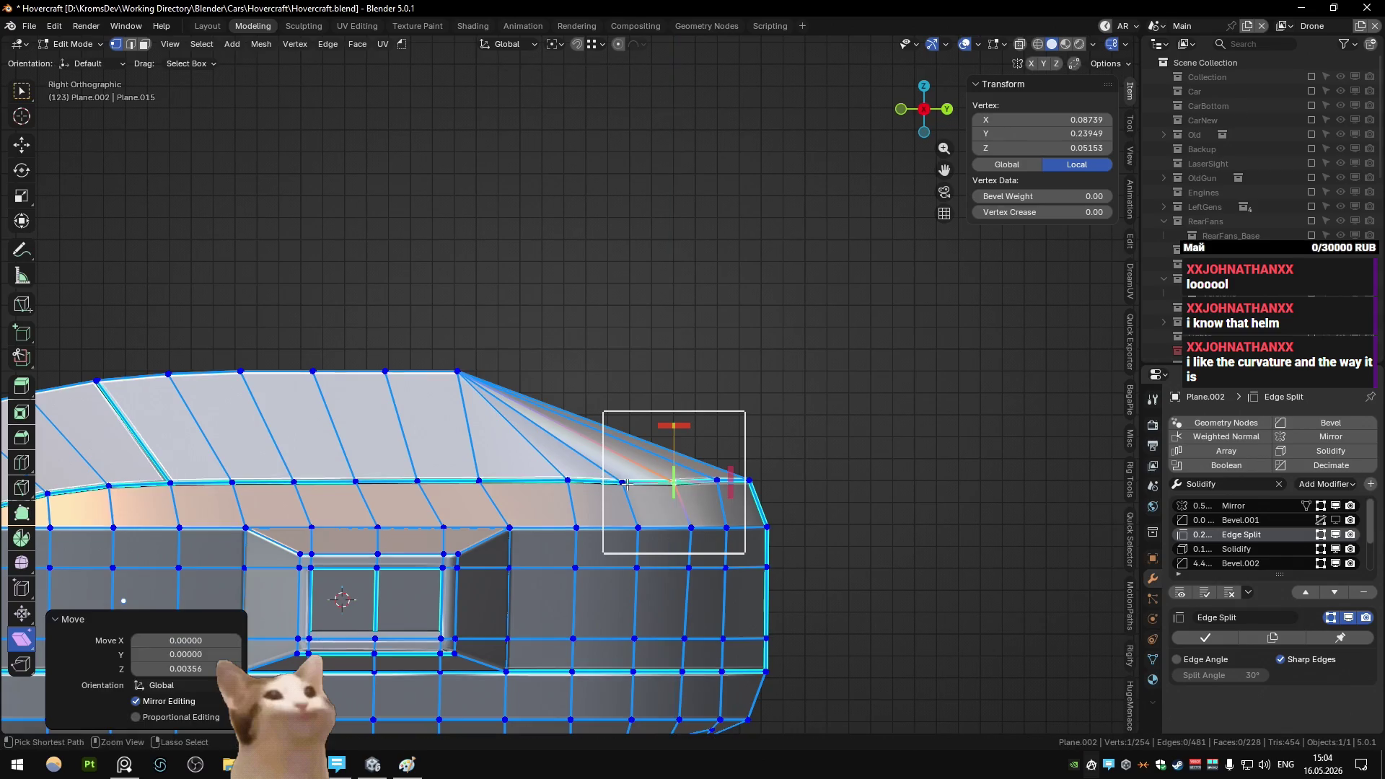
click(716, 481)
key(g)
key(z)
click(716, 478)
click(750, 482)
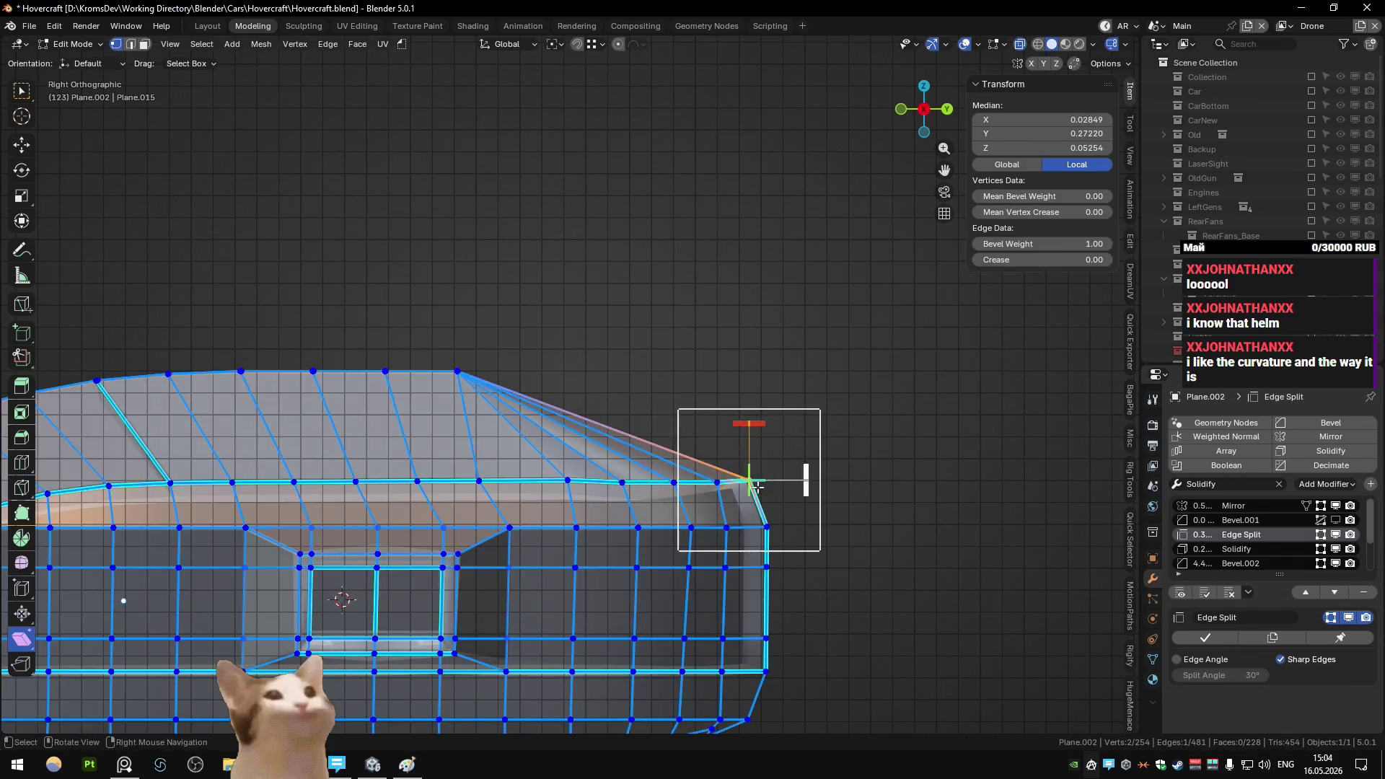
key(g)
key(z)
click(714, 484)
mouse_move(715, 484)
middle_down()
mouse_move(551, 497)
mouse_move(559, 521)
mouse_move(664, 484)
mouse_move(557, 501)
middle_up()
key(Tab)
key(Tab)
- Select the rim-curve vertices and a top-edge vertex on the hull
scroll(617, 474, up, 5)
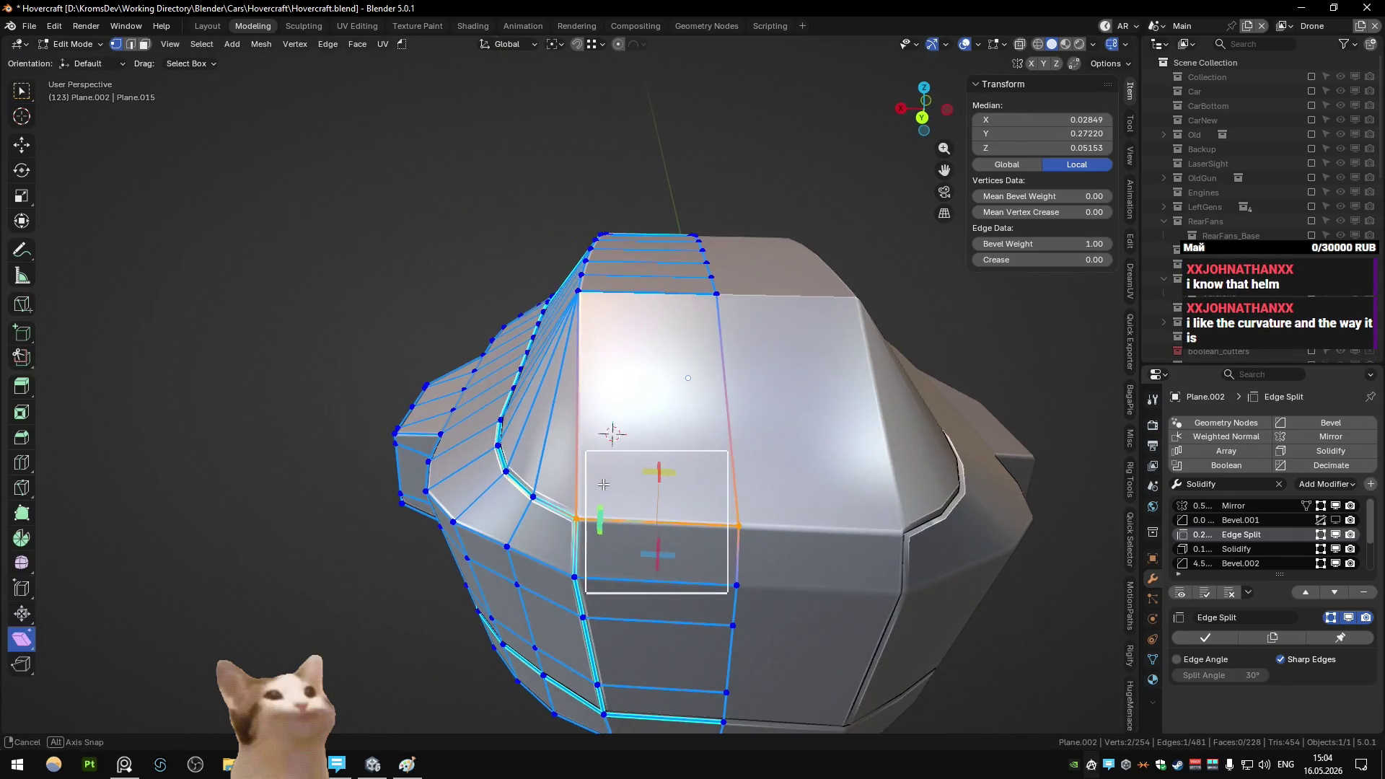
click(582, 517)
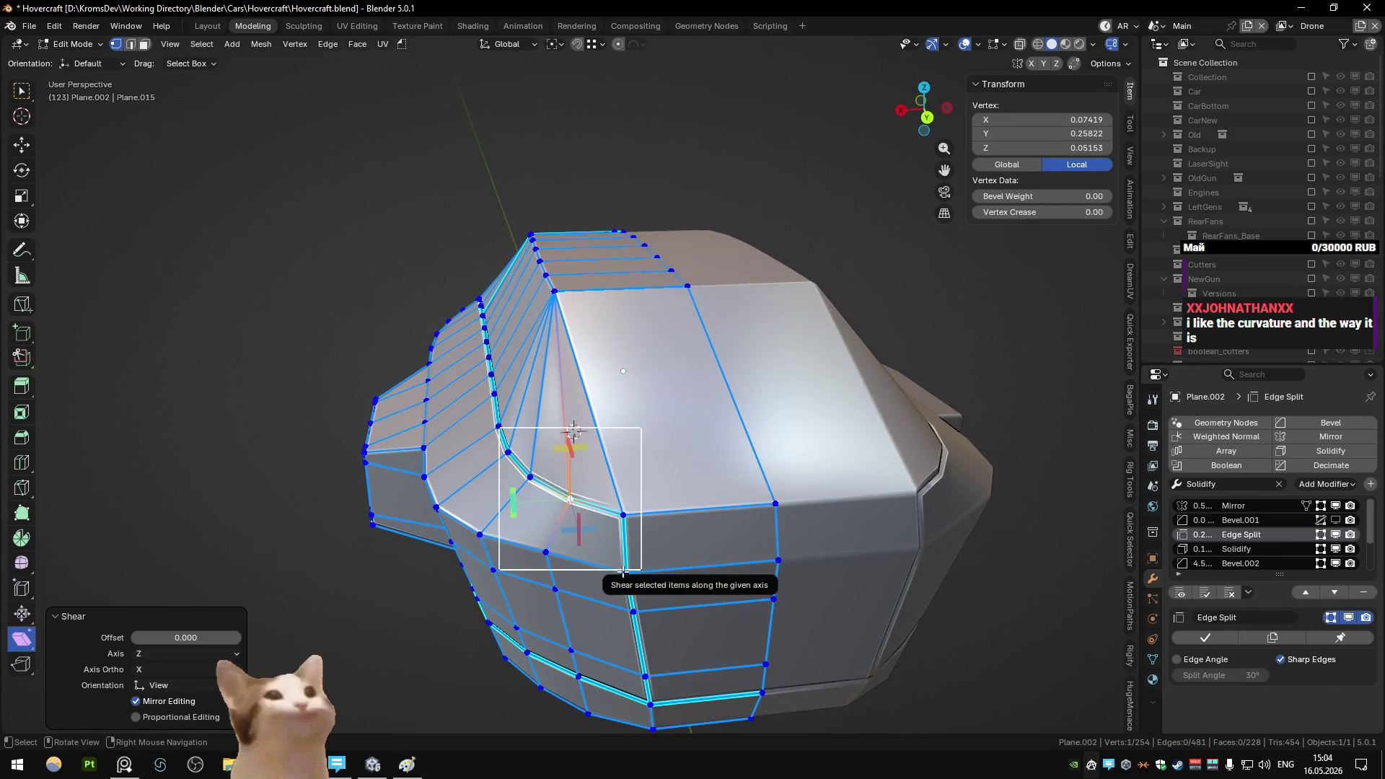
shift+click(623, 570)
mouse_move(626, 552)
middle_down()
mouse_move(611, 490)
mouse_move(644, 550)
mouse_move(738, 490)
mouse_move(691, 514)
mouse_move(762, 511)
mouse_move(705, 487)
mouse_move(530, 508)
mouse_move(602, 505)
mouse_move(655, 438)
mouse_move(556, 460)
mouse_move(683, 426)
mouse_move(522, 379)
middle_up()
click(612, 490)
- Compare the edited mesh with the shaded hull in Object Mode
key(Tab)
scroll(650, 526, down, 5)
key(Tab)
key(Tab)
key(Tab)
scroll(531, 508, up, 5)
key(Tab)
scroll(600, 503, down, 4)
key(Tab)
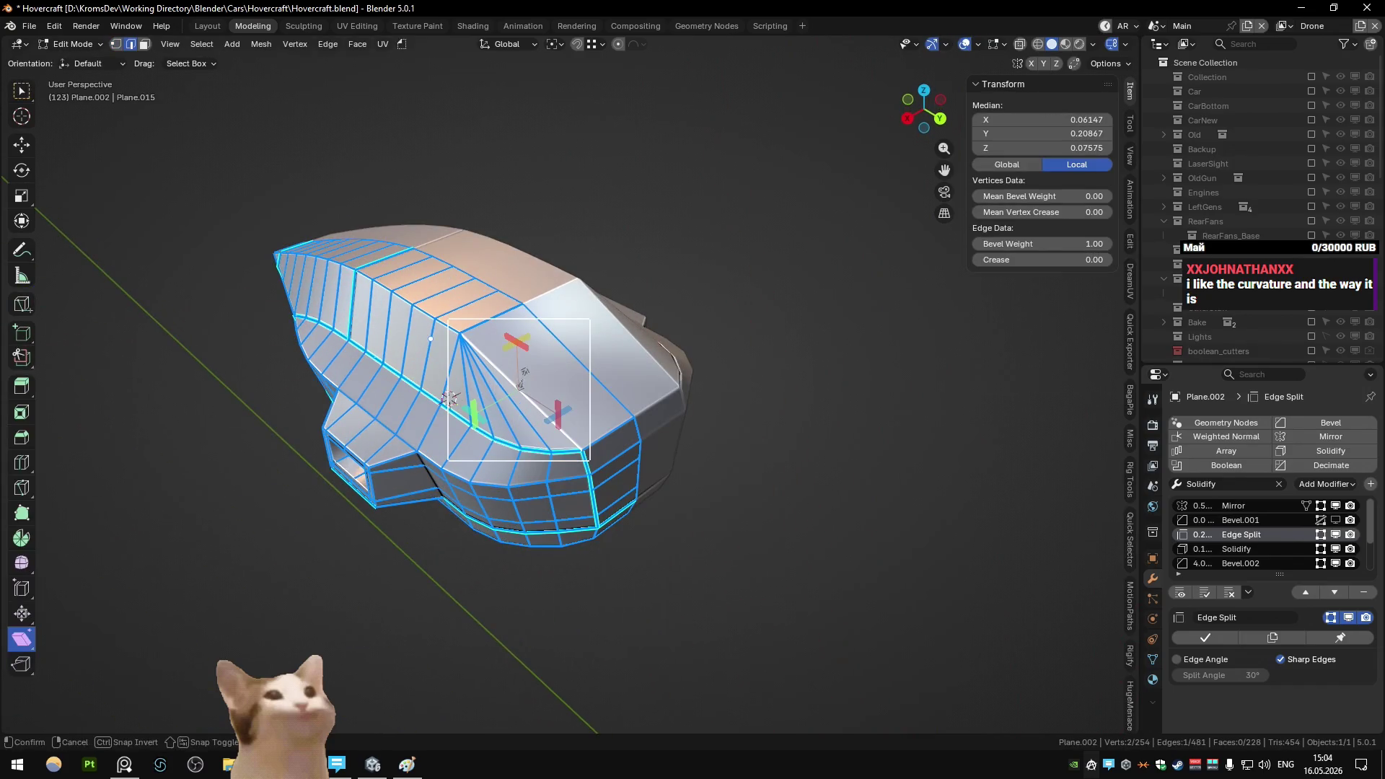
key(Tab)
middle_drag(523, 380, 634, 360)
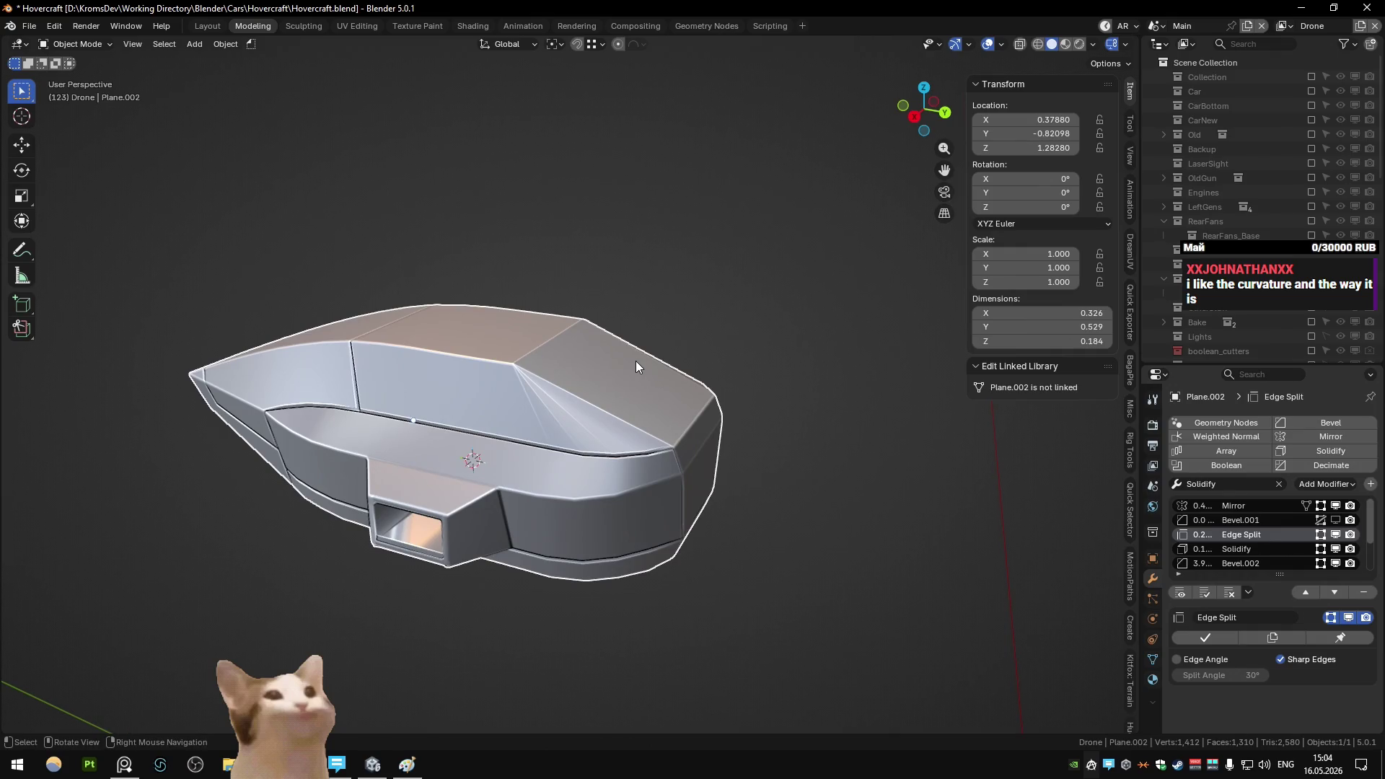
- Shortest-path select the edge run along the hull's upper side
key(Tab)
mouse_move(635, 361)
middle_down()
mouse_move(743, 334)
mouse_move(728, 354)
middle_up()
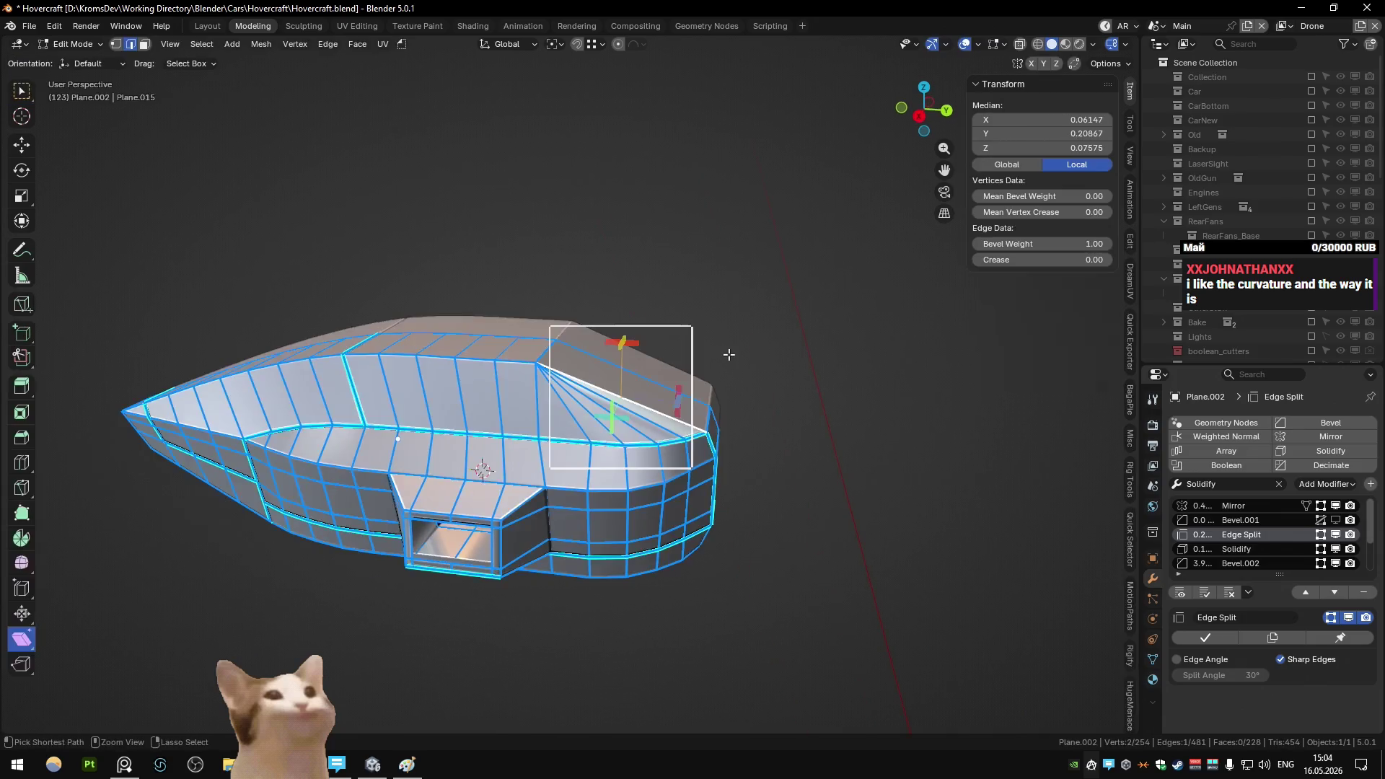
key(Tab)
key(Tab)
key(Tab)
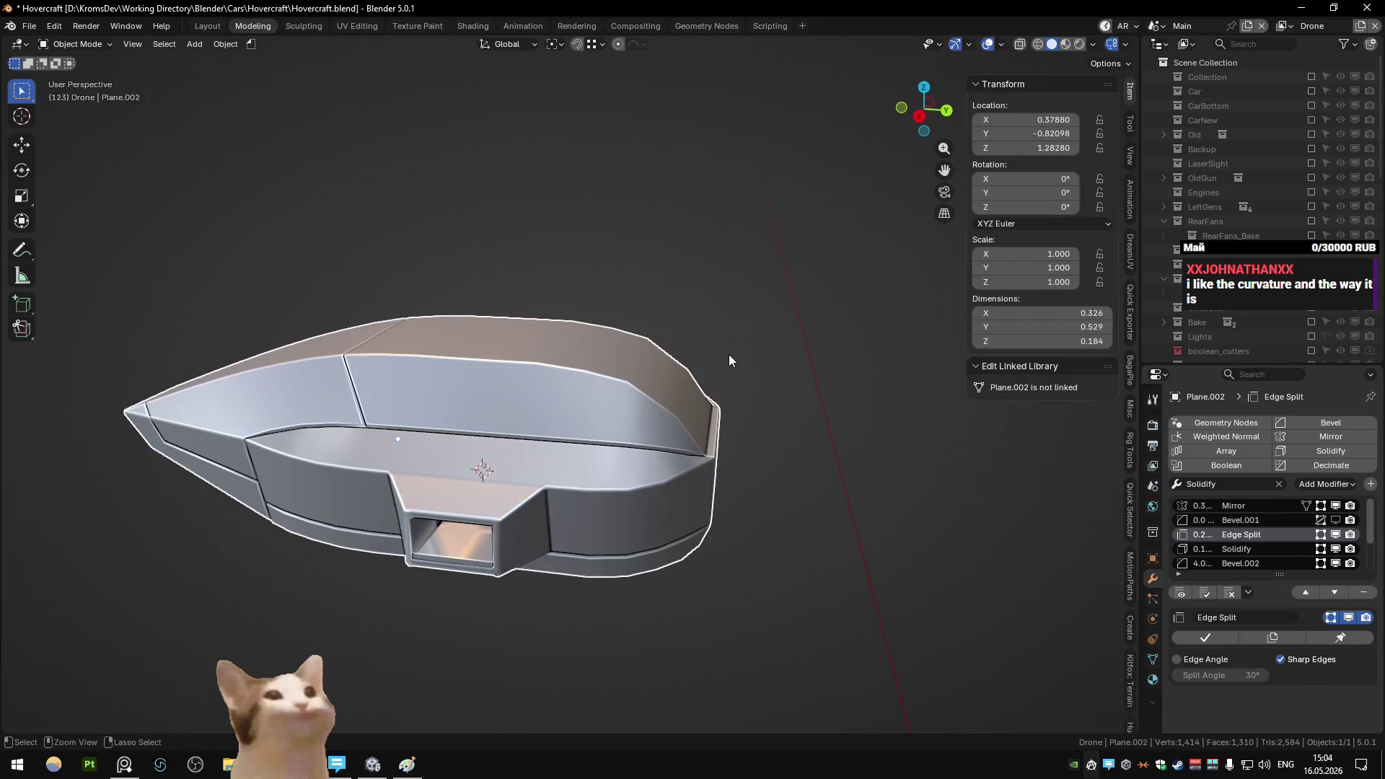
key(Tab)
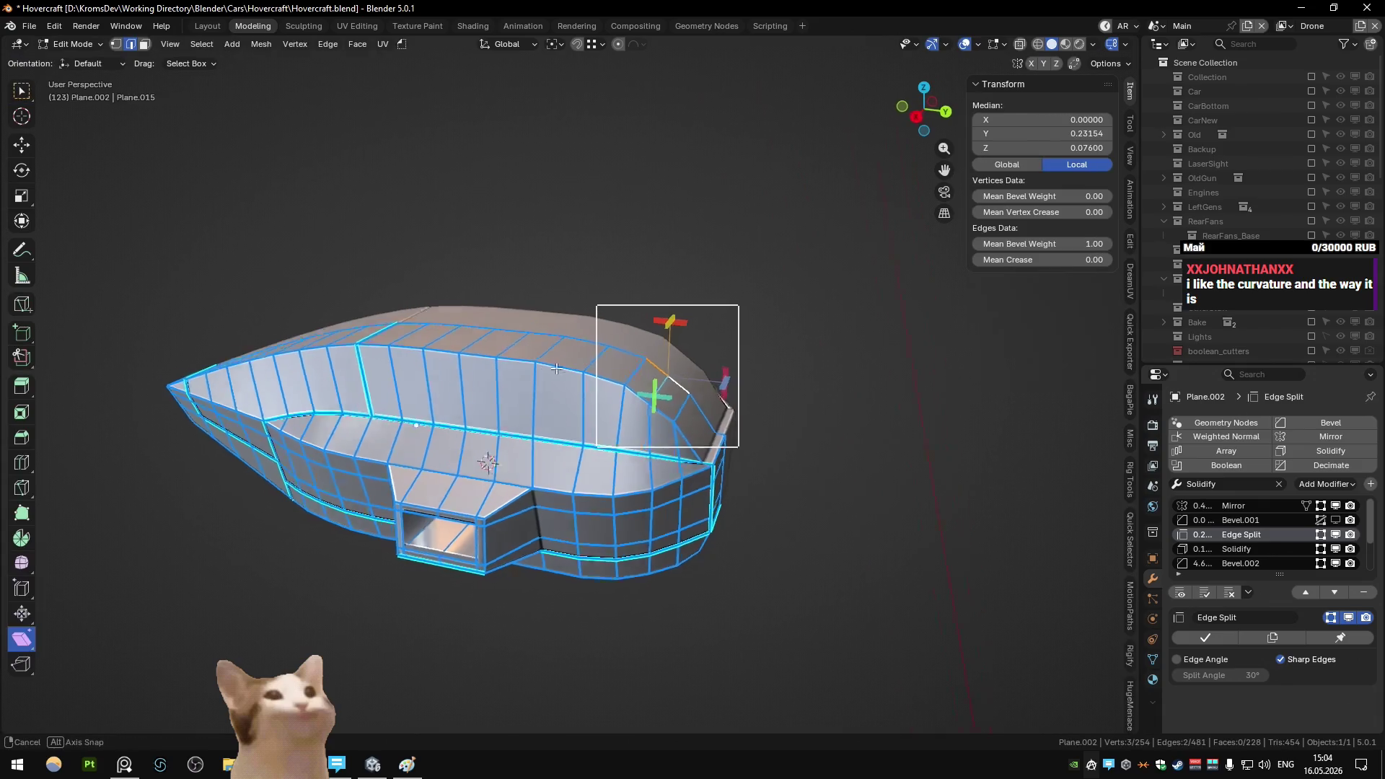
click(334, 370)
ctrl+click(687, 431)
middle_drag(688, 431, 548, 354)
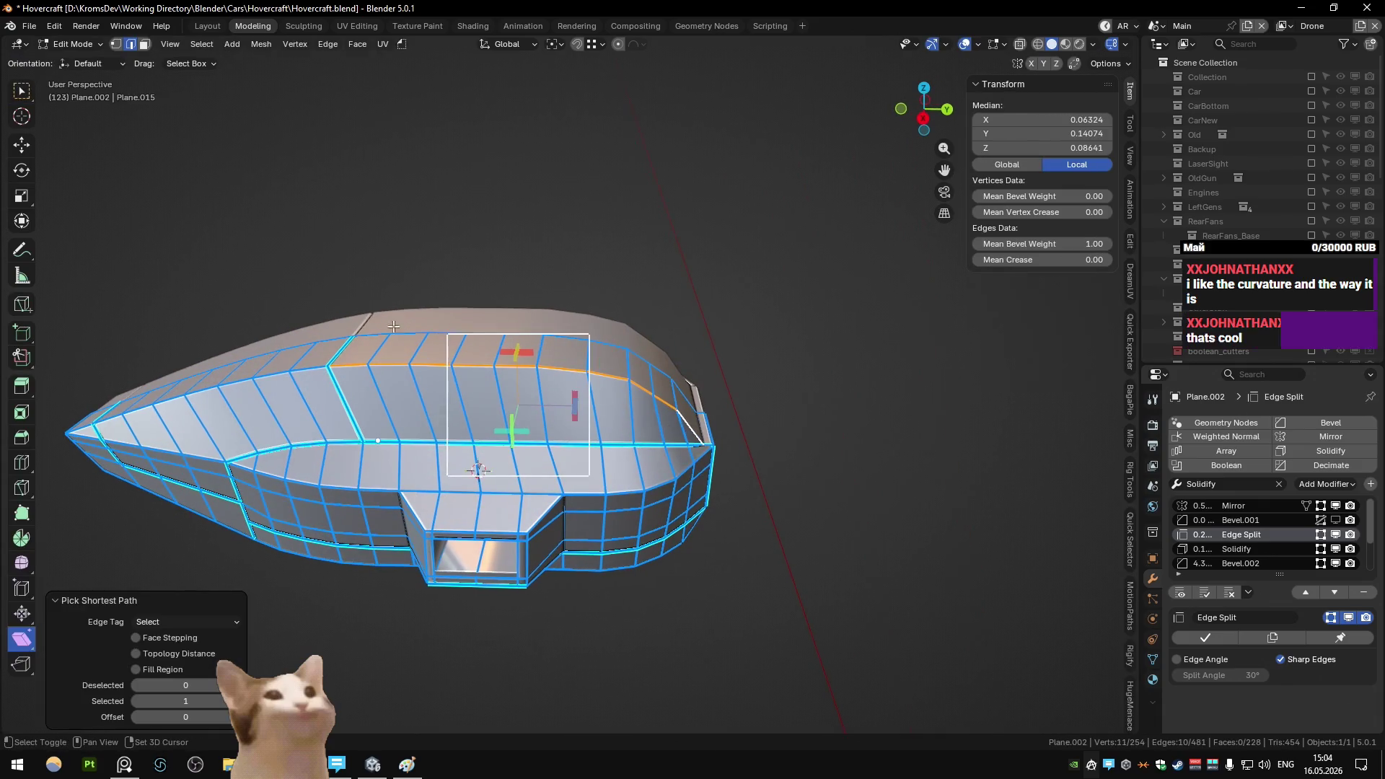
ctrl+click(701, 407)
- Relax the selected edge path with LoopTools into an even curve
click(1129, 124)
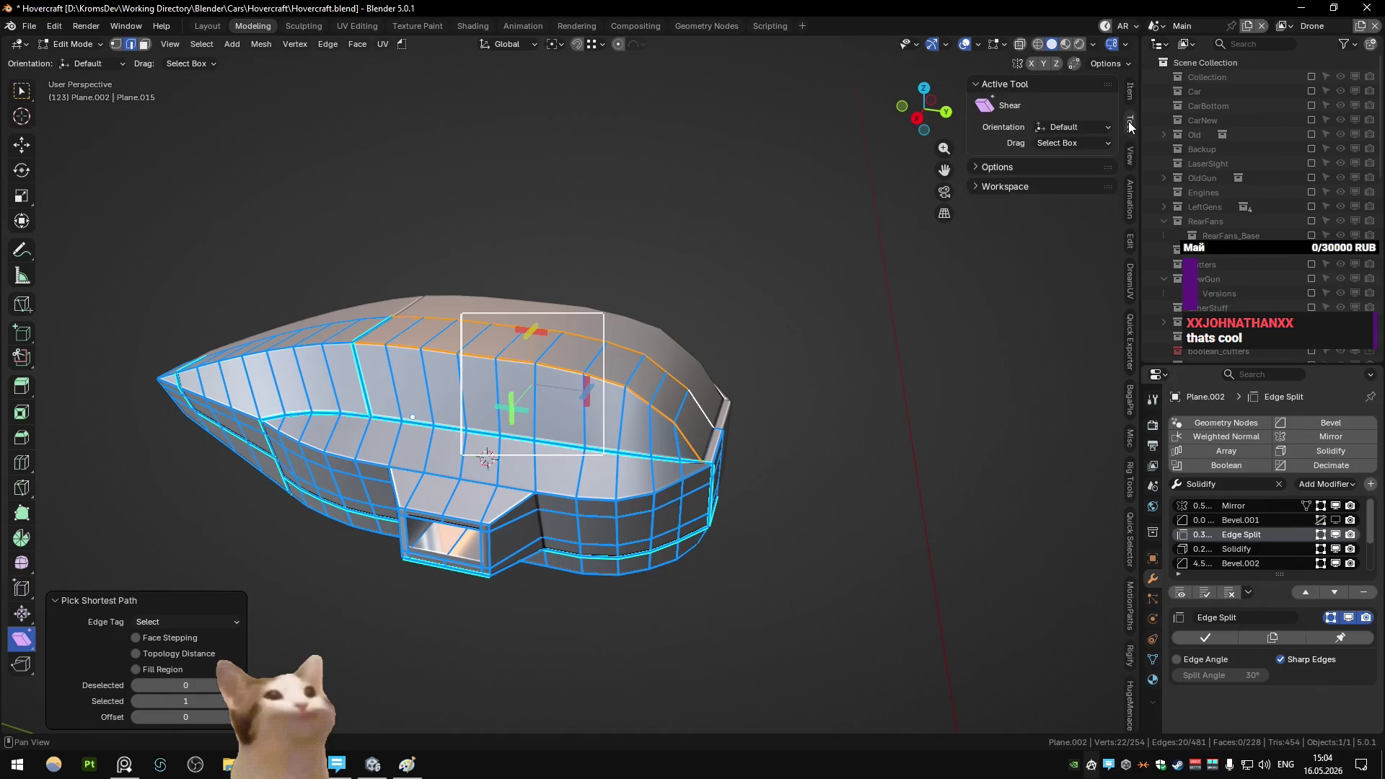
click(1129, 240)
middle_drag(851, 252, 736, 260)
click(1040, 193)
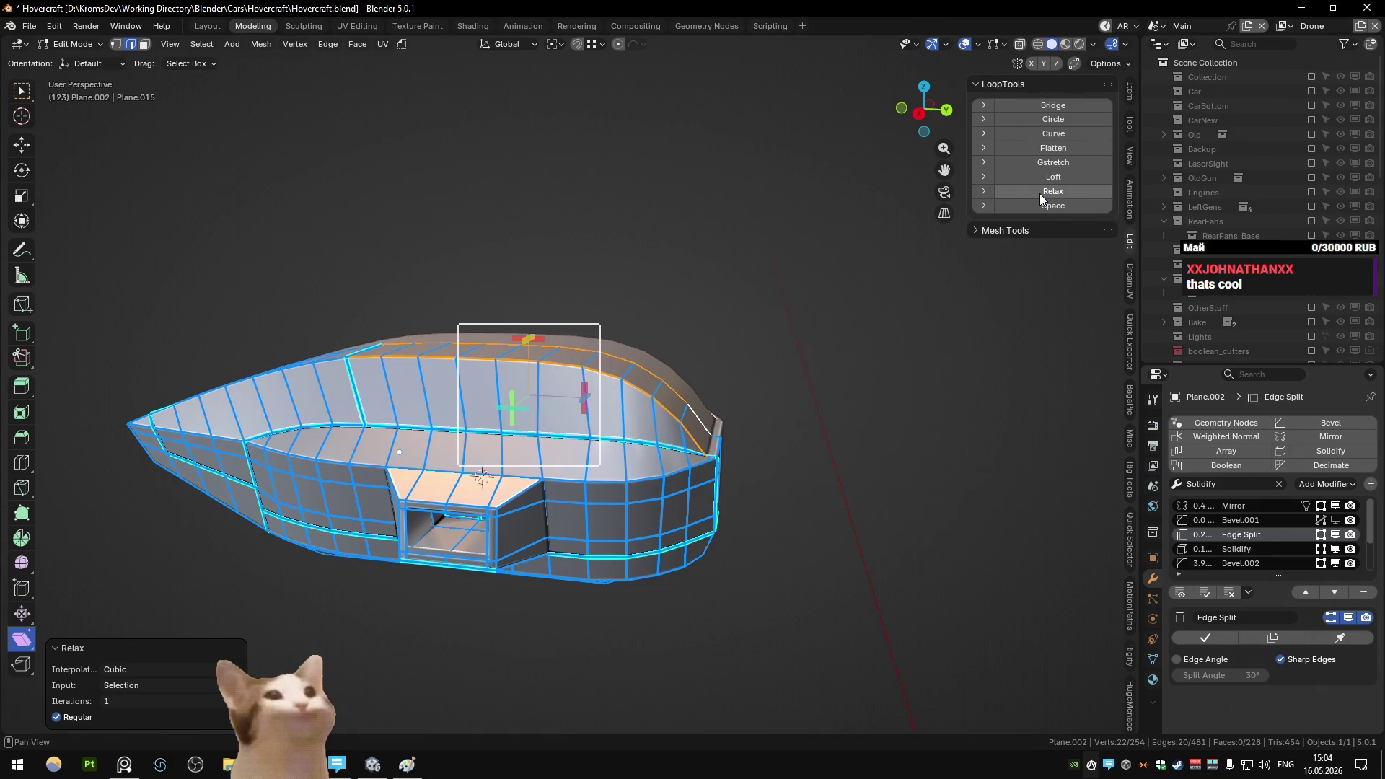
key(Tab)
middle_drag(718, 308, 678, 313)
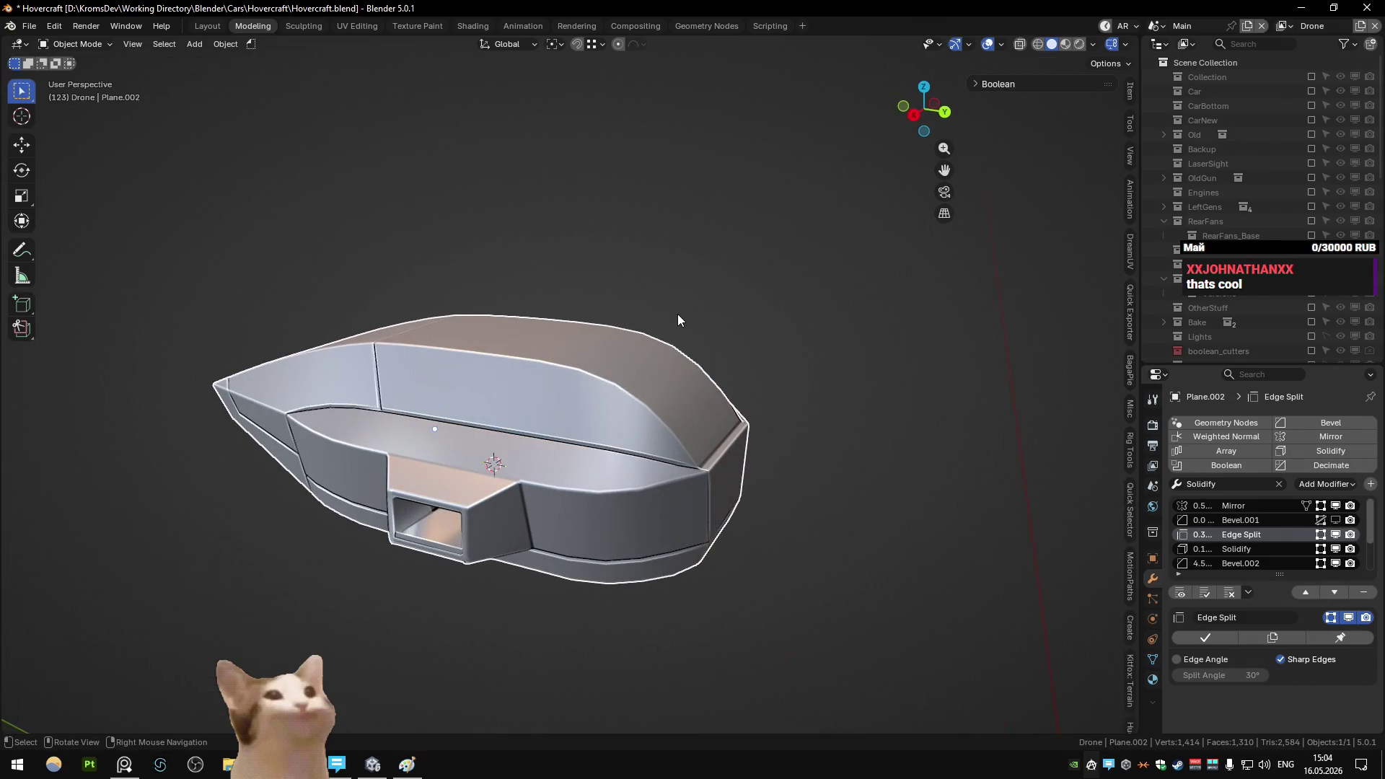
- Inspect the smoothed hull from the top, side and back views
key(Tab)
key(KP_7)
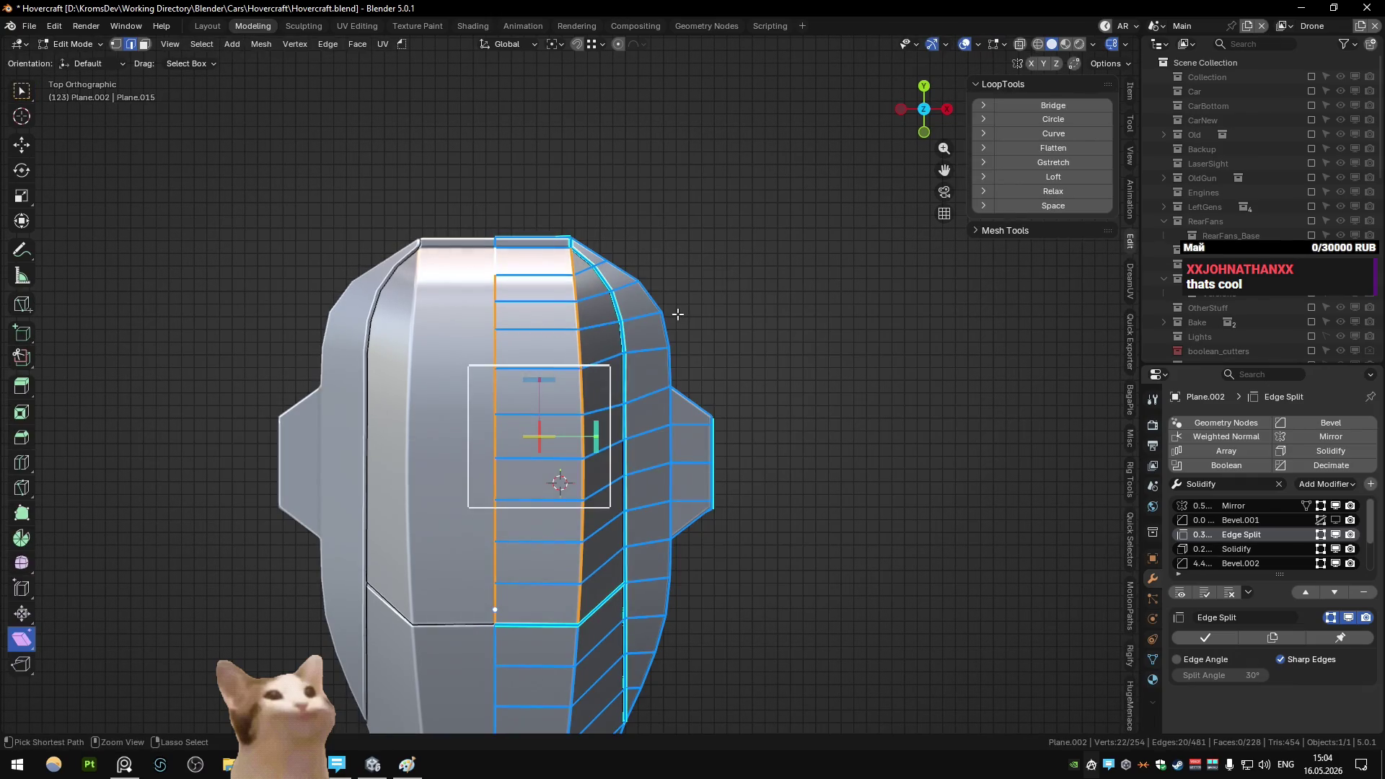
key(Tab)
mouse_move(677, 314)
middle_down()
mouse_move(546, 238)
mouse_move(714, 313)
mouse_move(578, 344)
mouse_move(616, 331)
mouse_move(600, 365)
middle_up()
key(KP_3)
key(ctrl+KP_1)
key(Tab)
key(Tab)
key(KP_3)
scroll(600, 365, up, 5)
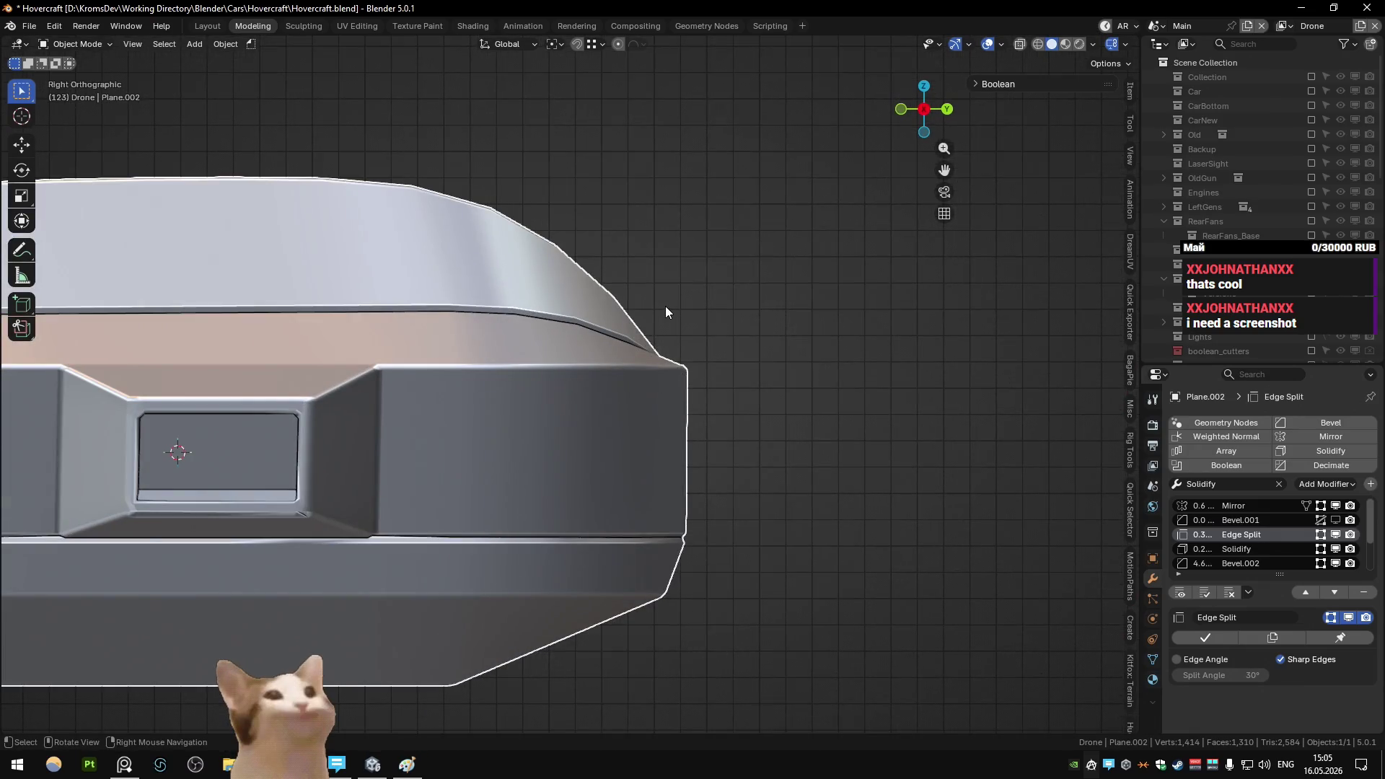
- Frame the whole reshaped hull in Right Ortho, then bring up the PureRef reference board
scroll(665, 305, down, 4)
mouse_move(585, 297)
shift+middle_down()
mouse_move(764, 325)
mouse_move(677, 308)
shift+middle_up()
scroll(683, 309, up, 1)
scroll(693, 310, up, 1)
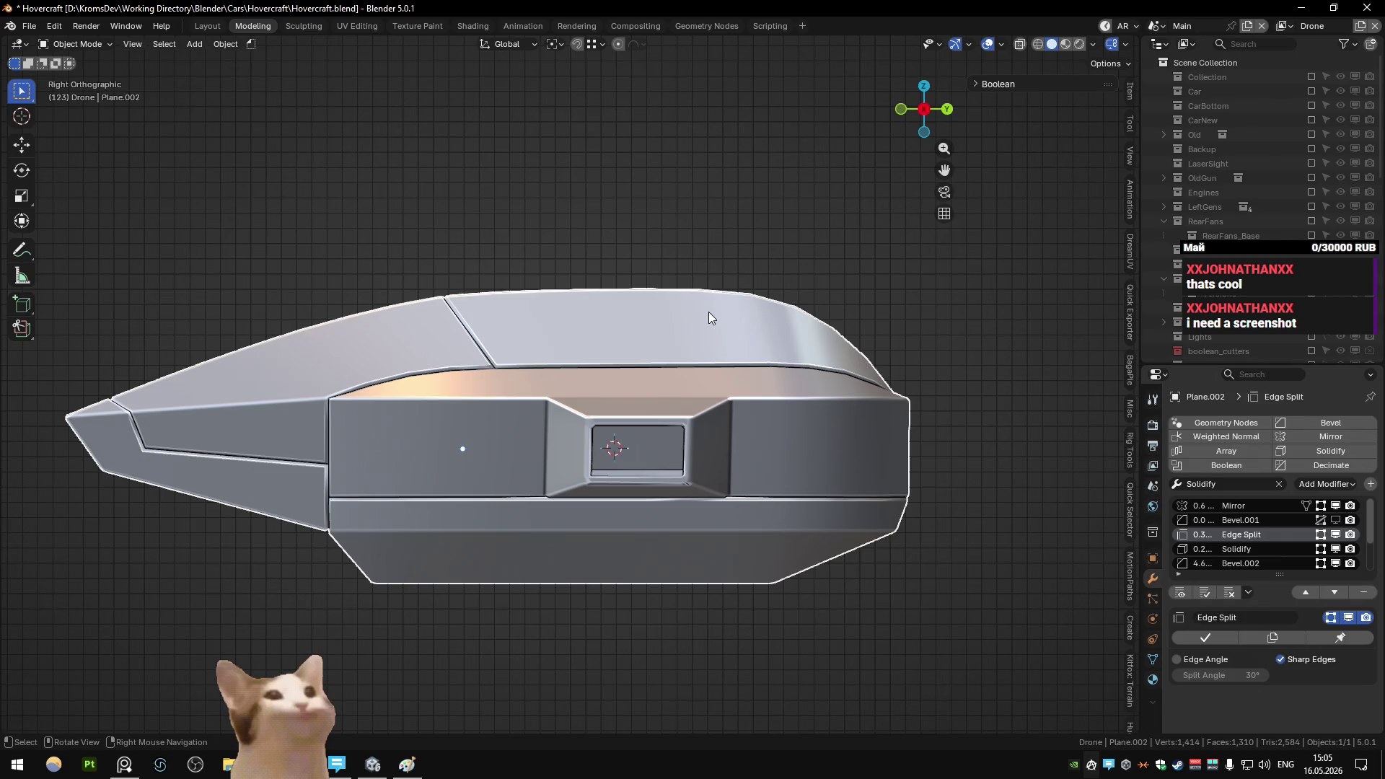
click(123, 768)
- Enlarge the gunship, twin-fan front-view and two-view drone references one by one
double_click(901, 462)
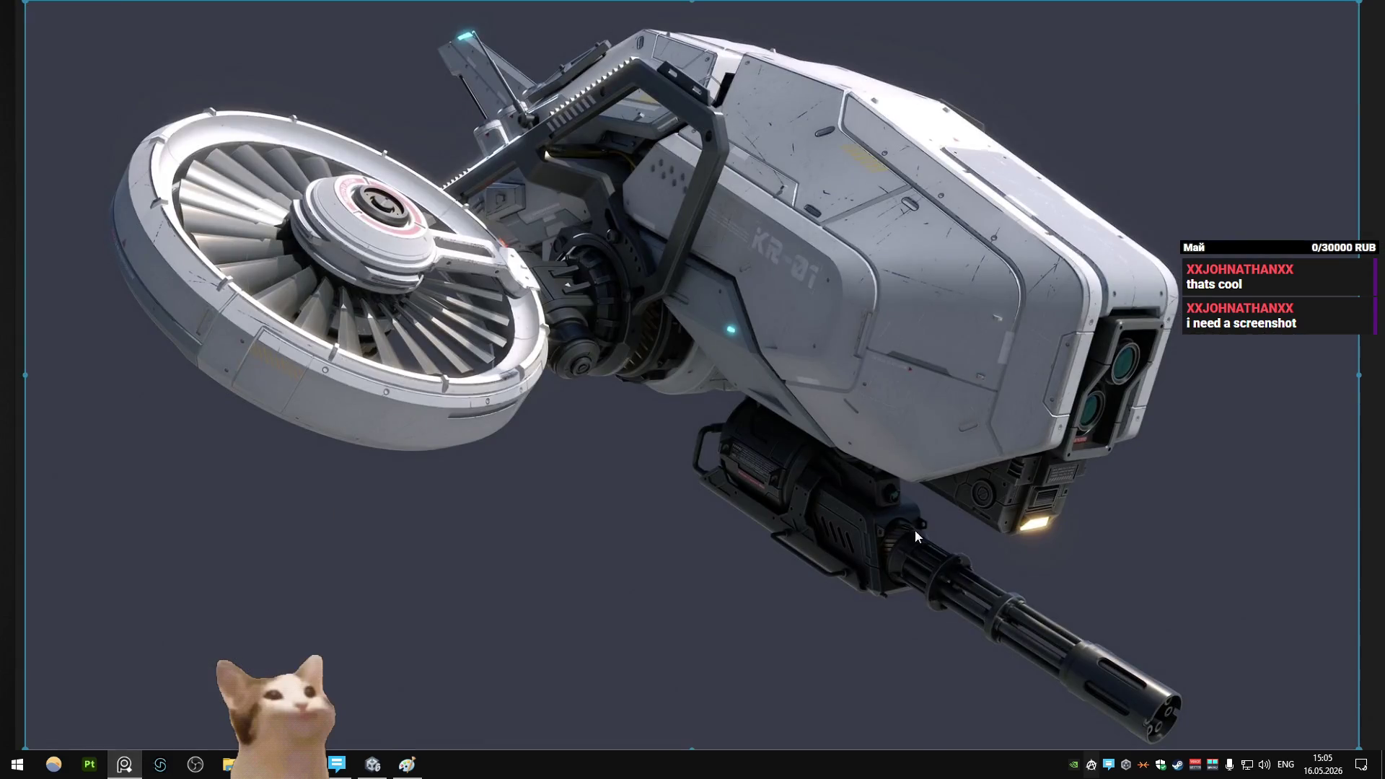
scroll(901, 544, down, 5)
scroll(779, 469, down, 3)
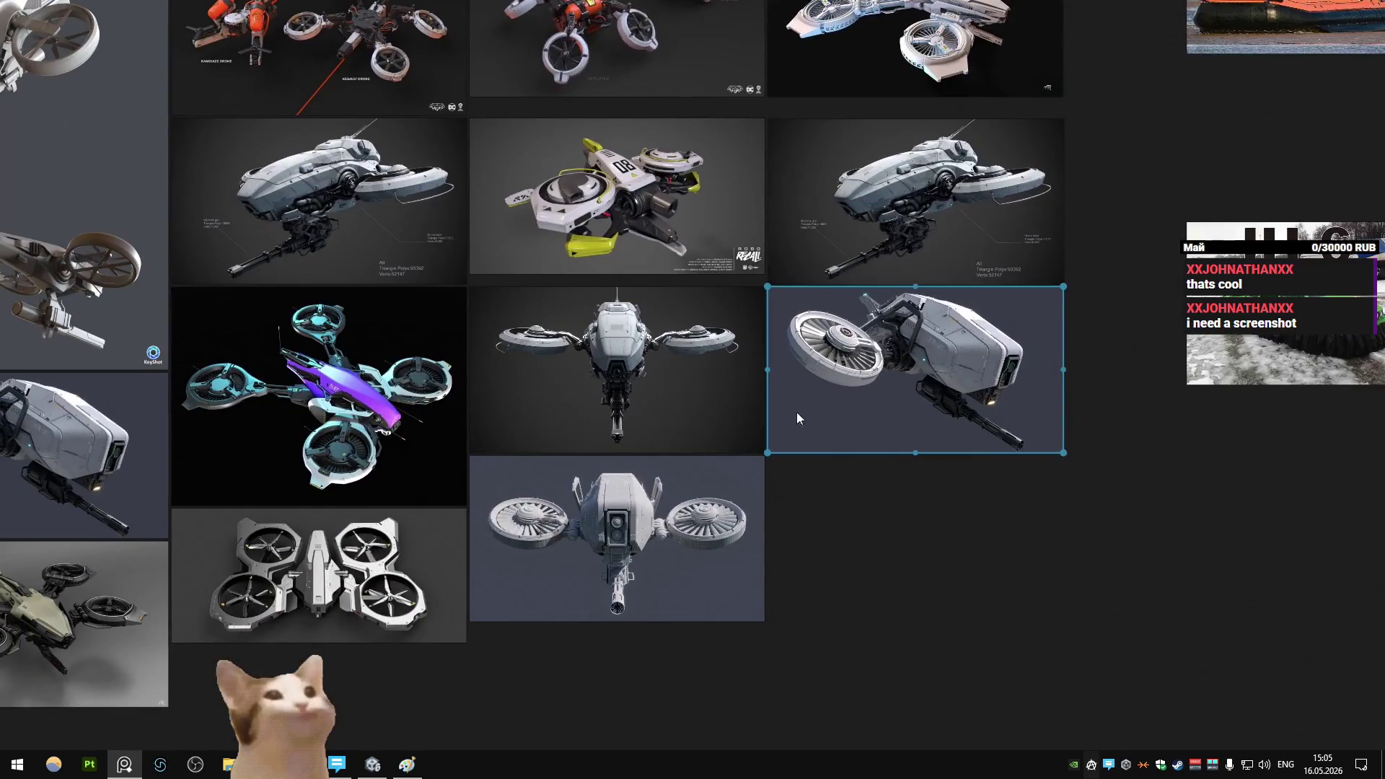
double_click(618, 547)
scroll(618, 547, down, 5)
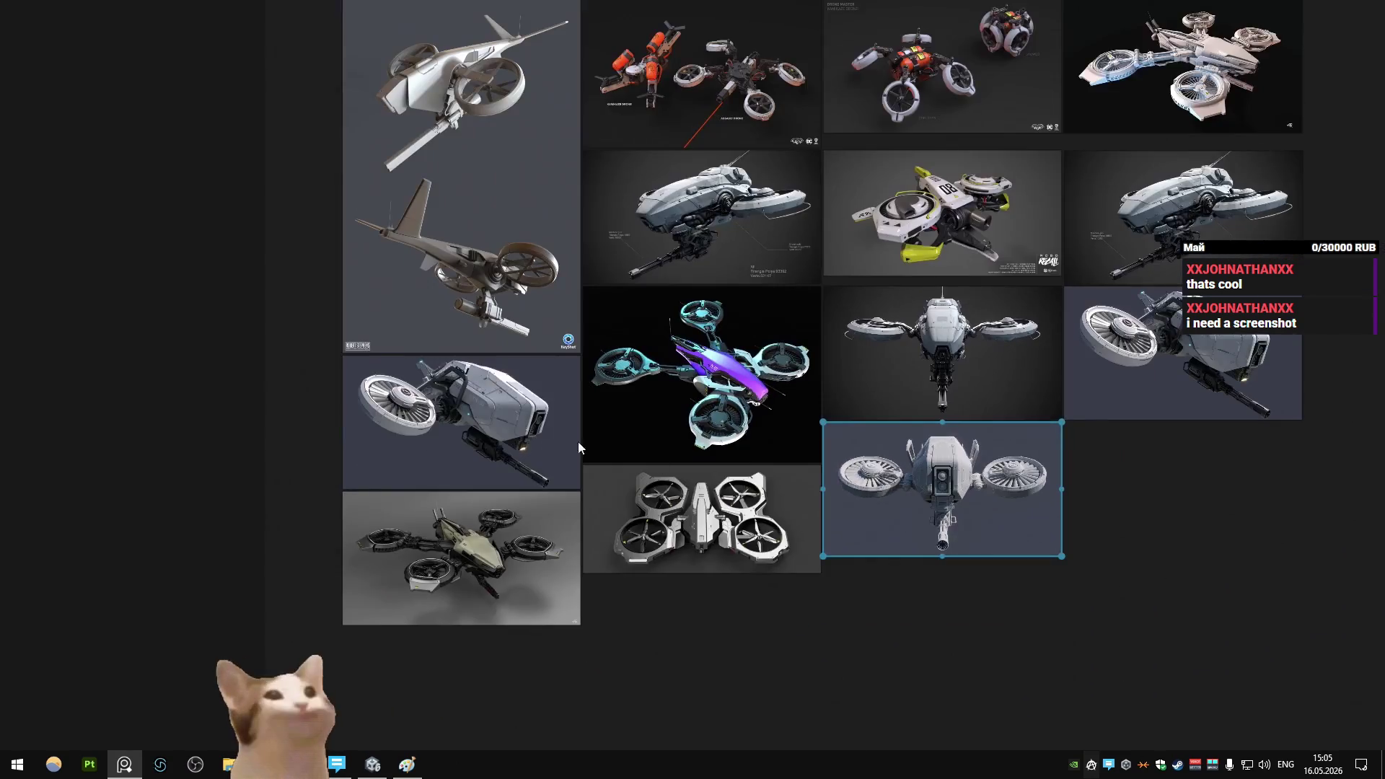
double_click(486, 418)
scroll(487, 417, down, 5)
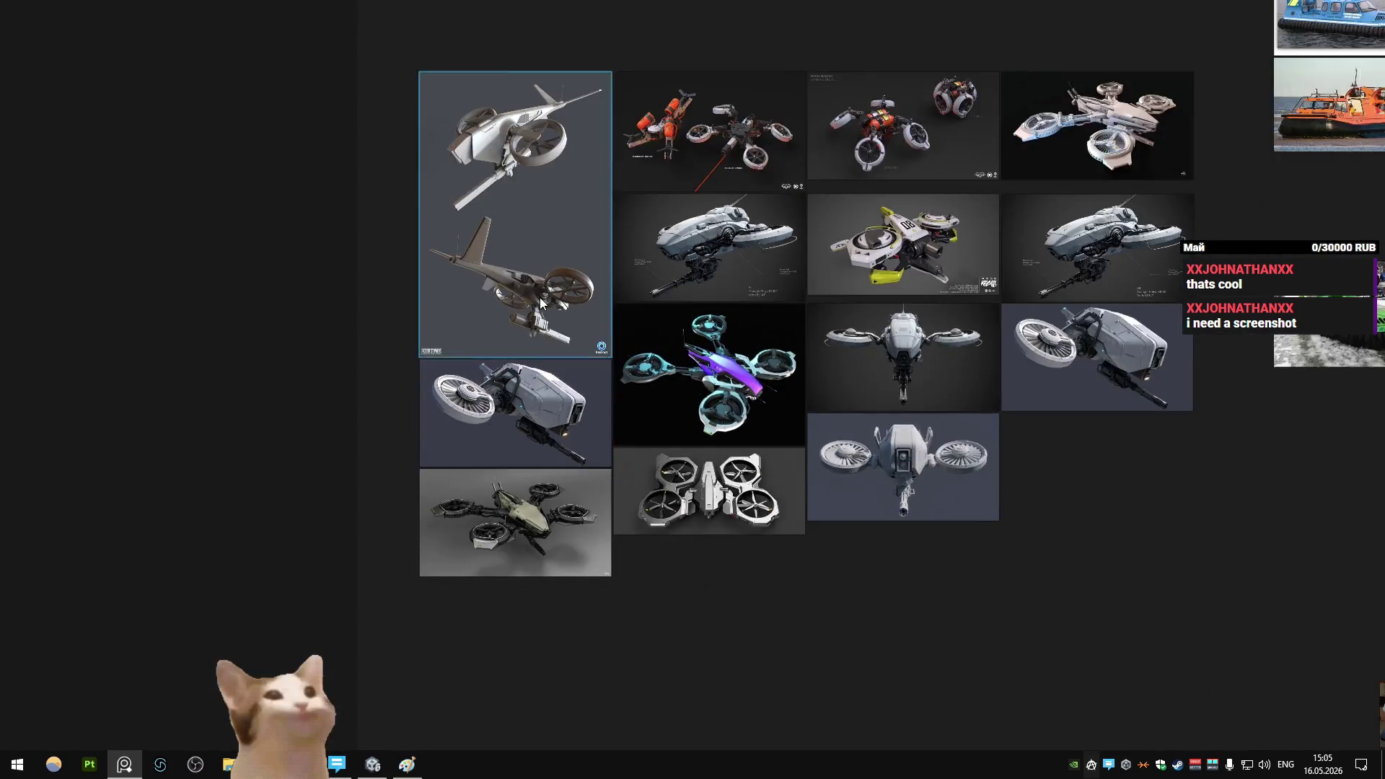
double_click(540, 297)
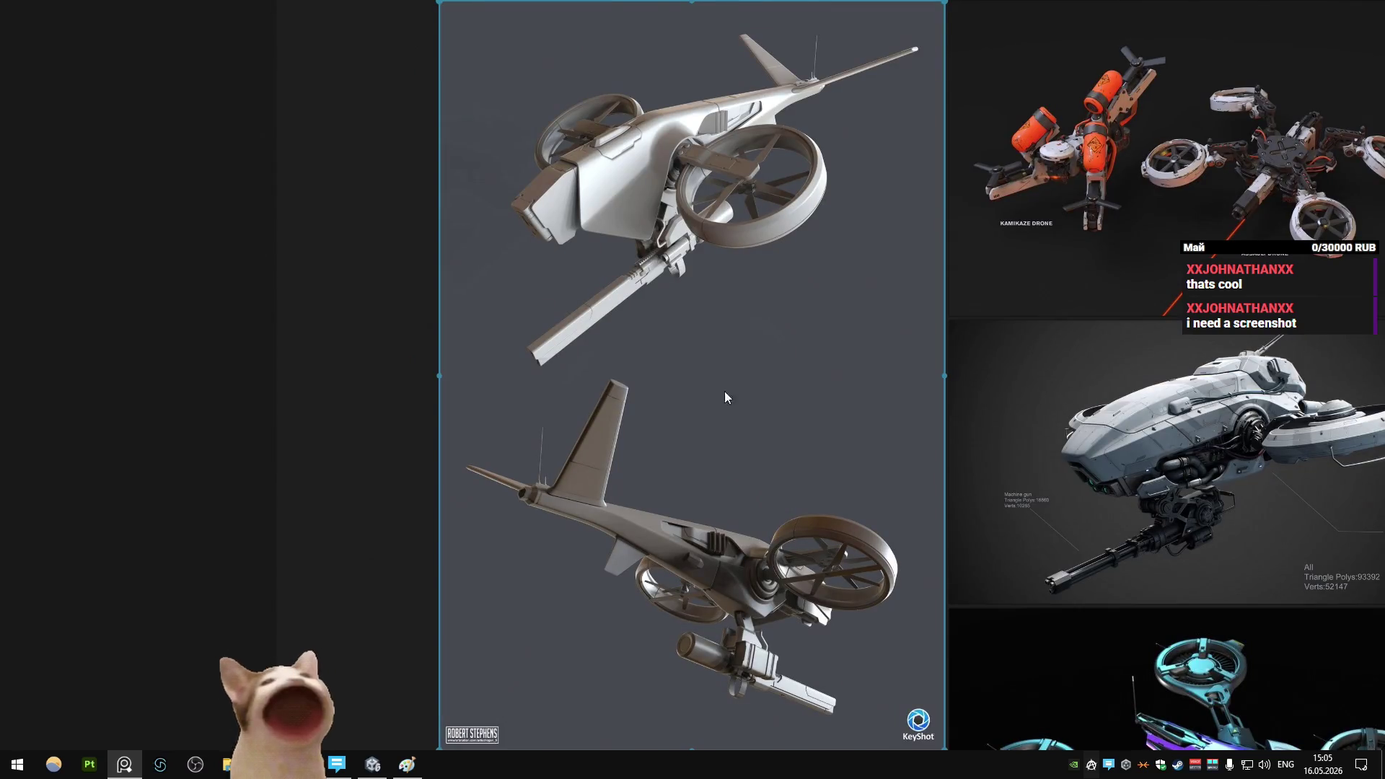
scroll(724, 391, down, 5)
double_click(626, 391)
scroll(648, 382, down, 3)
scroll(647, 382, down, 5)
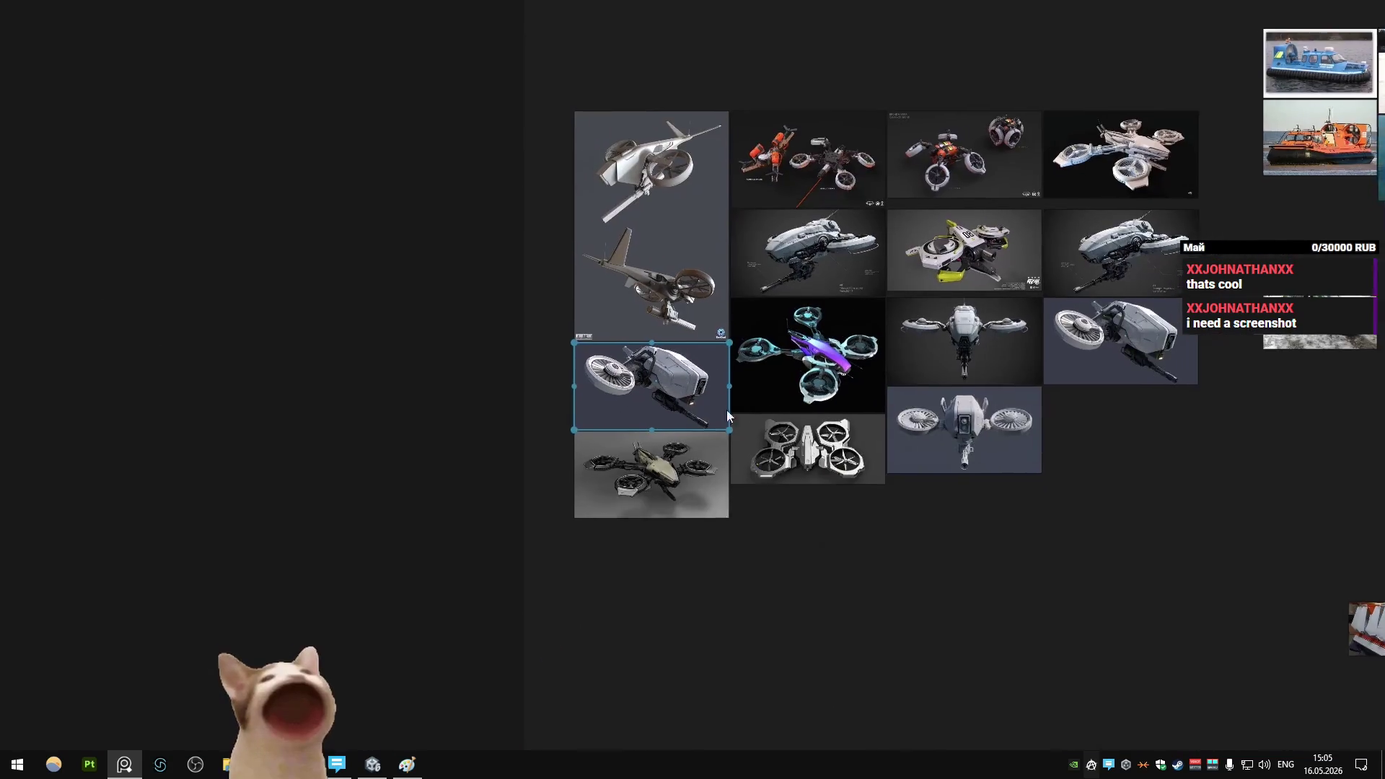
- Study the machine-gun, tall left and yellow 08 drone images, then return to Blender
double_click(815, 266)
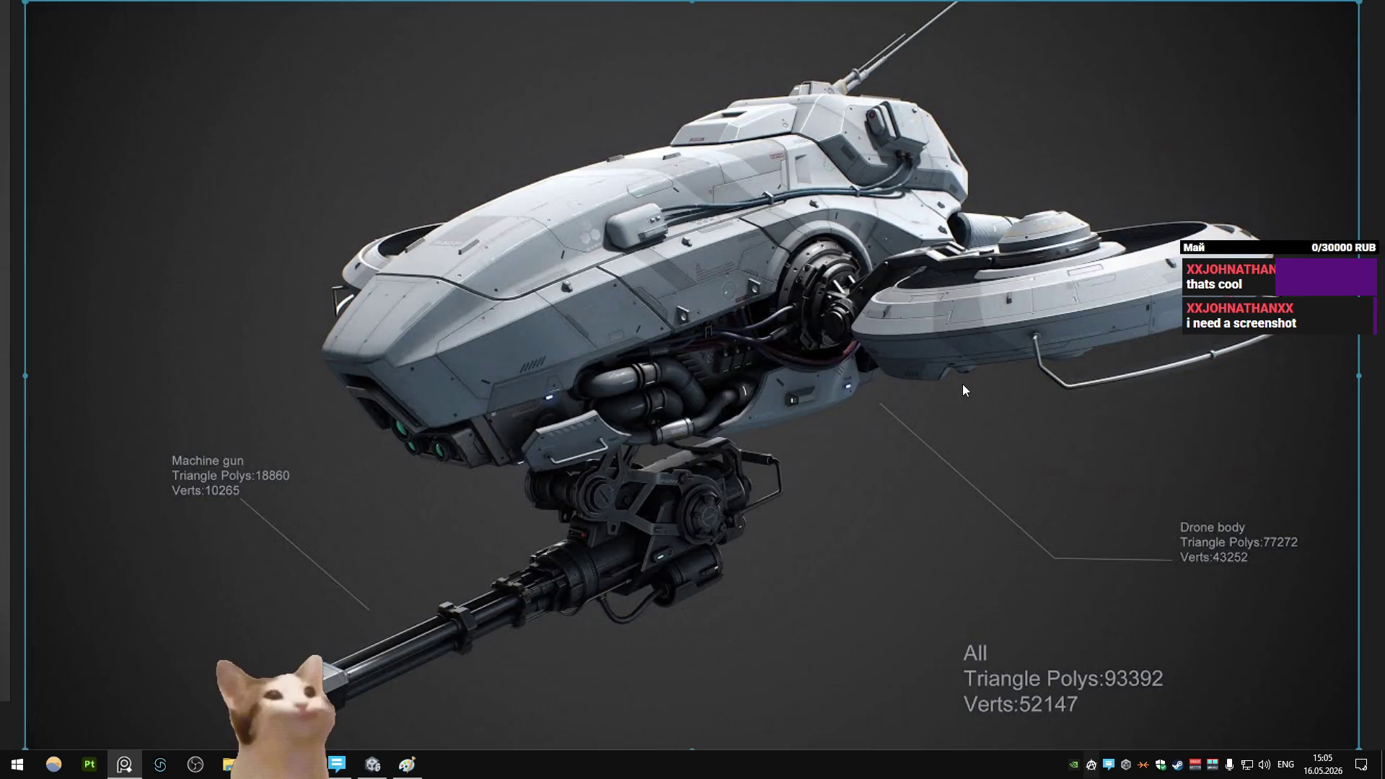
scroll(825, 391, down, 6)
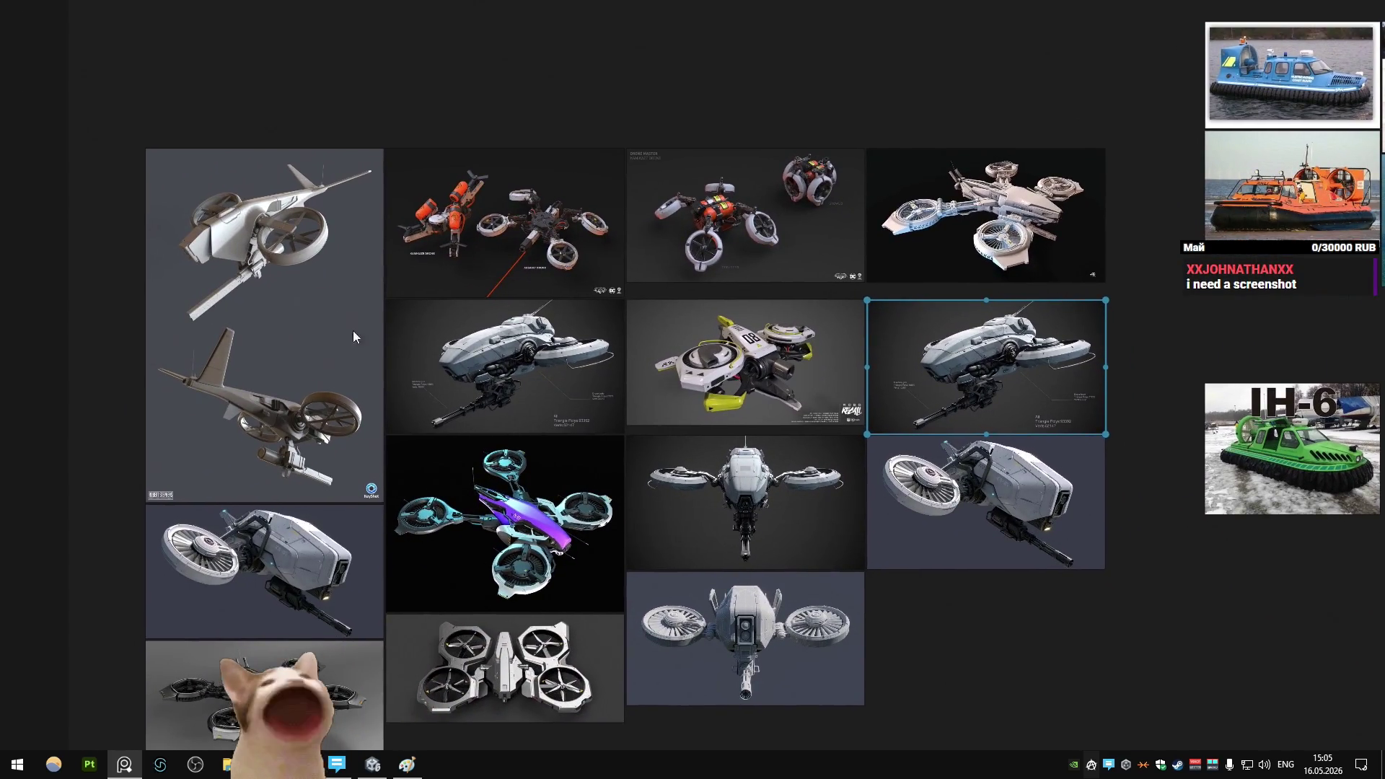
double_click(353, 336)
scroll(740, 513, down, 3)
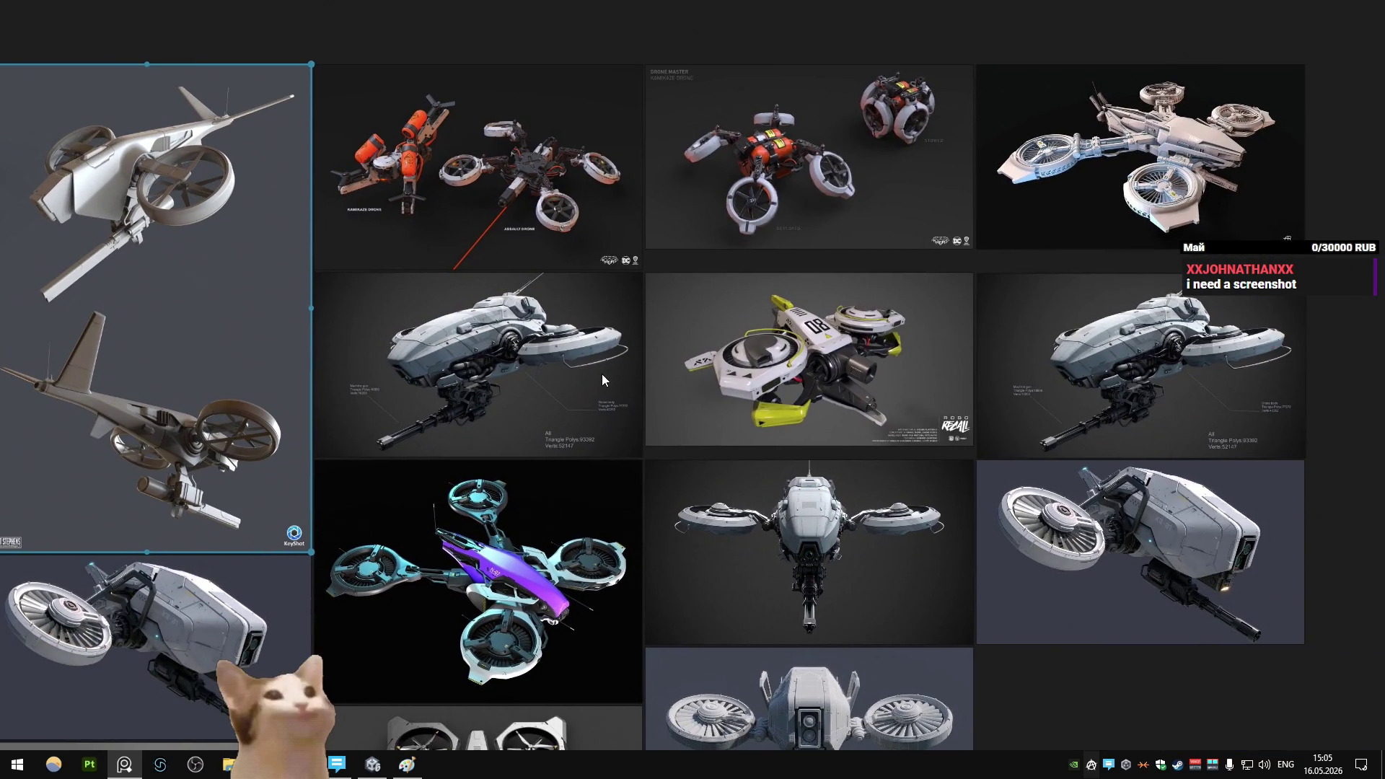
double_click(811, 364)
scroll(802, 366, down, 4)
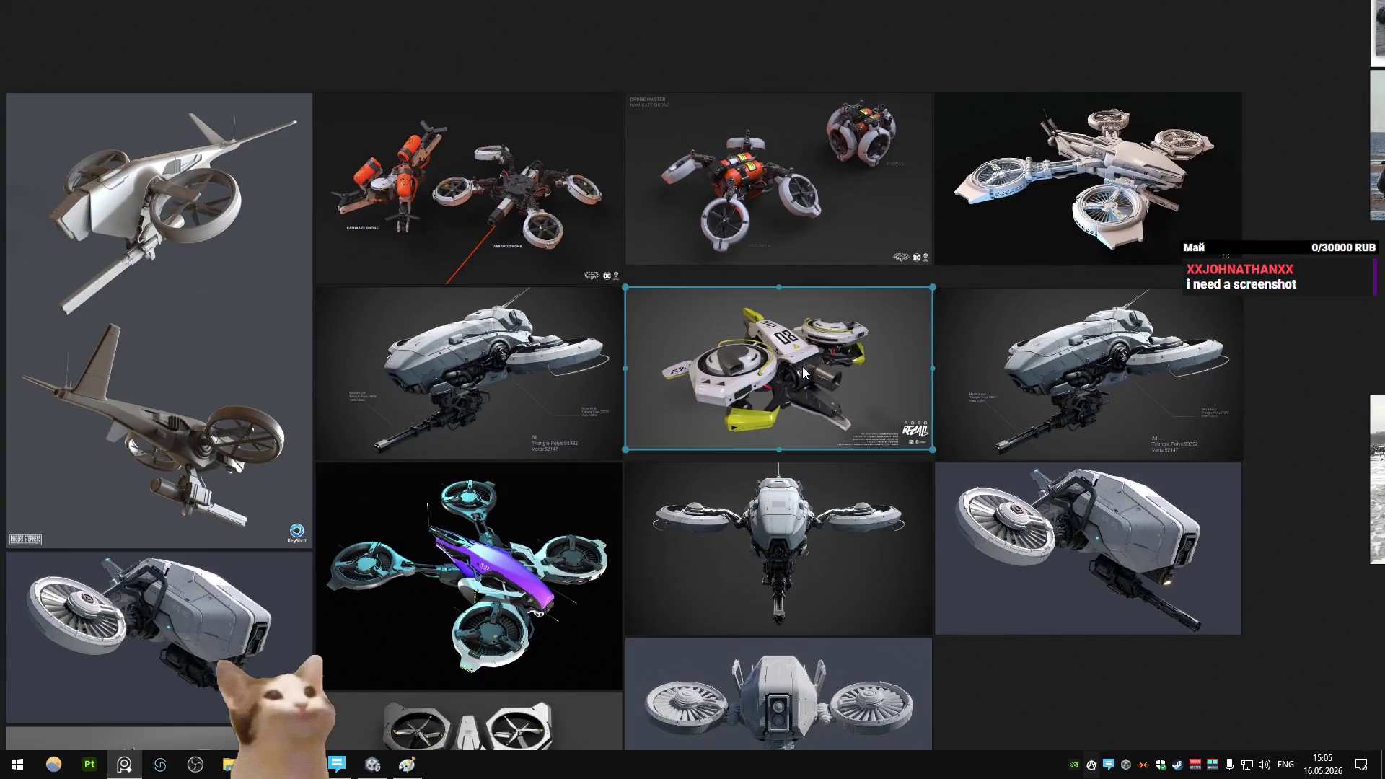
double_click(1166, 371)
scroll(789, 345, down, 3)
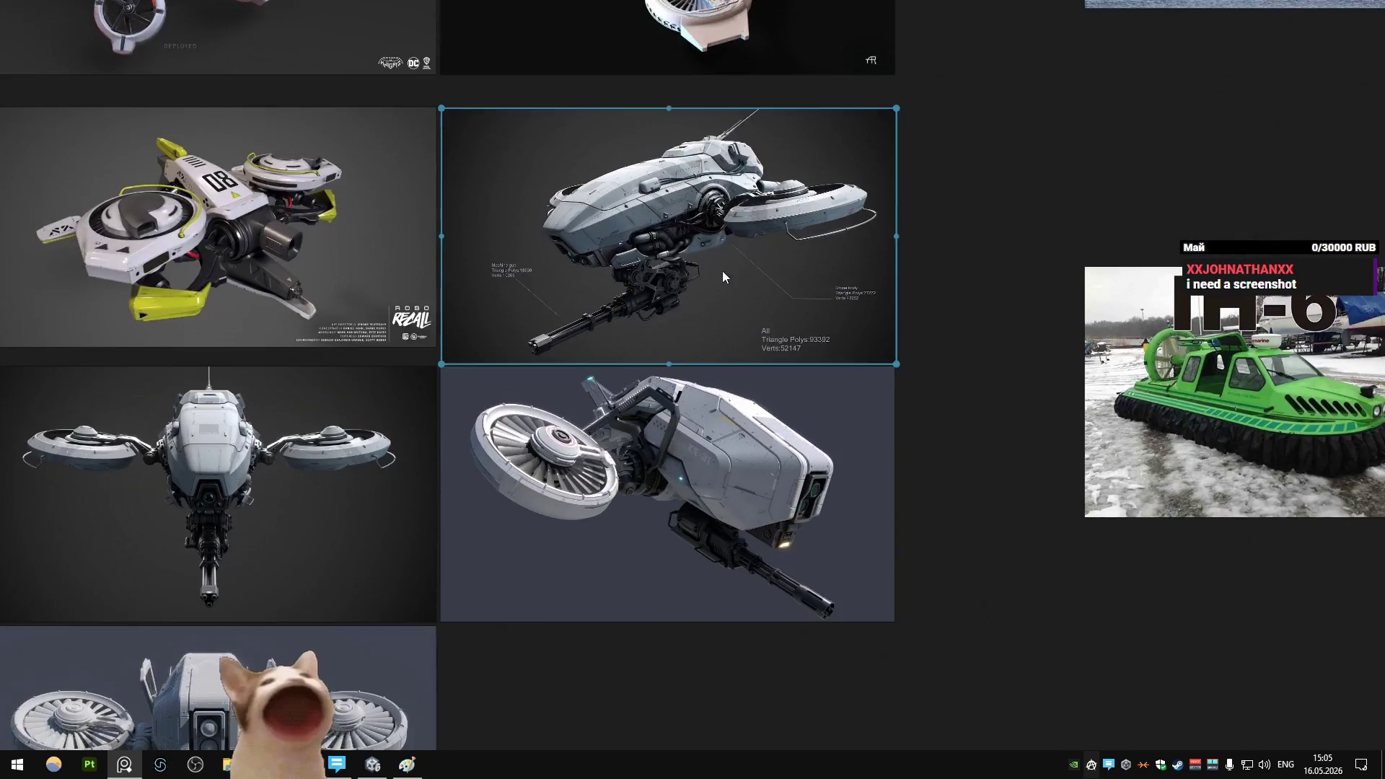
scroll(721, 274, down, 3)
key(alt+Tab)
scroll(716, 314, down, 4)
middle_drag(716, 314, 711, 376)
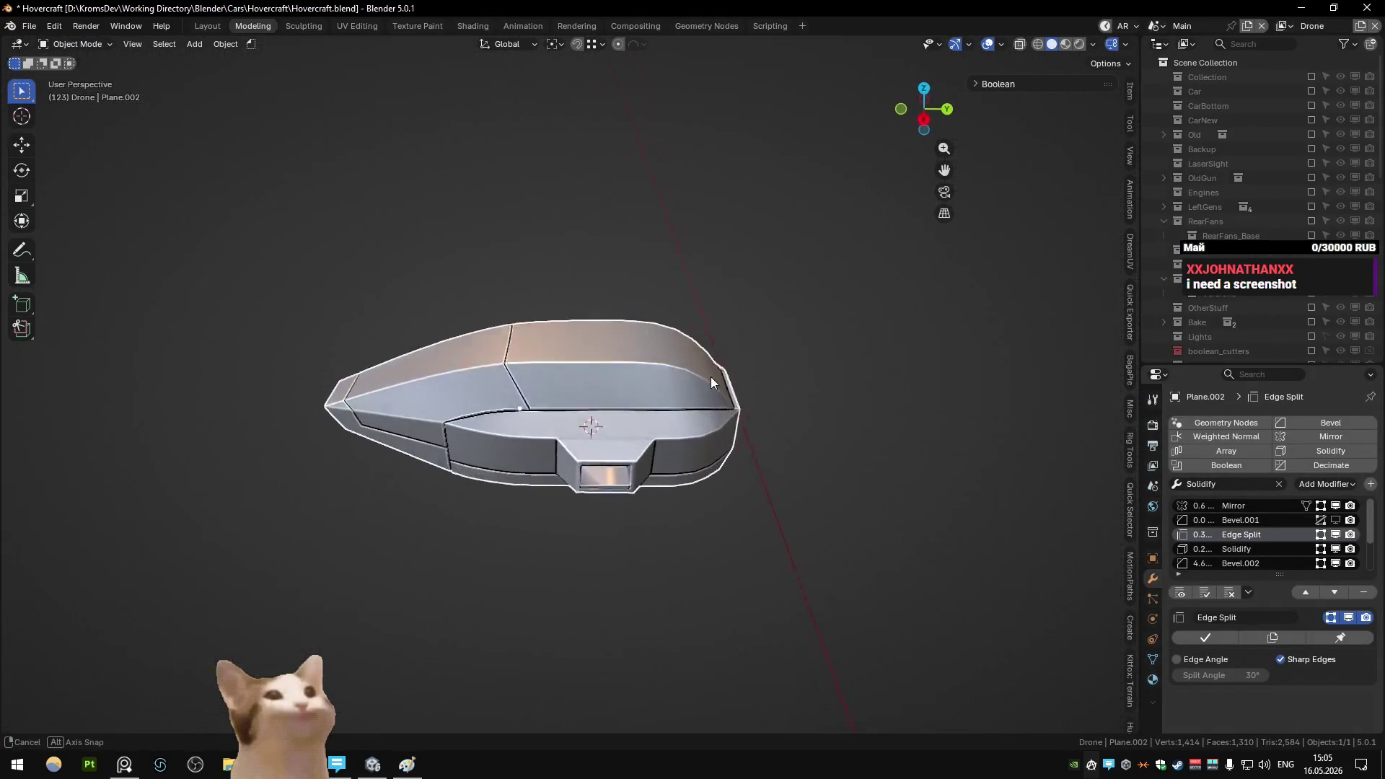
- Check the machine-gun drone reference once more, then return to the hull in Blender
key(alt+Tab)
double_click(732, 310)
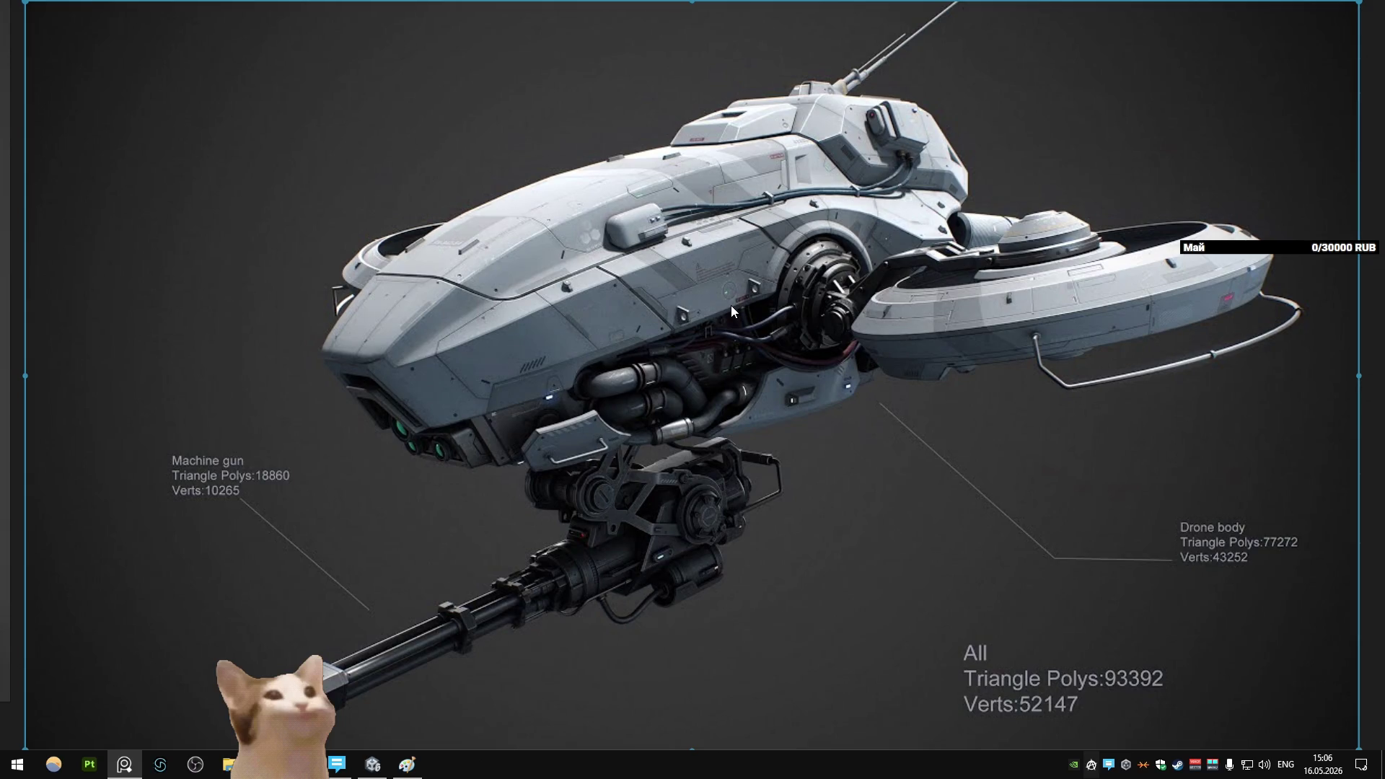
key(alt+Tab)
key(alt+Tab)
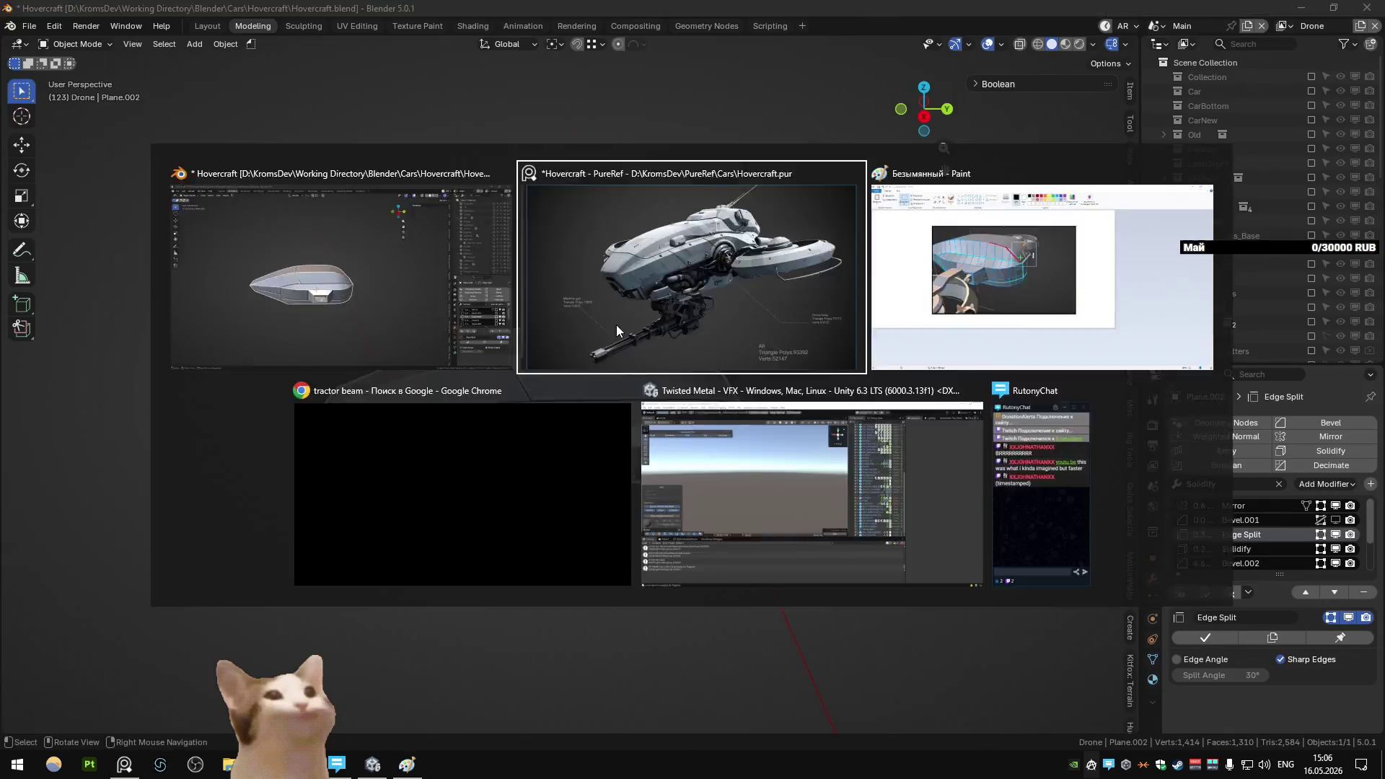
key(alt+Tab)
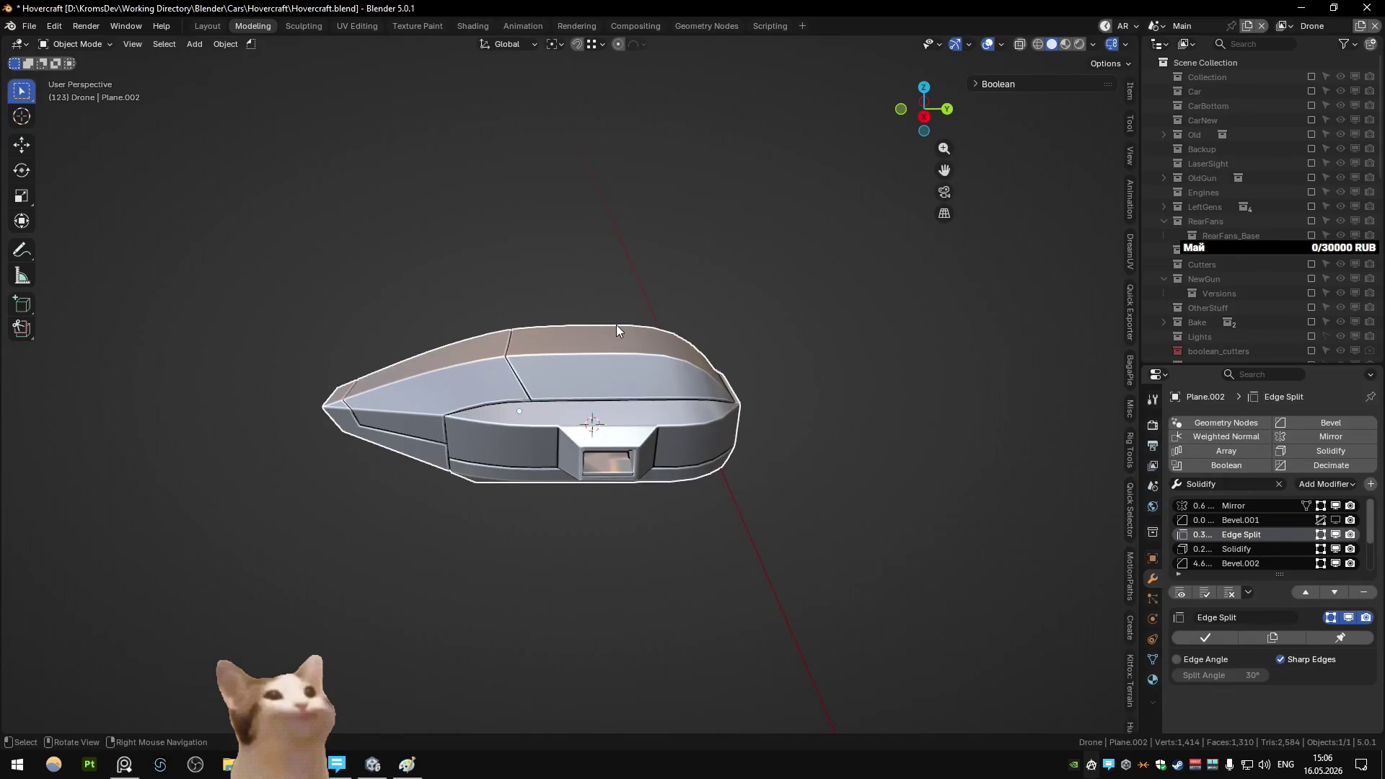
mouse_move(616, 324)
middle_down()
mouse_move(567, 313)
mouse_move(455, 326)
mouse_move(636, 306)
mouse_move(621, 306)
mouse_move(608, 400)
mouse_move(460, 432)
mouse_move(469, 533)
mouse_move(649, 433)
middle_up()
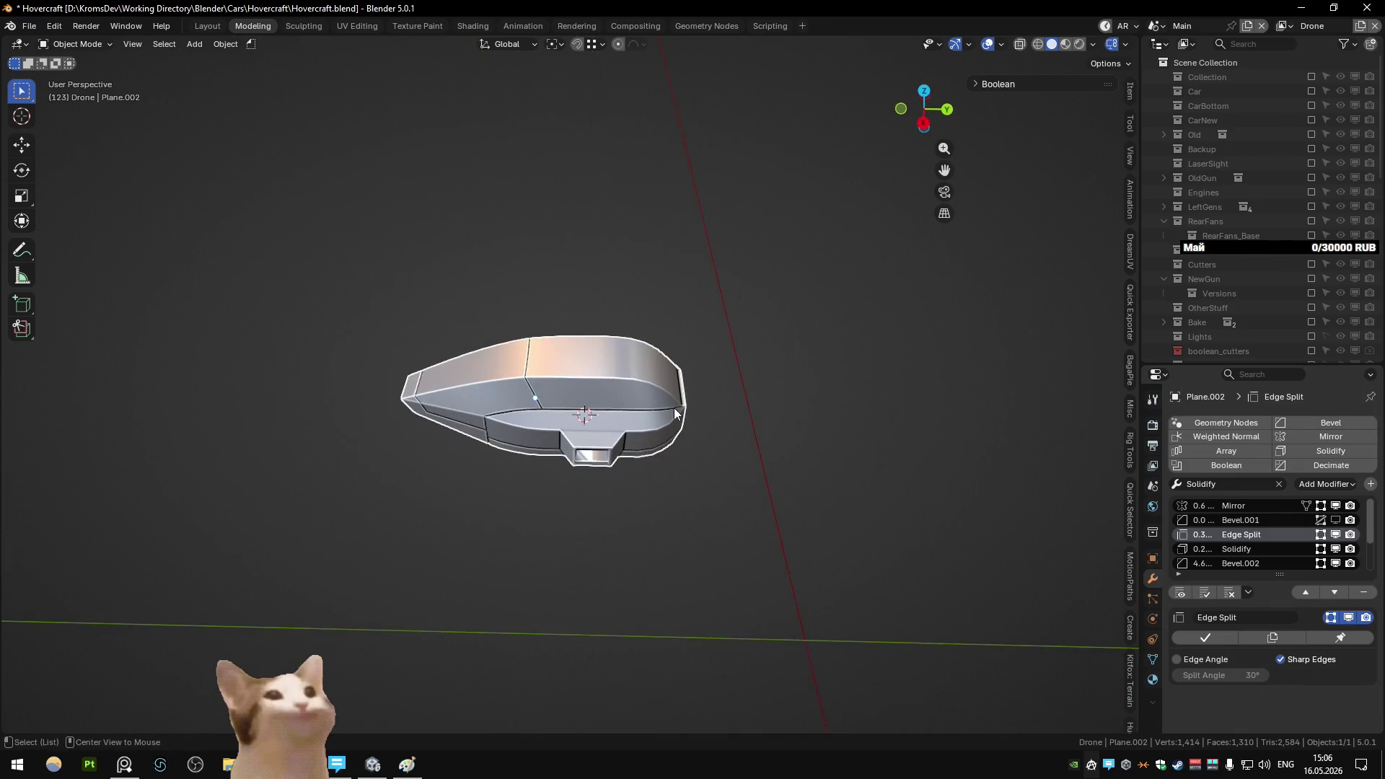
- Exit local view to show the whole drone, isolate a fan part, then select the hull
key(slash)
middle_drag(776, 374, 534, 396)
click(583, 535)
mouse_move(583, 534)
middle_down()
mouse_move(655, 534)
mouse_move(829, 489)
mouse_move(784, 461)
mouse_move(790, 491)
mouse_move(880, 501)
mouse_move(751, 409)
mouse_move(736, 405)
mouse_move(691, 456)
mouse_move(584, 449)
mouse_move(530, 393)
mouse_move(637, 369)
mouse_move(805, 431)
mouse_move(462, 434)
mouse_move(754, 432)
mouse_move(587, 444)
mouse_move(703, 437)
mouse_move(626, 469)
mouse_move(573, 448)
mouse_move(463, 466)
mouse_move(721, 428)
mouse_move(649, 446)
mouse_move(714, 550)
middle_up()
key(slash)
scroll(465, 441, down, 4)
mouse_move(552, 480)
middle_down()
mouse_move(551, 368)
mouse_move(552, 379)
mouse_move(677, 379)
mouse_move(681, 398)
mouse_move(716, 389)
mouse_move(562, 398)
mouse_move(508, 421)
mouse_move(740, 419)
mouse_move(702, 422)
mouse_move(677, 392)
mouse_move(700, 369)
mouse_move(679, 401)
mouse_move(478, 387)
mouse_move(791, 408)
mouse_move(542, 415)
mouse_move(750, 400)
mouse_move(754, 416)
mouse_move(708, 431)
mouse_move(737, 431)
mouse_move(690, 443)
middle_up()
scroll(508, 421, up, 4)
click(689, 443)
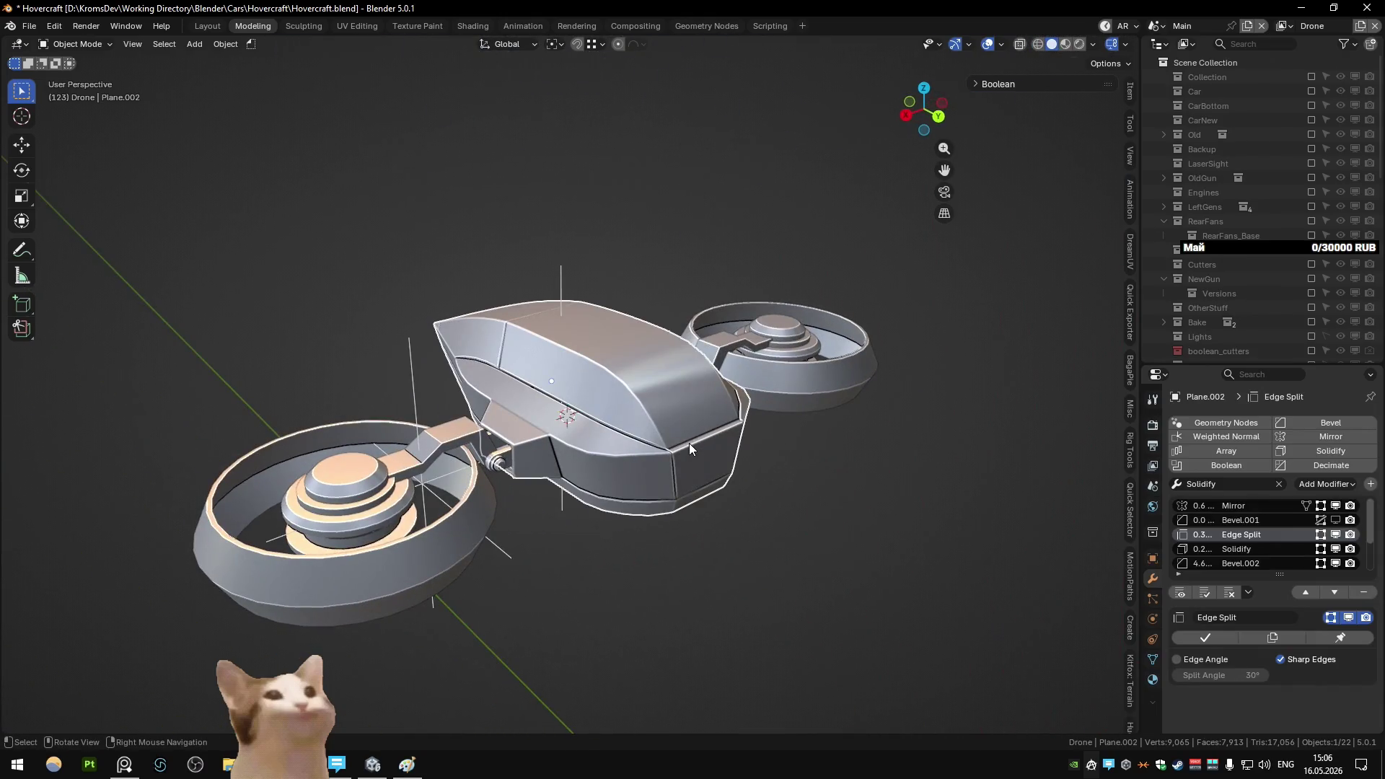
key(Tab)
key(Tab)
key(Tab)
scroll(632, 476, up, 5)
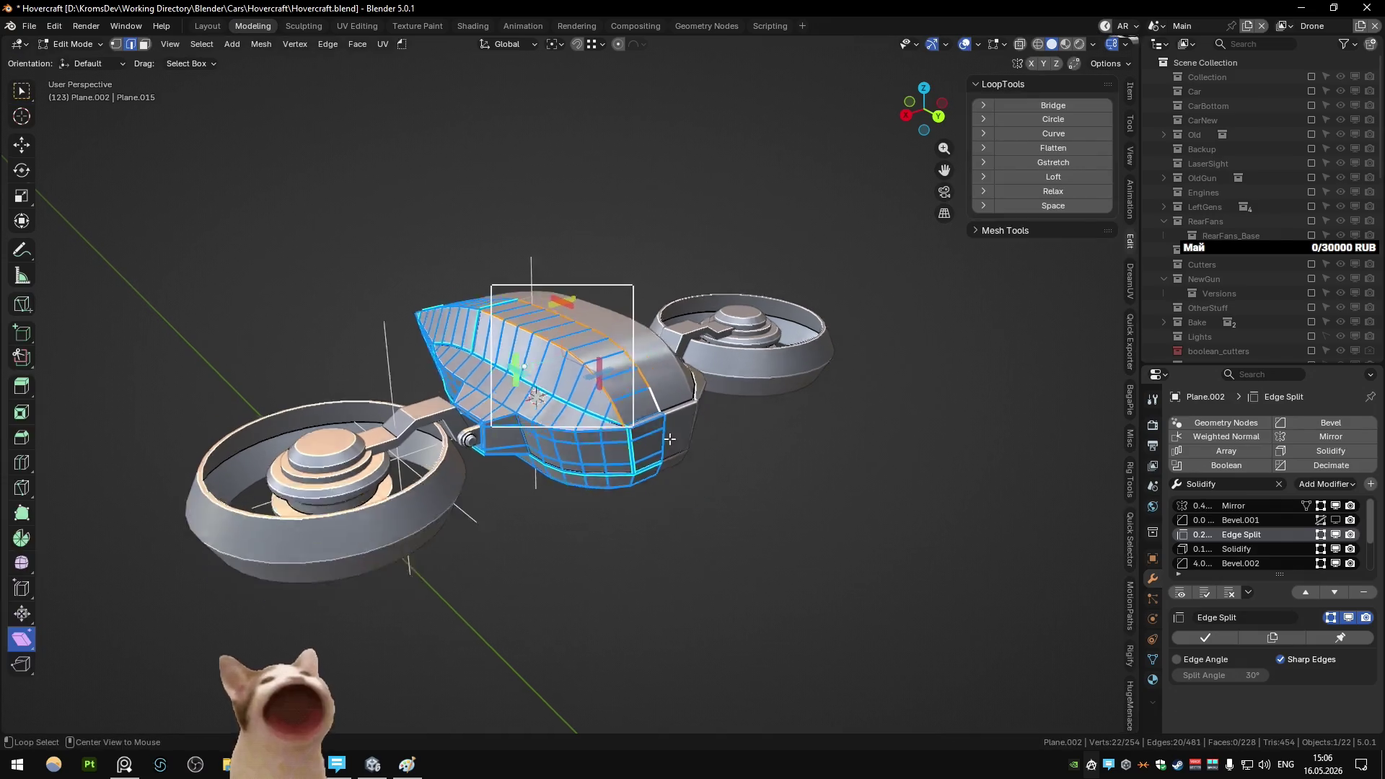
scroll(632, 476, up, 5)
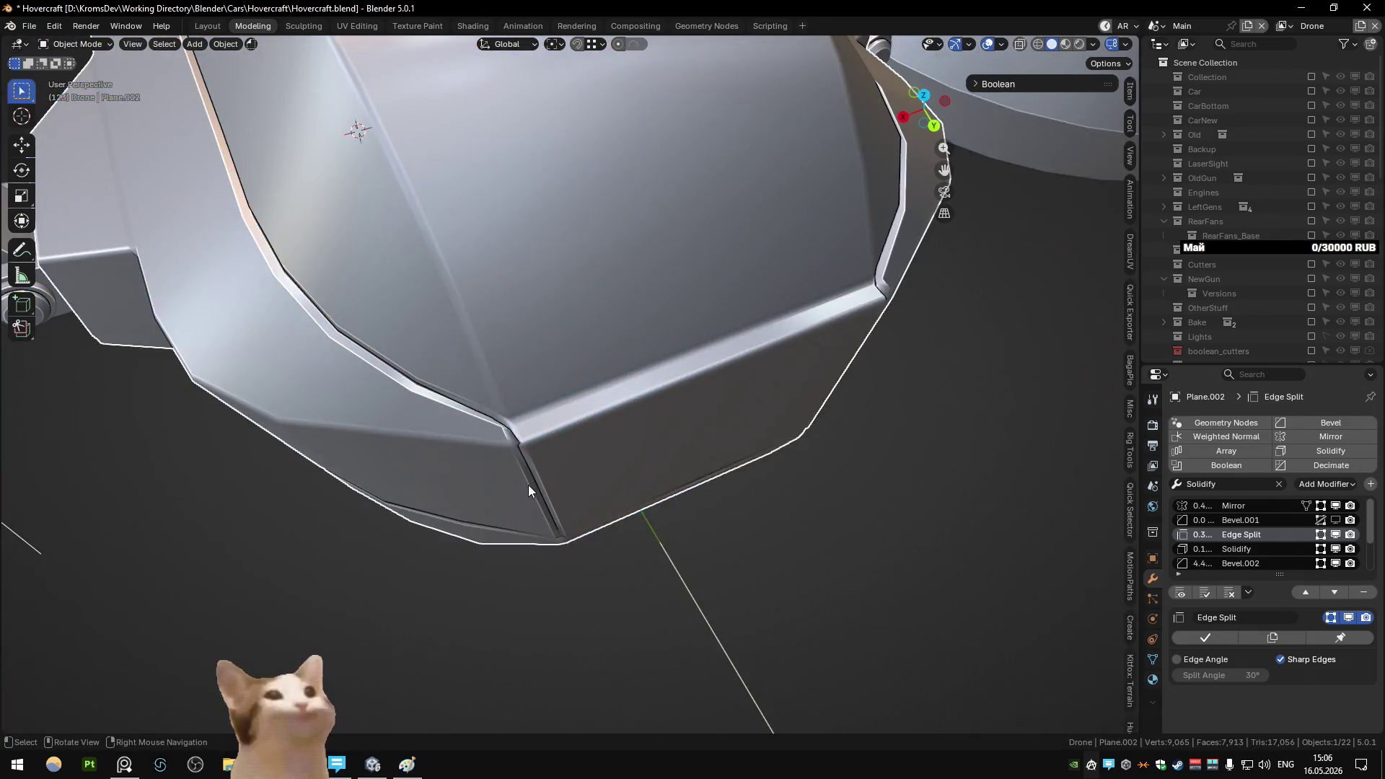
key(1)
mouse_move(524, 481)
middle_down()
mouse_move(479, 470)
mouse_move(537, 427)
mouse_move(414, 408)
mouse_move(412, 427)
middle_up()
key(Tab)
scroll(528, 416, down, 5)
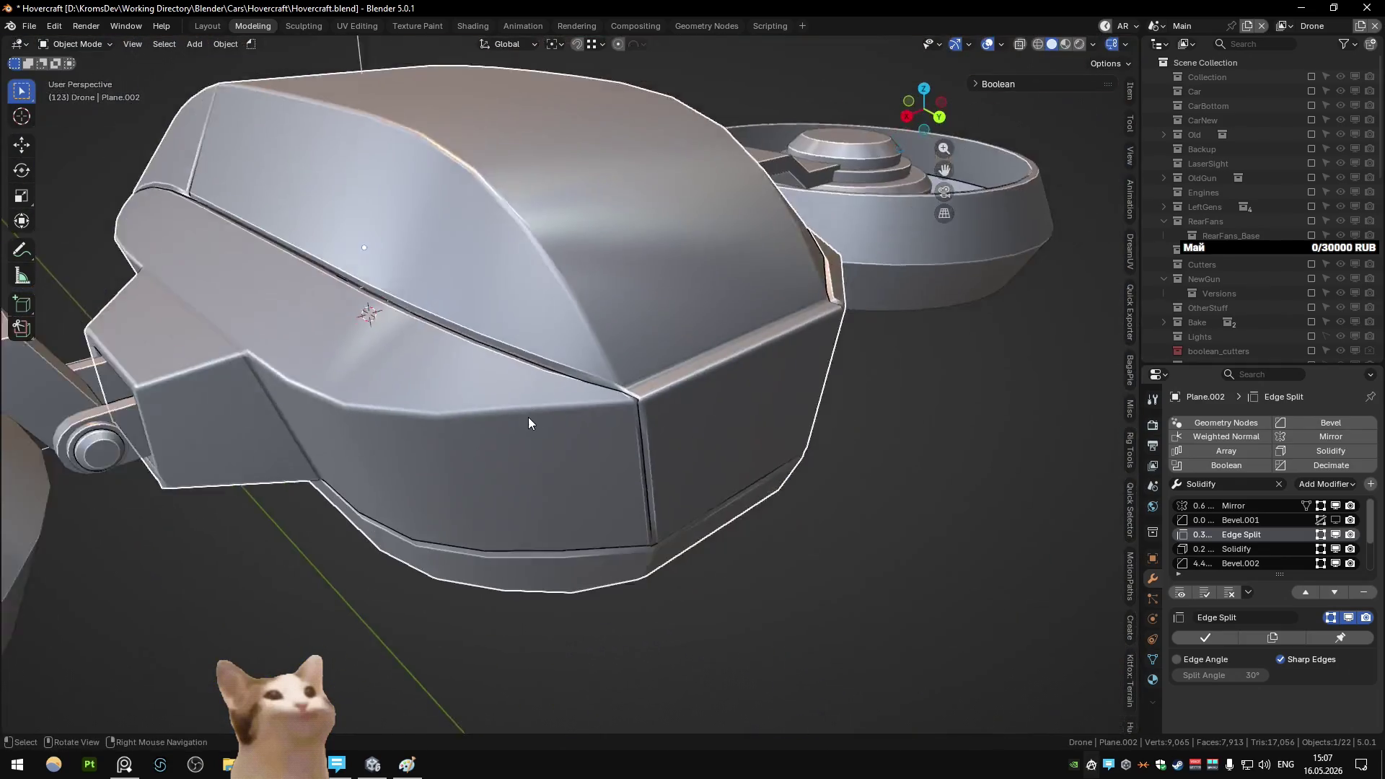
mouse_move(525, 424)
middle_down()
mouse_move(509, 388)
mouse_move(625, 412)
mouse_move(500, 439)
mouse_move(473, 493)
mouse_move(568, 431)
middle_up()
scroll(571, 436, up, 2)
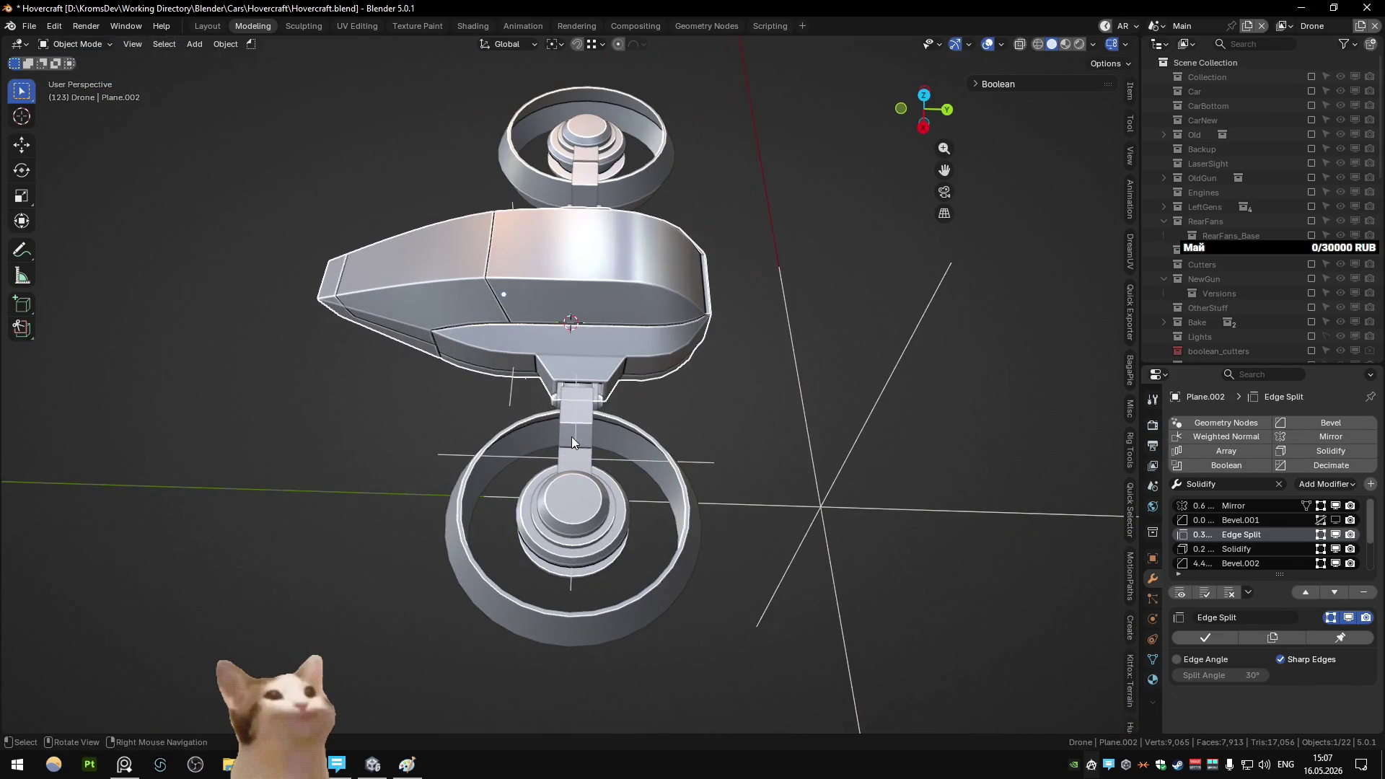
key(KP_7)
key(alt+Tab)
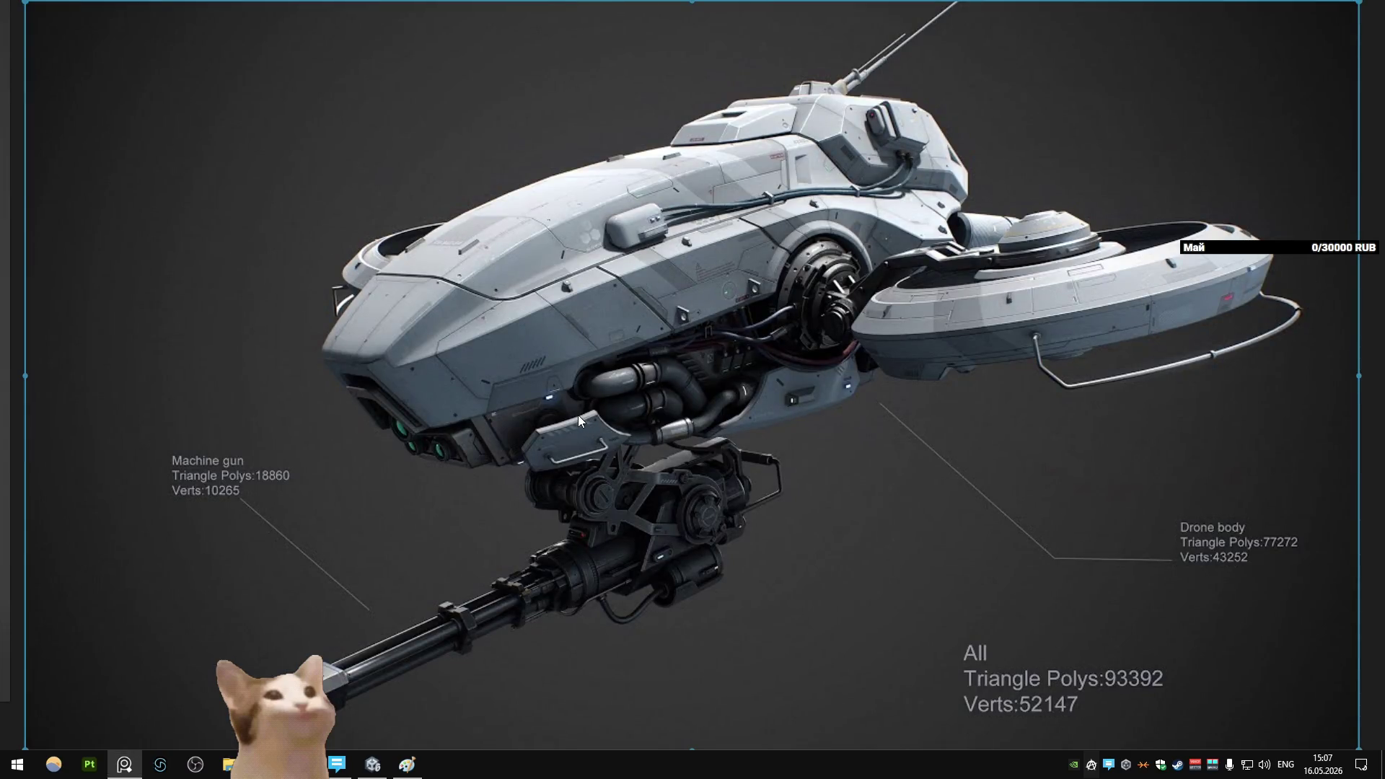
key(alt+Tab)
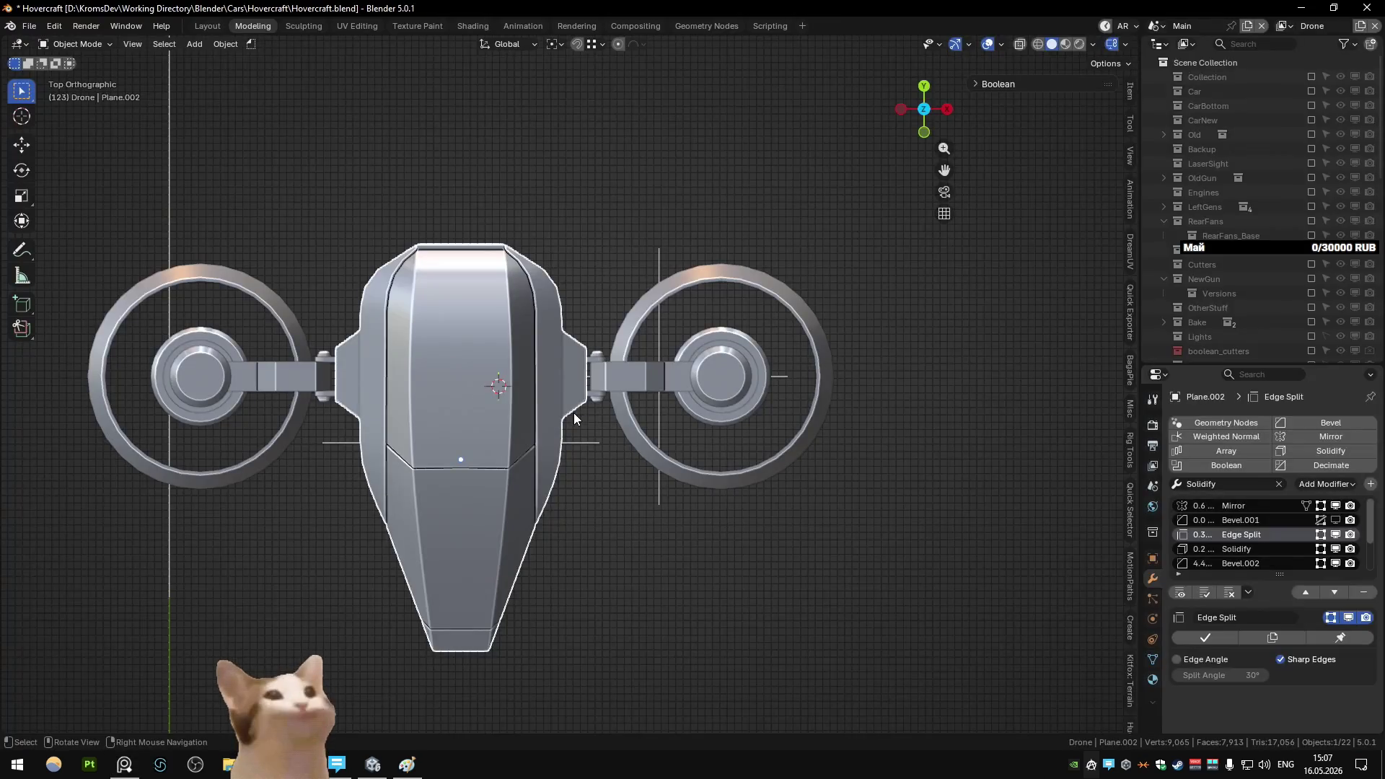
drag(588, 224, 822, 562)
drag(944, 571, 598, 205)
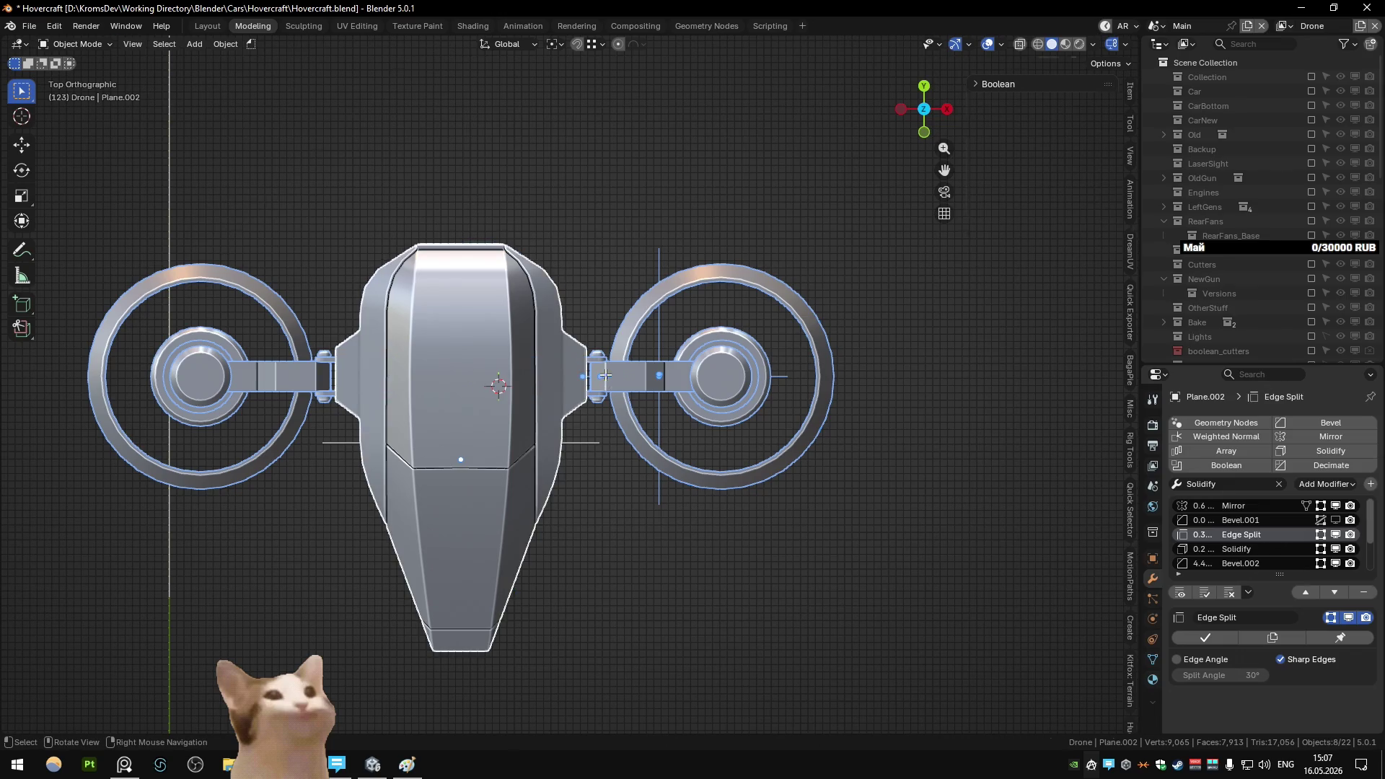
key(Tab)
mouse_move(909, 524)
mouse_down()
mouse_move(645, 238)
mouse_move(573, 196)
mouse_up()
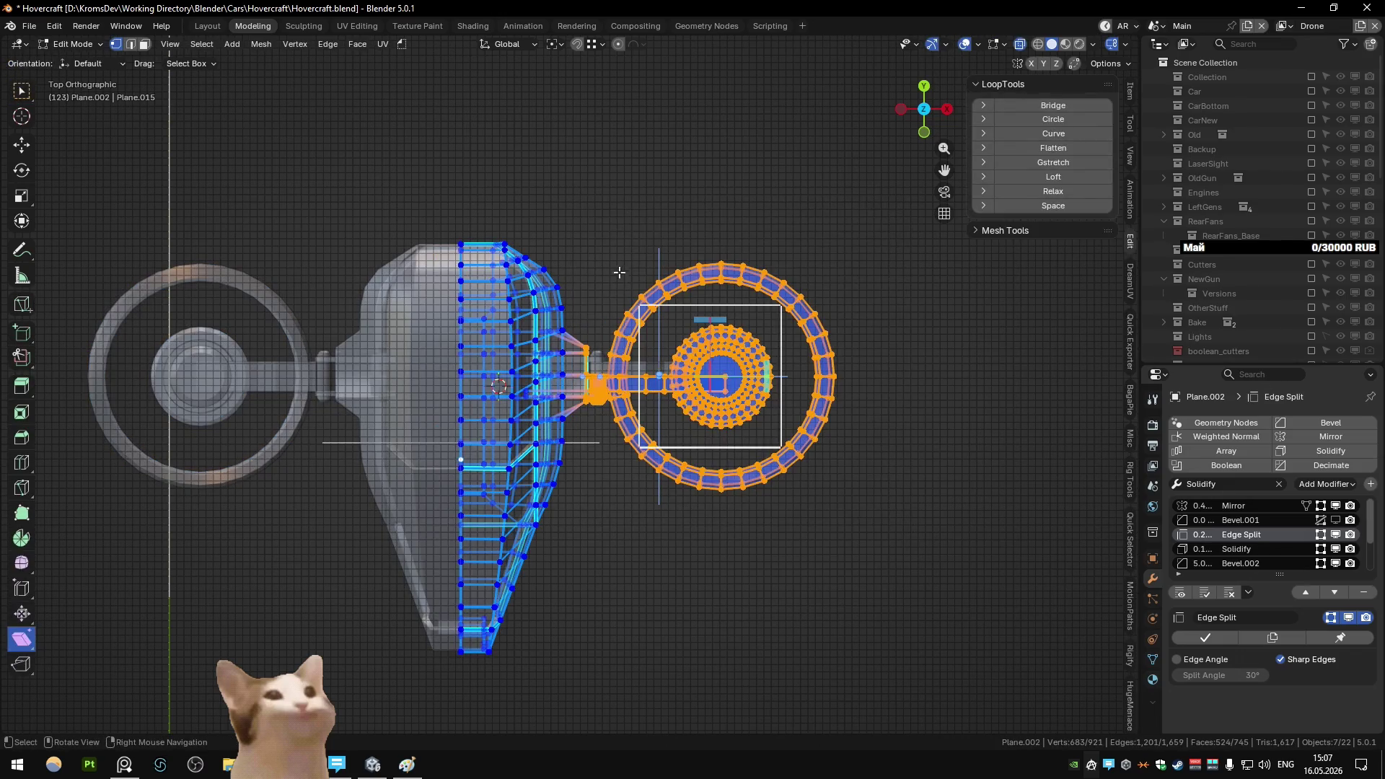
mouse_move(619, 272)
middle_down()
mouse_move(574, 393)
mouse_move(592, 339)
middle_up()
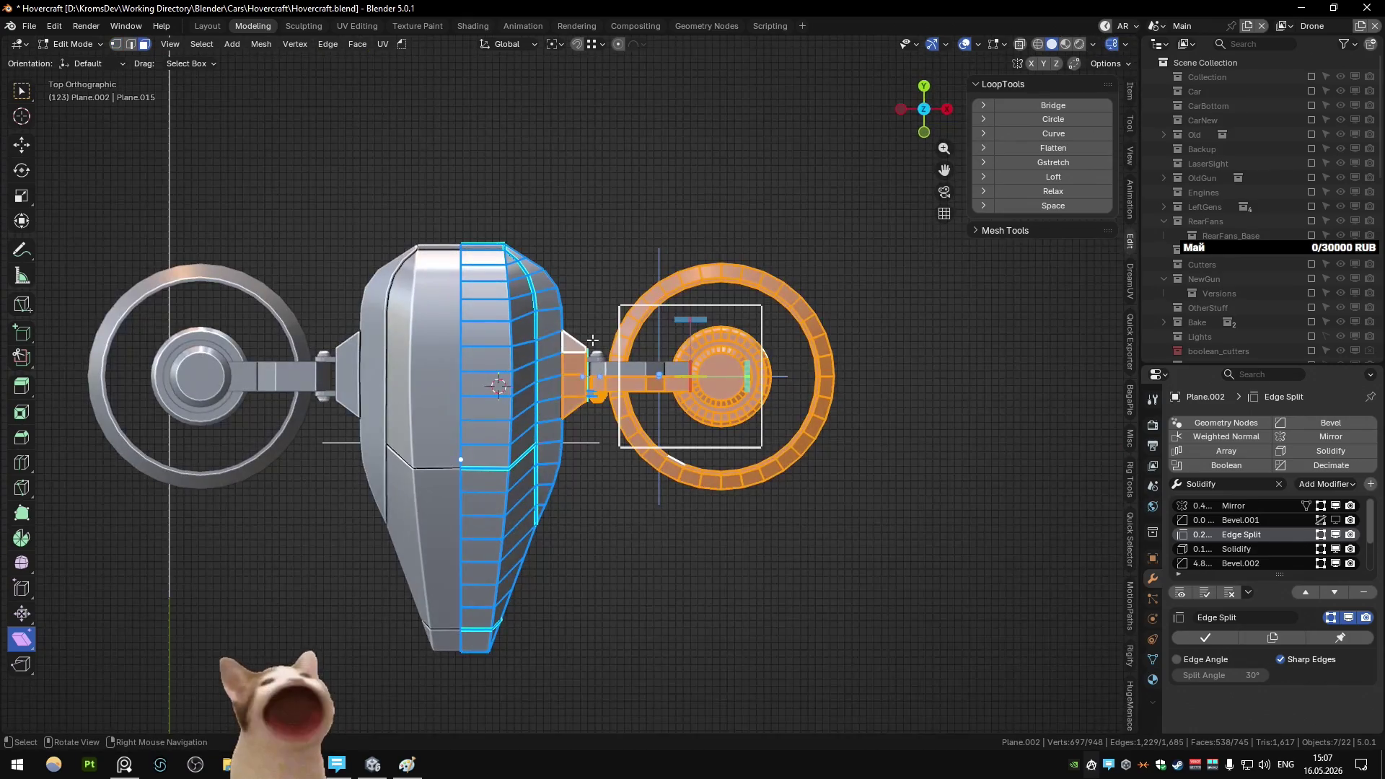
key(r)
key(y)
right_click(681, 372)
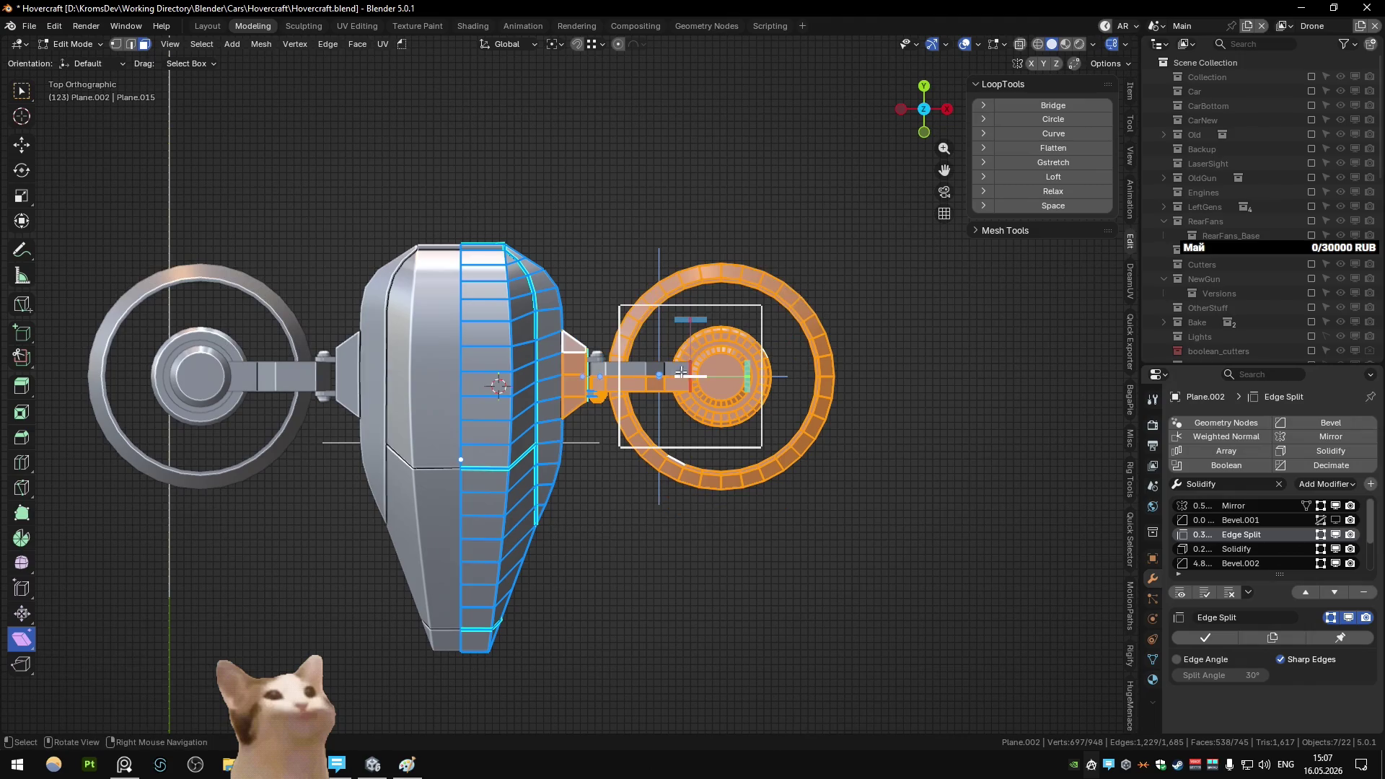
key(Tab)
key(alt+a)
shift+click(567, 360)
key(Tab)
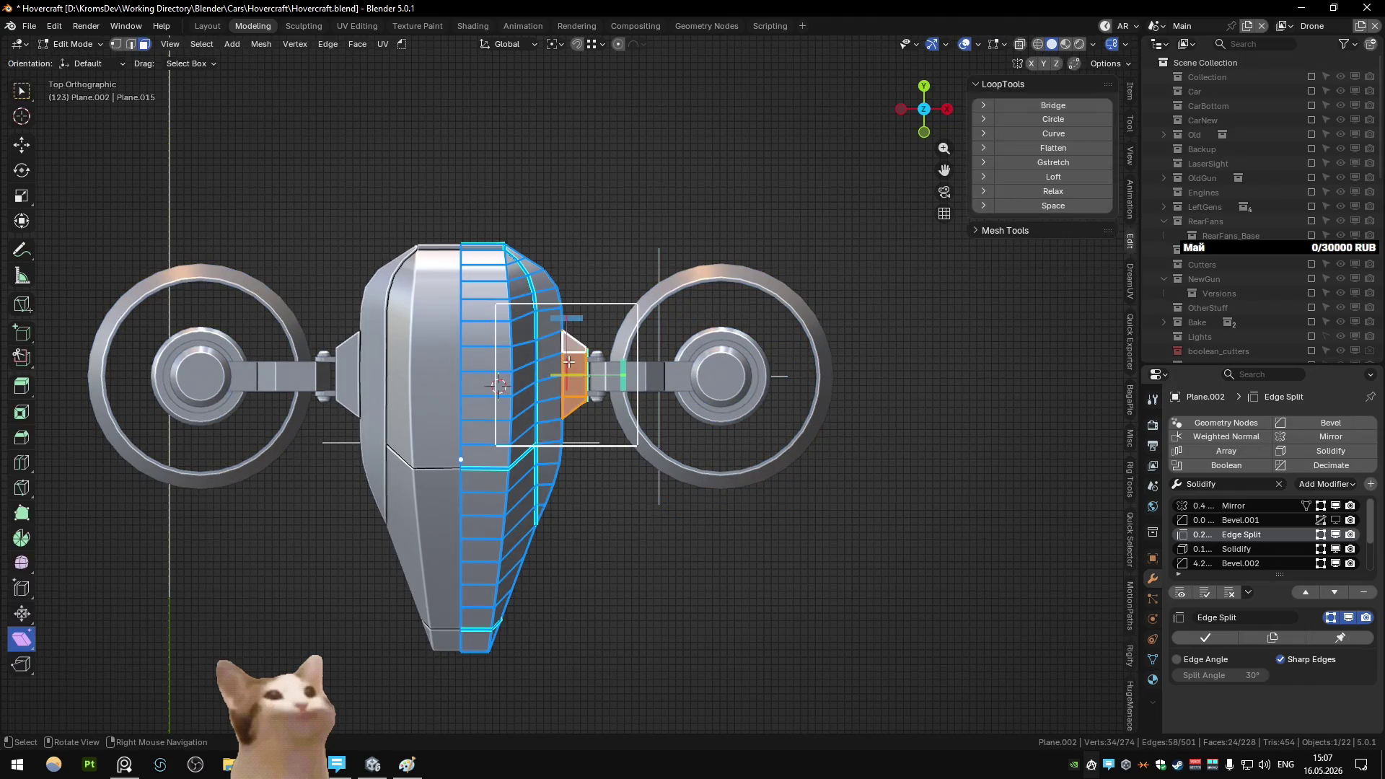
key(Tab)
mouse_move(569, 362)
middle_down()
mouse_move(535, 336)
mouse_move(689, 384)
mouse_move(647, 390)
middle_up()
drag(565, 289, 750, 497)
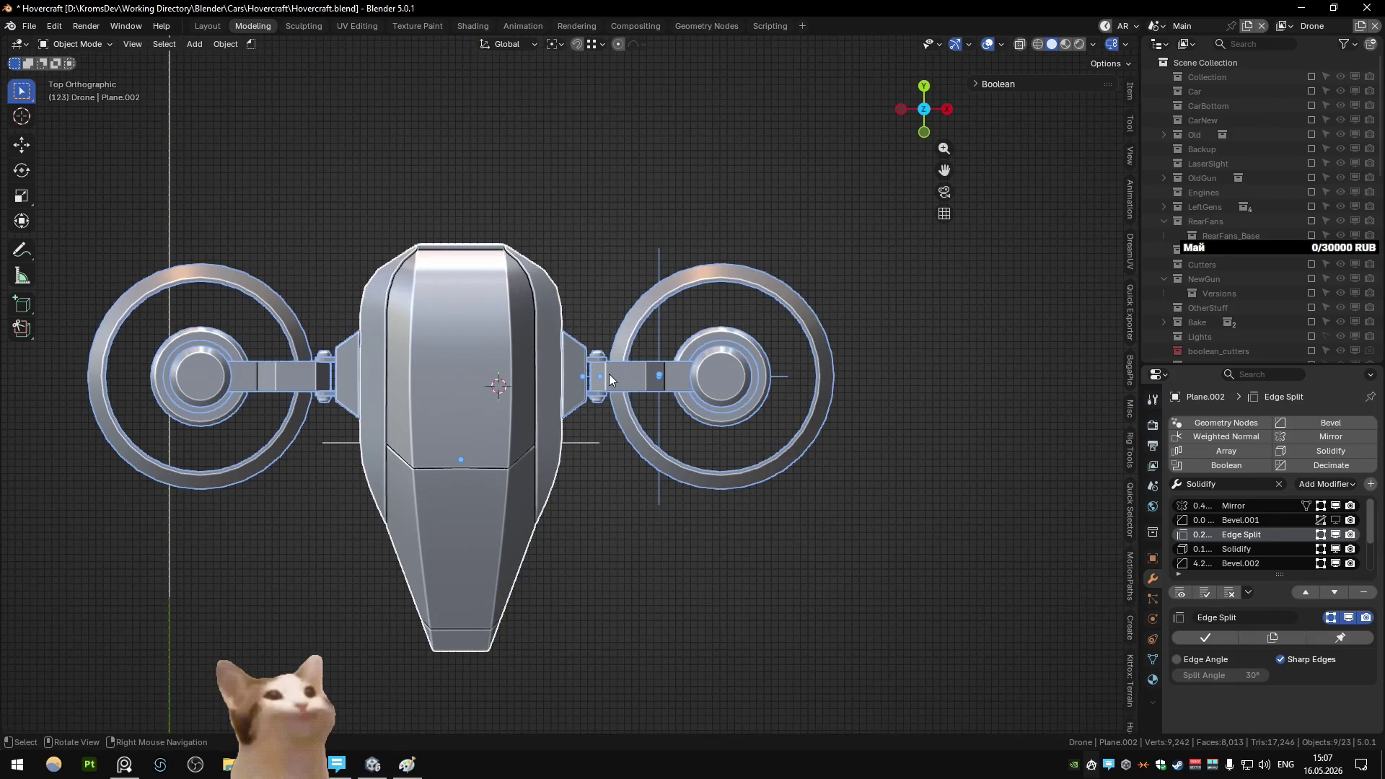
key(g)
click(611, 420)
key(ctrl+z)
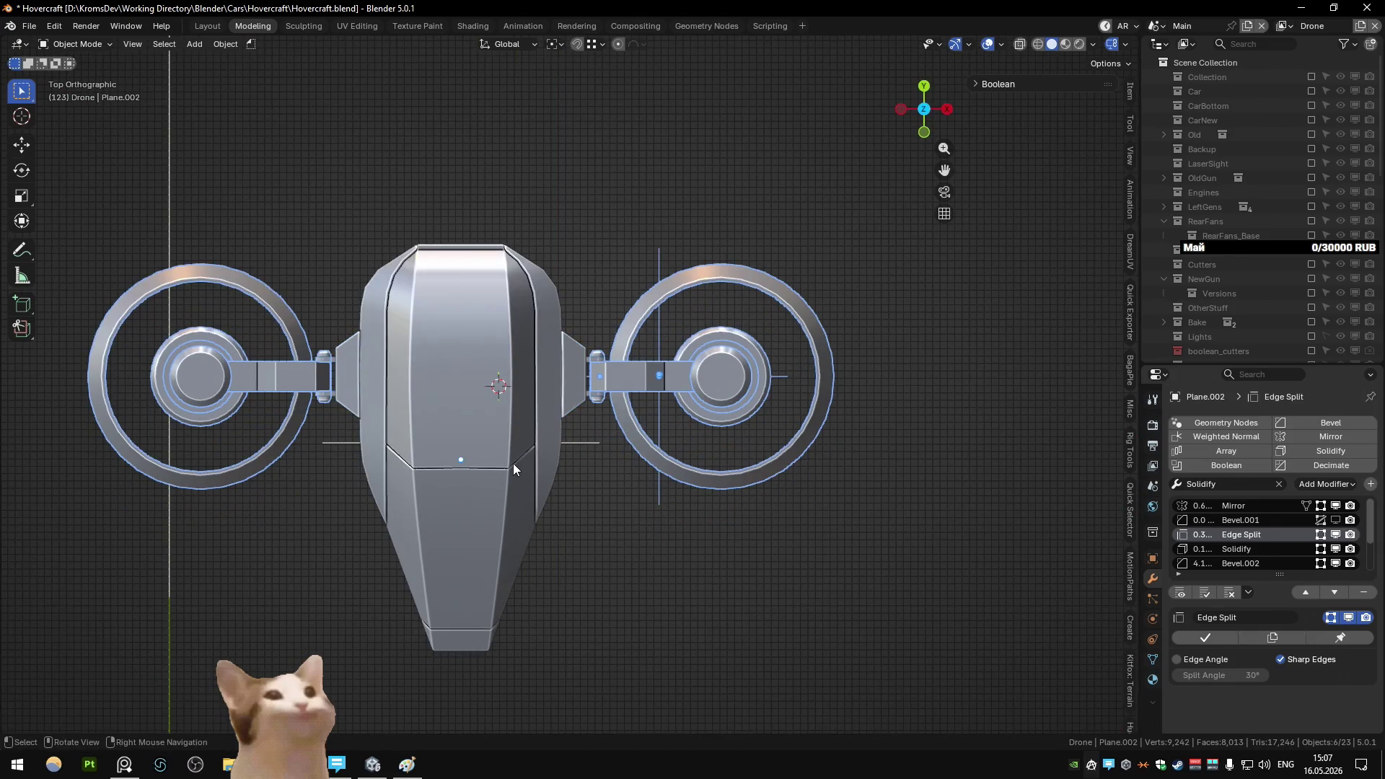
key(g)
key(y)
click(594, 505)
mouse_move(594, 505)
middle_down()
mouse_move(479, 329)
mouse_move(496, 379)
mouse_move(551, 397)
mouse_move(455, 427)
mouse_move(543, 416)
middle_up()
key(ctrl+z)
click(544, 415)
key(Tab)
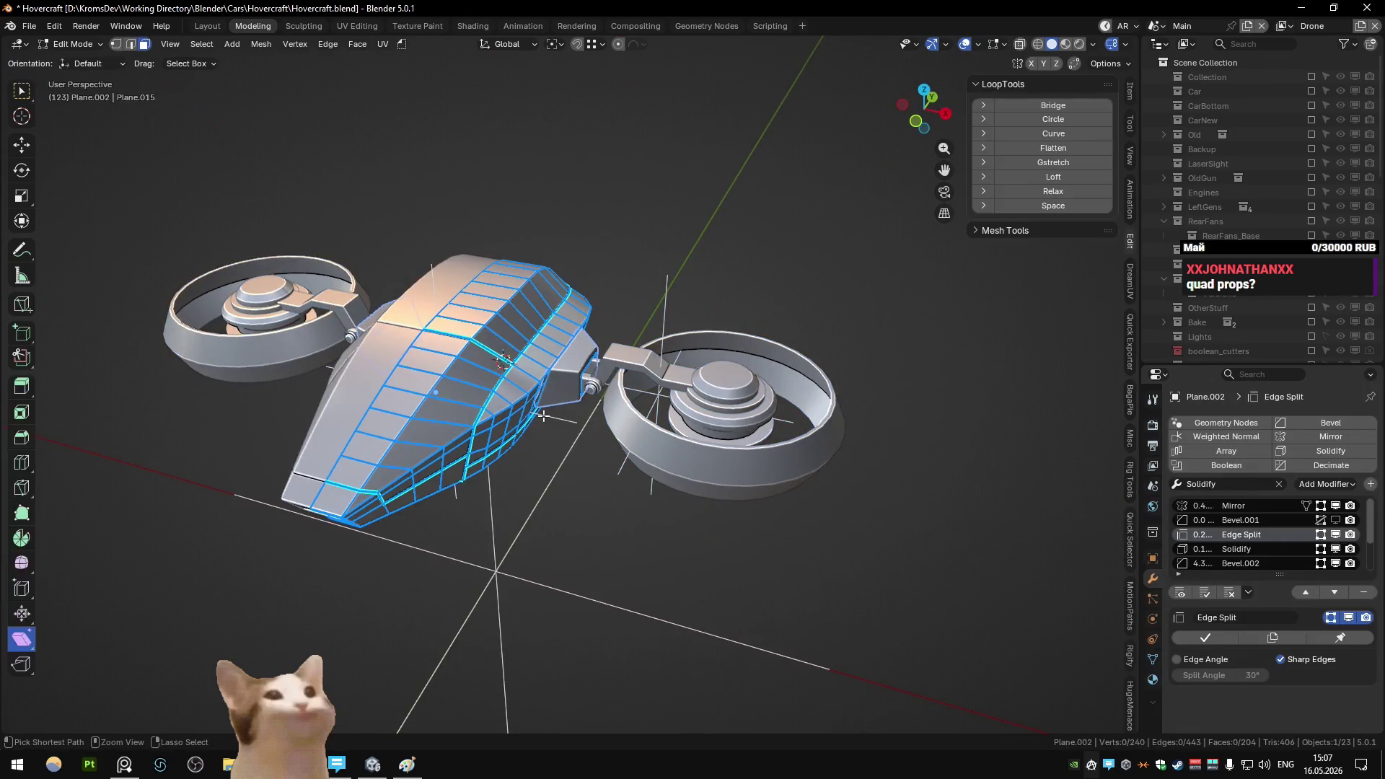
key(Tab)
key(ctrl+z)
key(Tab)
key(1)
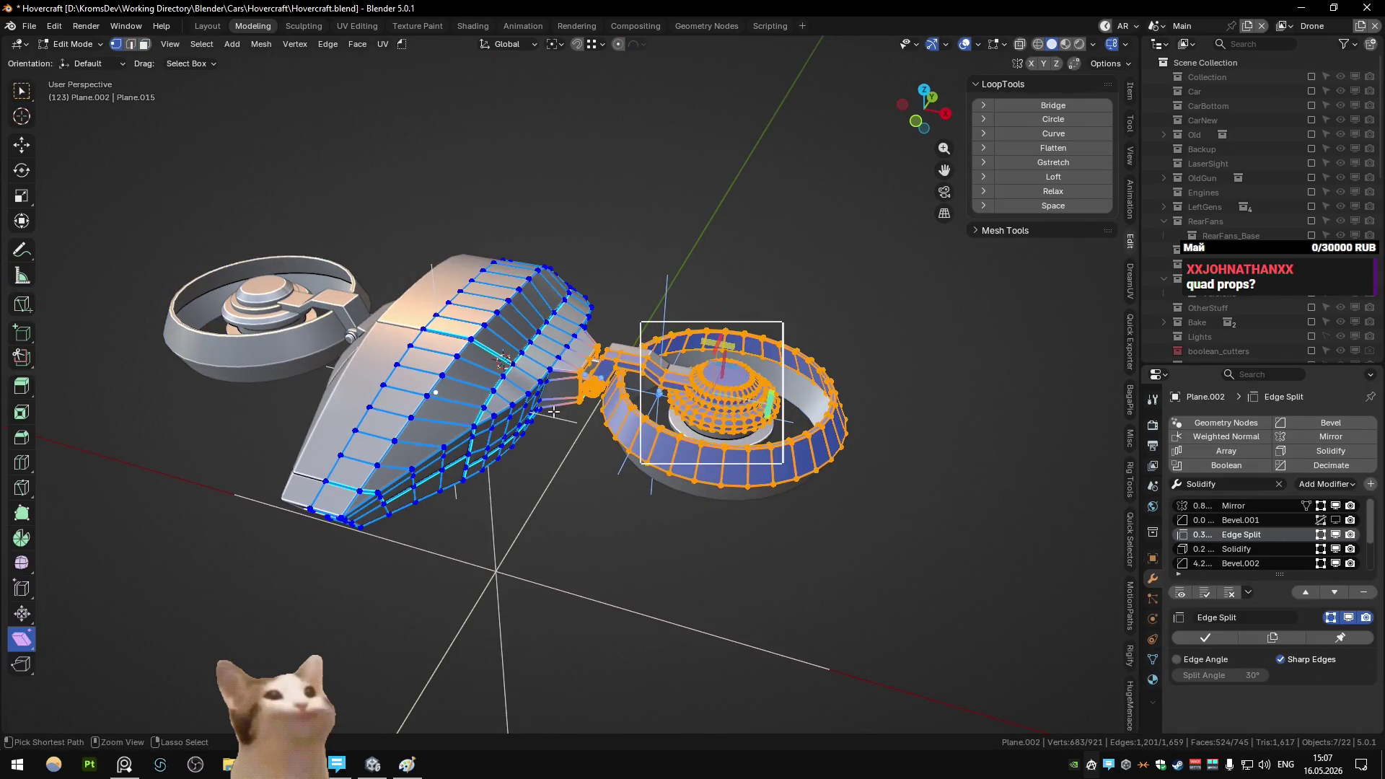
key(Tab)
key(alt+a)
mouse_move(552, 411)
middle_down()
mouse_move(447, 344)
mouse_move(475, 362)
mouse_move(447, 361)
mouse_move(448, 349)
mouse_move(368, 409)
middle_up()
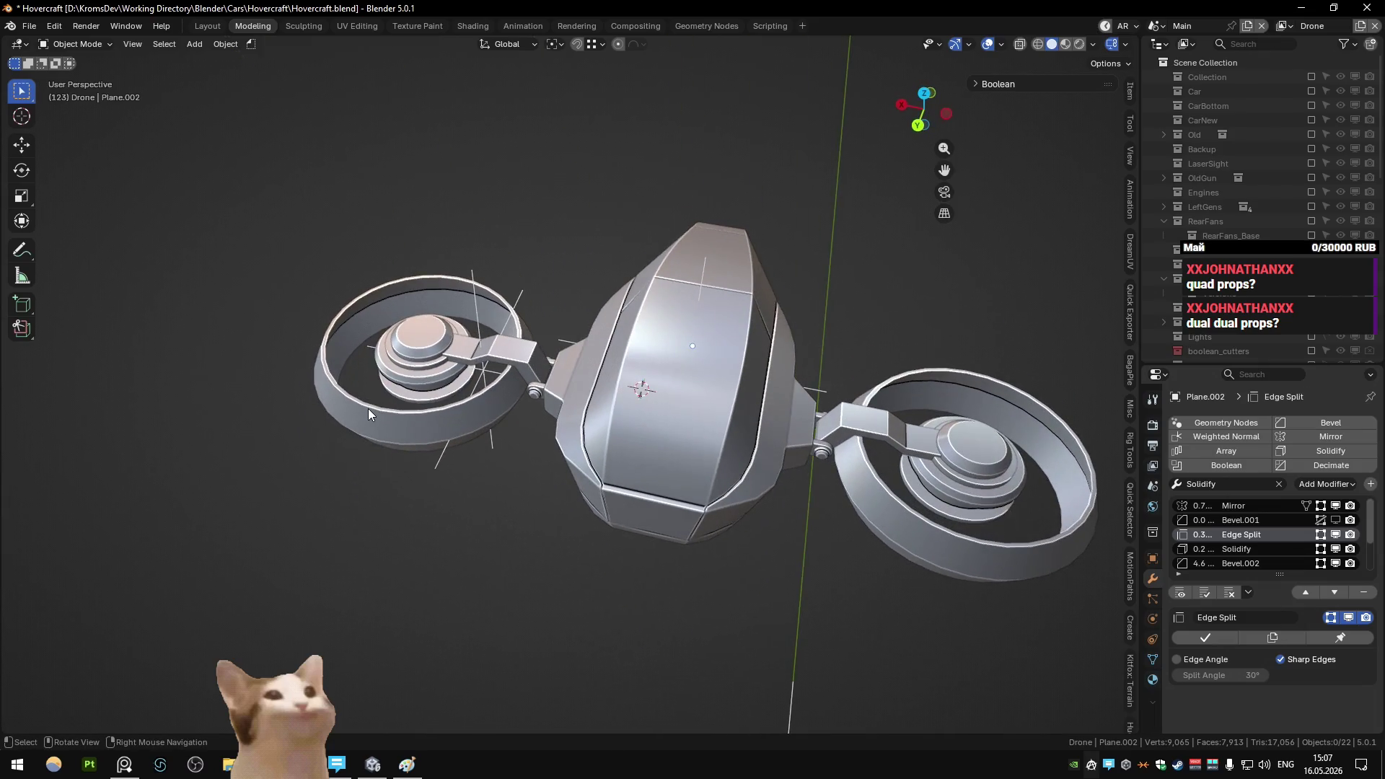
key(KP_7)
mouse_move(478, 413)
middle_down()
mouse_move(415, 324)
mouse_move(529, 280)
mouse_move(588, 380)
middle_up()
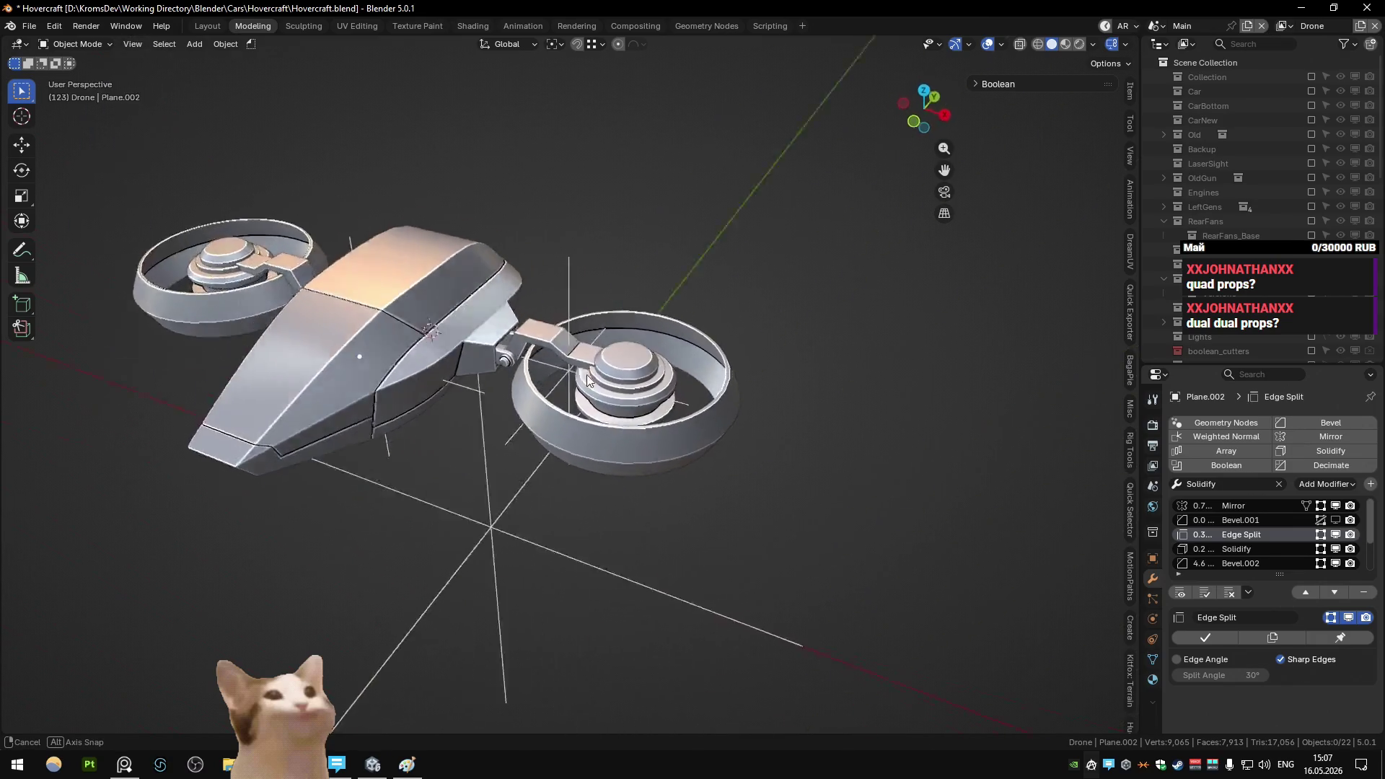
drag(556, 362, 742, 495)
key(shift+d)
key(z)
middle_drag(649, 404, 644, 352)
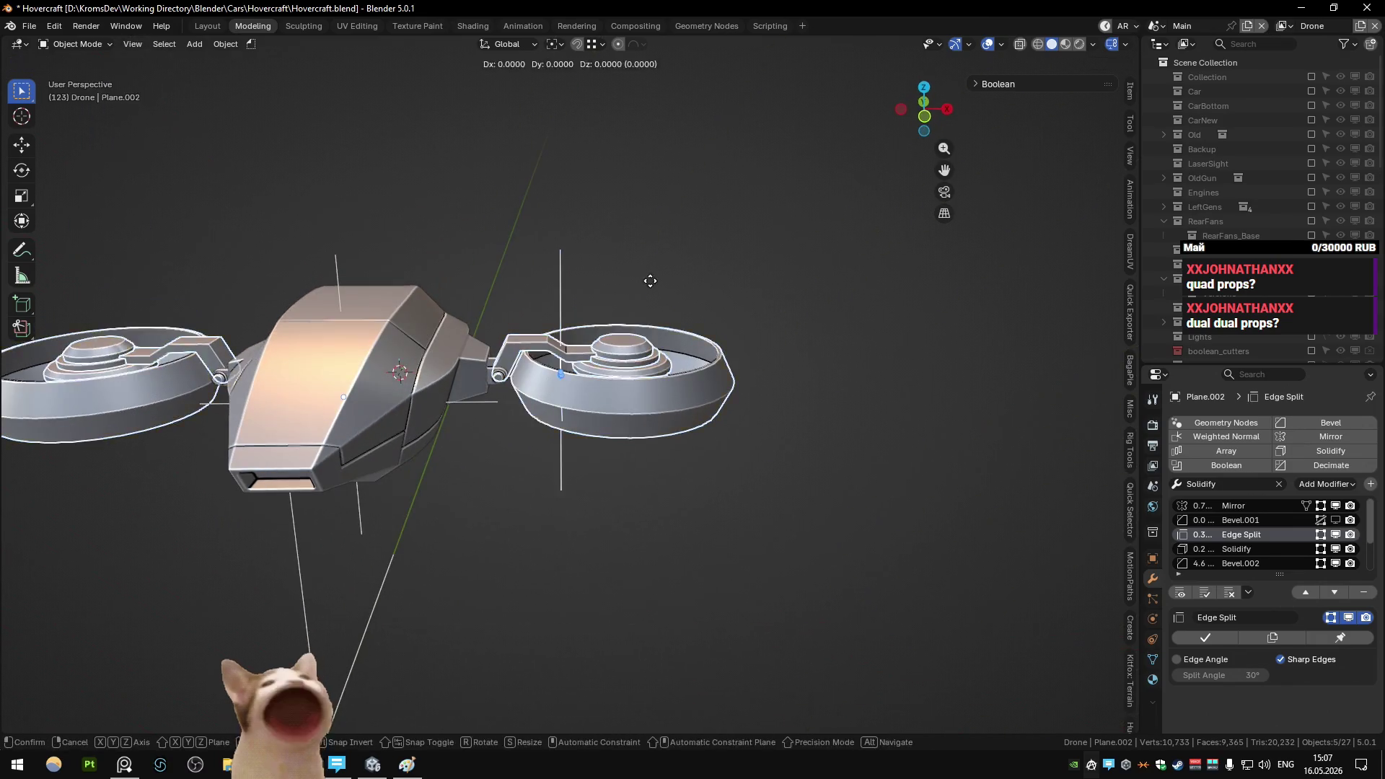
click(644, 352)
key(shift+d)
key(z)
click(651, 202)
mouse_move(650, 202)
middle_down()
mouse_move(462, 231)
mouse_move(428, 245)
mouse_move(406, 288)
mouse_move(687, 289)
mouse_move(674, 293)
mouse_move(655, 241)
mouse_move(605, 256)
mouse_move(603, 347)
mouse_move(780, 322)
mouse_move(634, 325)
mouse_move(608, 346)
mouse_move(846, 473)
middle_up()
click(688, 295)
click(608, 346)
key(Delete)
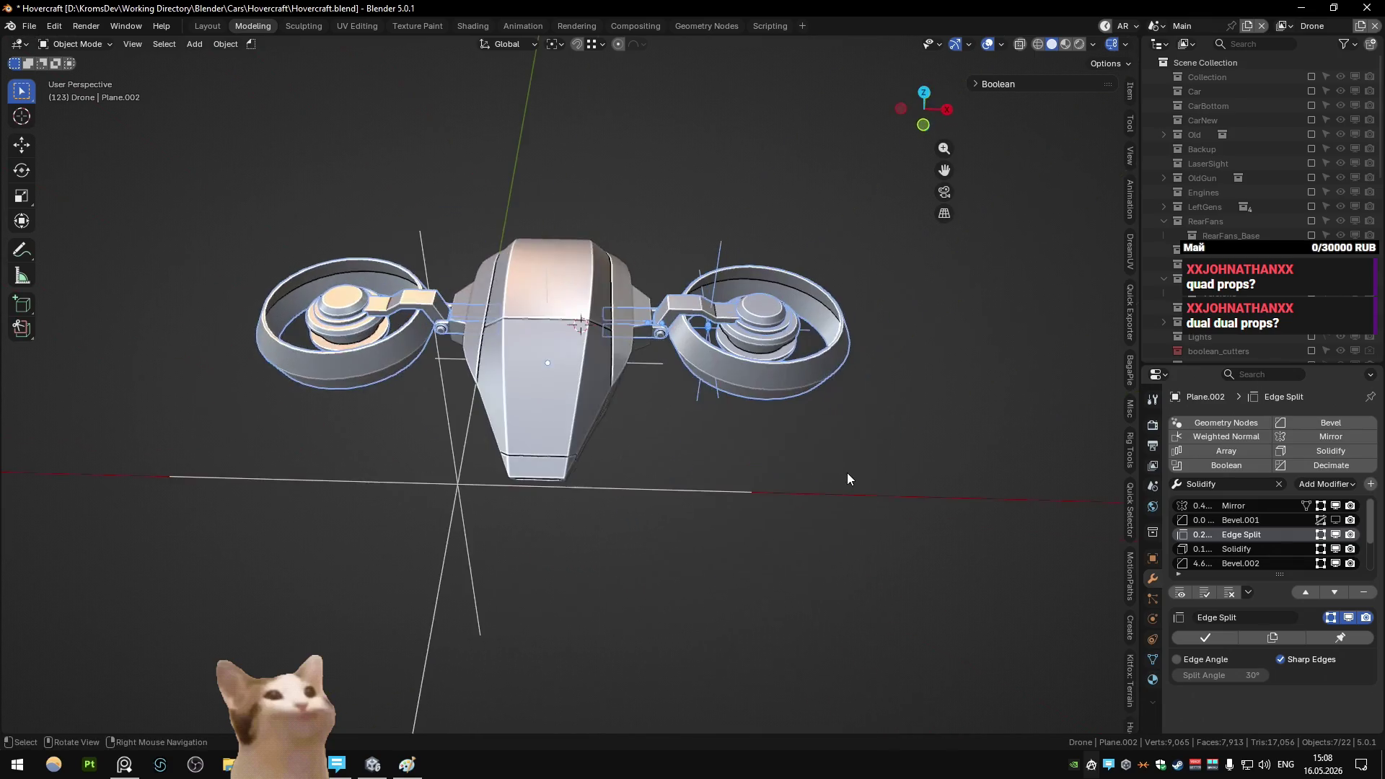
- Duplicate the fans and arms along Y to form a rear pair behind the originals
key(shift+d)
key(y)
click(846, 582)
mouse_move(846, 583)
middle_down()
mouse_move(778, 531)
mouse_move(757, 526)
mouse_move(755, 549)
mouse_move(785, 507)
mouse_move(743, 541)
middle_up()
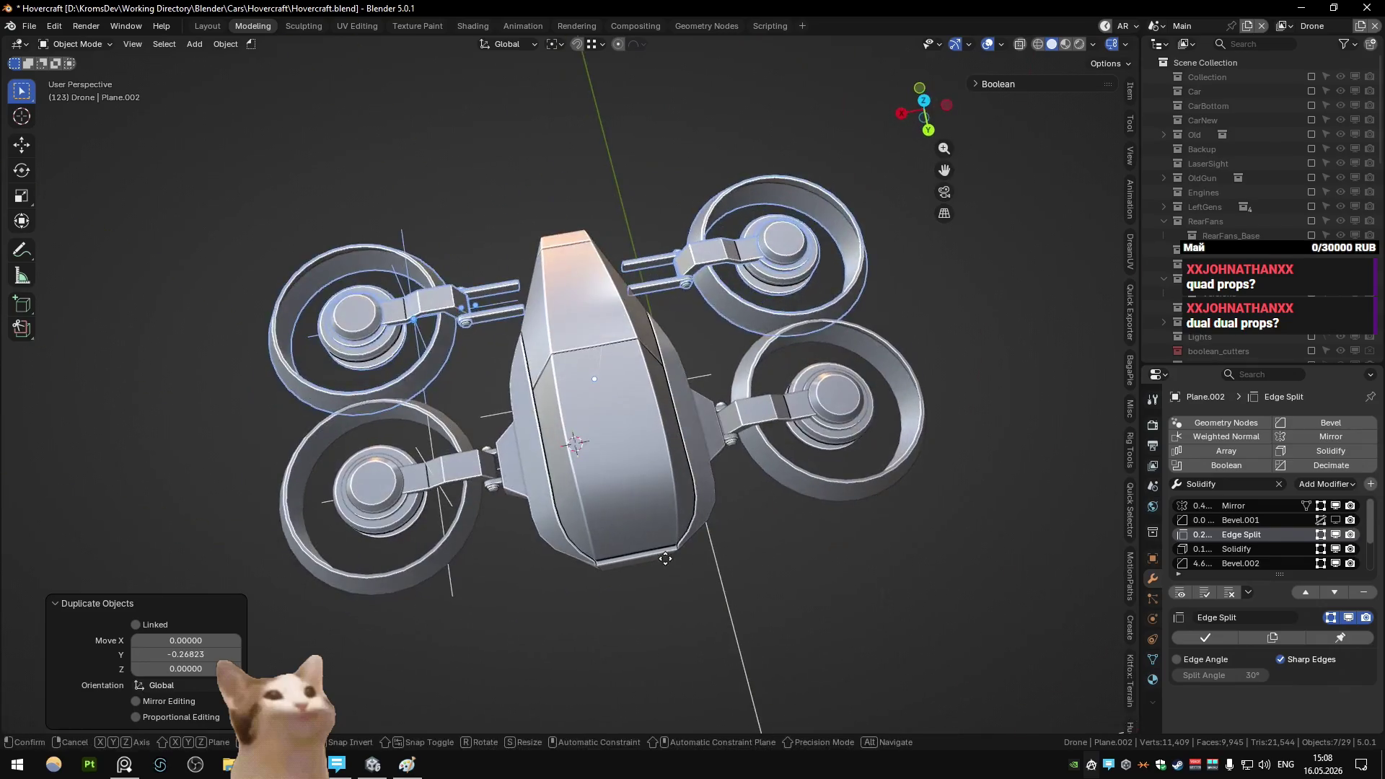
key(g)
key(y)
click(736, 543)
- Scale the rear fans to 0.631 and move them closer to the hull
key(s)
click(649, 461)
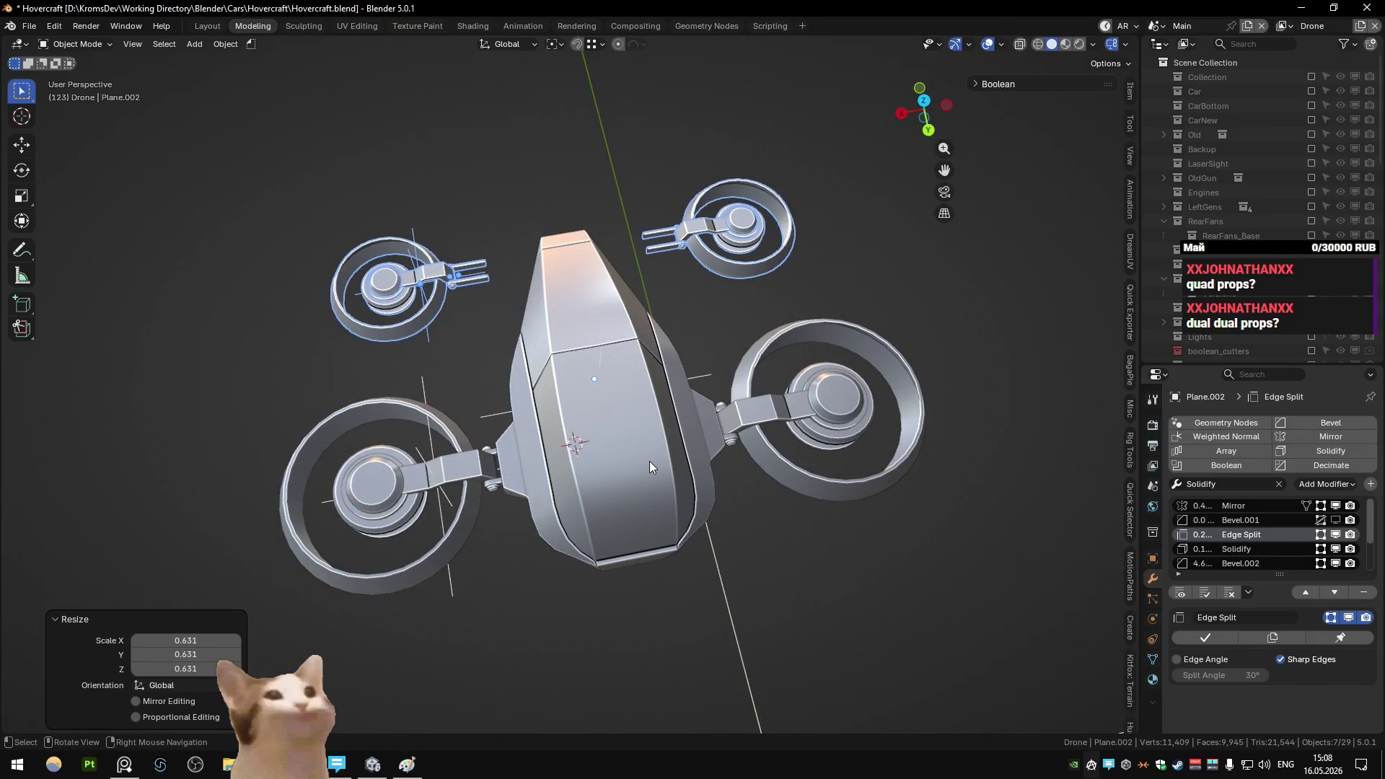
key(KP_7)
key(g)
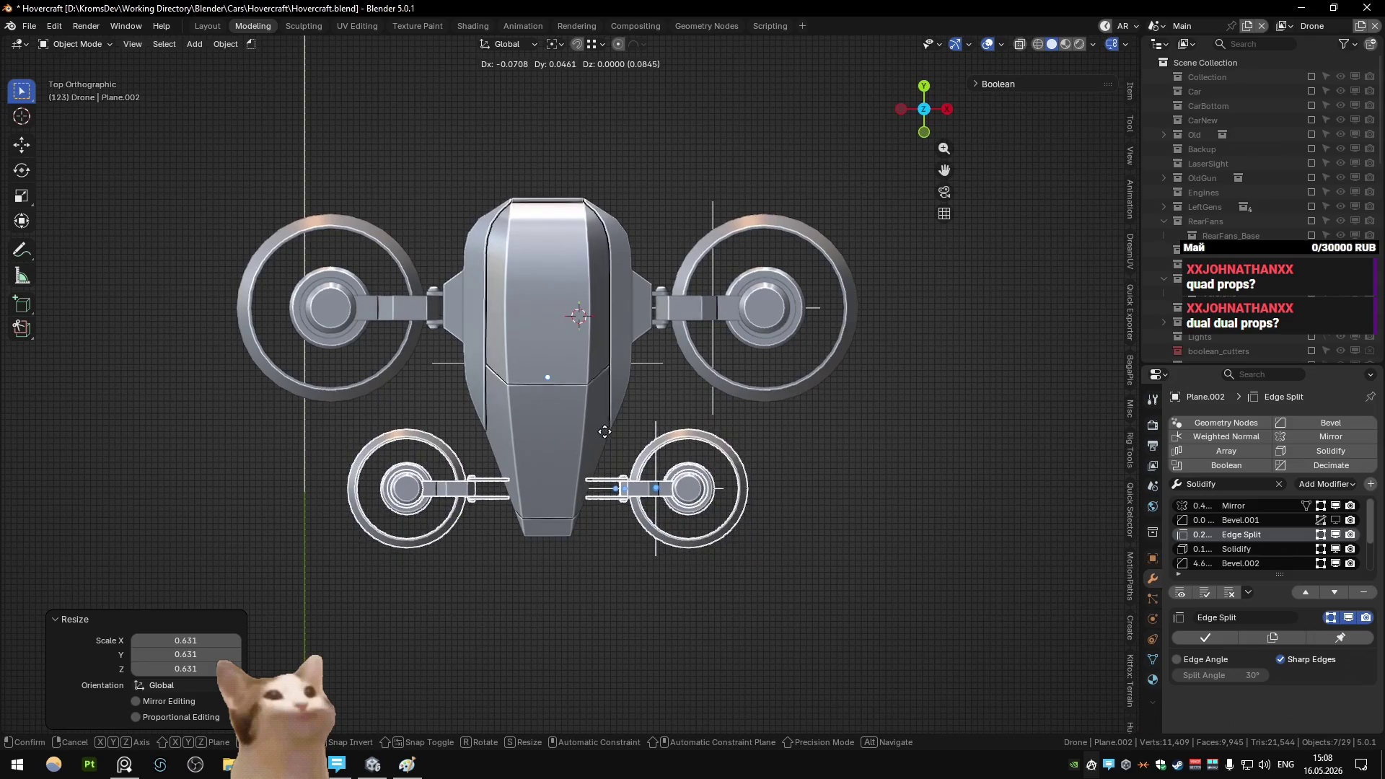
click(611, 432)
mouse_move(611, 431)
middle_down()
mouse_move(540, 330)
mouse_move(386, 331)
mouse_move(492, 318)
mouse_move(673, 331)
mouse_move(679, 396)
mouse_move(357, 342)
mouse_move(320, 434)
mouse_move(288, 404)
mouse_move(324, 380)
mouse_move(537, 336)
mouse_move(576, 422)
mouse_move(318, 420)
mouse_move(341, 457)
middle_up()
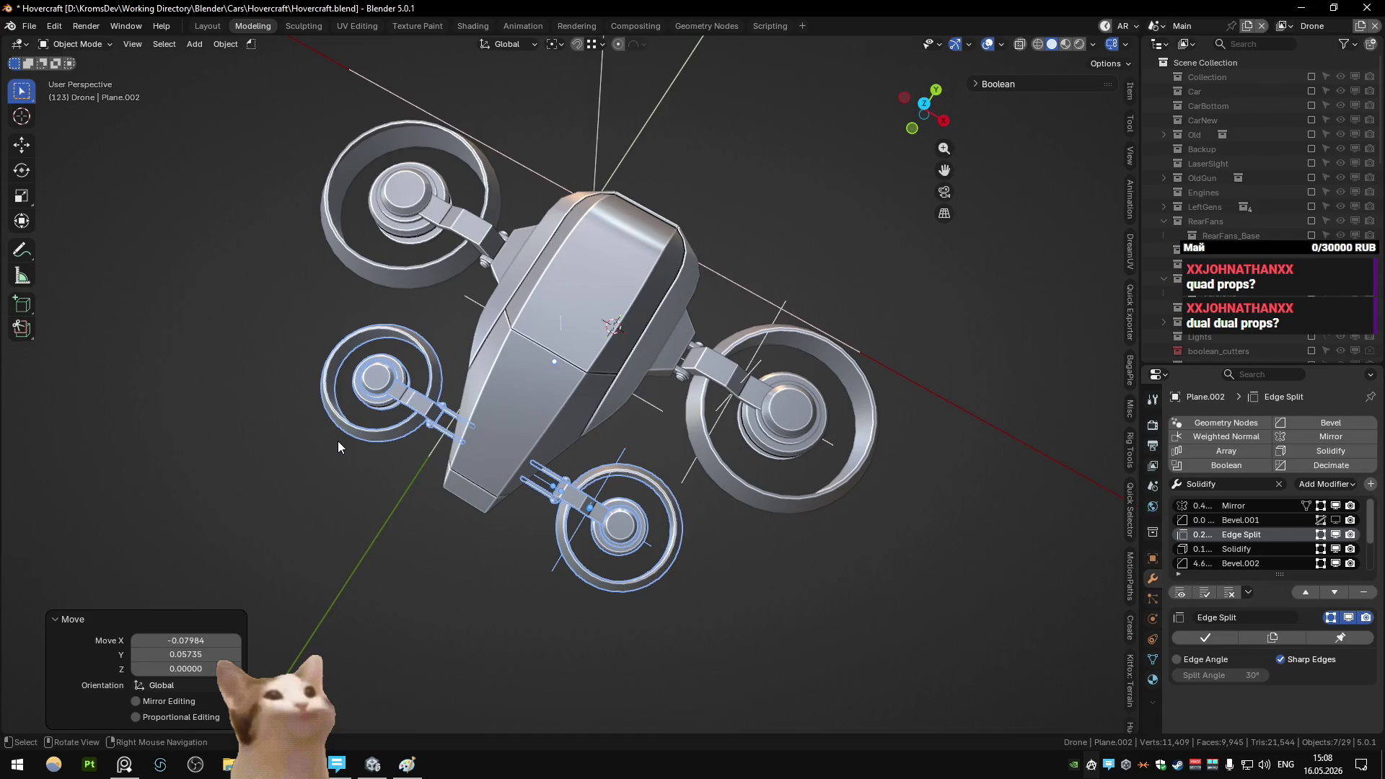
key(KP_7)
- Shrink the original front fan pair to 0.6476 and deselect everything
mouse_move(851, 210)
mouse_down()
mouse_move(698, 401)
mouse_move(732, 391)
mouse_up()
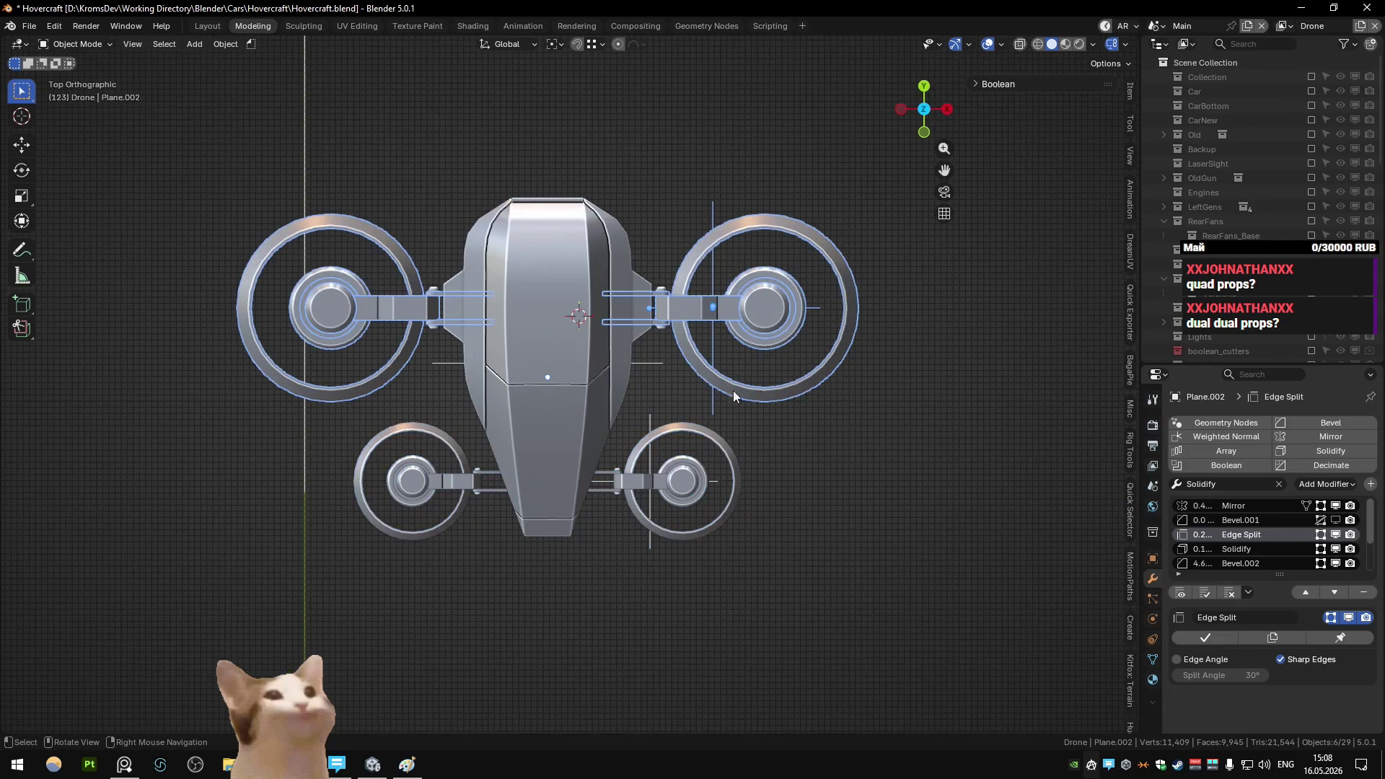
drag(885, 173, 660, 389)
key(s)
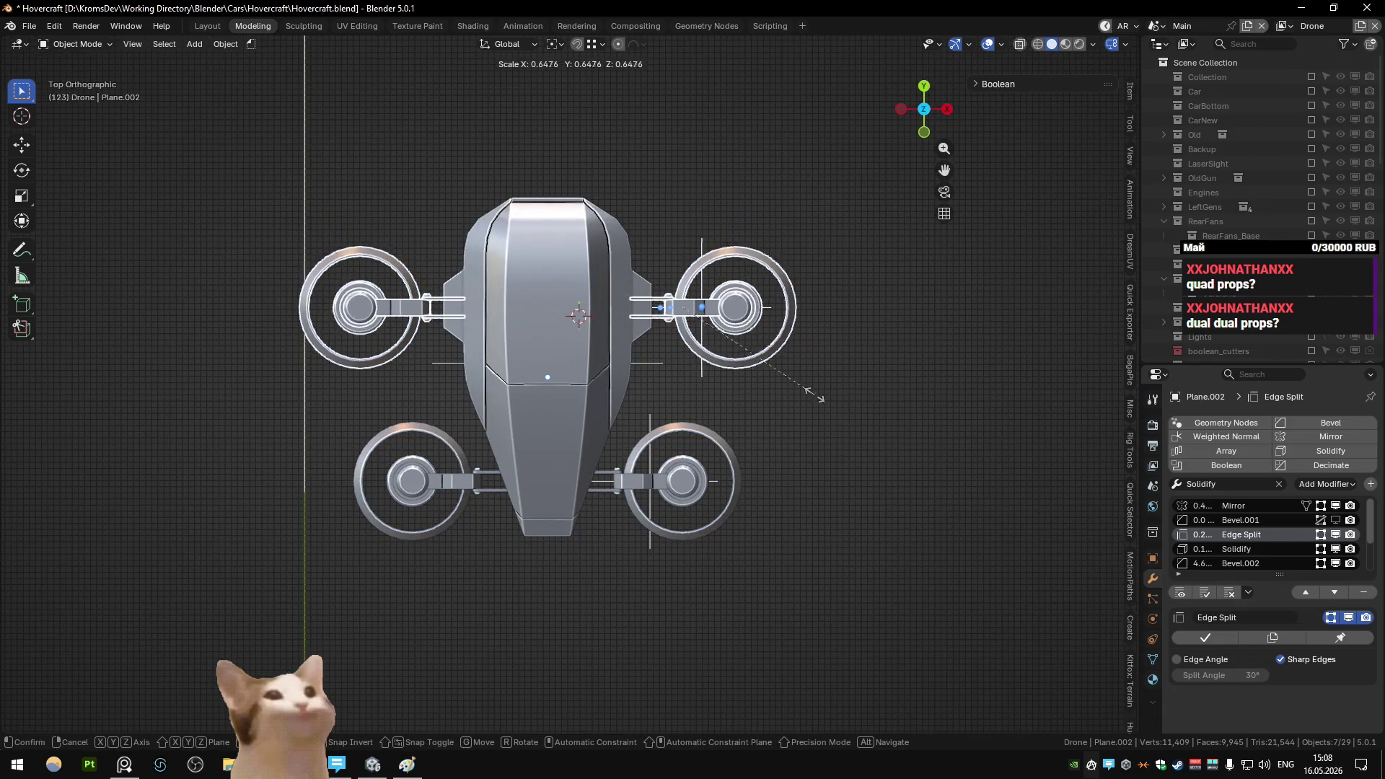
click(810, 394)
click(810, 399)
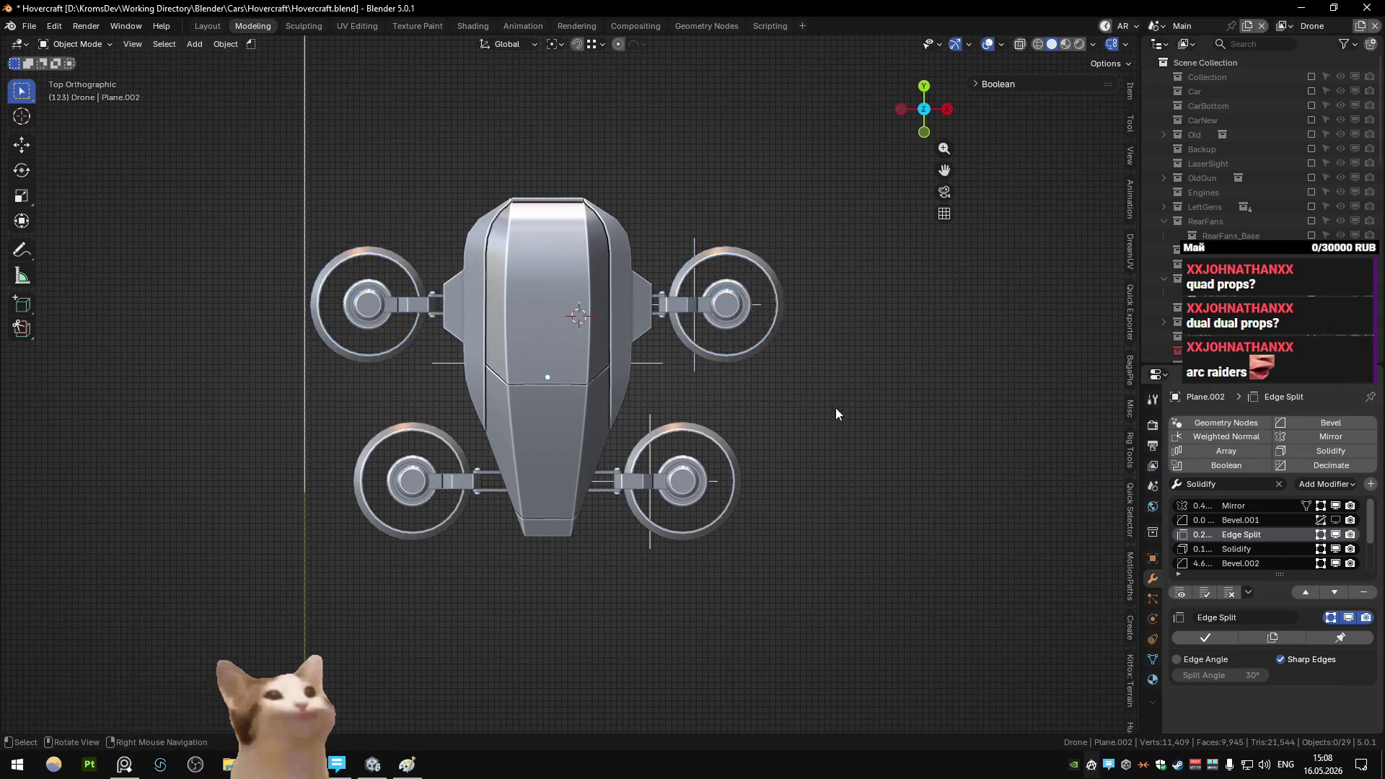
mouse_move(835, 408)
middle_down()
mouse_move(698, 303)
mouse_move(525, 289)
mouse_move(617, 326)
mouse_move(462, 323)
mouse_move(542, 316)
mouse_move(456, 360)
mouse_move(369, 356)
mouse_move(627, 378)
middle_up()
scroll(541, 315, up, 3)
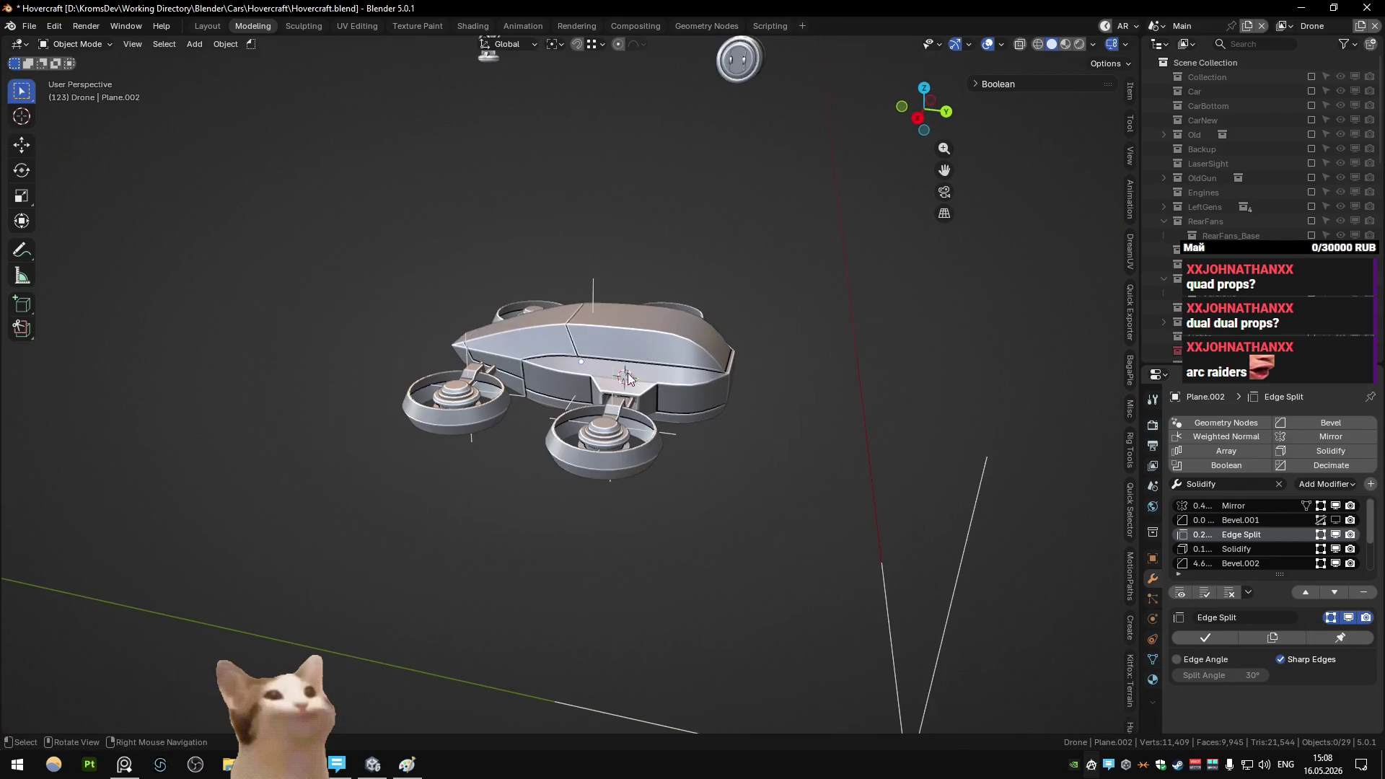
mouse_move(731, 375)
middle_down()
mouse_move(515, 350)
mouse_move(642, 413)
mouse_move(553, 390)
mouse_move(521, 399)
mouse_move(547, 383)
mouse_move(541, 438)
mouse_move(514, 437)
mouse_move(639, 408)
mouse_move(750, 284)
mouse_move(859, 257)
mouse_move(531, 301)
mouse_move(475, 352)
middle_up()
click(514, 437)
key(alt+a)
scroll(531, 302, down, 5)
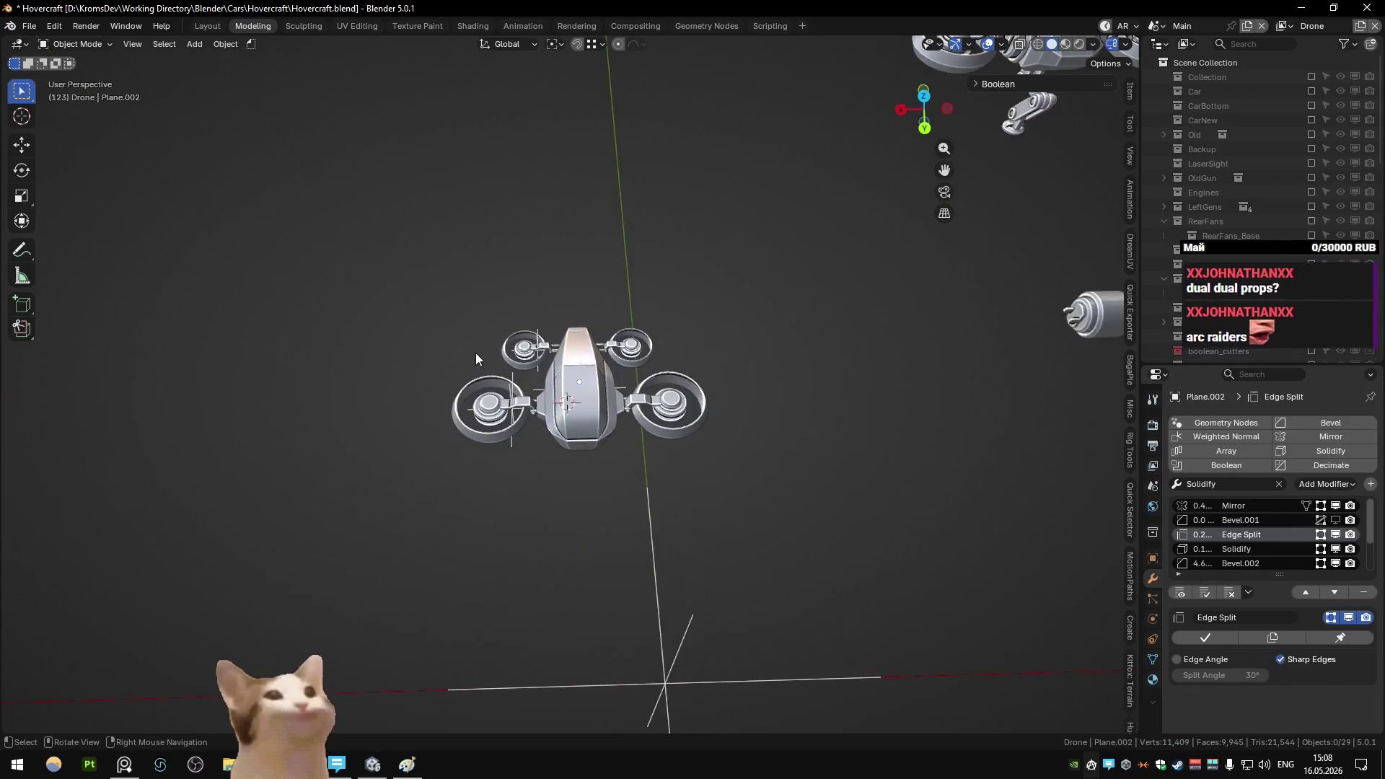
scroll(488, 417, up, 6)
mouse_move(487, 417)
middle_down()
mouse_move(665, 301)
mouse_move(623, 322)
mouse_move(686, 313)
mouse_move(414, 348)
mouse_move(695, 364)
mouse_move(526, 333)
middle_up()
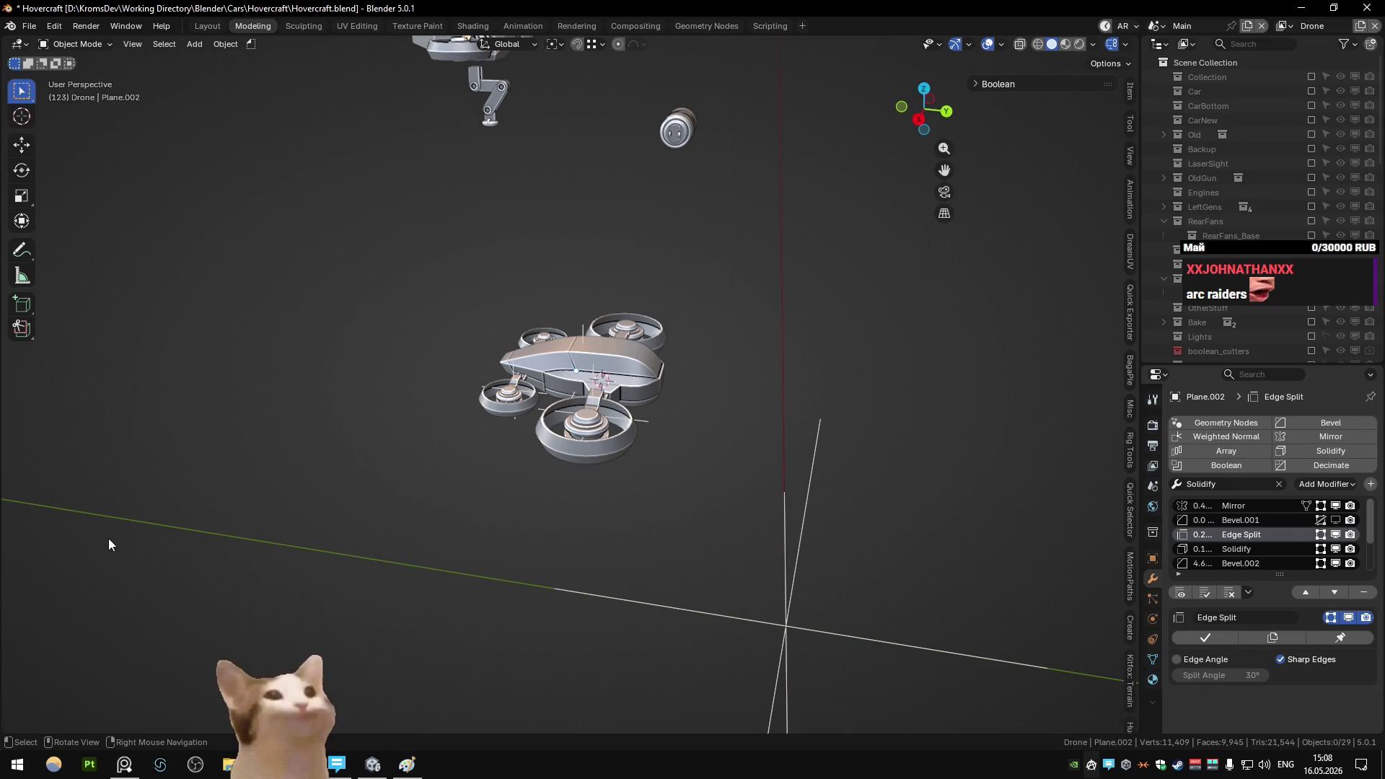
key(alt+Tab)
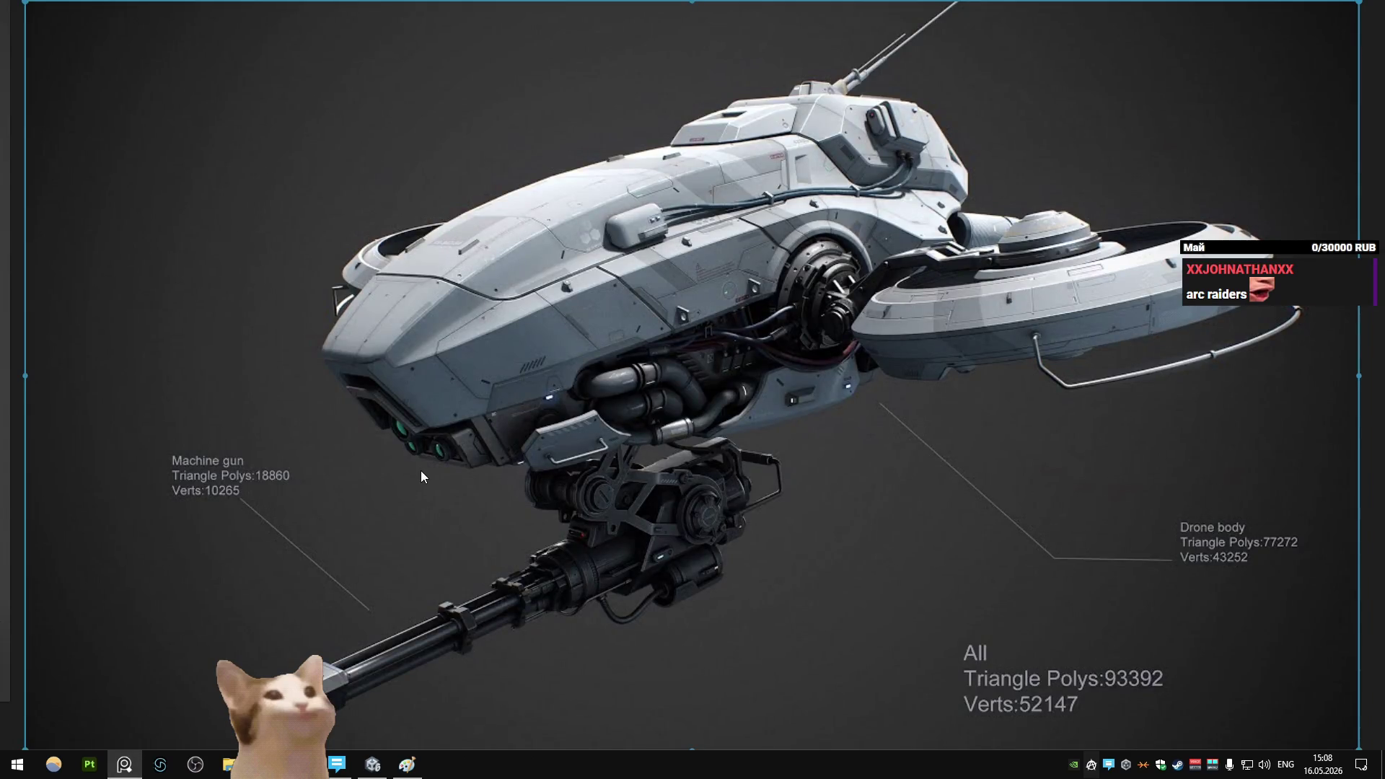
key(alt+Tab)
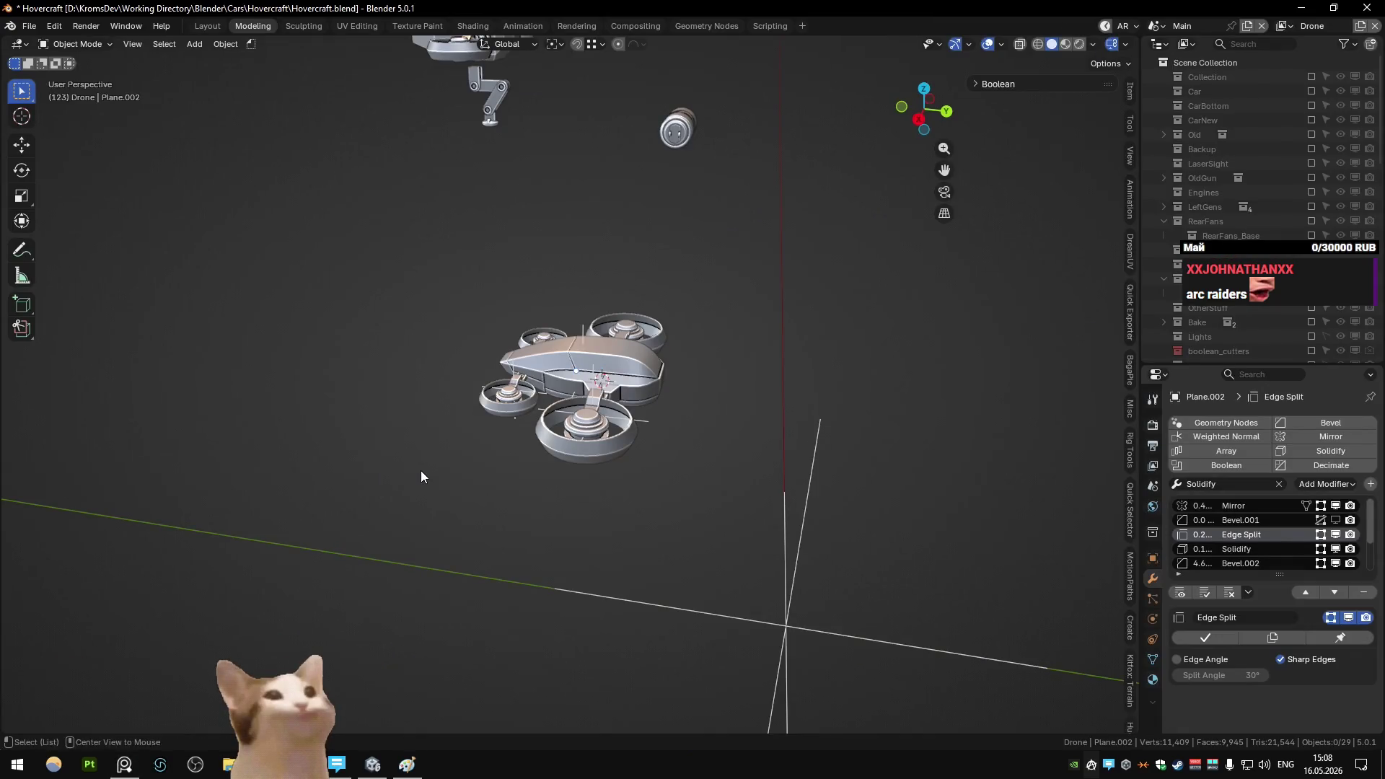
key(alt+Tab)
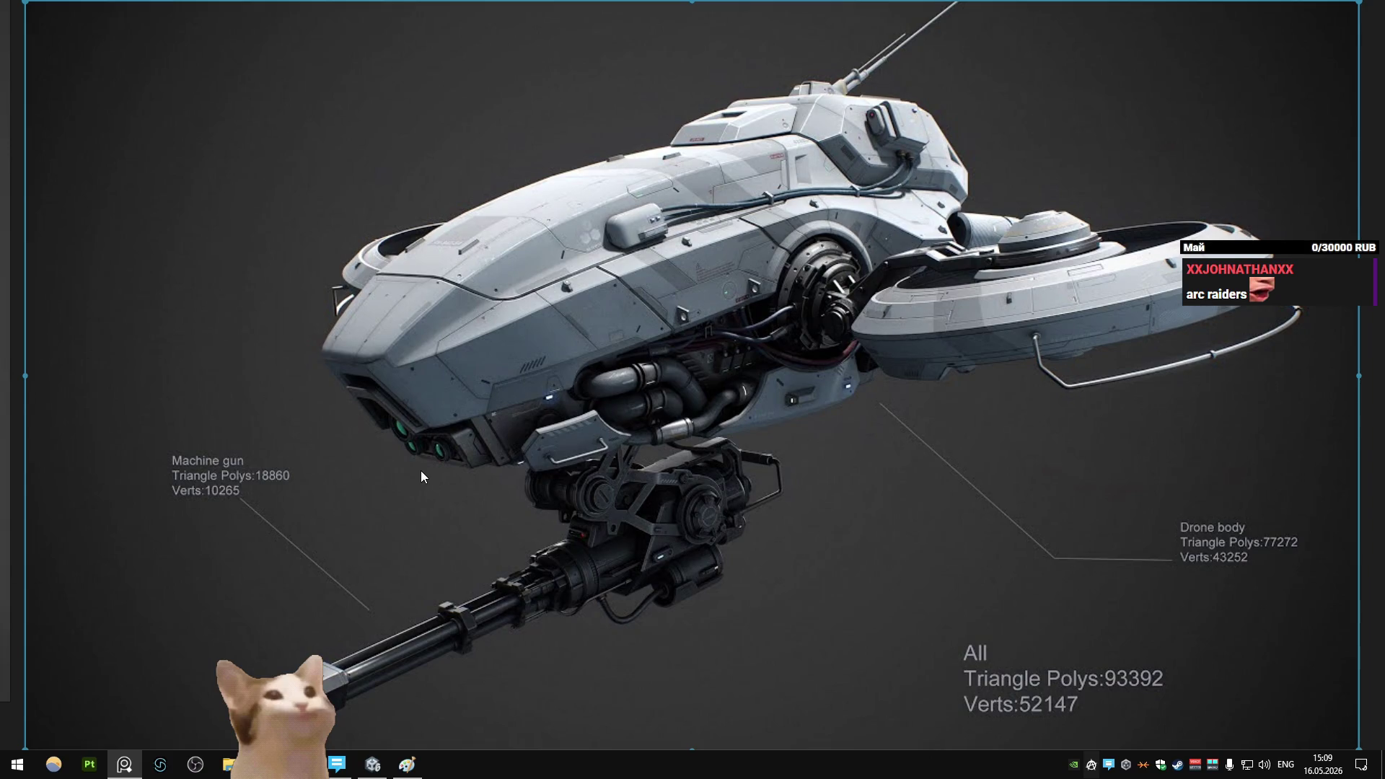
key(alt+Tab)
mouse_move(421, 470)
middle_down()
mouse_move(448, 405)
mouse_move(424, 413)
mouse_move(647, 502)
middle_up()
middle_drag(611, 441, 546, 541)
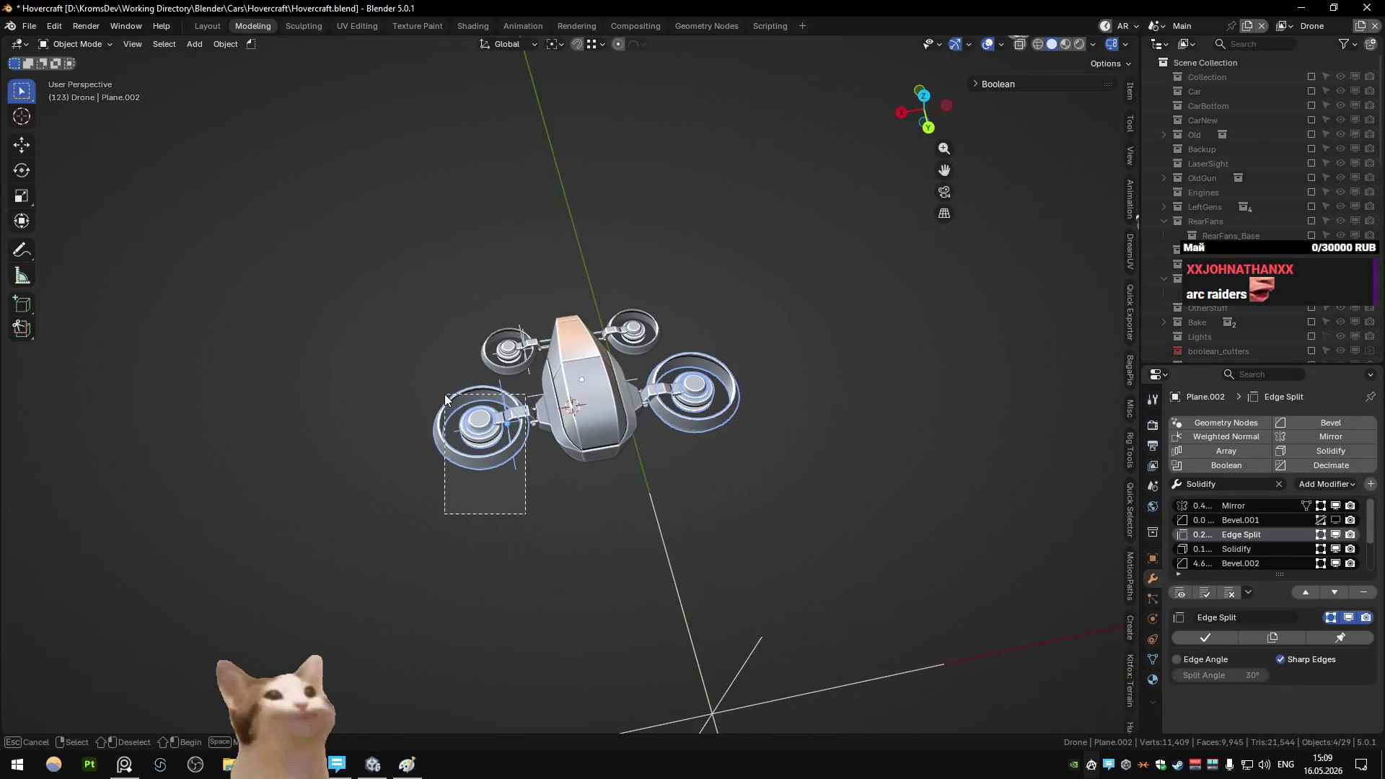
- Select two ring fans and tilt them about the X axis
drag(444, 394, 444, 394)
middle_drag(444, 394, 882, 489)
key(r)
key(y)
key(x)
click(854, 405)
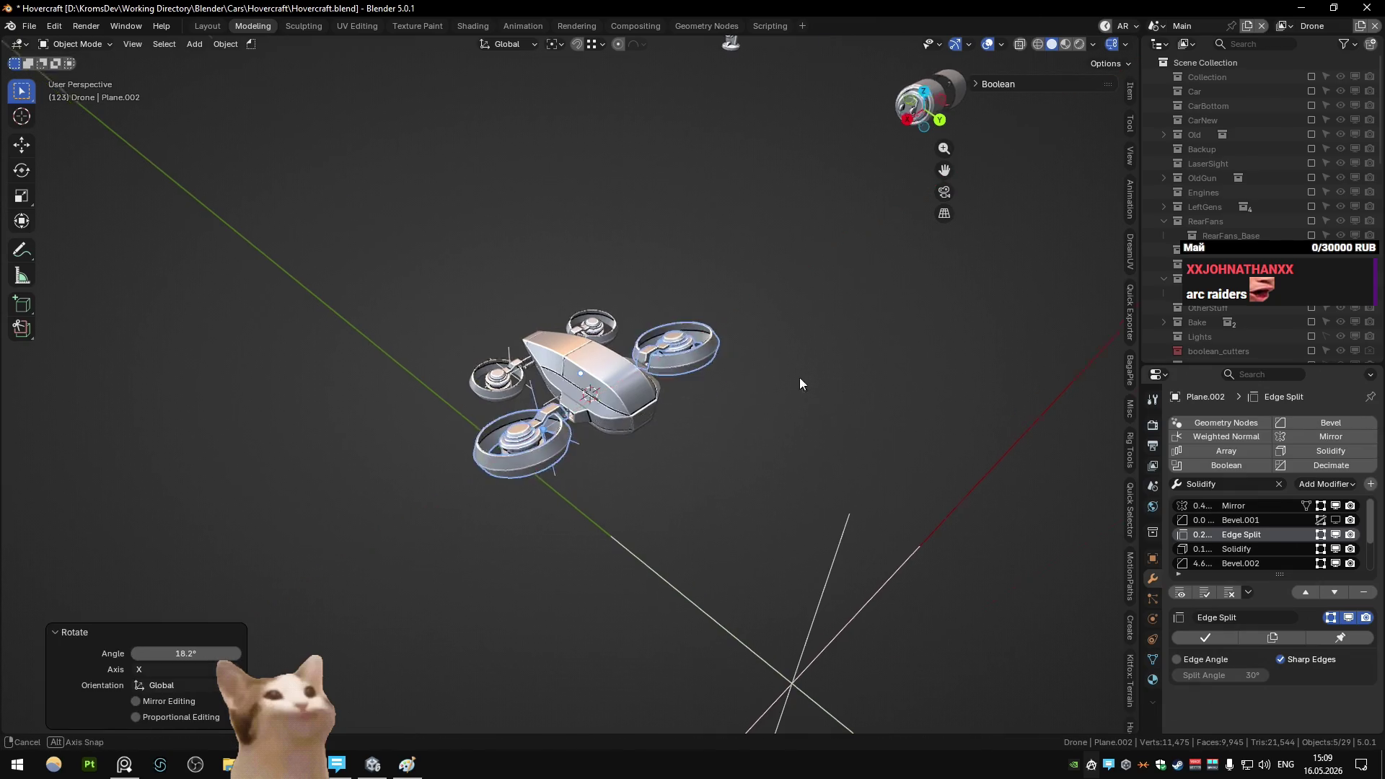
- Rotate the selected fans about X twice more, trying different pitch angles
mouse_move(800, 378)
middle_down()
mouse_move(737, 345)
mouse_move(720, 387)
middle_up()
key(r)
key(x)
click(705, 306)
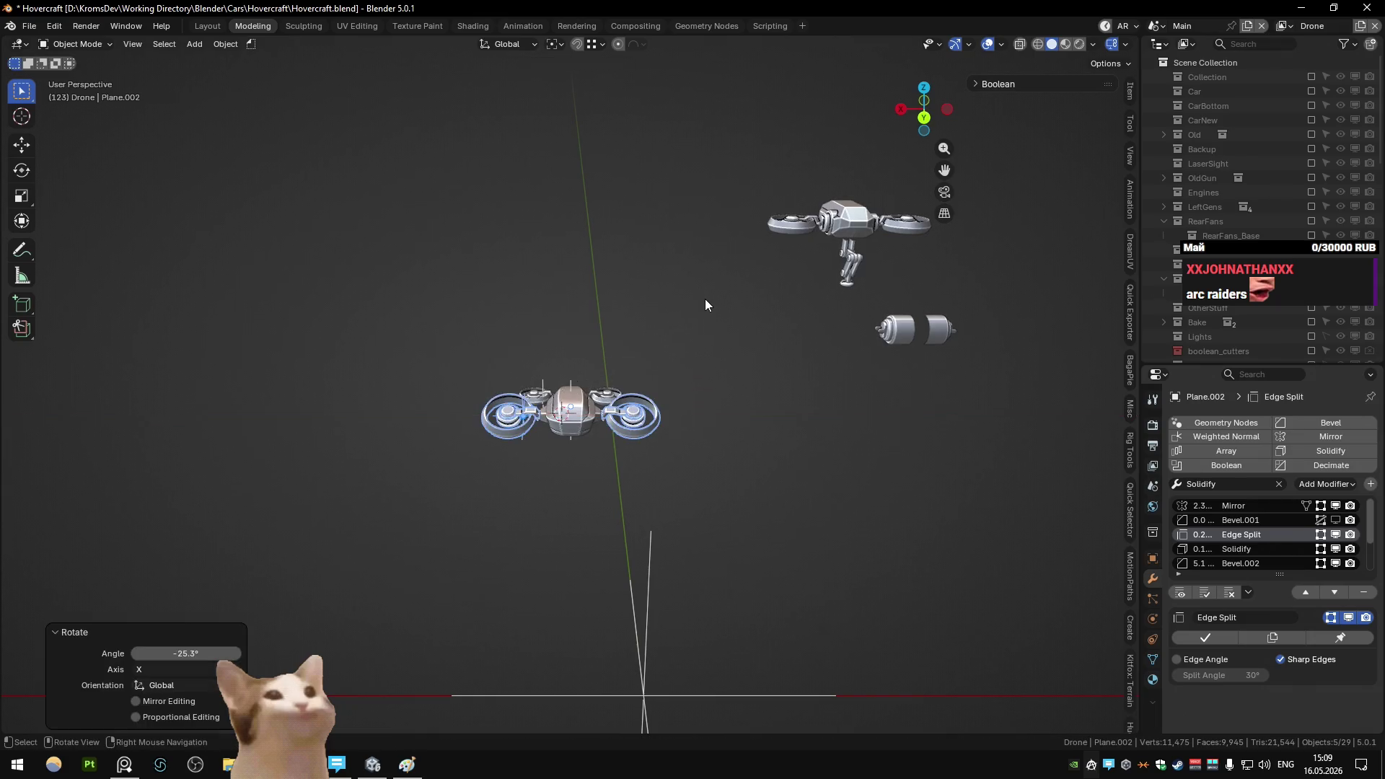
key(r)
key(x)
click(681, 444)
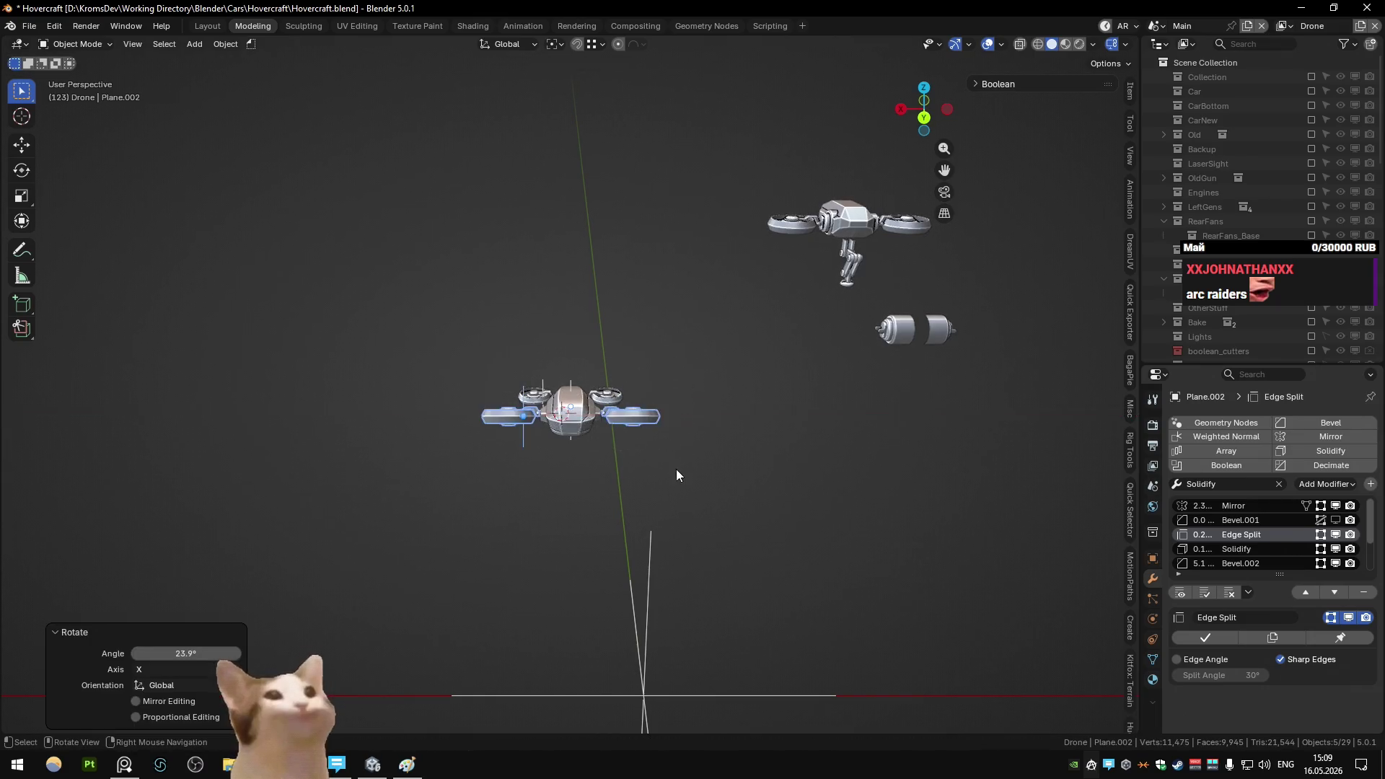
scroll(685, 461, down, 2)
- Select the main drone and tilt it about the X axis at two angles
mouse_move(581, 448)
middle_down()
mouse_move(823, 418)
mouse_move(567, 442)
mouse_move(584, 429)
mouse_move(557, 426)
mouse_move(561, 443)
mouse_move(568, 412)
middle_up()
scroll(569, 416, up, 3)
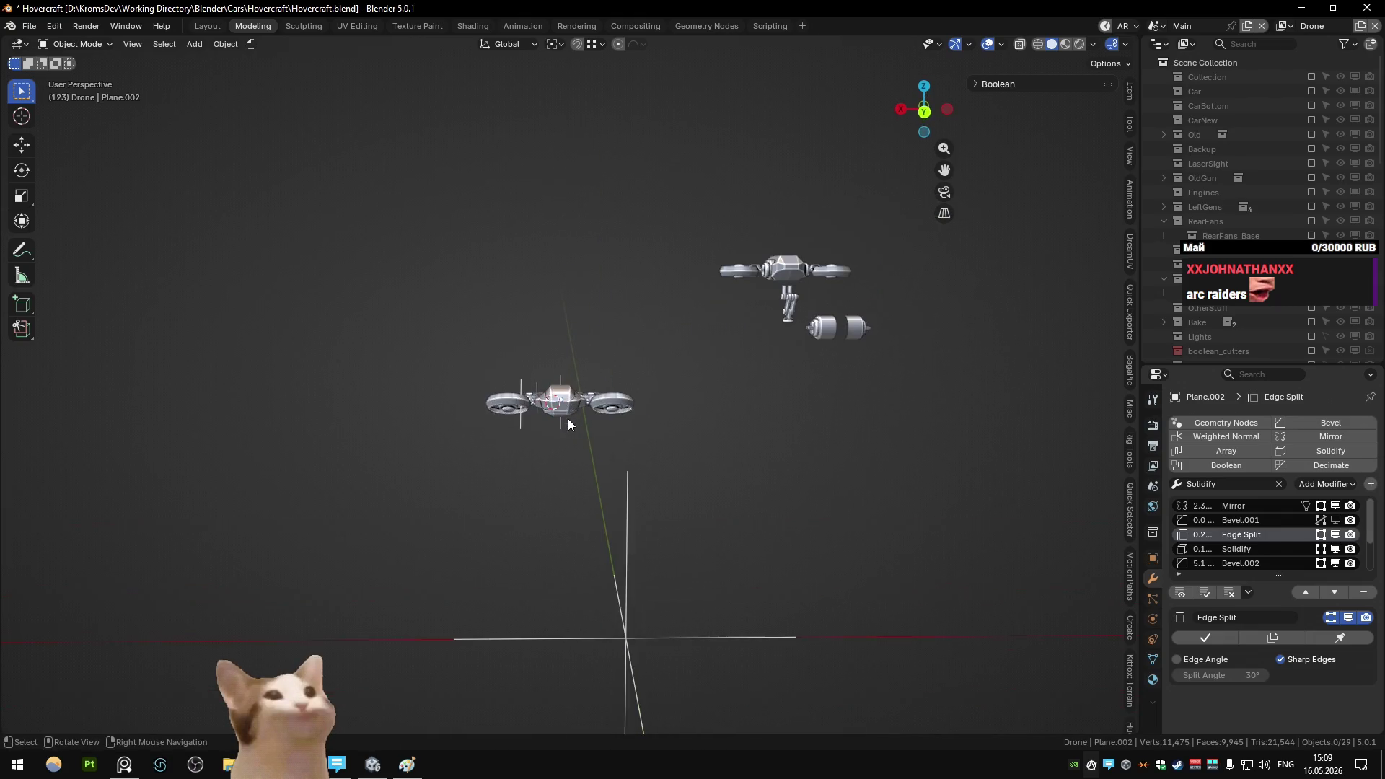
click(569, 432)
key(r)
key(x)
click(658, 477)
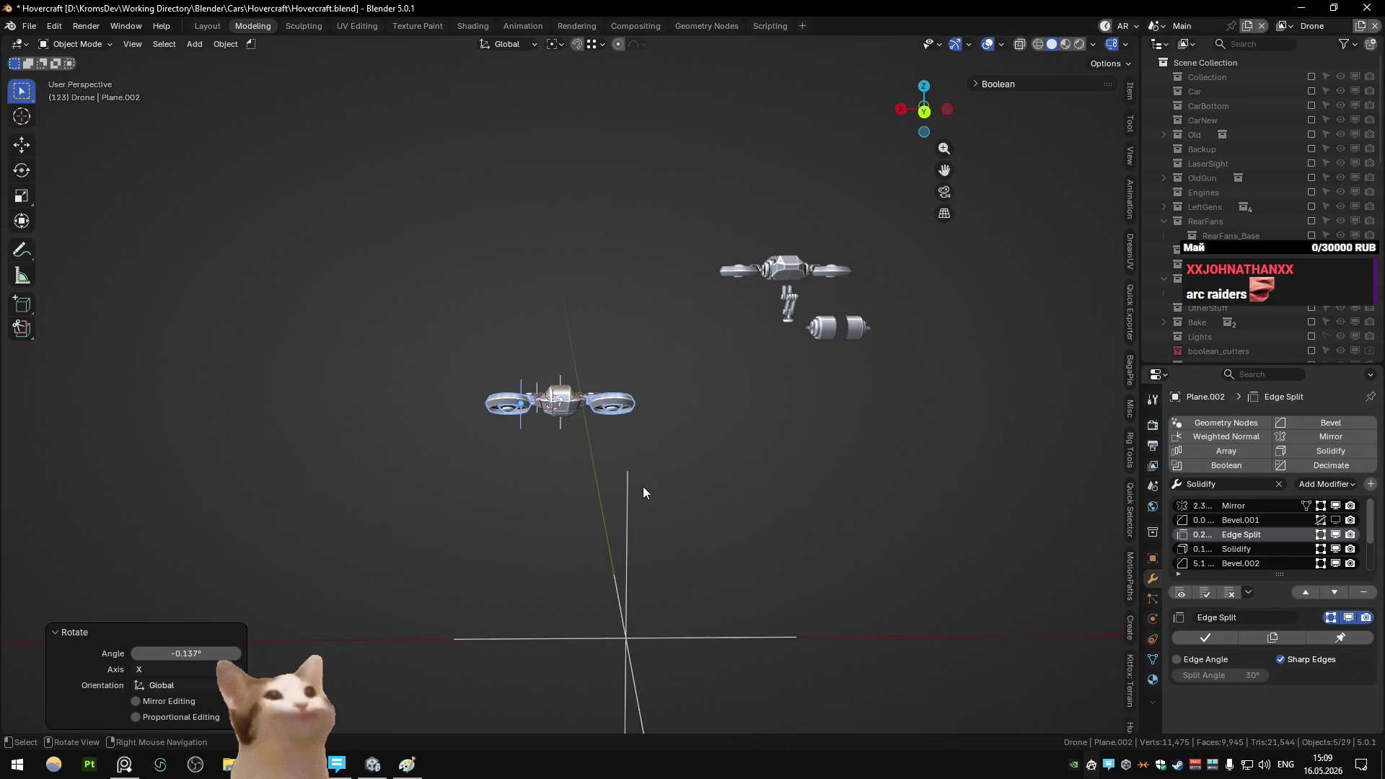
mouse_move(643, 486)
middle_down()
mouse_move(819, 491)
mouse_move(607, 524)
middle_up()
key(r)
key(x)
click(599, 542)
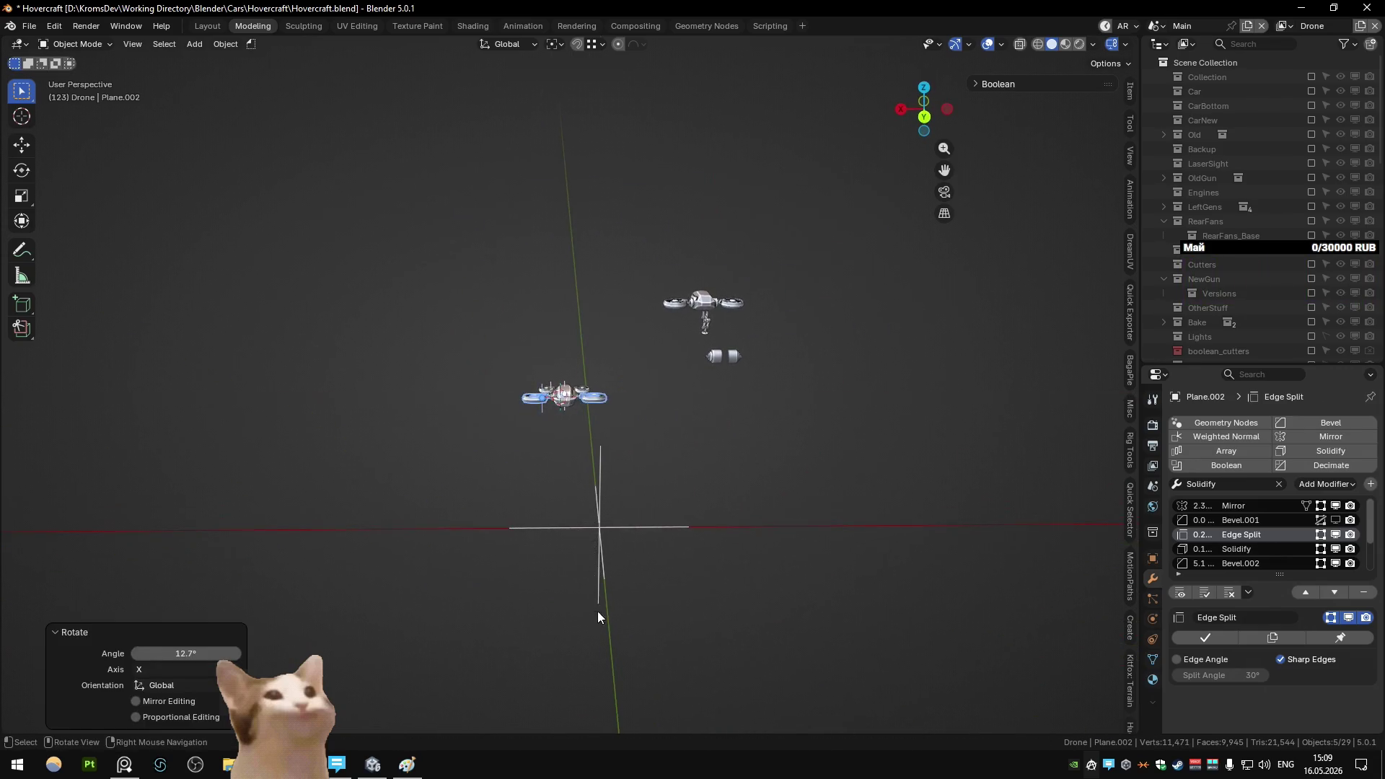
- Try another tilt of the drone about the X axis from an angled view
click(559, 526)
middle_drag(559, 526, 734, 508)
scroll(671, 509, up, 12)
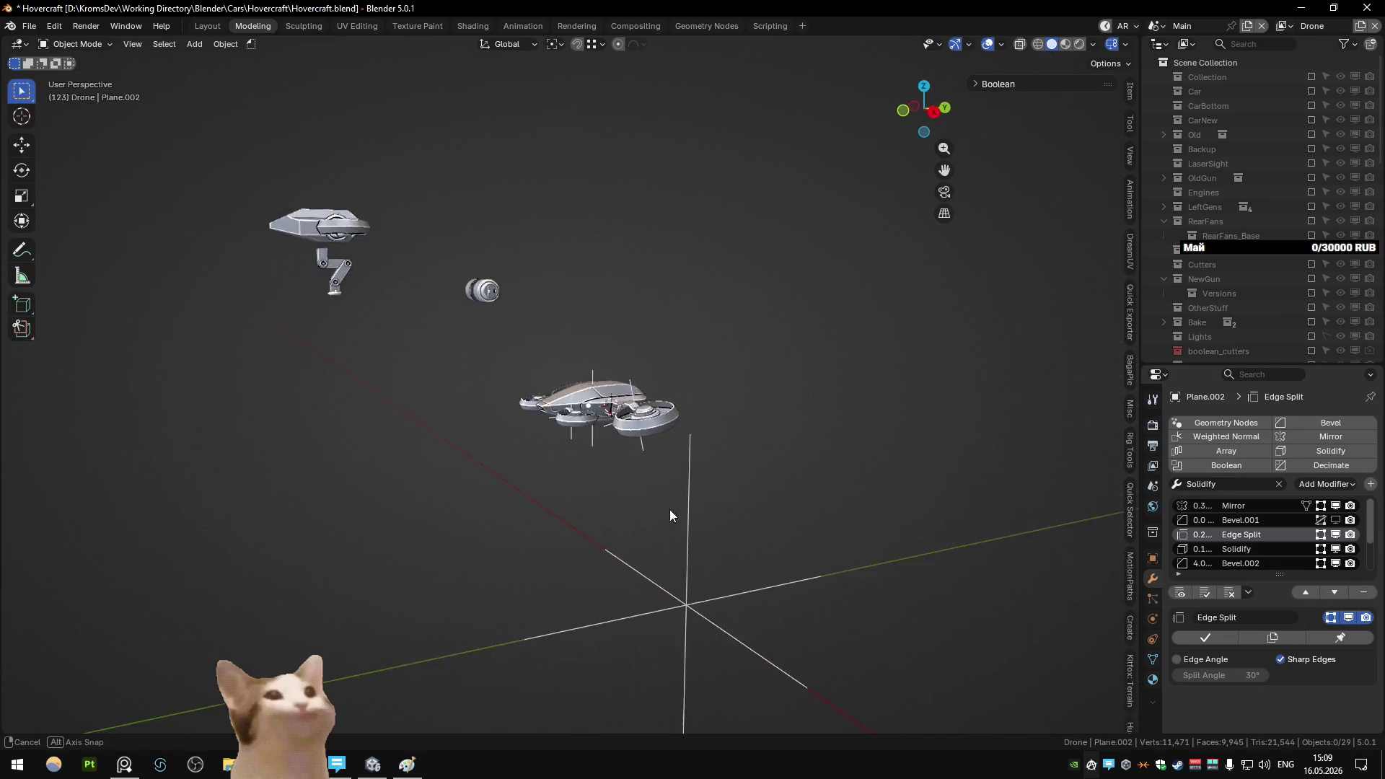
key(r)
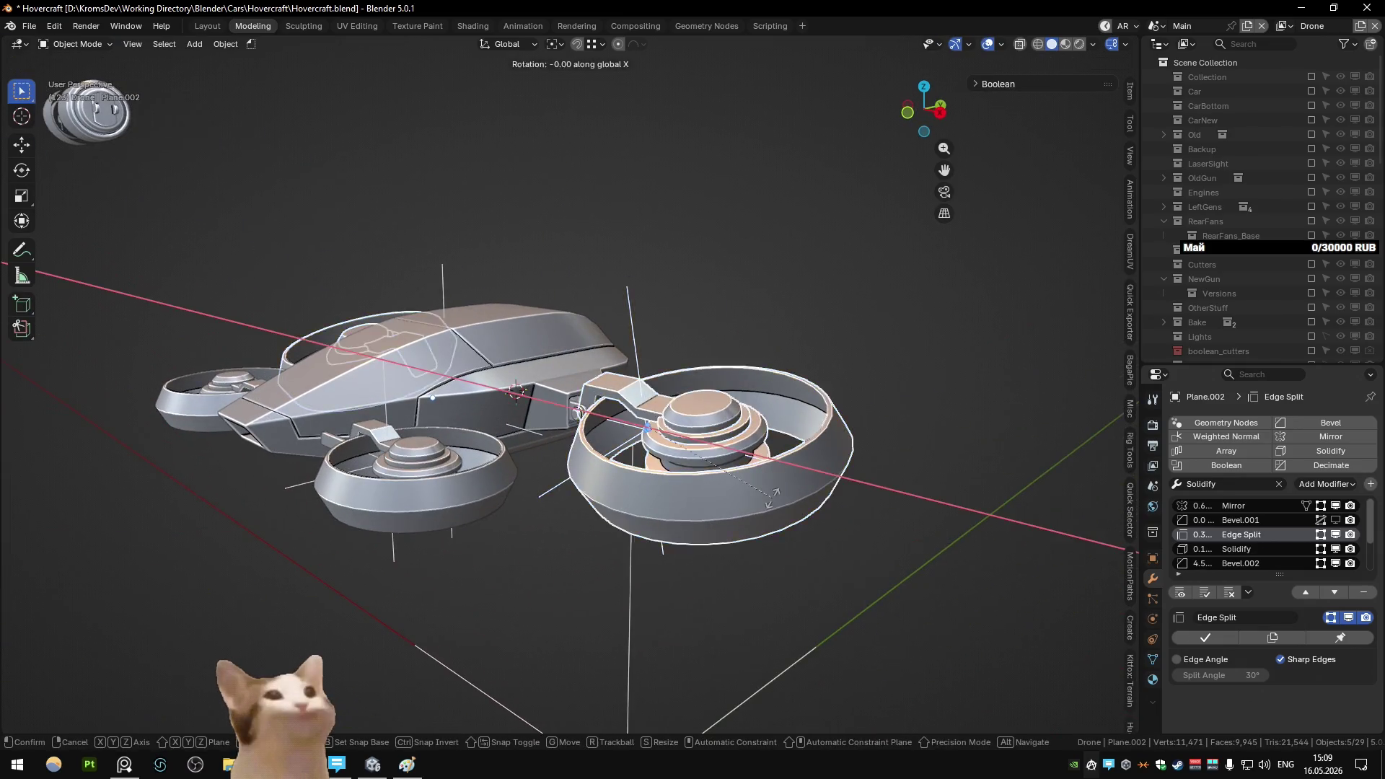
click(773, 478)
scroll(800, 461, down, 3)
- Clear the selection, review both drones from above, then switch to the browser
click(825, 444)
mouse_move(826, 450)
middle_down()
mouse_move(520, 466)
mouse_move(596, 474)
mouse_move(692, 448)
middle_up()
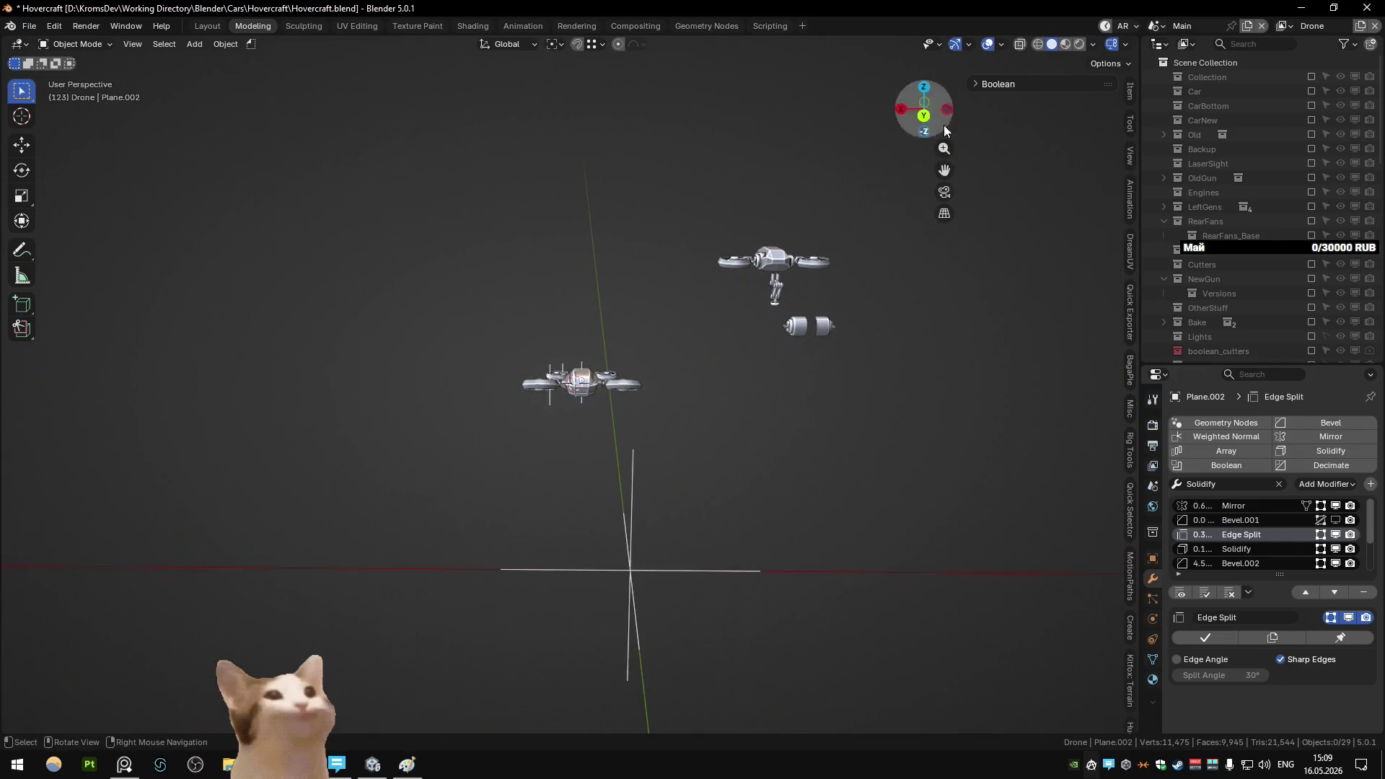
ctrl+middle_drag(762, 308, 753, 311)
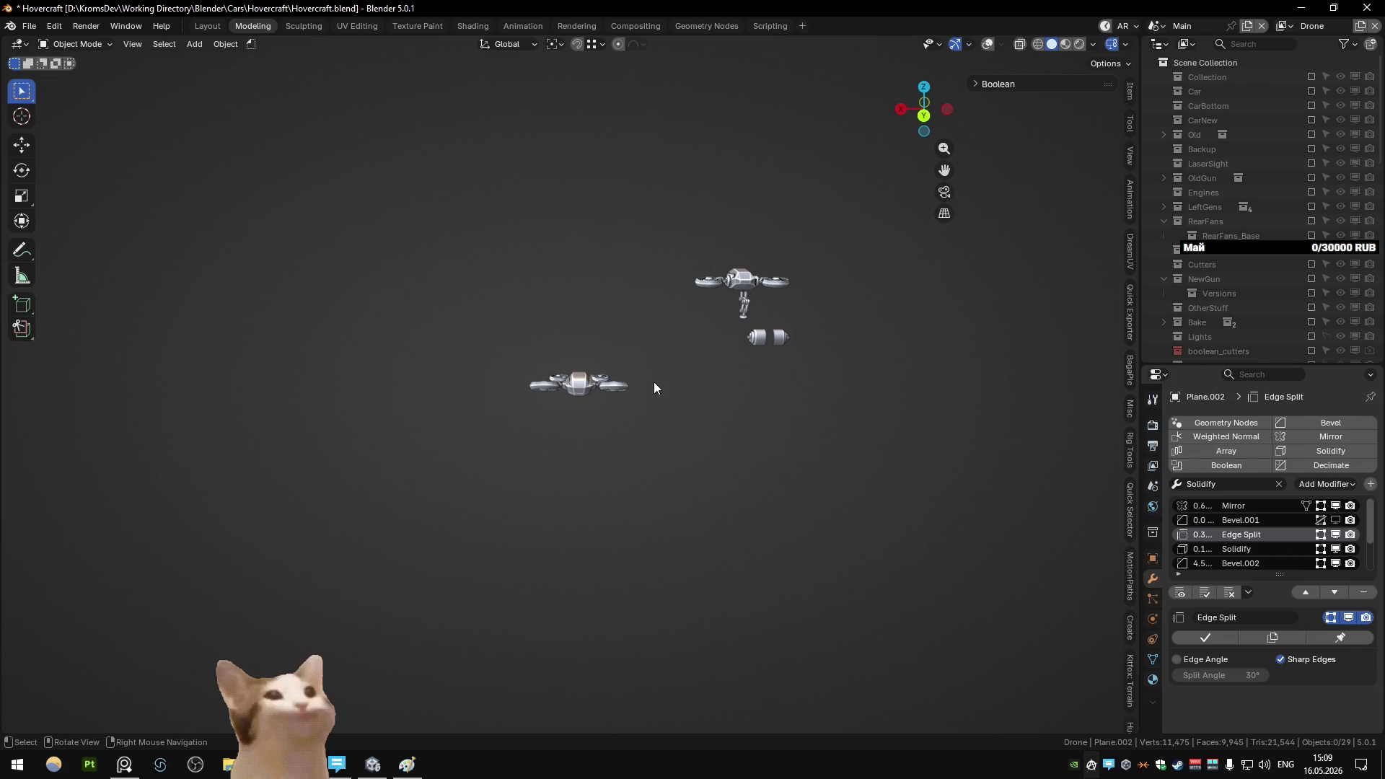
key(Tab)
key(Tab)
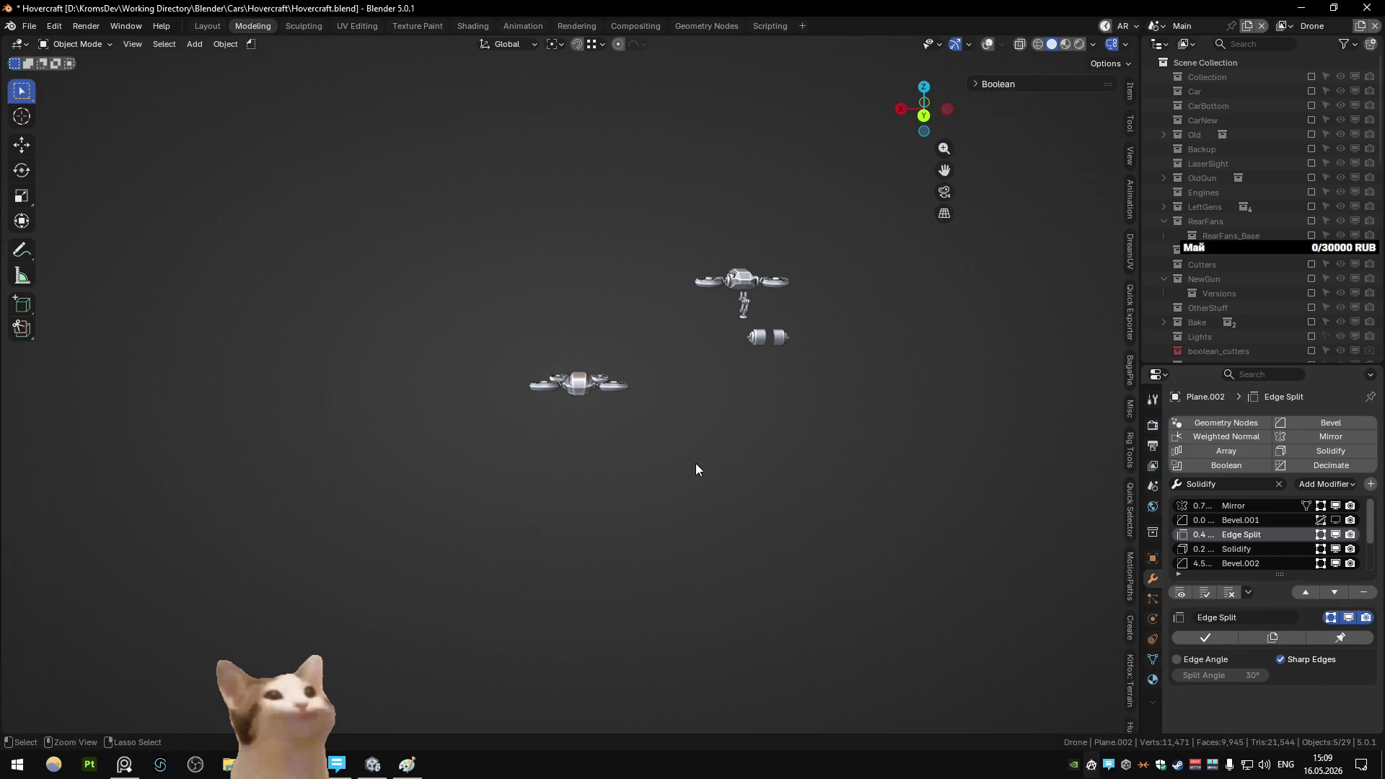
mouse_move(695, 463)
middle_down()
mouse_move(551, 425)
mouse_move(569, 414)
middle_up()
click(54, 765)
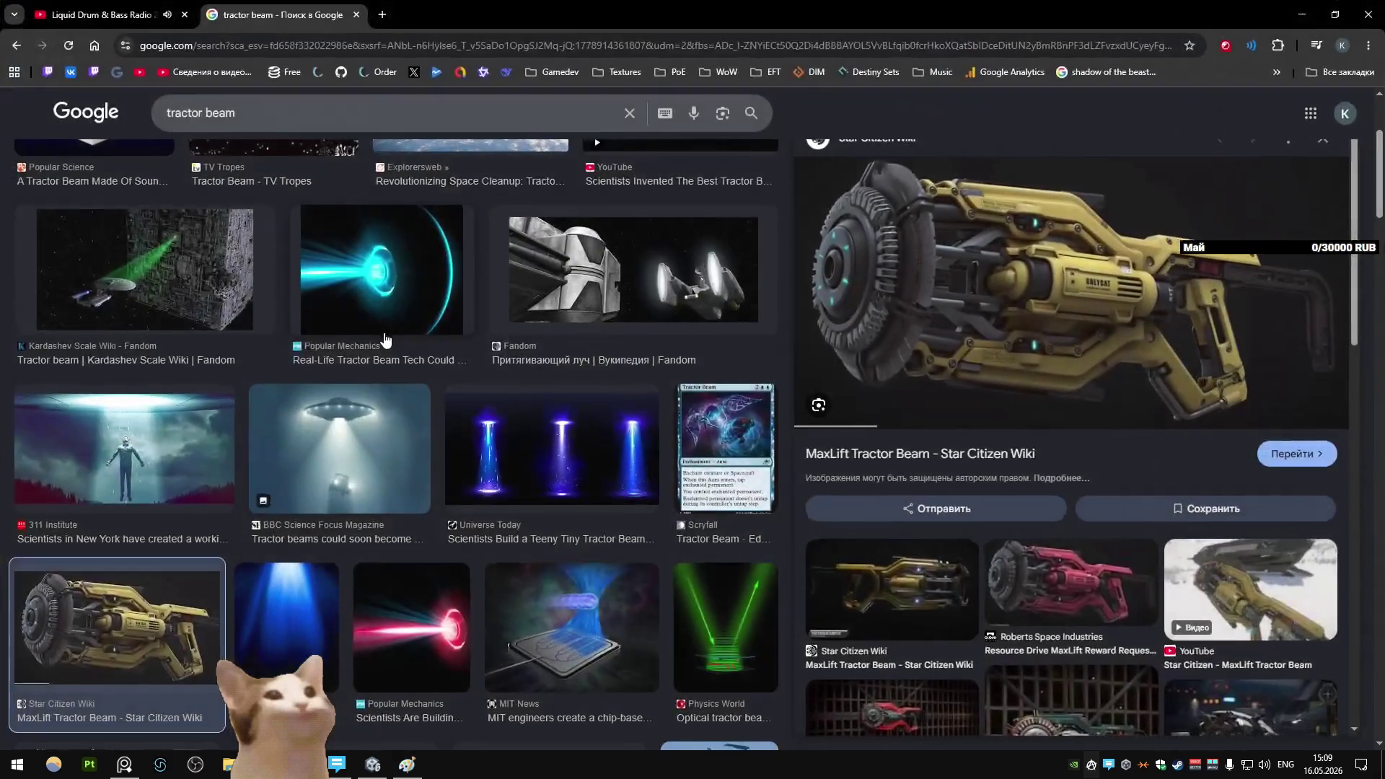
- Search 'arc raider drone' in a new tab and show the image results
click(381, 13)
text(arc raider drone)
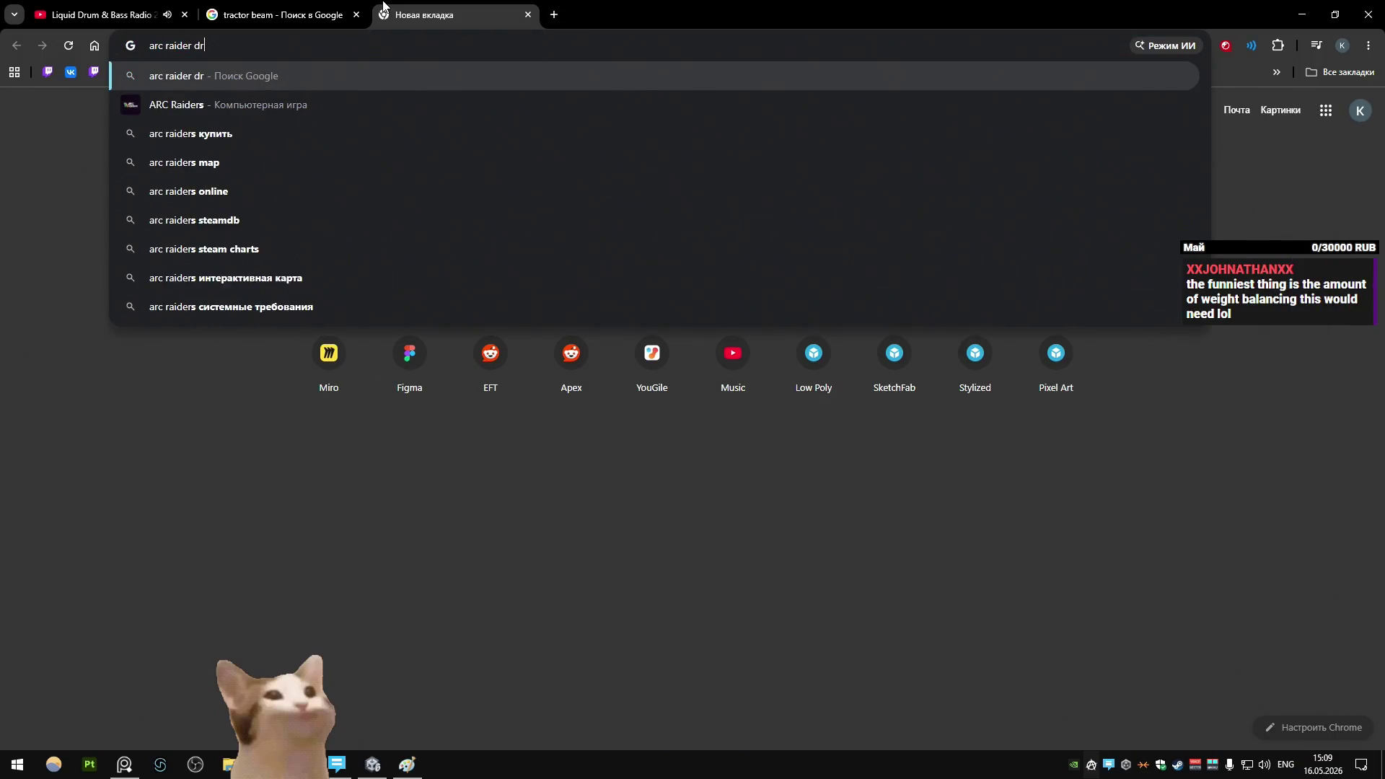
key(Return)
click(337, 174)
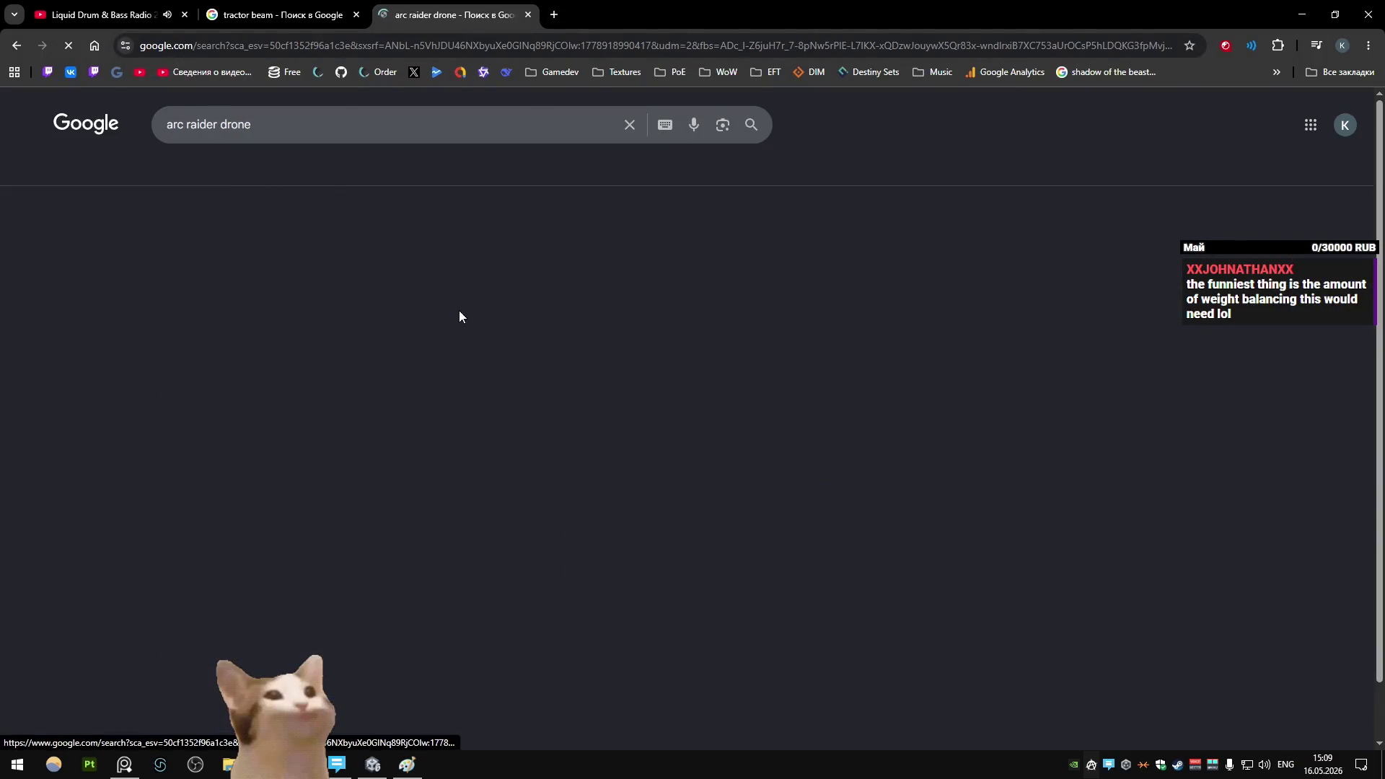
- Search images of the Hornet drone, try 'spotter', then return to Hornet results
click(331, 122)
text(hornet)
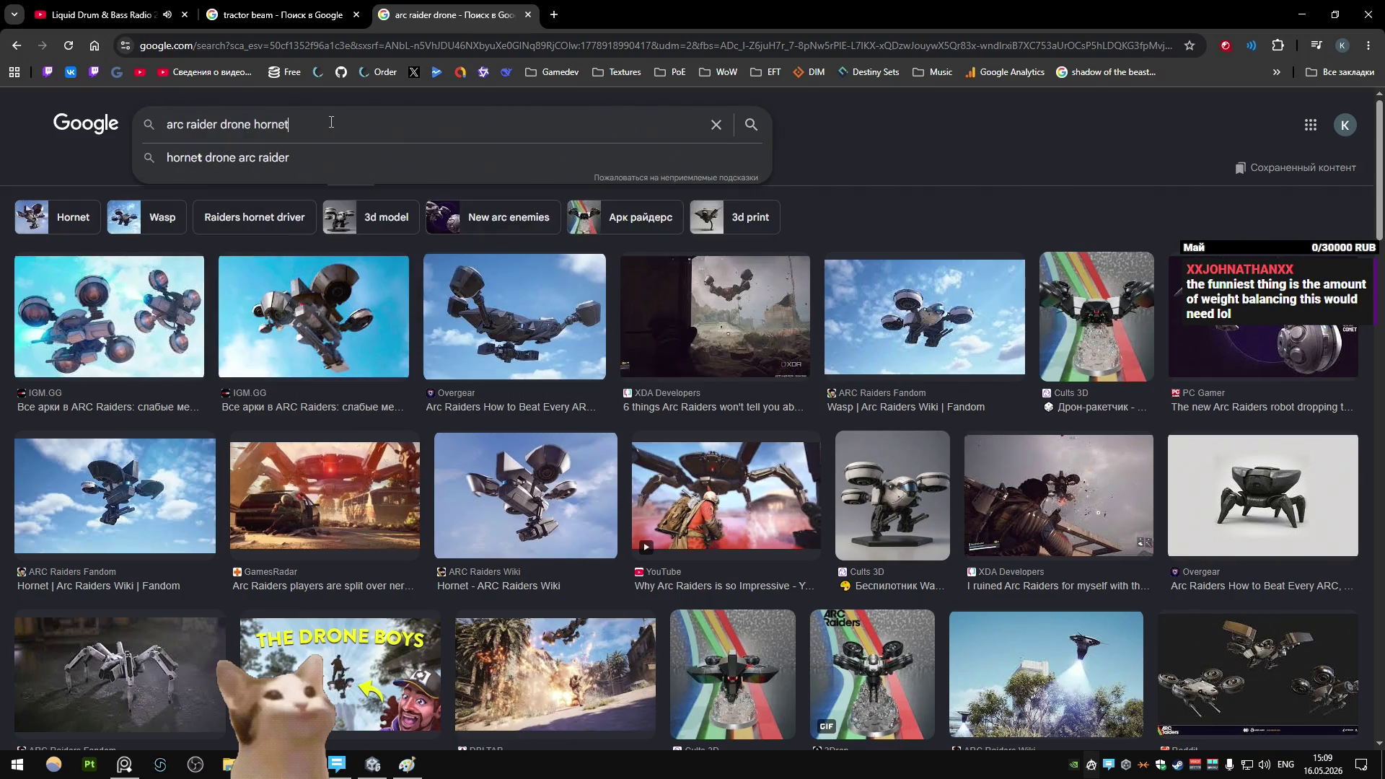
key(Return)
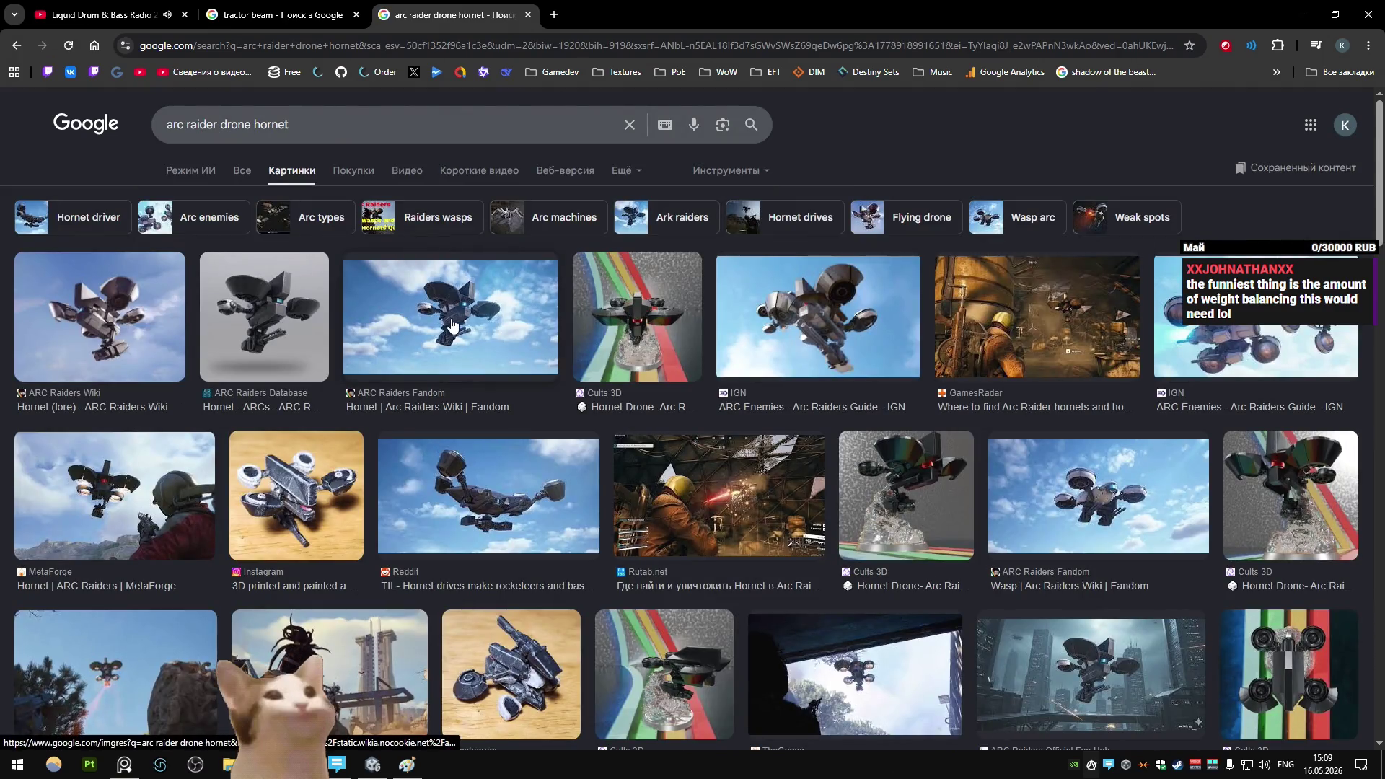
scroll(497, 447, down, 3)
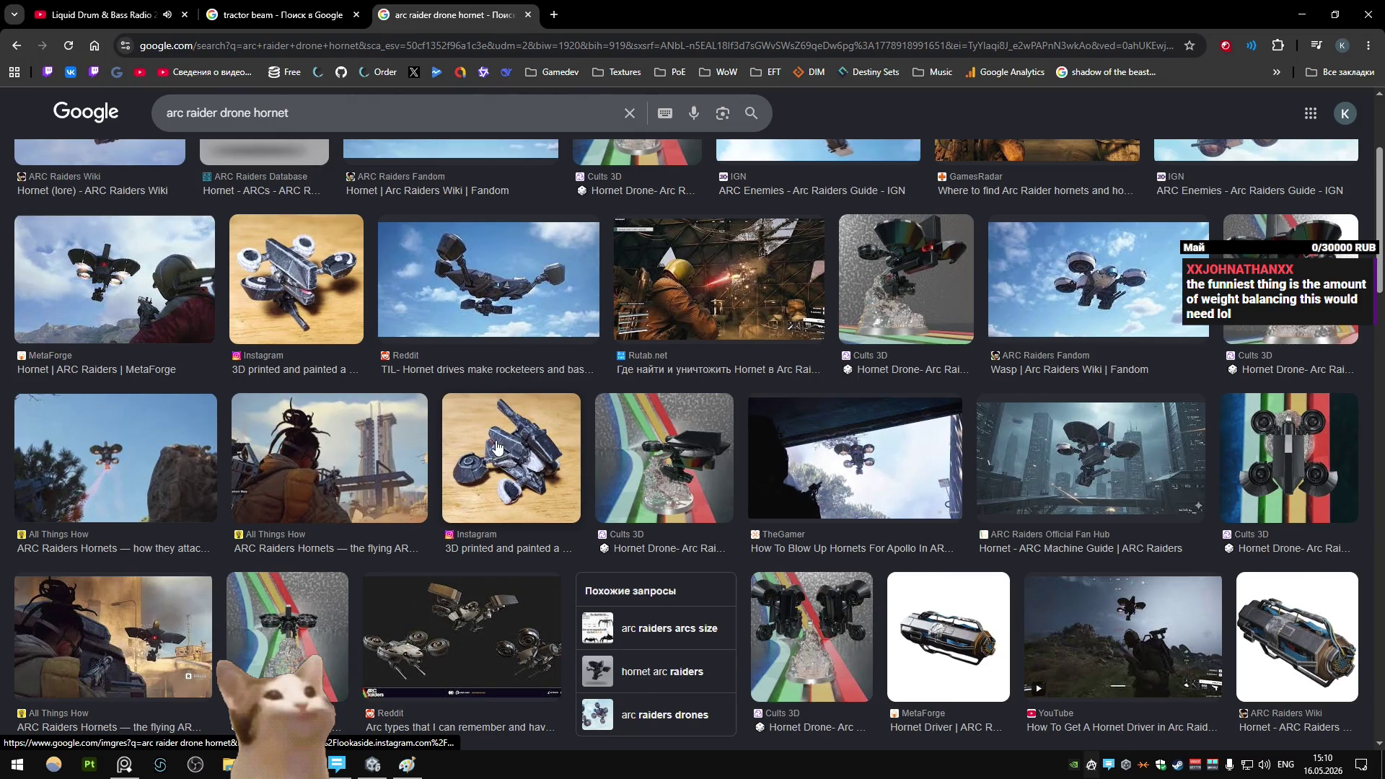
scroll(496, 446, up, 3)
double_click(324, 123)
text(s)
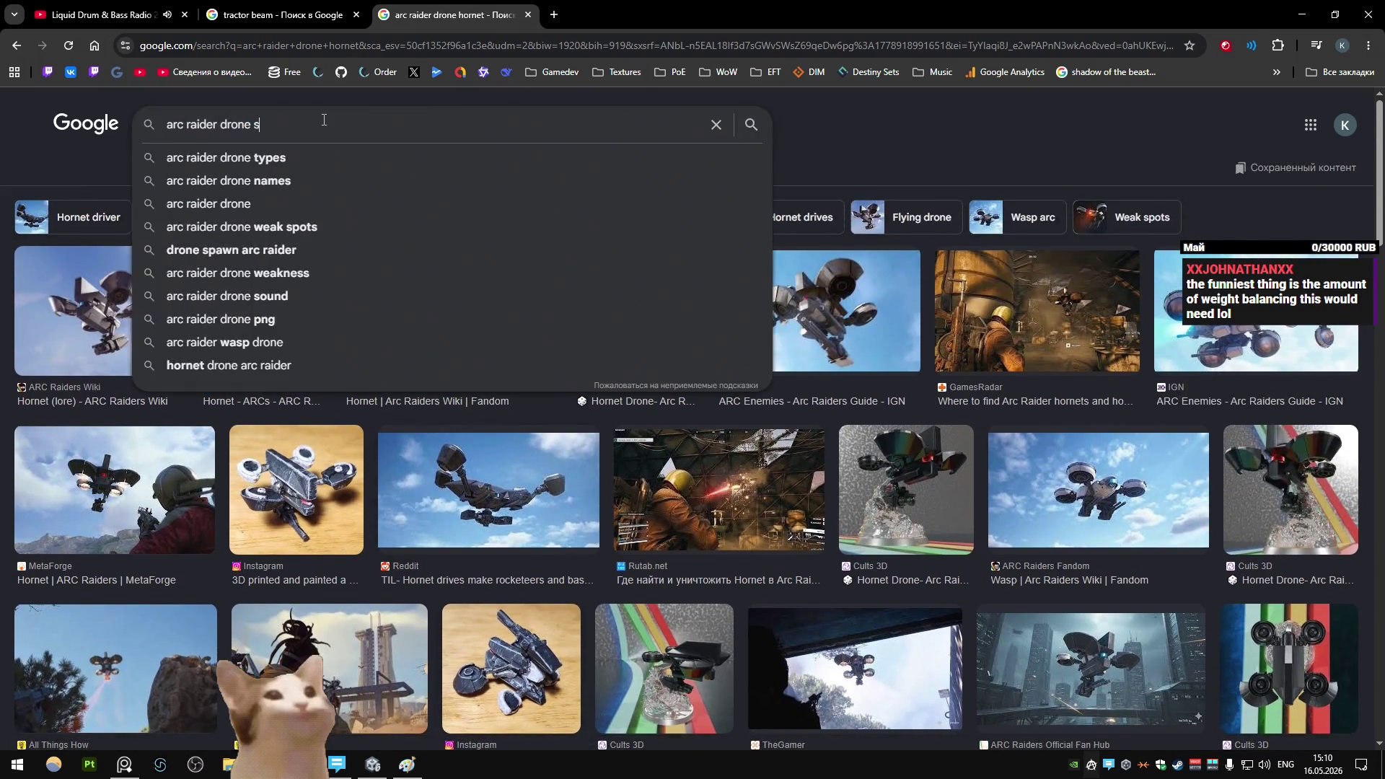
text(potter)
key(Return)
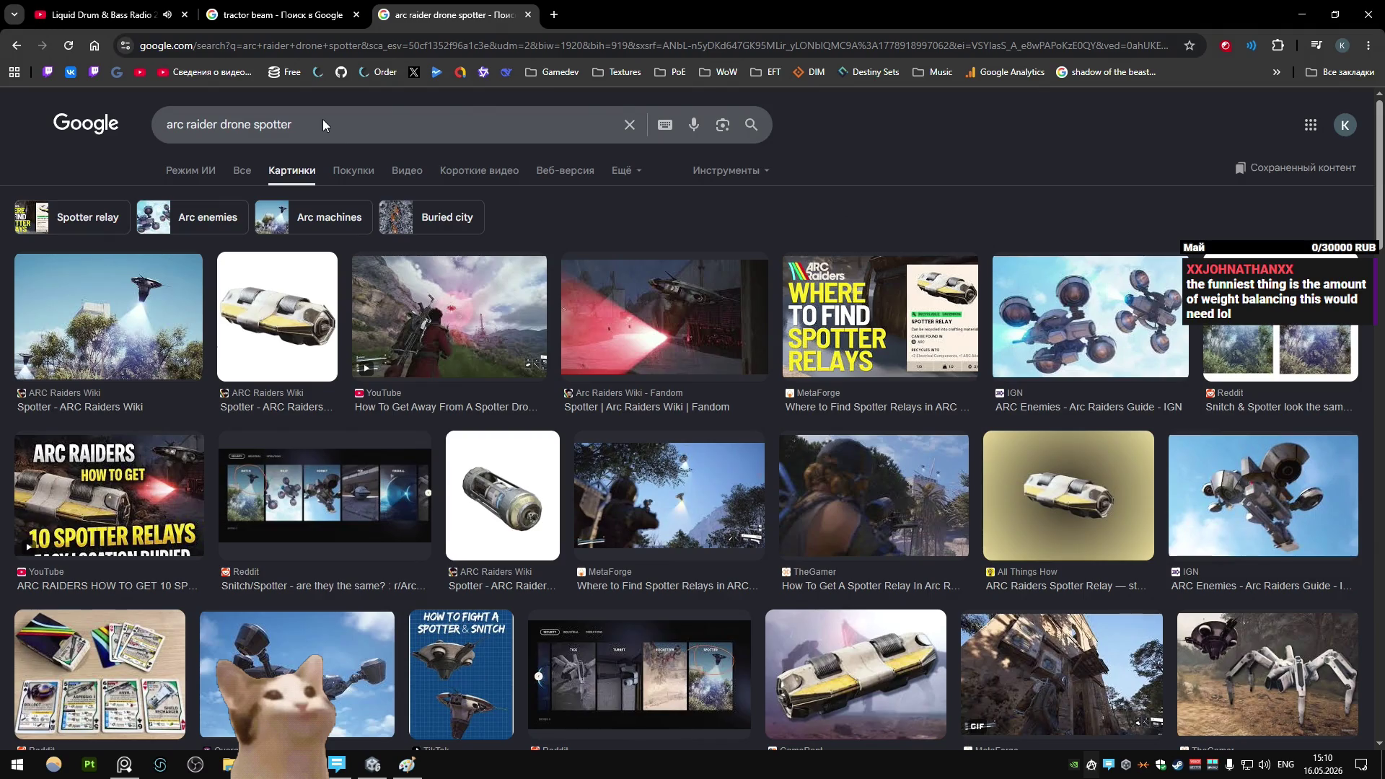
key(alt+Left)
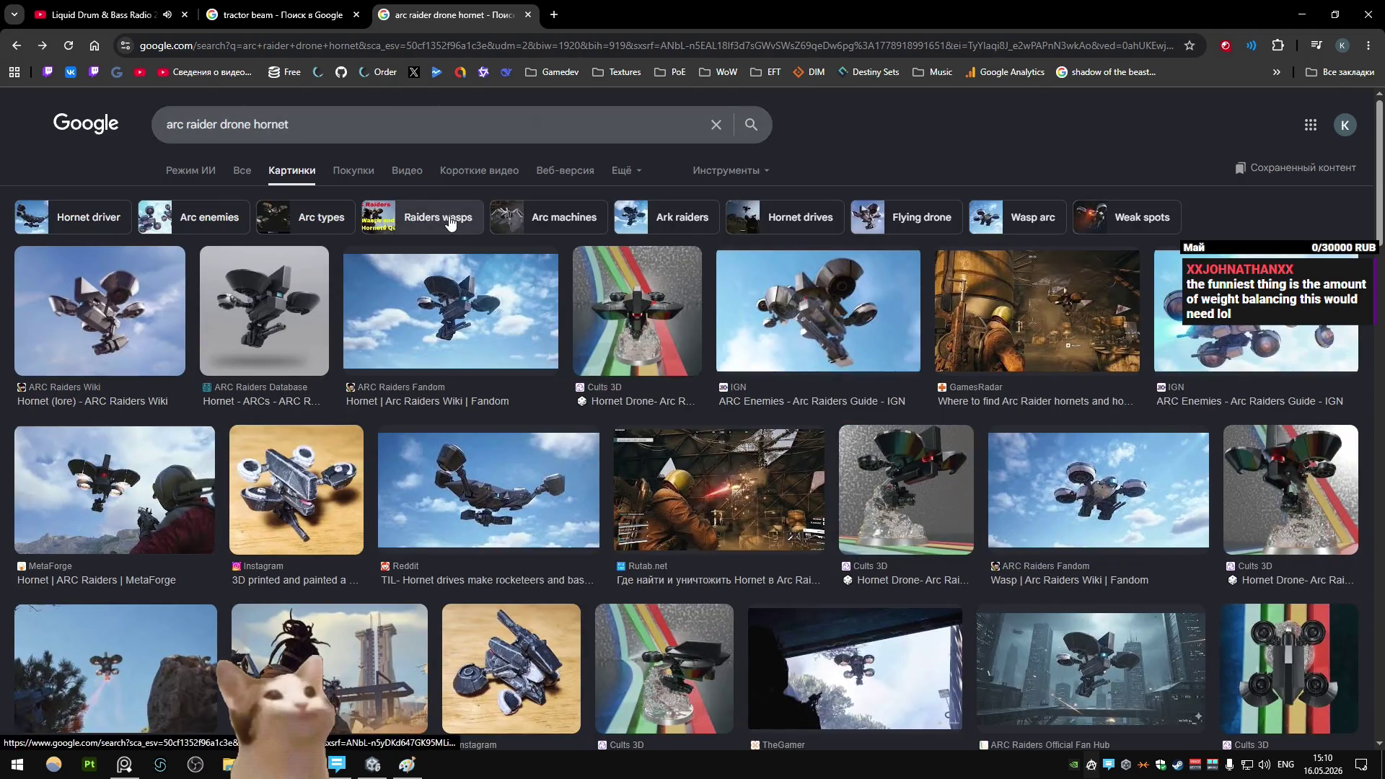
- Open the Reddit drone-types image in a new tab and preview the Hornet wiki images
scroll(463, 332, down, 4)
click(462, 556)
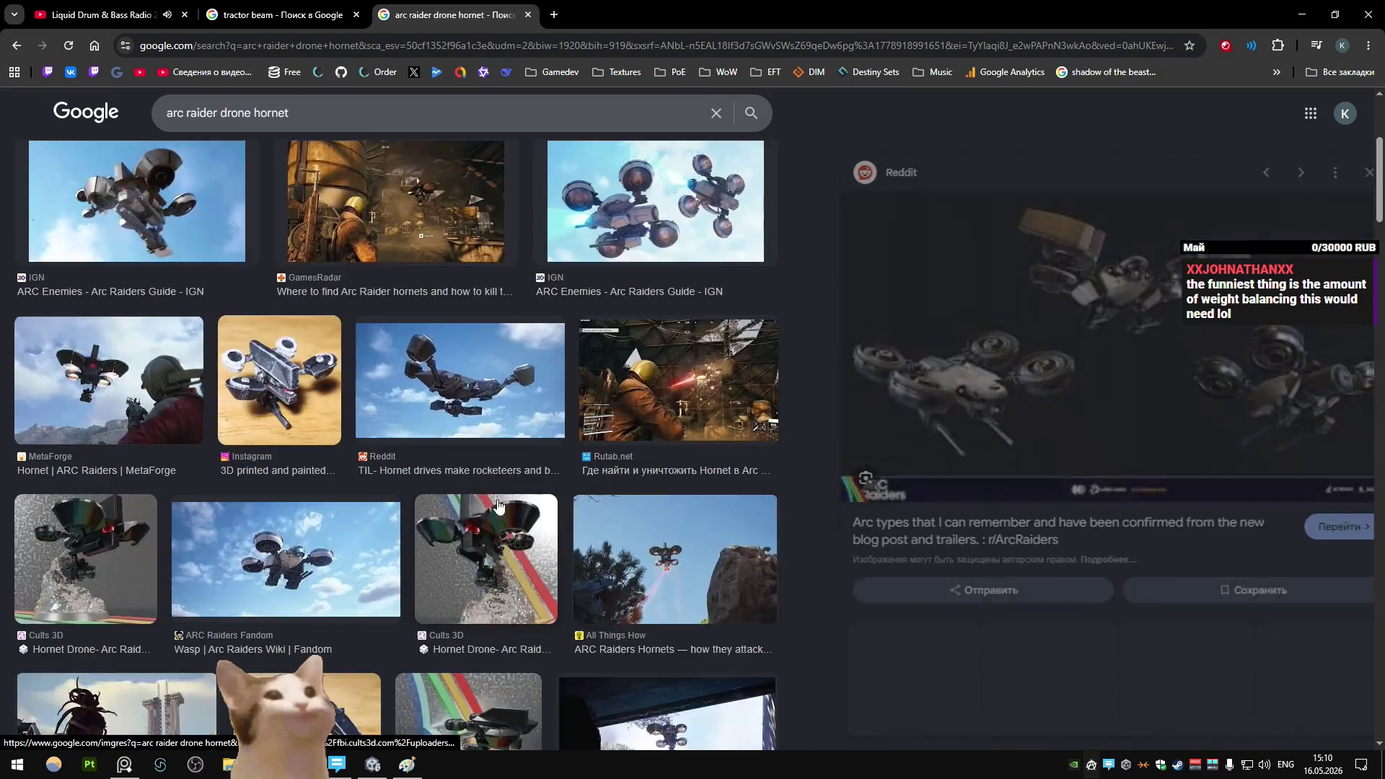
right_click(1095, 332)
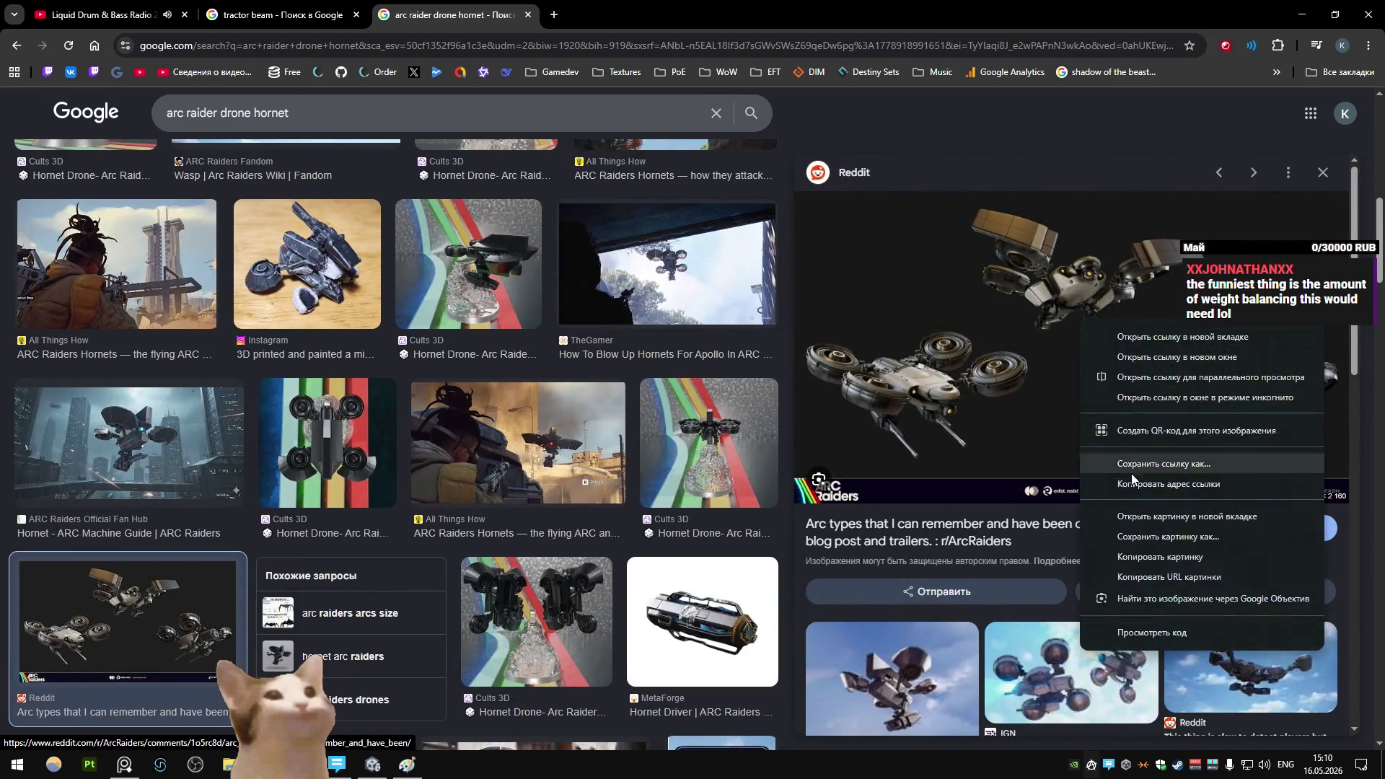
click(1068, 471)
scroll(772, 275, up, 5)
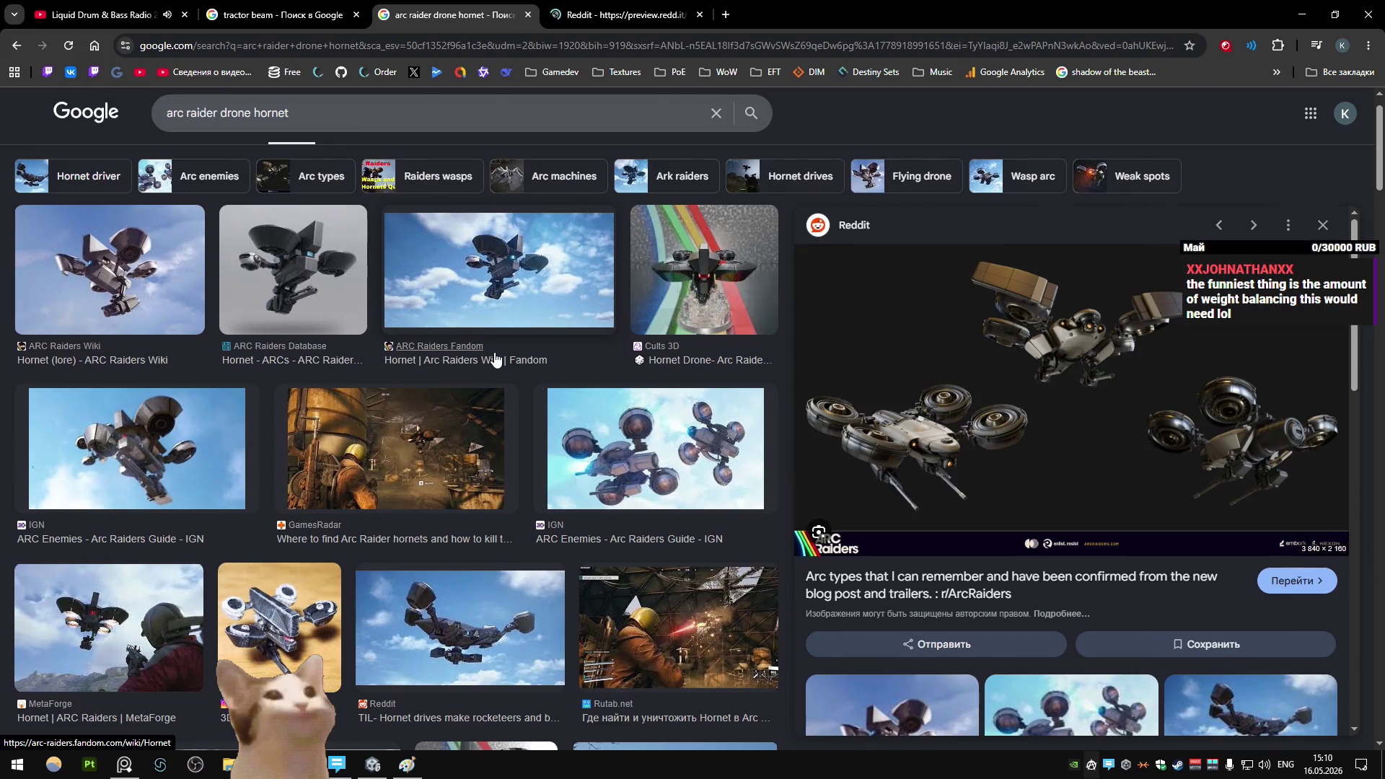
click(171, 291)
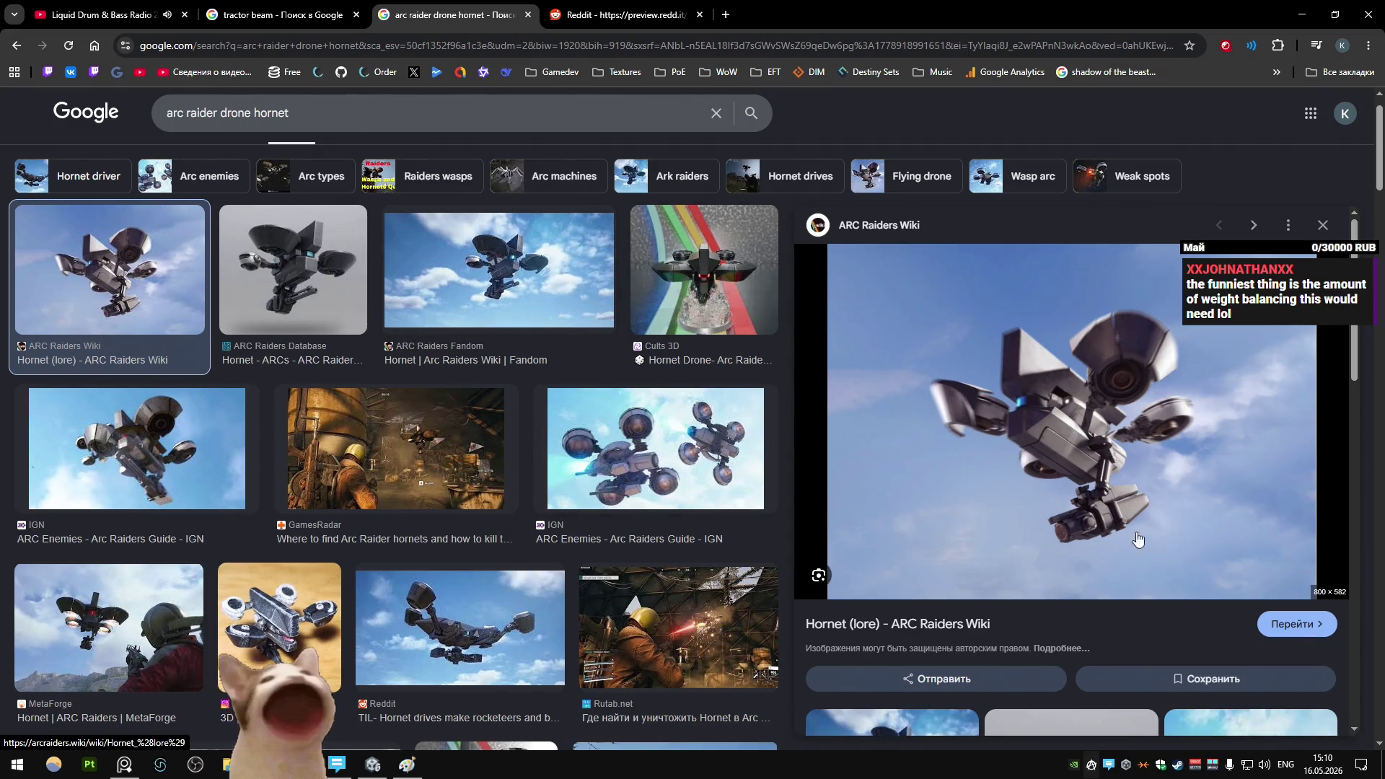
key(Right)
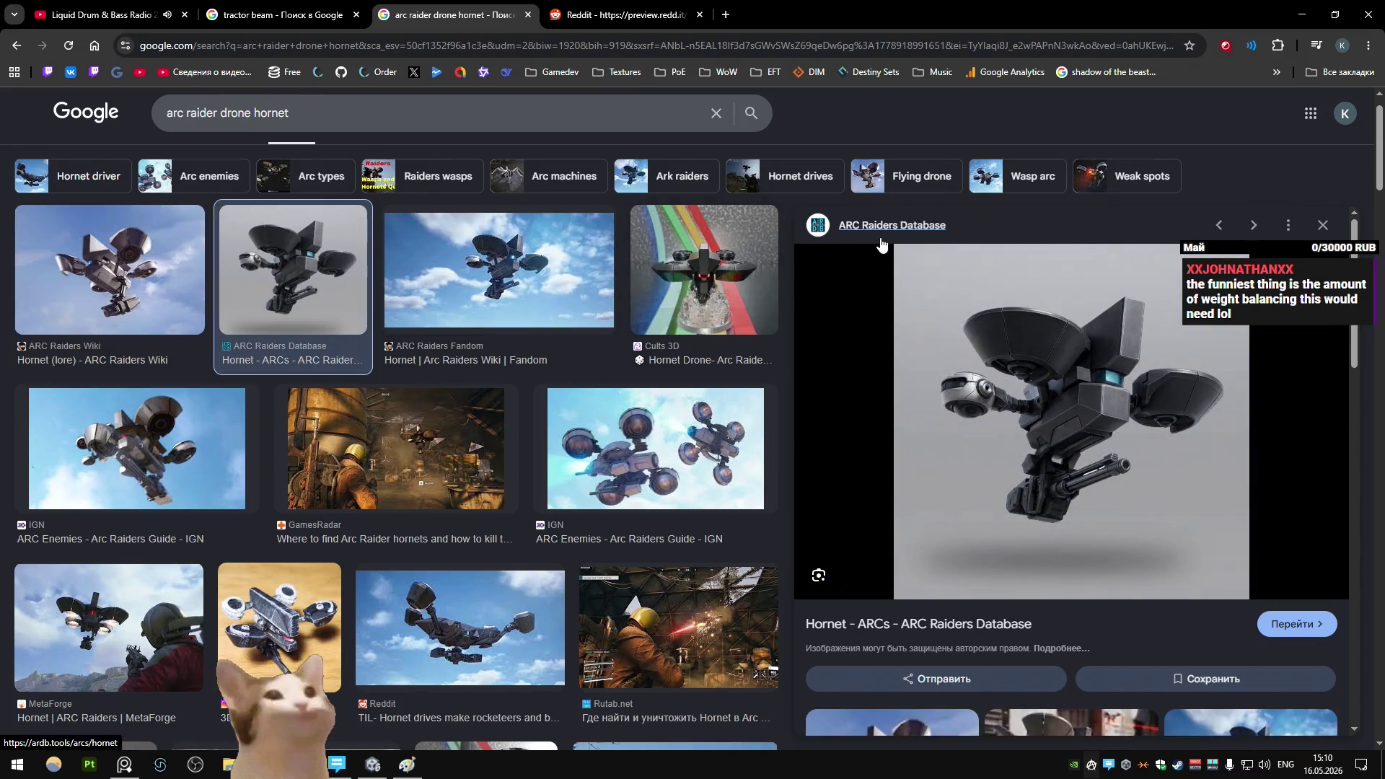
- Check the Reddit images, close both reference tabs, and return to Blender with the drone isolated
click(598, 15)
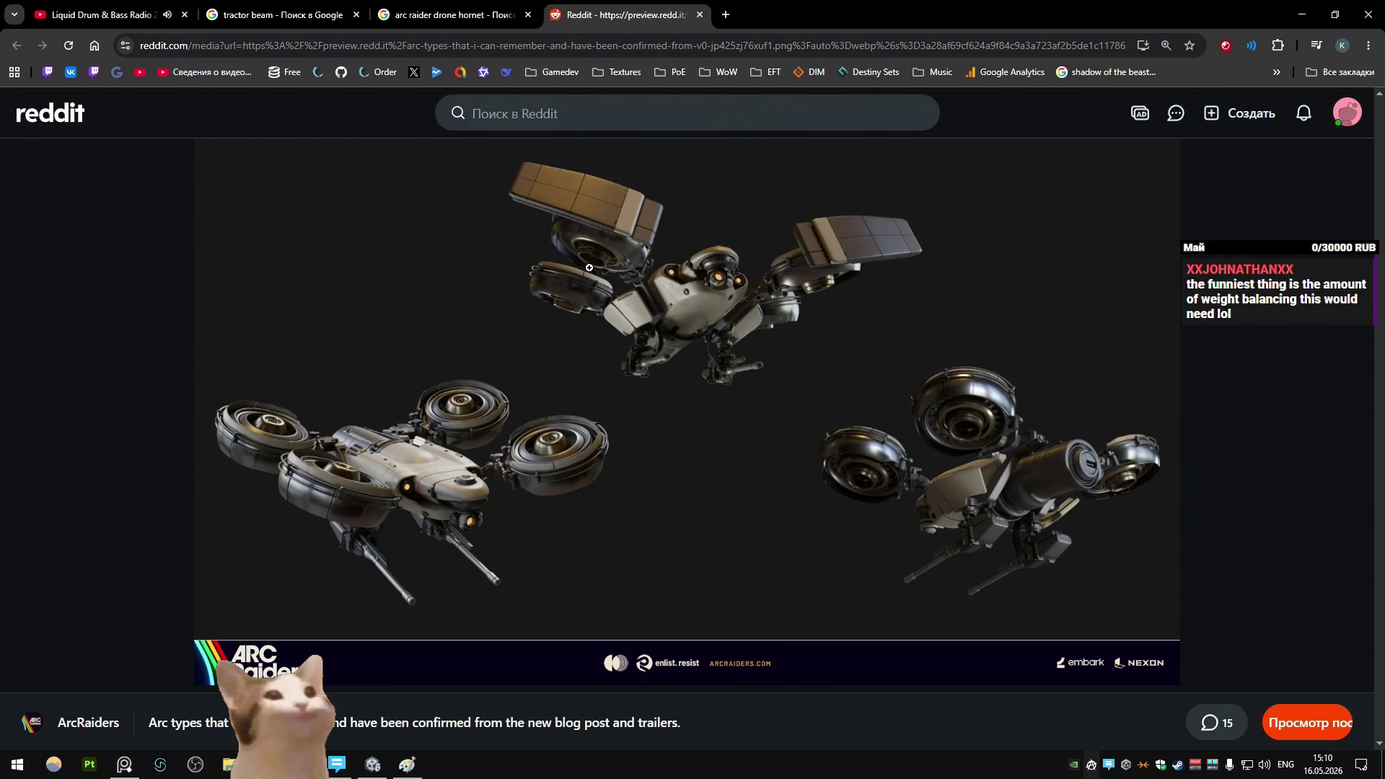
middle_click(637, 13)
middle_click(447, 11)
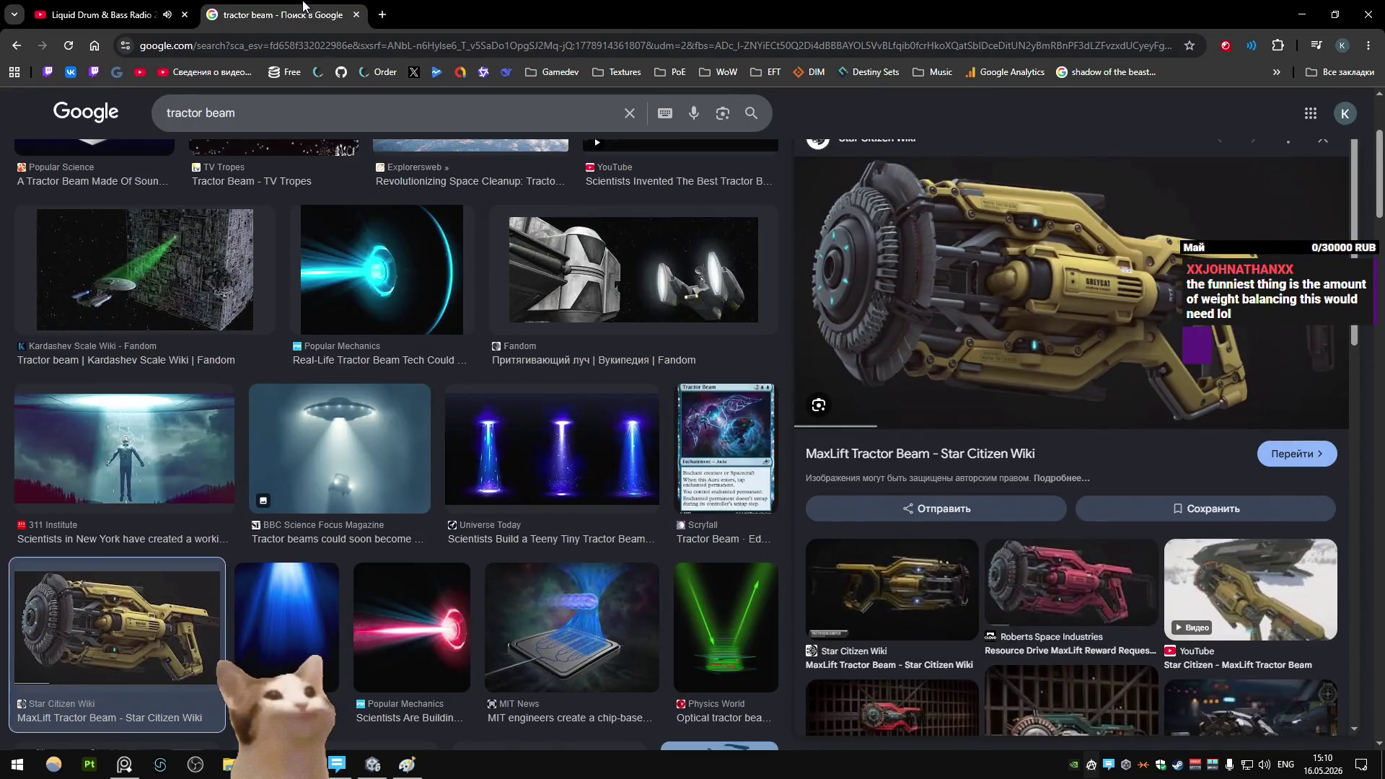
click(1306, 18)
key(slash)
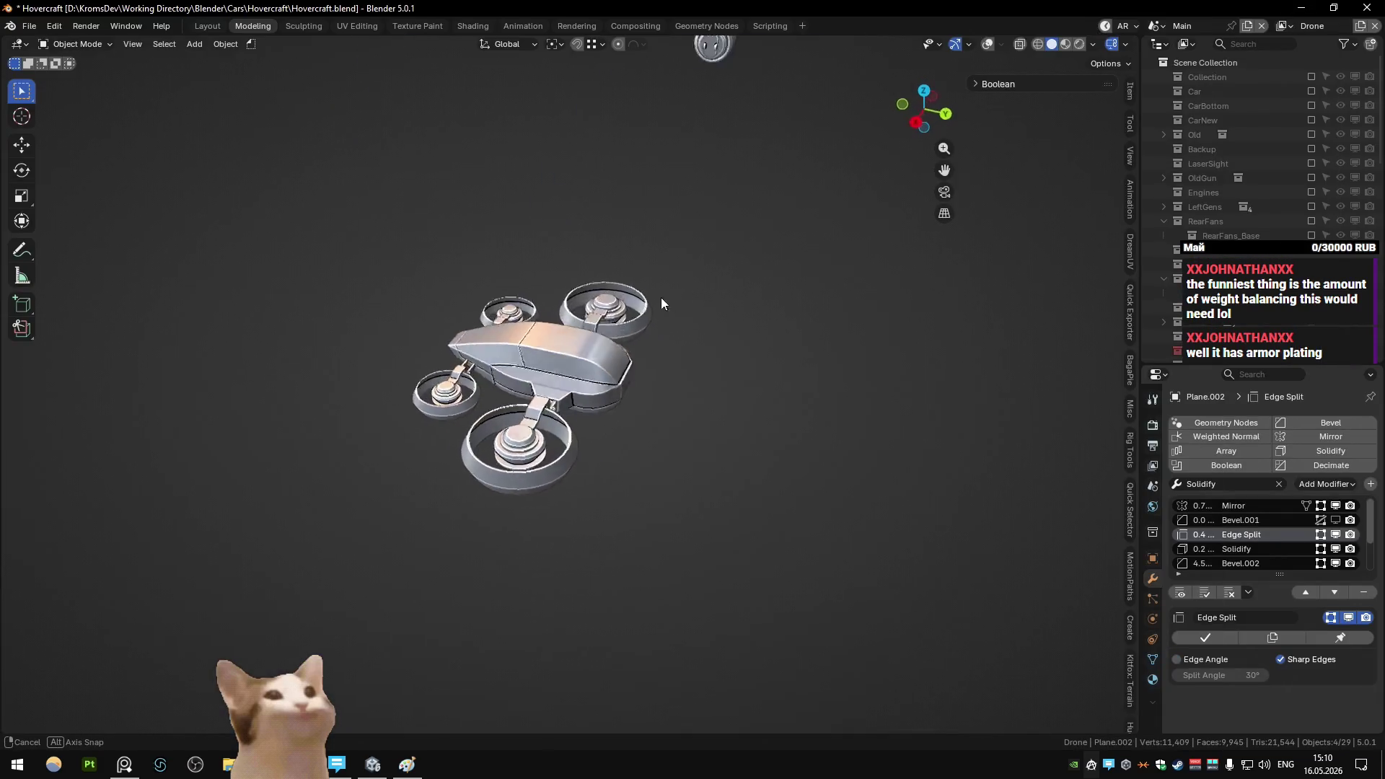
- Undo three steps back to the two-fan drone and save Hovercraft.blend
mouse_move(661, 297)
middle_down()
mouse_move(587, 297)
mouse_move(612, 355)
mouse_move(550, 405)
mouse_move(679, 352)
mouse_move(670, 401)
mouse_move(496, 404)
mouse_move(509, 375)
mouse_move(752, 349)
mouse_move(767, 370)
mouse_move(732, 397)
mouse_move(728, 436)
mouse_move(735, 369)
mouse_move(711, 461)
mouse_move(742, 381)
mouse_move(621, 433)
mouse_move(756, 378)
mouse_move(607, 409)
mouse_move(504, 461)
mouse_move(482, 391)
mouse_move(514, 384)
mouse_move(716, 501)
middle_up()
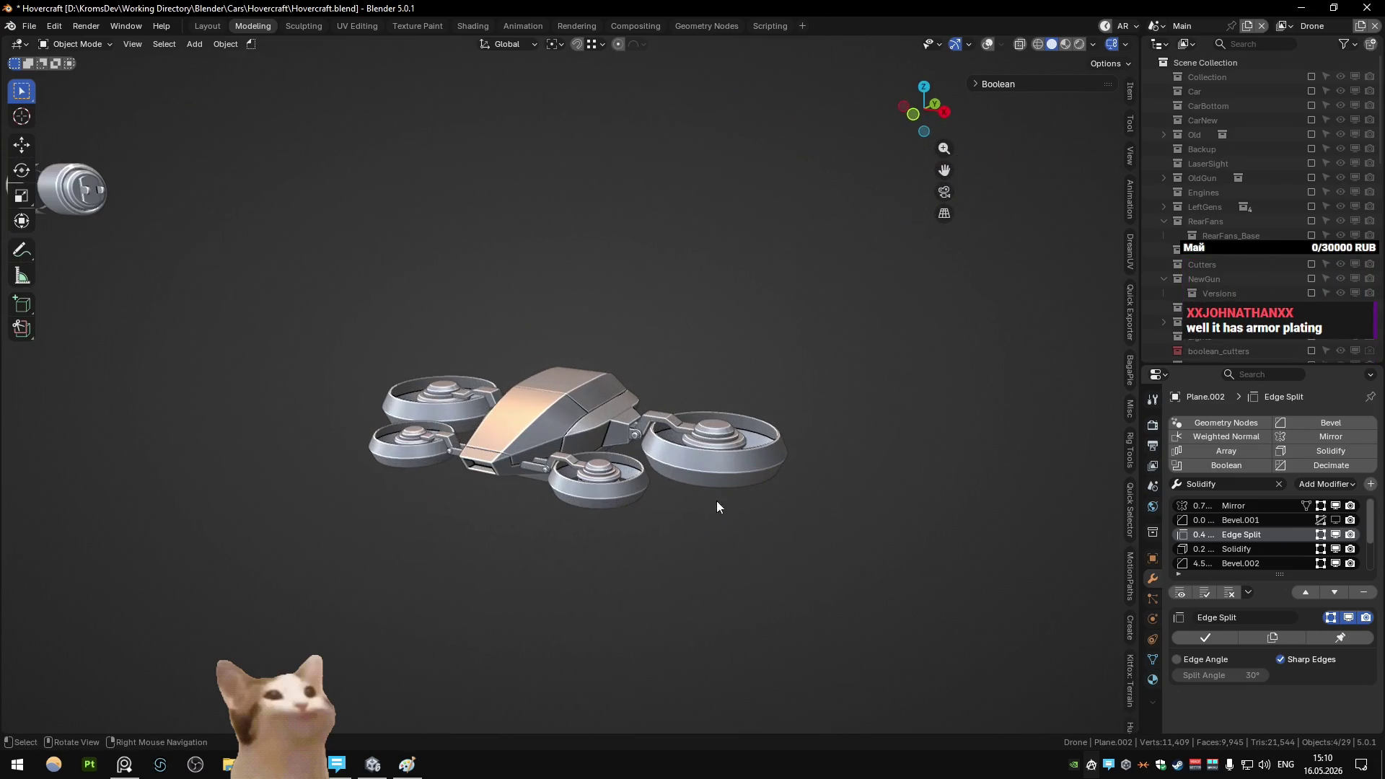
key(ctrl+z)
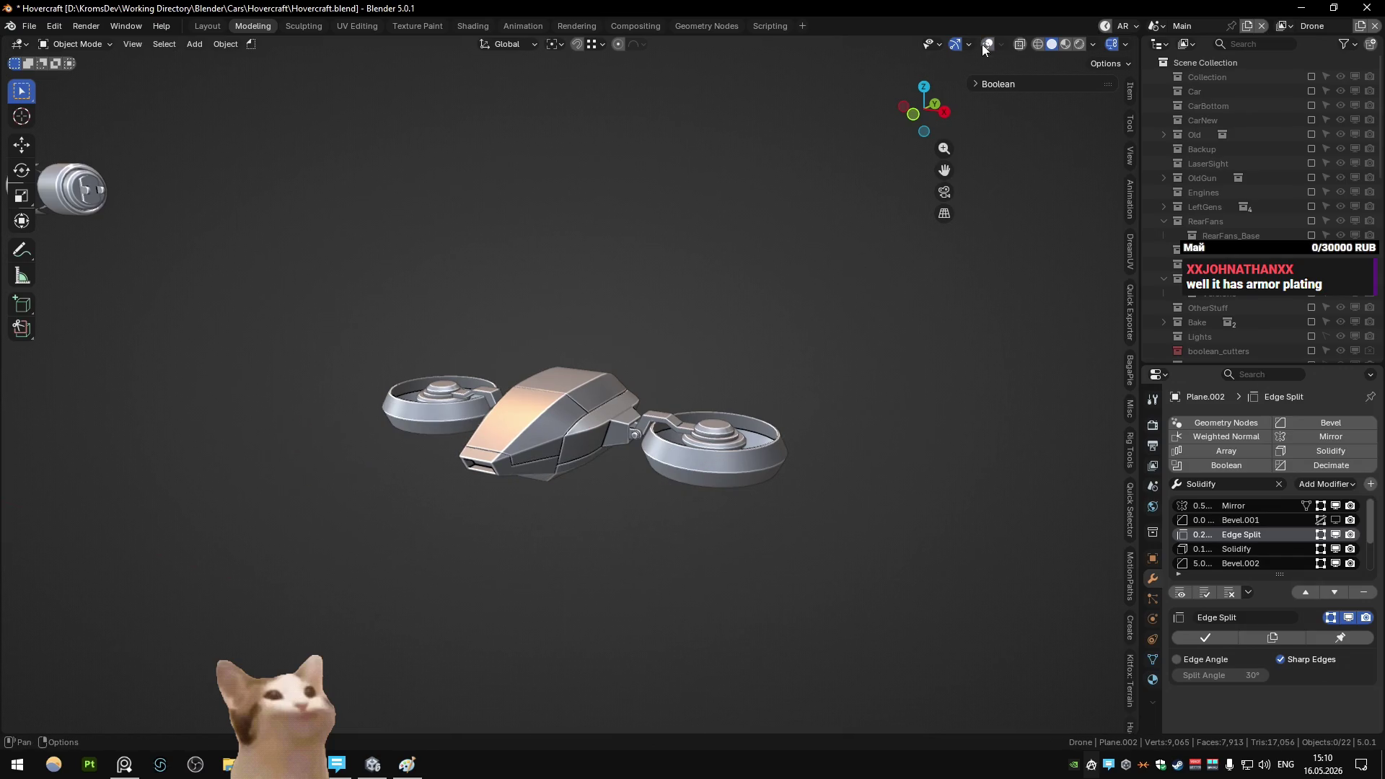
key(ctrl+z)
key(ctrl+z)
key(ctrl+z)
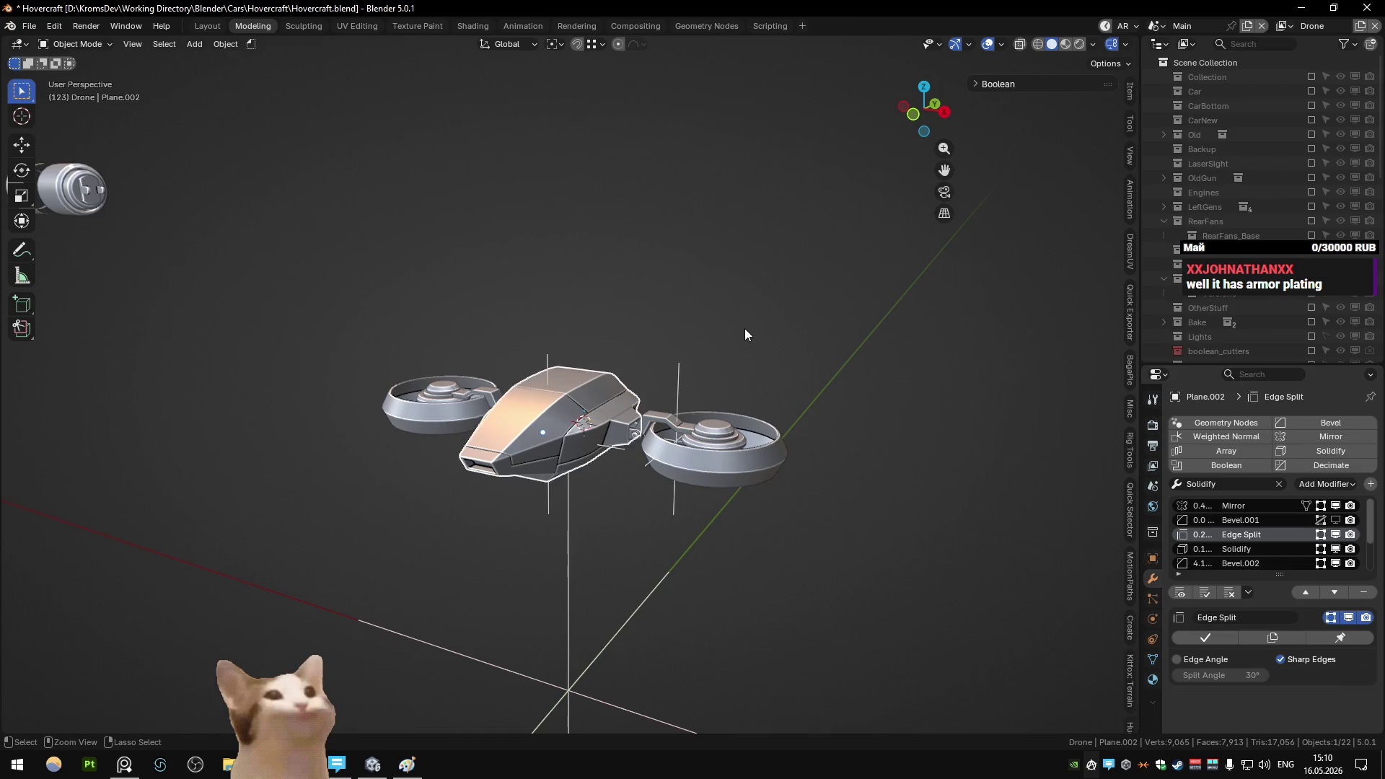
key(ctrl+z)
key(ctrl+z)
key(ctrl+z)
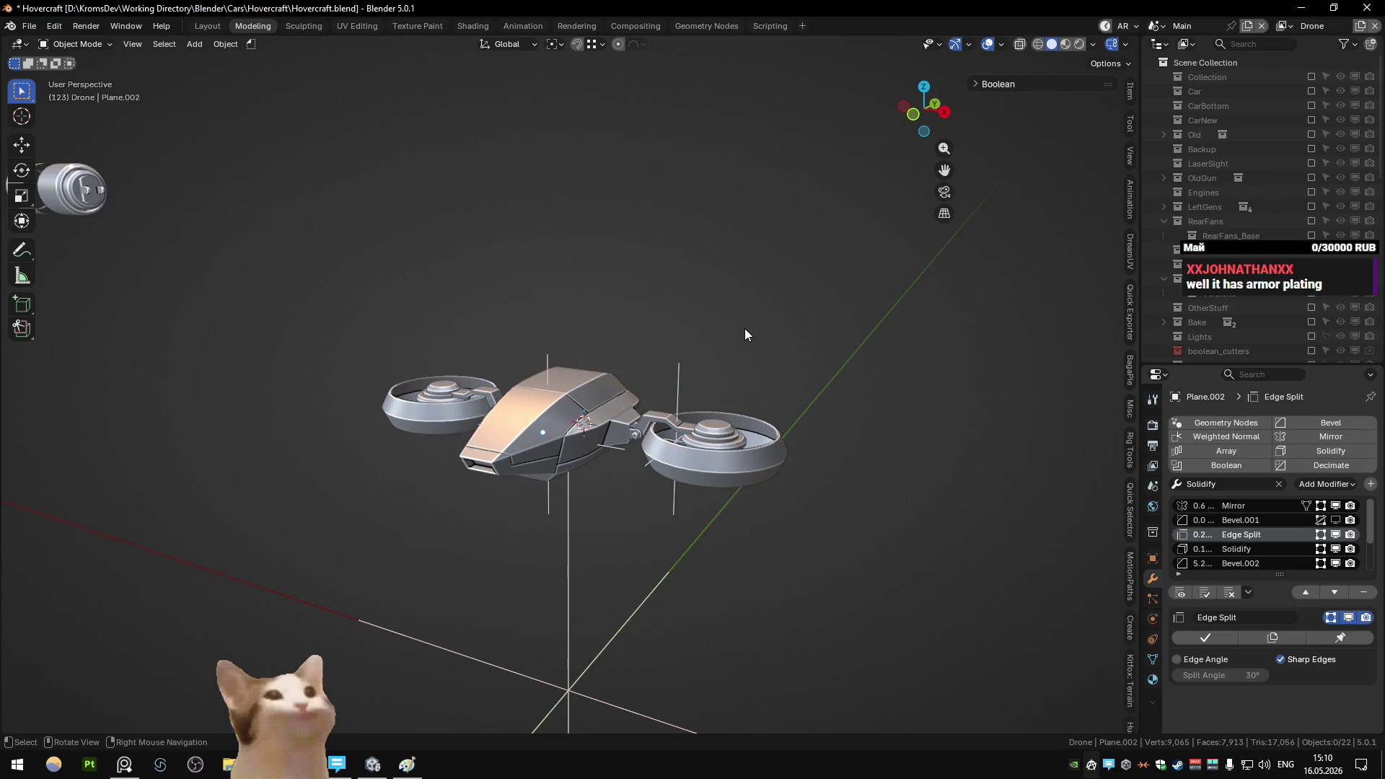
key(ctrl+s)
- Hide the selected object, save again, and turn off the grid and axis overlays
mouse_move(762, 353)
middle_down()
mouse_move(717, 383)
mouse_move(553, 346)
mouse_move(670, 312)
mouse_move(665, 301)
mouse_move(668, 358)
mouse_move(672, 246)
mouse_move(639, 378)
mouse_move(499, 393)
mouse_move(561, 331)
mouse_move(510, 437)
mouse_move(495, 365)
middle_up()
key(h)
mouse_move(280, 365)
middle_down()
mouse_move(565, 400)
mouse_move(505, 432)
mouse_move(561, 448)
mouse_move(654, 438)
mouse_move(448, 439)
mouse_move(470, 444)
mouse_move(825, 437)
middle_up()
key(ctrl+s)
click(988, 44)
scroll(720, 323, down, 3)
- Select the hull Plane.002 and enter Edit Mode on it
middle_drag(721, 324, 697, 324)
mouse_move(697, 321)
middle_down()
mouse_move(637, 395)
mouse_move(538, 397)
mouse_move(528, 344)
mouse_move(490, 326)
mouse_move(565, 322)
mouse_move(495, 344)
mouse_move(482, 414)
mouse_move(483, 375)
mouse_move(733, 338)
mouse_move(802, 351)
mouse_move(789, 380)
mouse_move(582, 426)
mouse_move(672, 430)
mouse_move(577, 404)
middle_up()
scroll(544, 428, up, 3)
click(567, 449)
key(Tab)
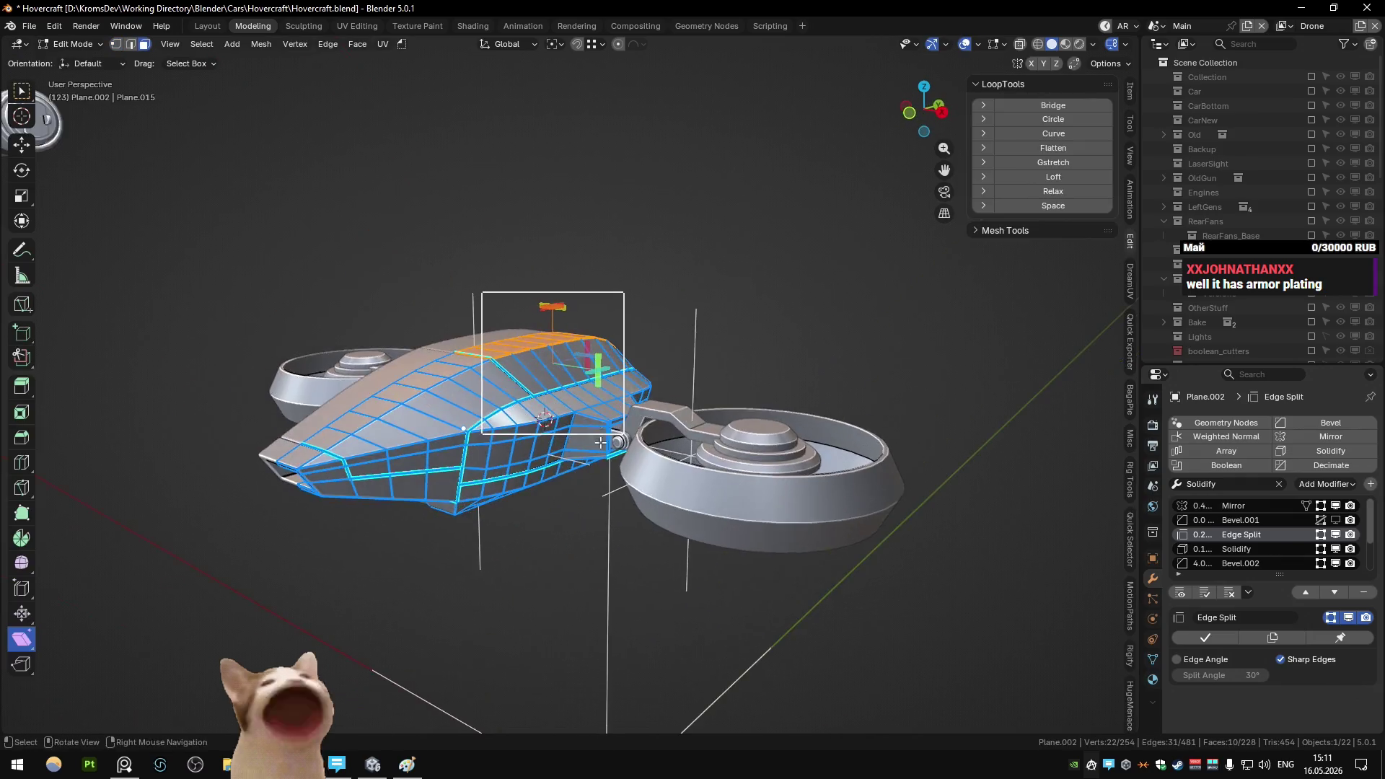
- Select and grow a set of faces on the hull's side in X-ray face mode
key(alt+z)
key(3)
scroll(577, 433, up, 3)
click(588, 457)
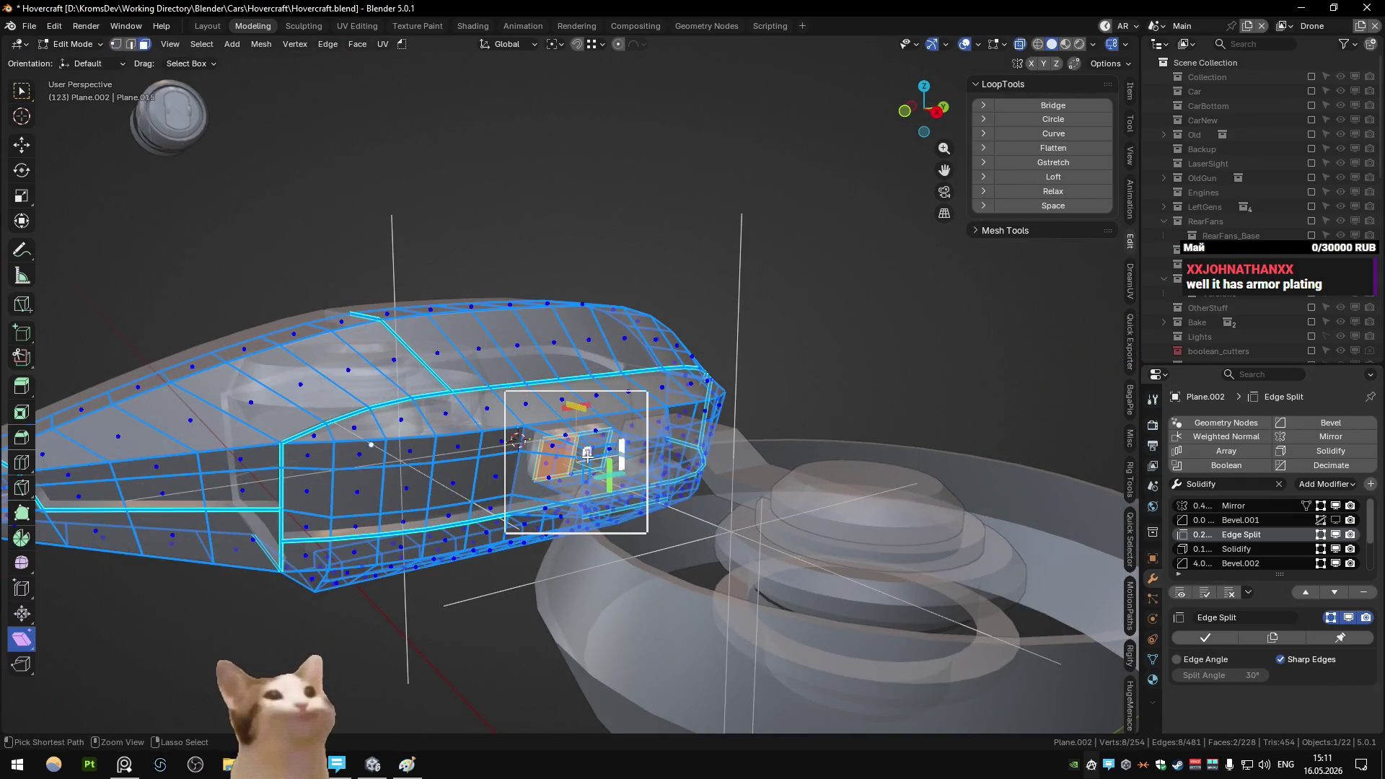
shift+click(584, 456)
mouse_move(584, 456)
middle_down()
mouse_move(563, 448)
mouse_move(595, 480)
mouse_move(592, 456)
middle_up()
key(ctrl+KP_Add)
key(ctrl+KP_Add)
key(ctrl+KP_Subtract)
key(alt+z)
key(Tab)
- Isolate and frame the hull, then grow the face selection across its side
key(alt+z)
- Unhide all objects and hide the large cylinder
key(alt+z)
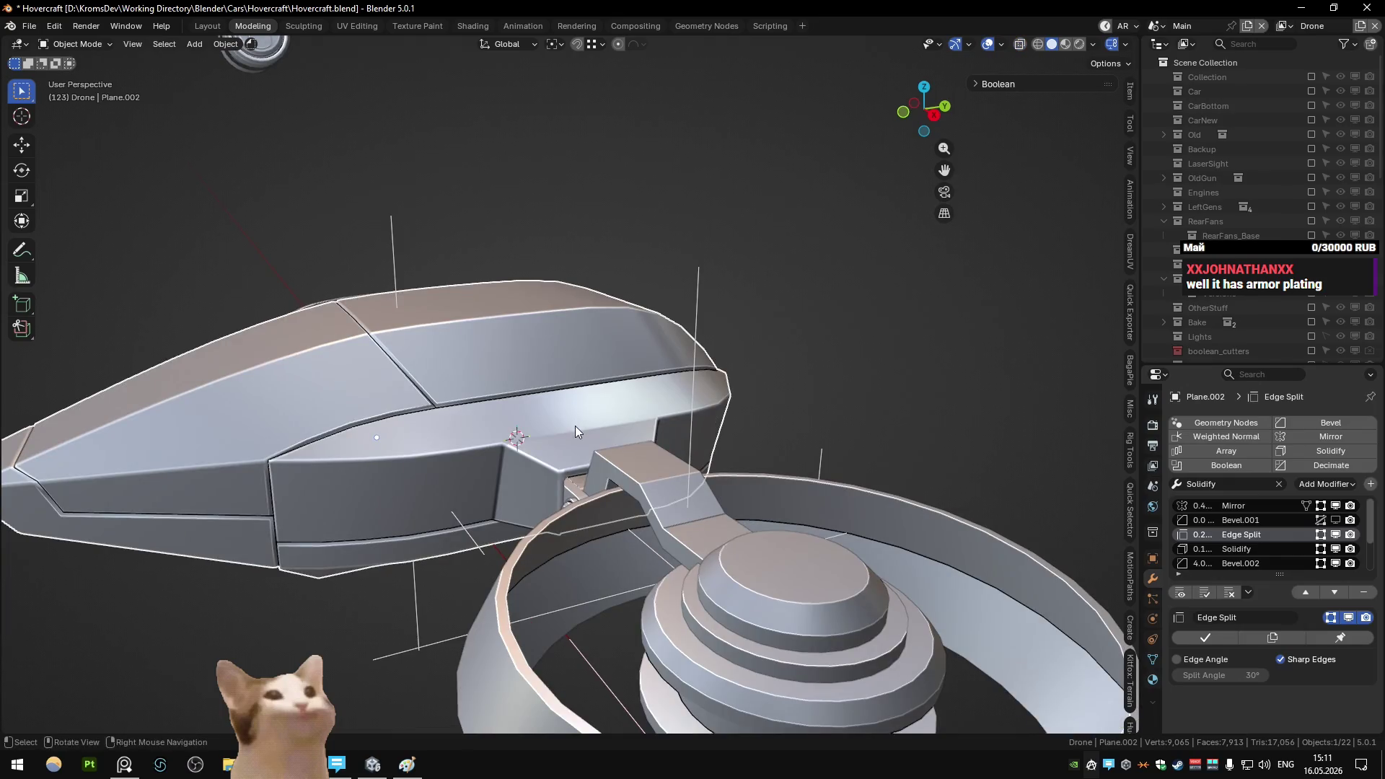
key(shift+h)
key(KP_Decimal)
key(Tab)
mouse_move(515, 436)
middle_down()
mouse_move(579, 441)
mouse_move(573, 480)
mouse_move(760, 524)
mouse_move(768, 554)
middle_up()
key(ctrl+KP_Add)
key(Tab)
key(alt+z)
key(alt+h)
scroll(760, 524, down, 3)
click(749, 651)
key(h)
scroll(787, 486, up, 3)
- Select the fan and arm parts and move them back along Y from top view
drag(768, 554, 618, 344)
middle_drag(619, 344, 663, 417)
key(KP_7)
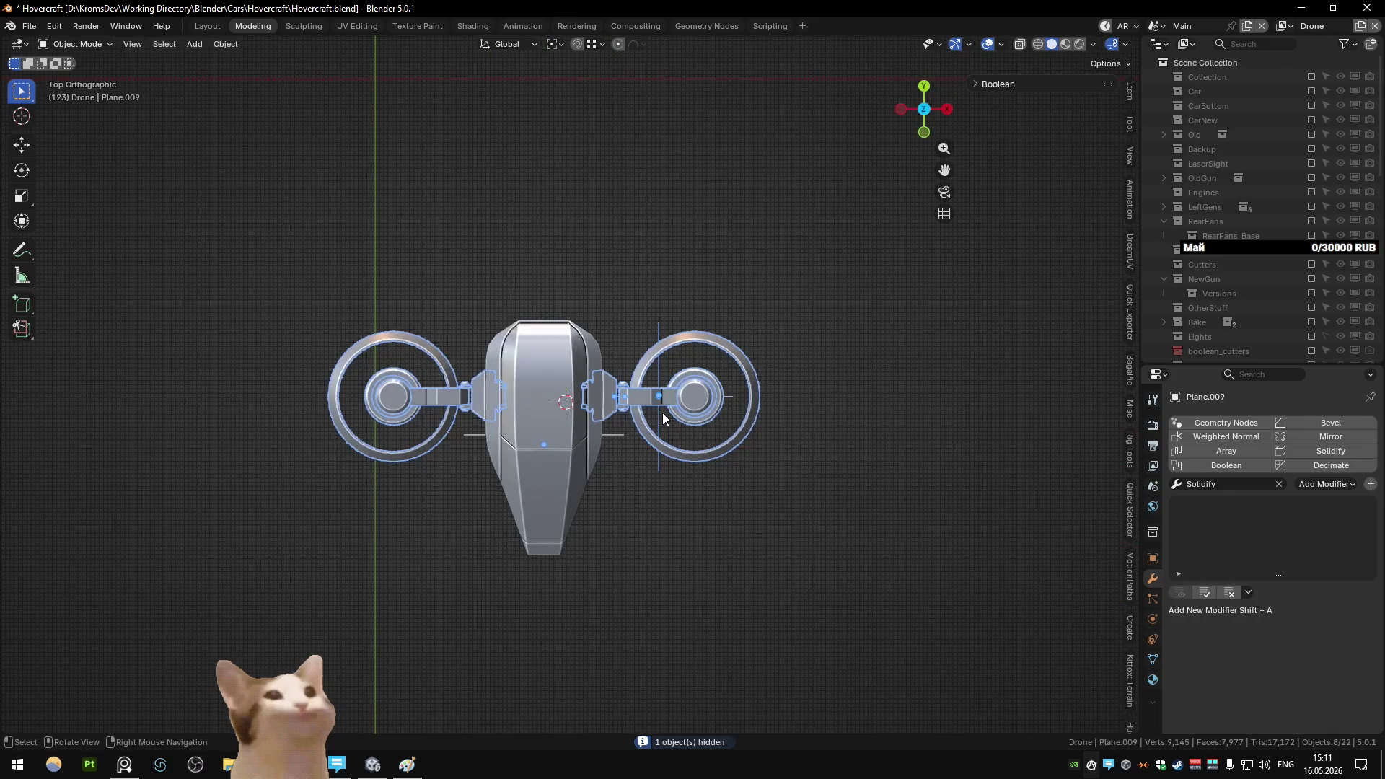
key(g)
key(y)
click(688, 460)
- Readjust the fan parts' position along the Y axis
mouse_move(688, 460)
middle_down()
mouse_move(530, 340)
mouse_move(725, 317)
mouse_move(711, 343)
mouse_move(801, 347)
mouse_move(815, 375)
mouse_move(798, 406)
mouse_move(695, 375)
mouse_move(622, 451)
mouse_move(653, 401)
mouse_move(441, 418)
mouse_move(445, 467)
mouse_move(665, 395)
mouse_move(803, 402)
mouse_move(783, 492)
mouse_move(808, 390)
middle_up()
scroll(714, 345, down, 4)
scroll(725, 356, up, 3)
key(g)
key(y)
click(822, 405)
- Give the fan parts one final small Y shift, then deselect them
key(KP_7)
drag(808, 389, 808, 390)
mouse_move(809, 390)
middle_down()
mouse_move(825, 339)
mouse_move(699, 327)
mouse_move(740, 390)
middle_up()
scroll(825, 339, up, 5)
key(g)
key(y)
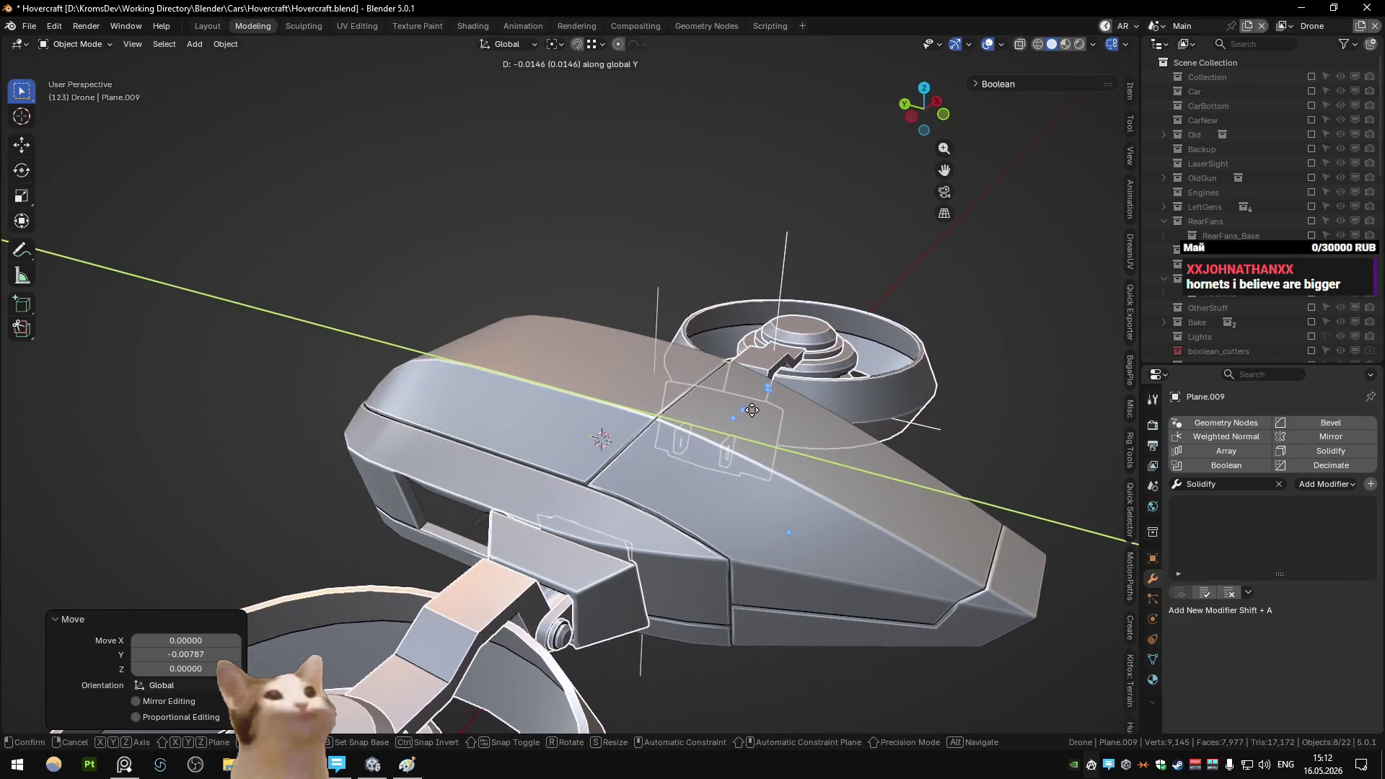
click(620, 436)
scroll(621, 436, down, 3)
mouse_move(620, 435)
middle_down()
mouse_move(857, 406)
mouse_move(757, 411)
mouse_move(766, 505)
mouse_move(583, 444)
mouse_move(445, 426)
mouse_move(447, 393)
mouse_move(676, 400)
mouse_move(491, 405)
mouse_move(500, 346)
mouse_move(499, 365)
mouse_move(695, 328)
mouse_move(725, 378)
mouse_move(510, 372)
mouse_move(513, 360)
mouse_move(461, 404)
mouse_move(538, 428)
mouse_move(475, 424)
mouse_move(603, 339)
mouse_move(464, 351)
mouse_move(484, 346)
middle_up()
click(807, 407)
scroll(808, 407, down, 5)
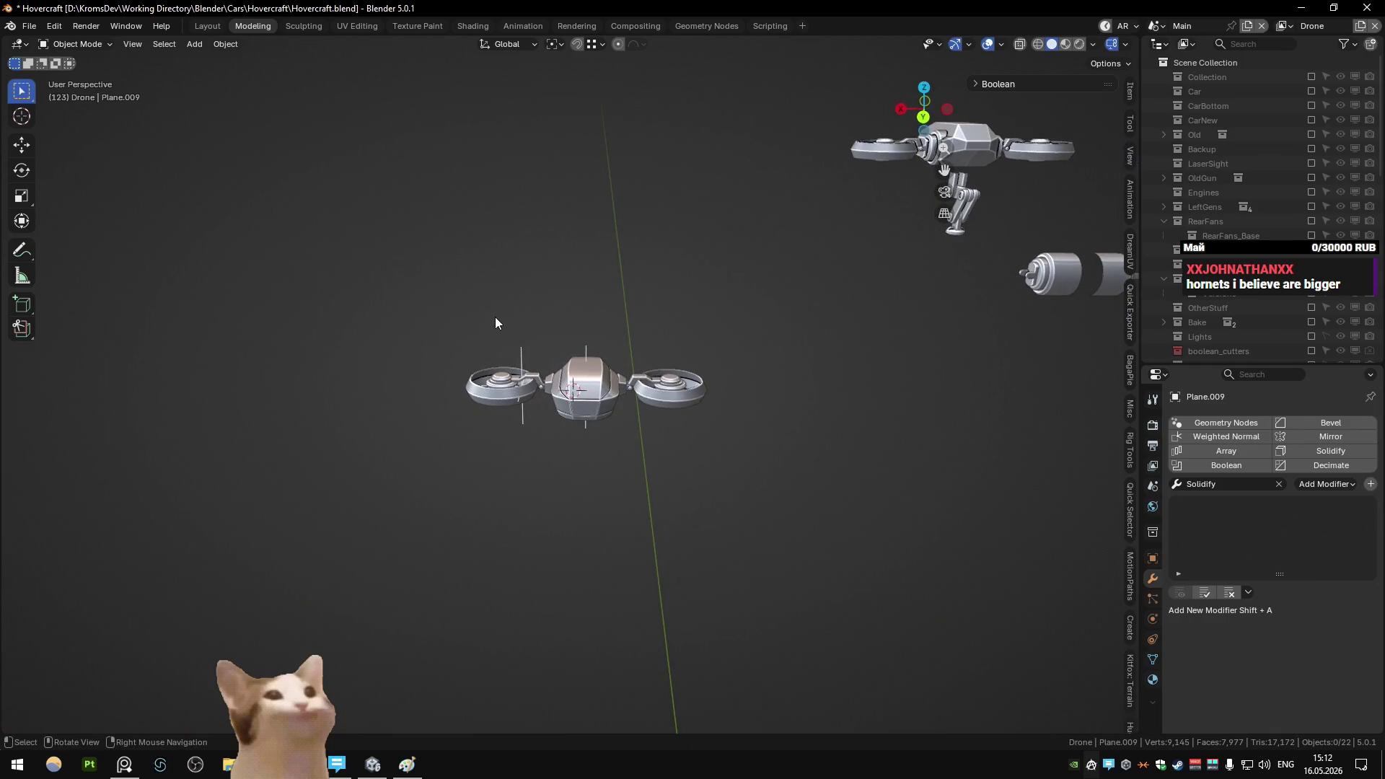
mouse_move(322, 339)
middle_down()
mouse_move(358, 318)
mouse_move(495, 355)
mouse_move(396, 375)
mouse_move(799, 344)
mouse_move(712, 430)
middle_up()
key(a)
key(alt+a)
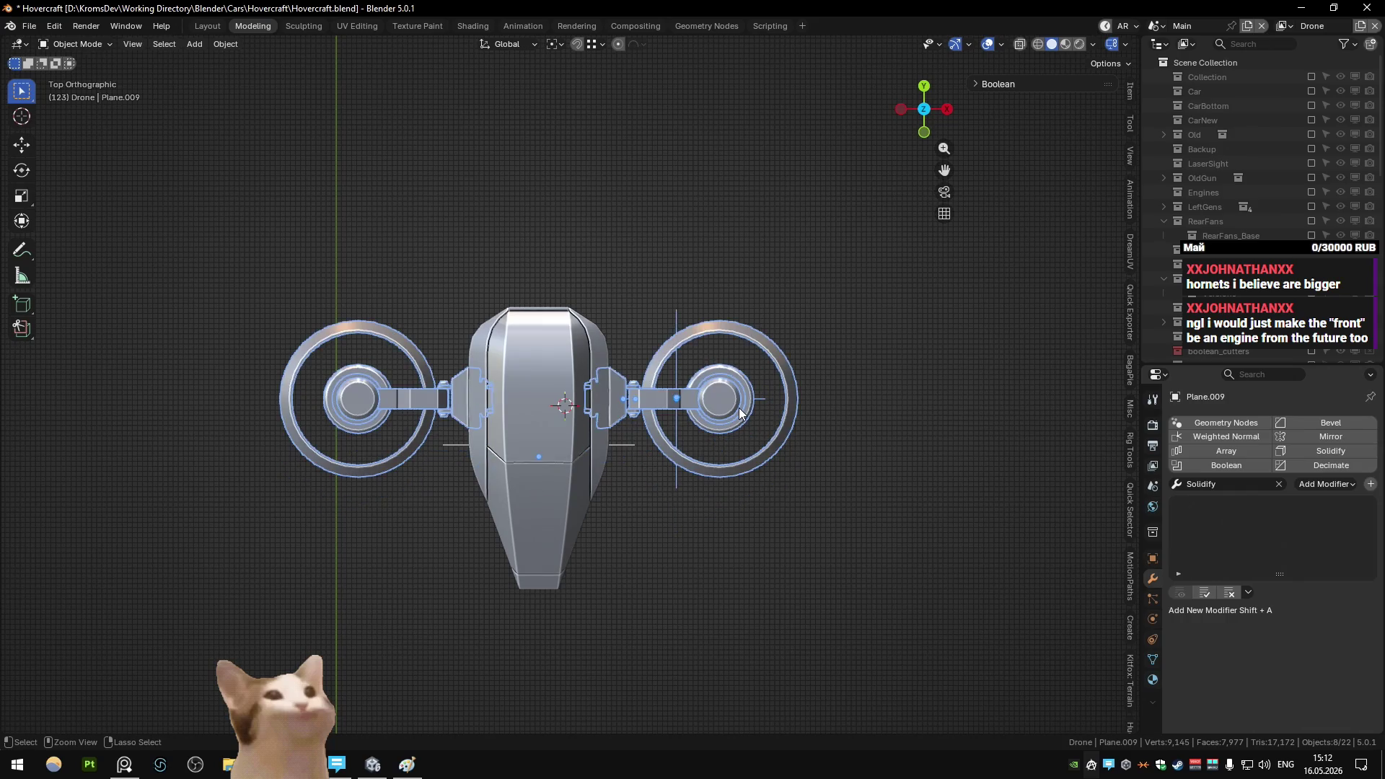
mouse_move(716, 340)
middle_down()
mouse_move(632, 293)
mouse_move(556, 318)
mouse_move(729, 307)
mouse_move(707, 364)
mouse_move(704, 319)
mouse_move(563, 323)
mouse_move(810, 329)
mouse_move(682, 397)
mouse_move(616, 384)
mouse_move(908, 384)
mouse_move(625, 397)
mouse_move(694, 375)
mouse_move(600, 396)
mouse_move(713, 407)
mouse_move(720, 392)
middle_up()
click(721, 392)
mouse_move(633, 409)
middle_down()
mouse_move(579, 431)
mouse_move(682, 414)
mouse_move(575, 418)
mouse_move(648, 390)
mouse_move(582, 401)
middle_up()
click(647, 390)
scroll(577, 401, down, 5)
scroll(620, 405, down, 2)
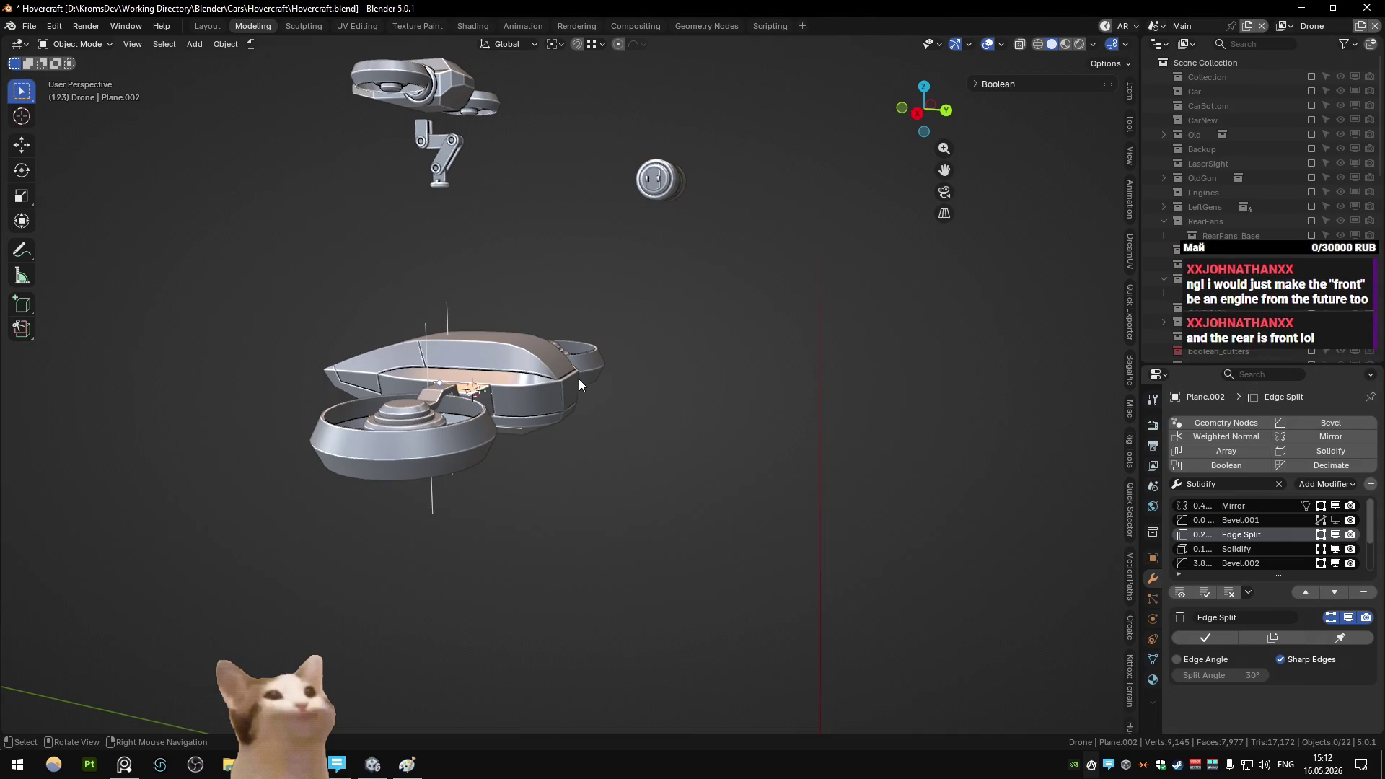
mouse_move(578, 379)
middle_down()
mouse_move(613, 417)
mouse_move(553, 486)
mouse_move(560, 585)
middle_up()
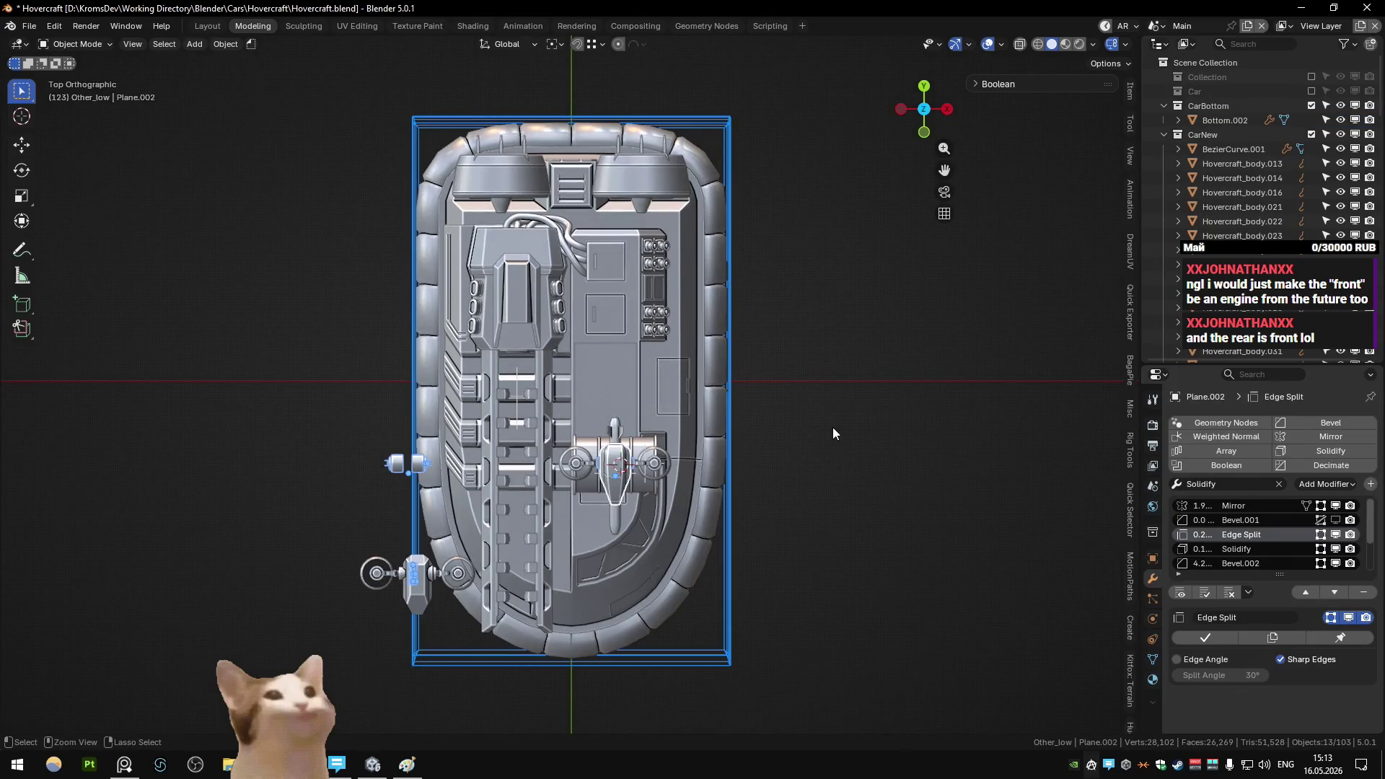
key(alt+Page_Down)
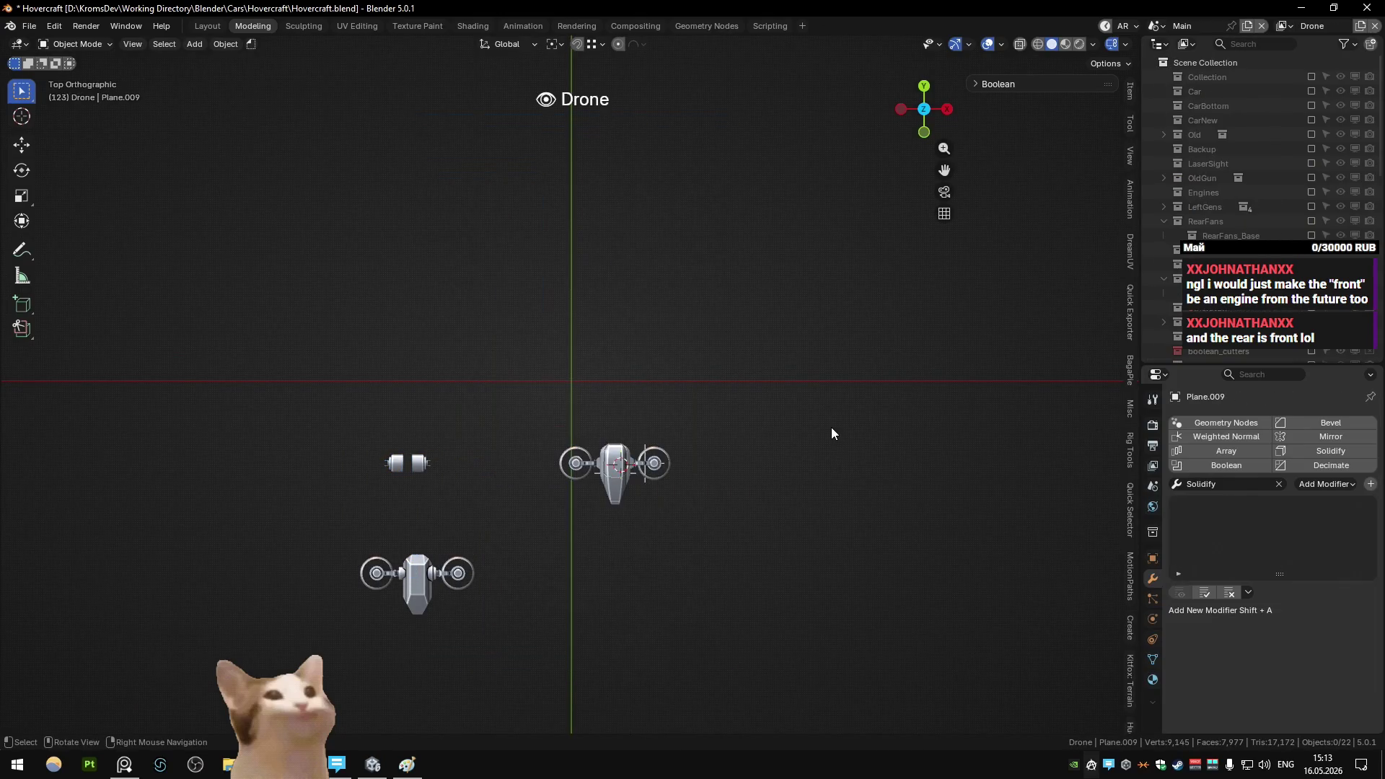
click(618, 471)
mouse_move(620, 472)
ctrl+middle_down()
mouse_move(515, 301)
mouse_move(572, 335)
mouse_move(603, 286)
ctrl+middle_up()
key(a)
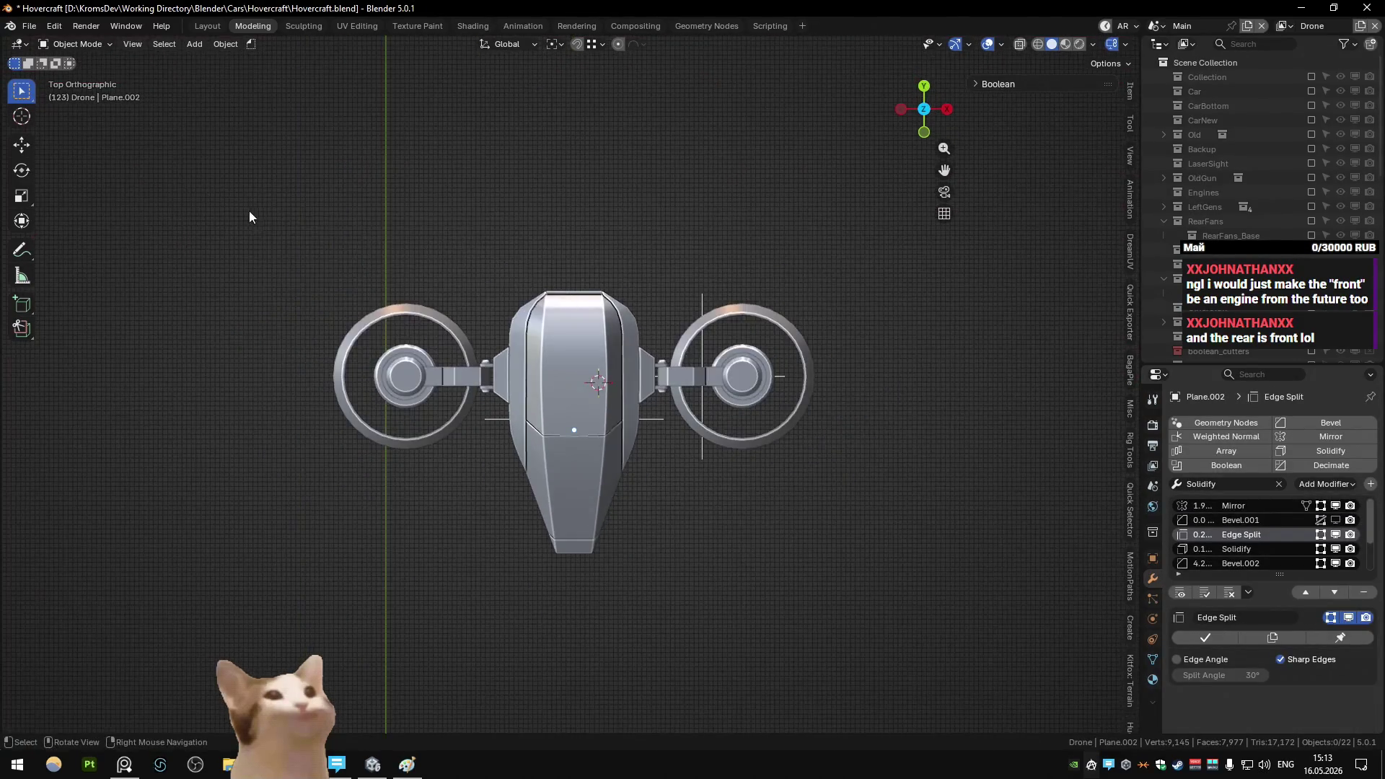
text(r)
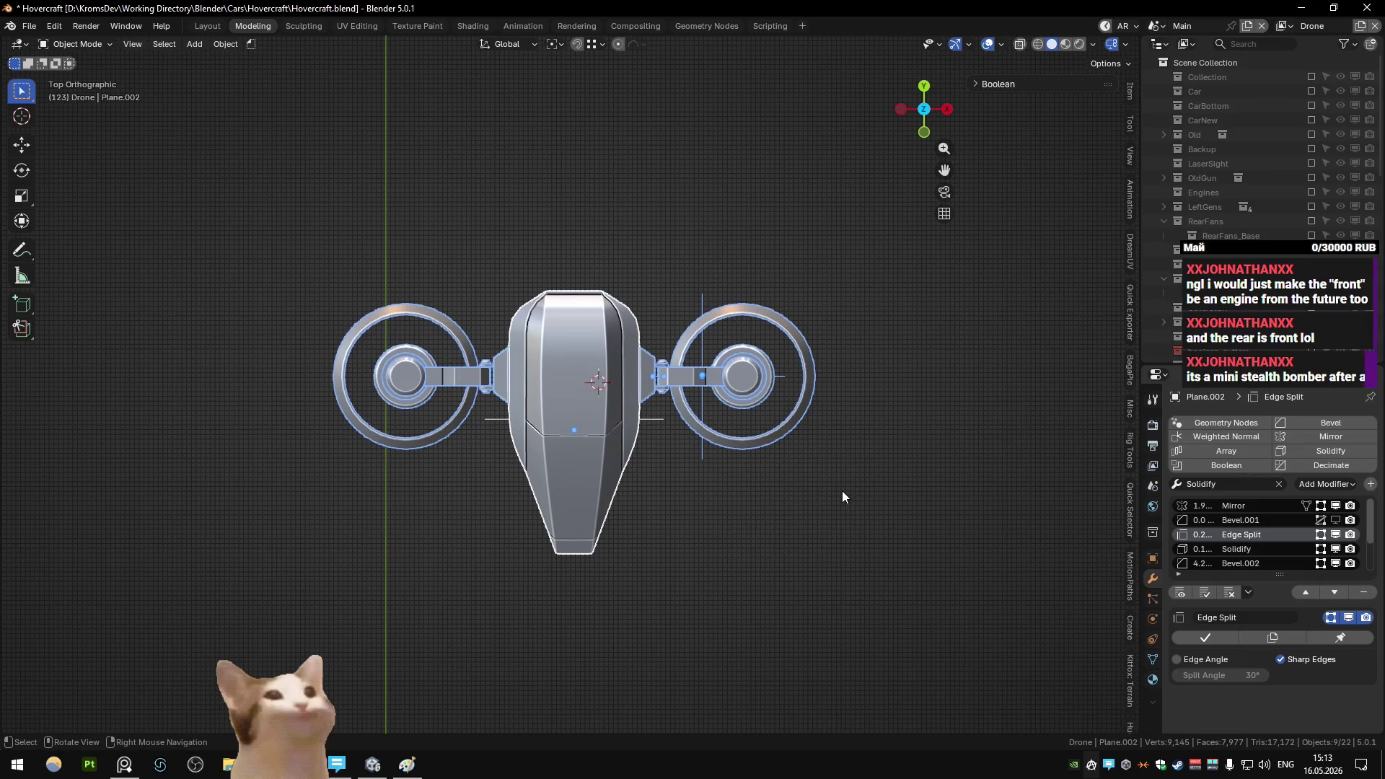
text(180)
key(Return)
key(ctrl+z)
key(alt+a)
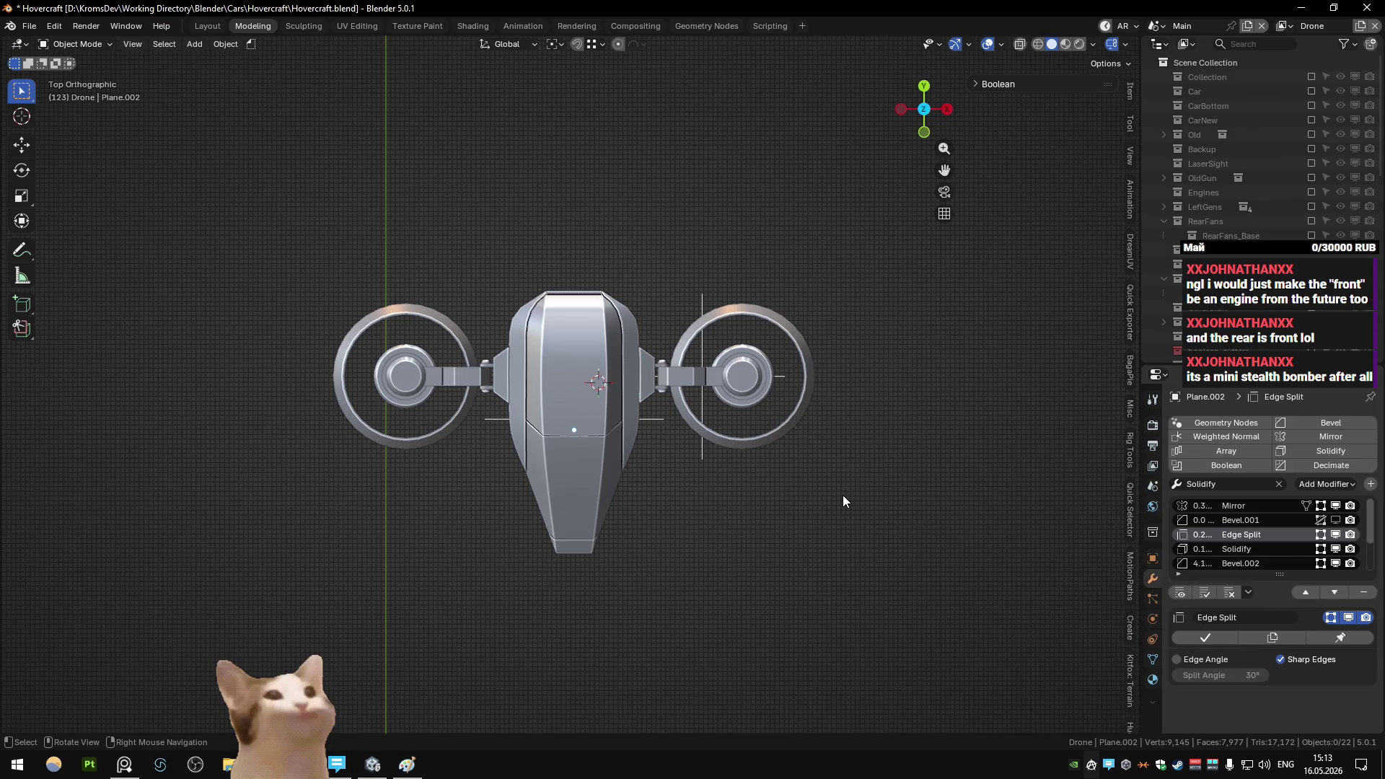
mouse_move(842, 495)
middle_down()
mouse_move(678, 489)
mouse_move(744, 405)
mouse_move(577, 235)
mouse_move(583, 199)
mouse_move(647, 278)
mouse_move(616, 369)
mouse_move(772, 333)
mouse_move(733, 405)
mouse_move(703, 424)
mouse_move(619, 395)
mouse_move(518, 447)
mouse_move(674, 361)
mouse_move(577, 440)
mouse_move(518, 373)
mouse_move(574, 404)
mouse_move(493, 437)
middle_up()
middle_click(583, 199)
scroll(583, 199, up, 5)
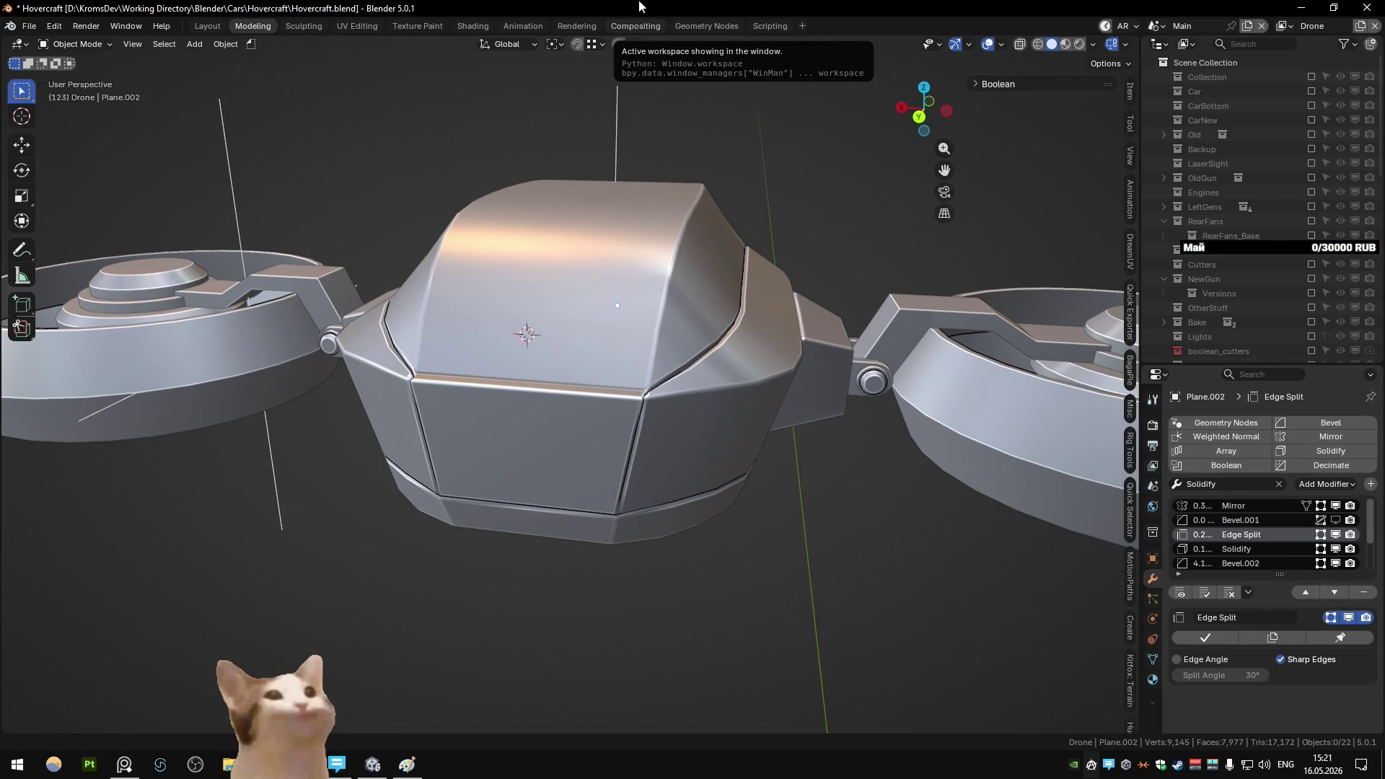
- Frame the drone head-on with overlays hidden, then split the viewport into two views
scroll(534, 294, down, 10)
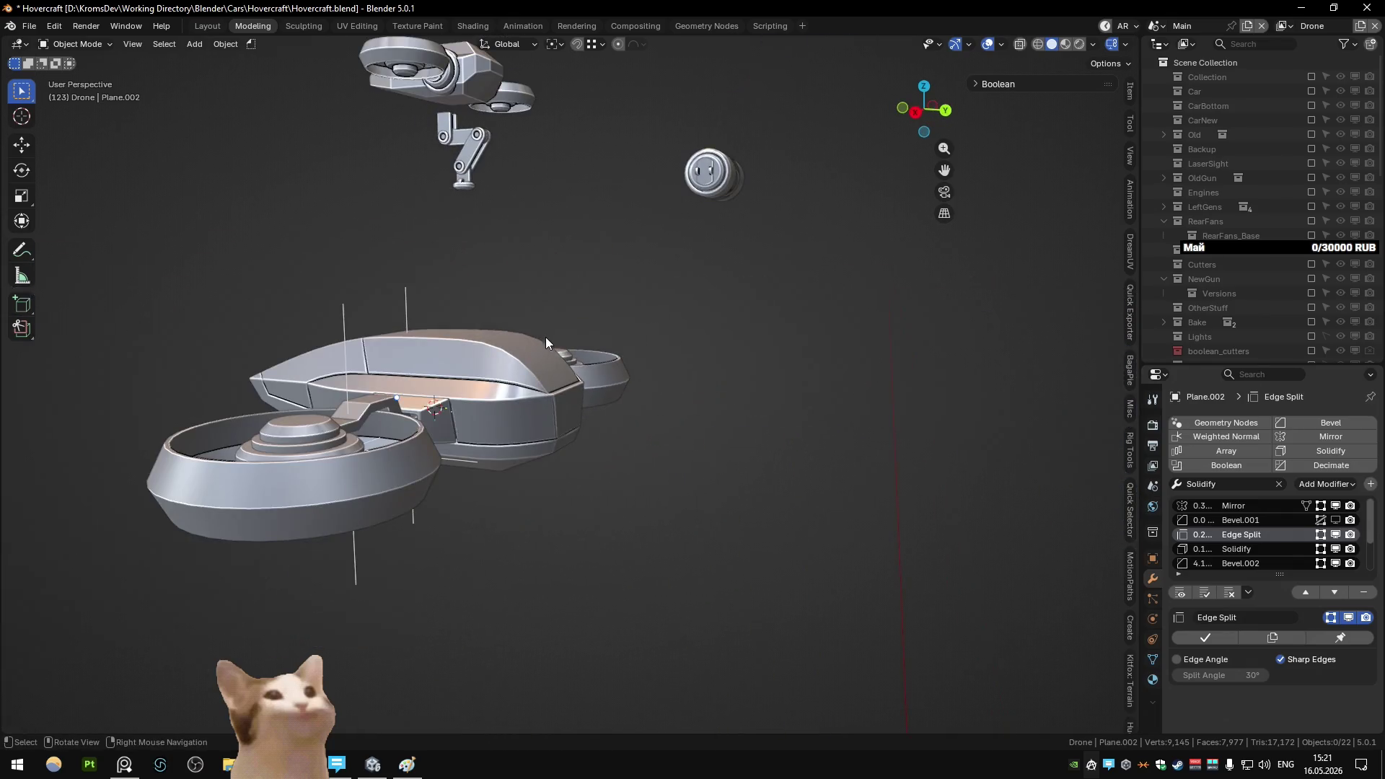
mouse_move(408, 453)
middle_down()
mouse_move(655, 462)
mouse_move(652, 433)
mouse_move(437, 421)
mouse_move(482, 417)
mouse_move(458, 392)
mouse_move(488, 372)
middle_up()
scroll(487, 372, up, 3)
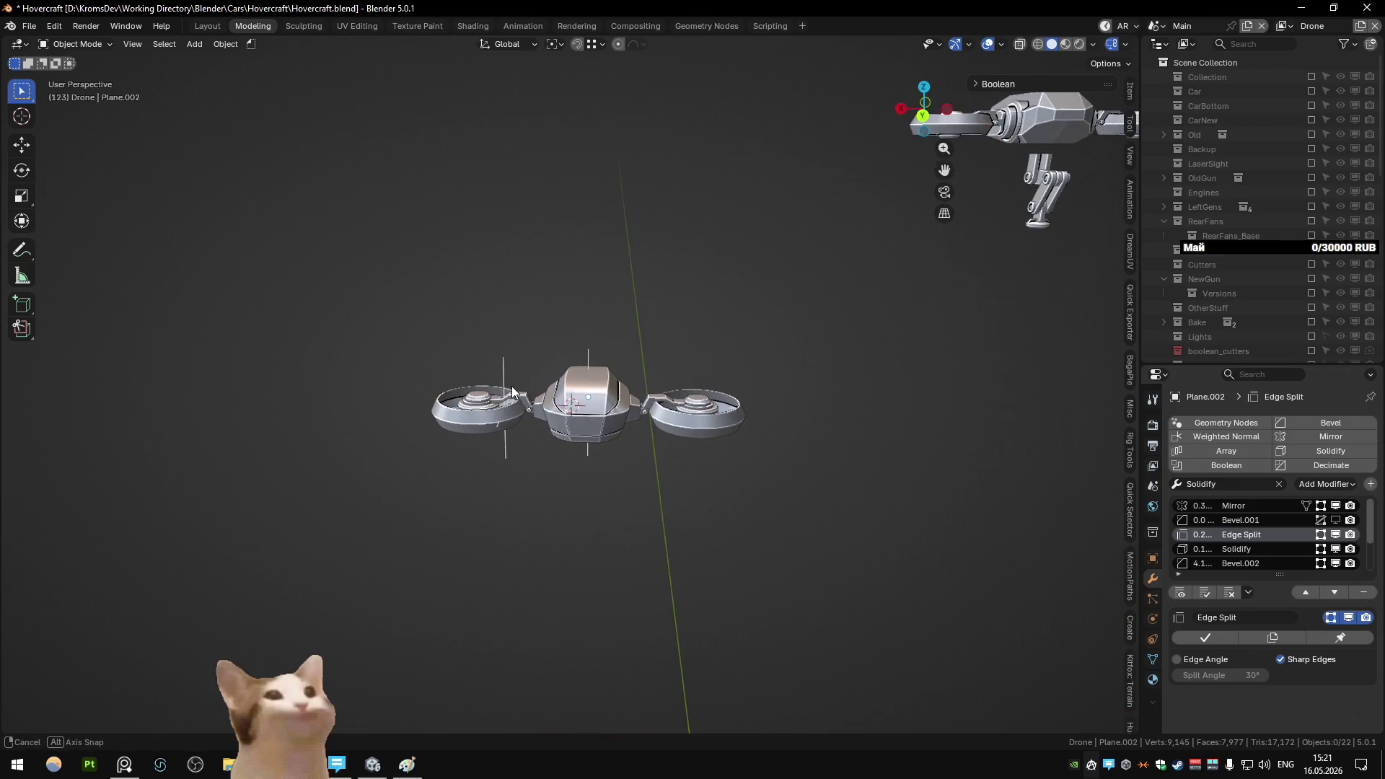
click(988, 46)
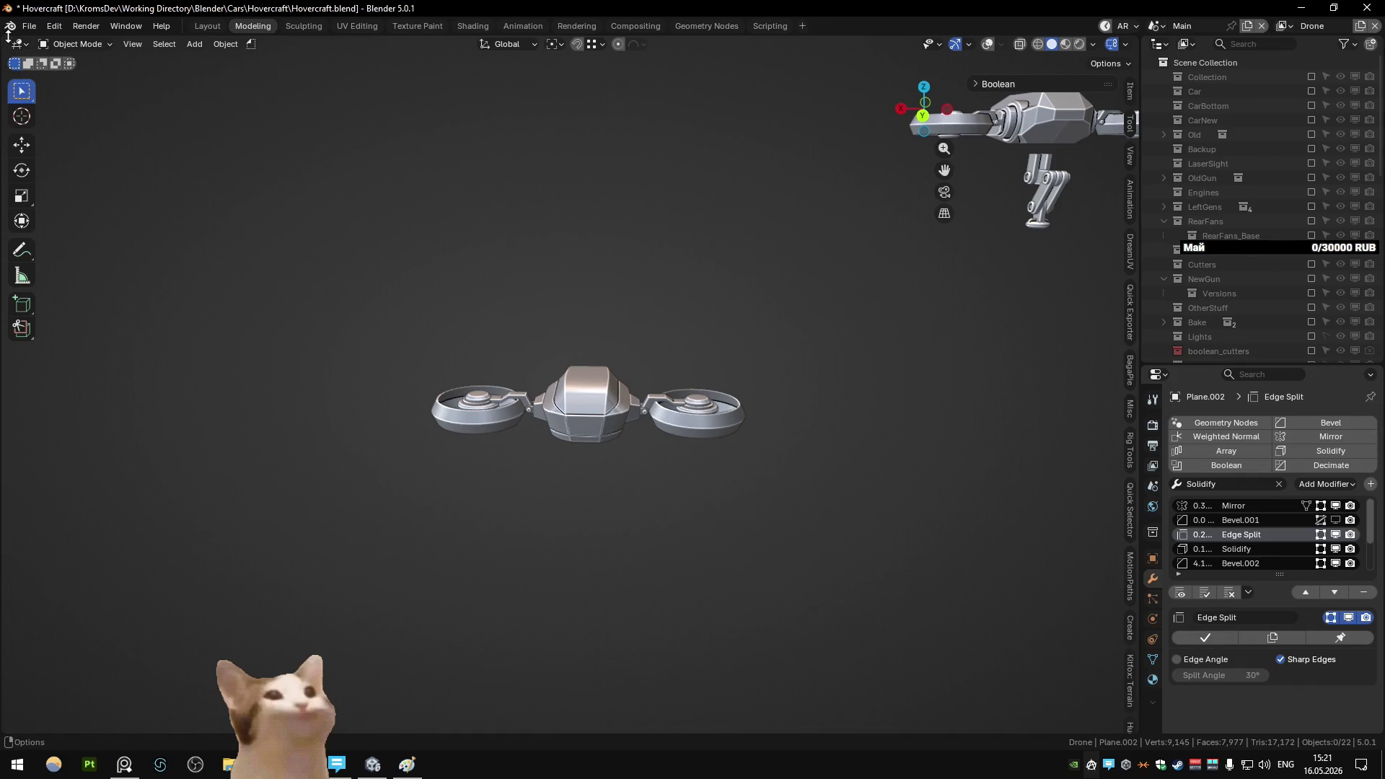
drag(6, 37, 358, 115)
- Close the left view's sidebar, set it to front view, then merge both views into one
scroll(840, 396, up, 4)
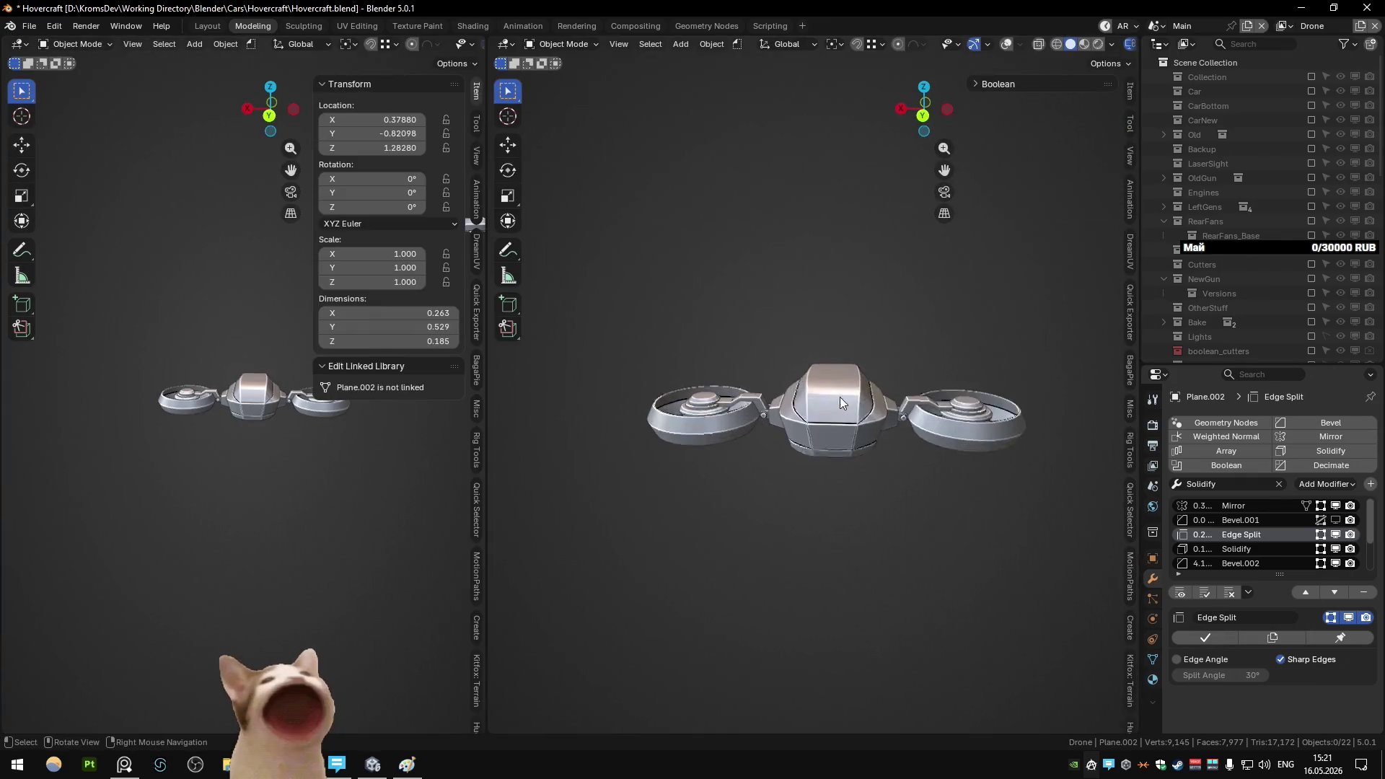
middle_drag(840, 397, 829, 405)
scroll(830, 405, down, 5)
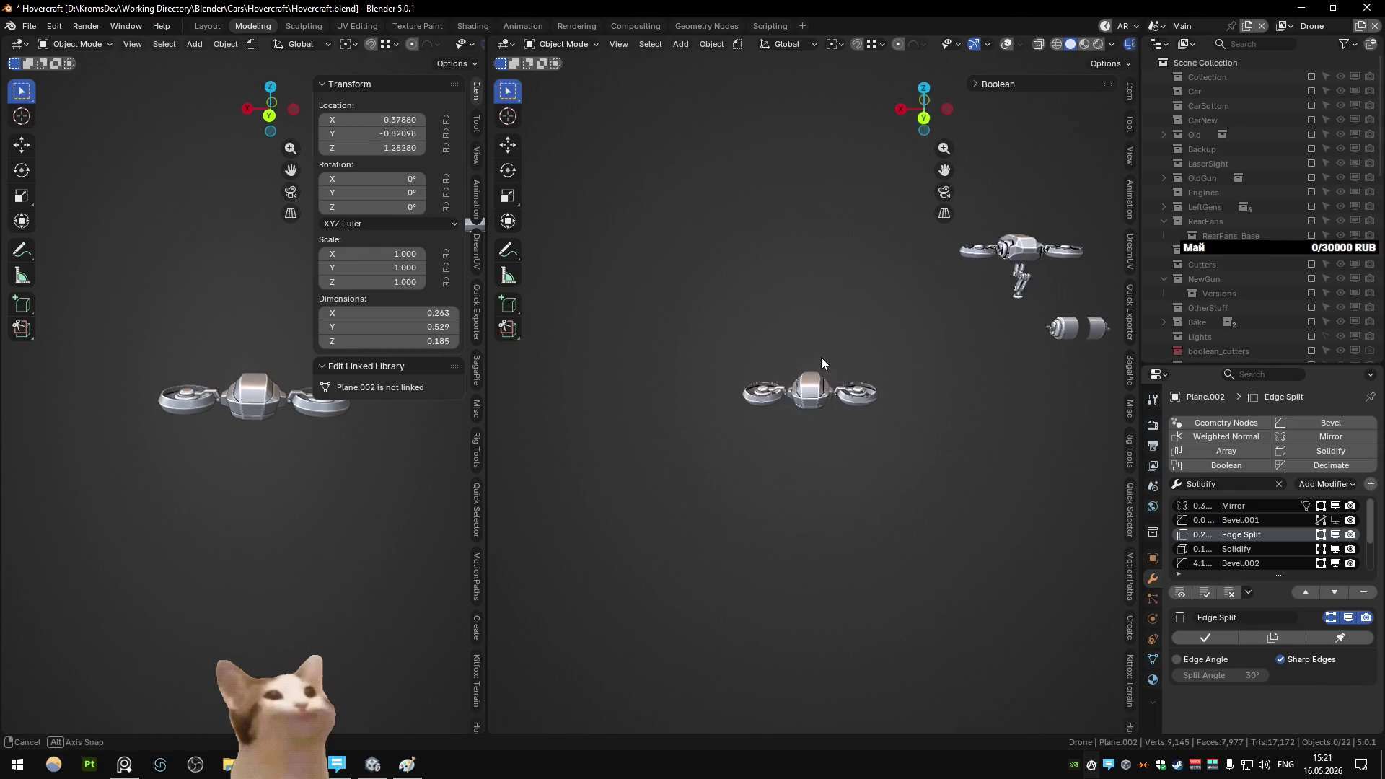
key(n)
key(KP_1)
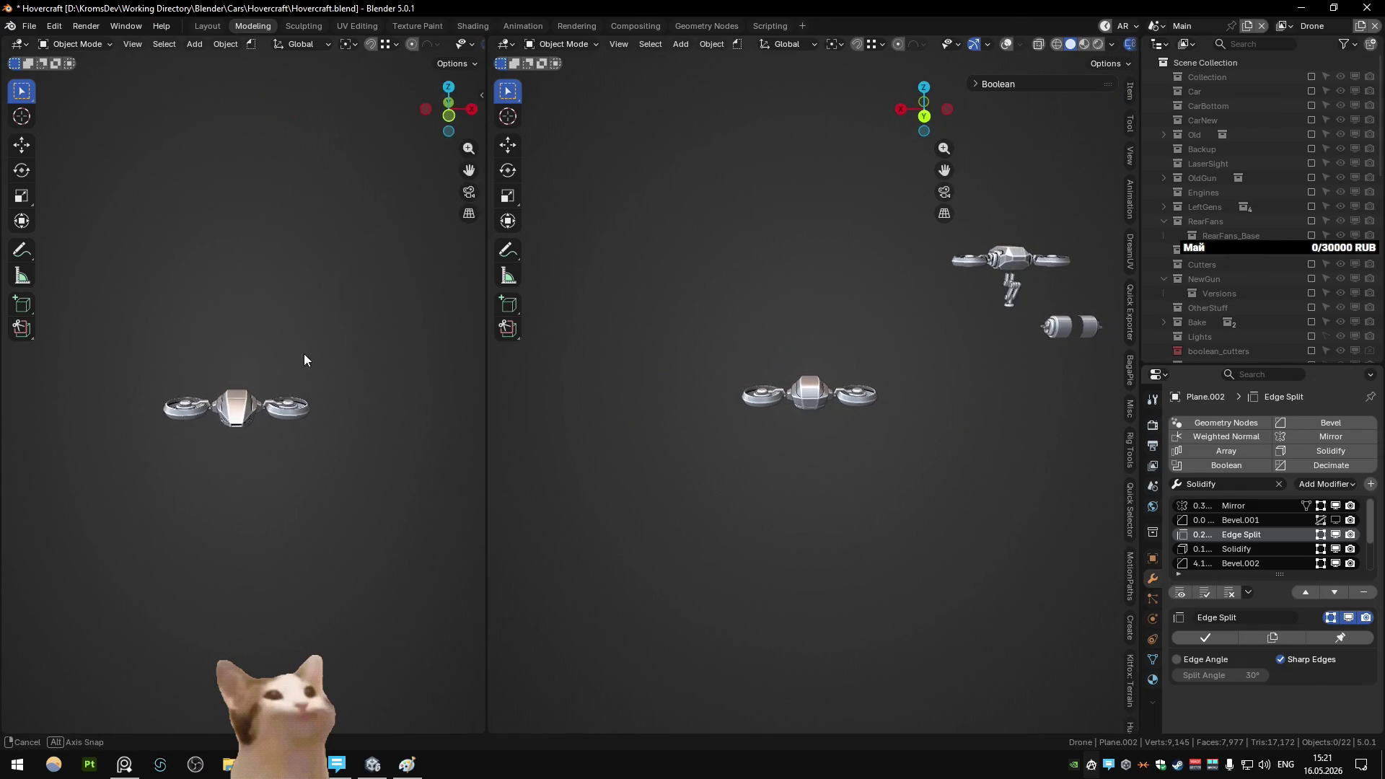
shift+middle_drag(314, 307, 302, 331)
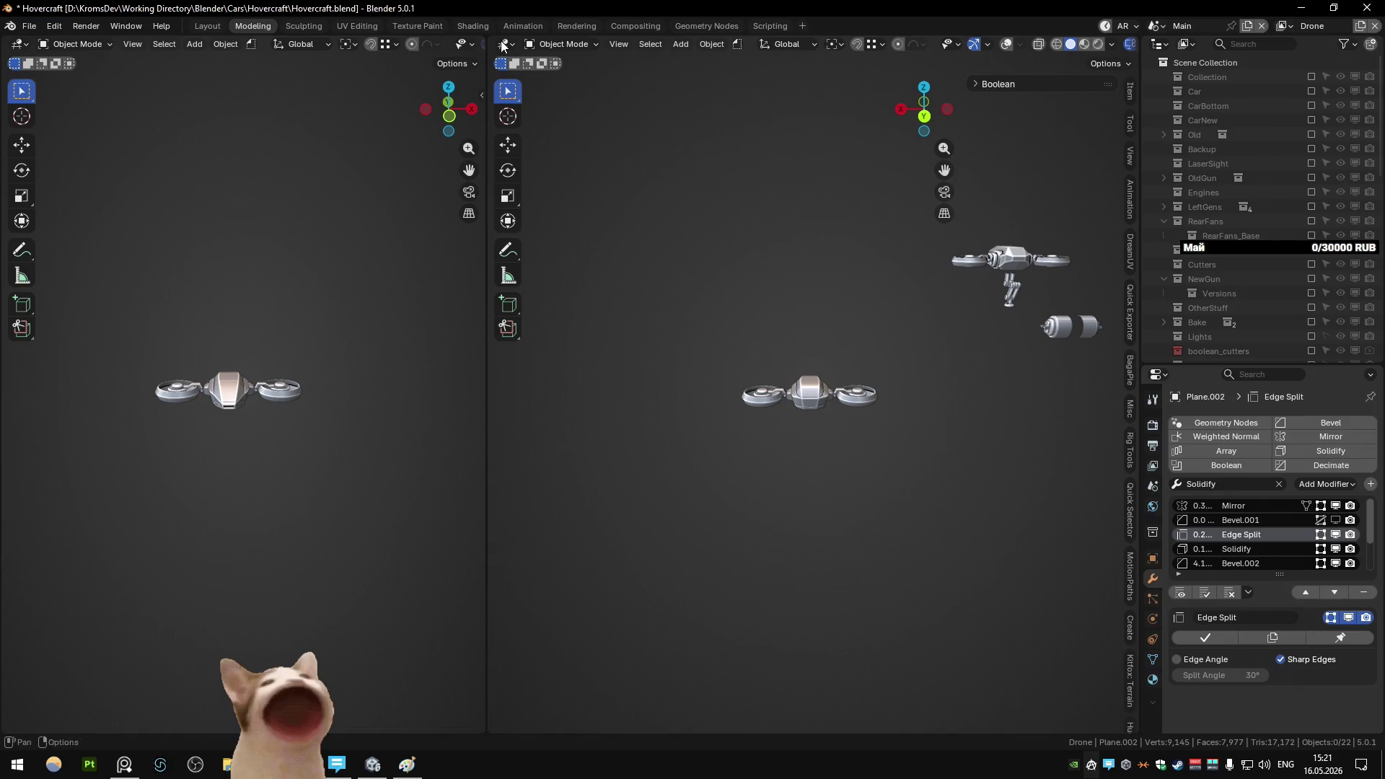
drag(493, 43, 414, 192)
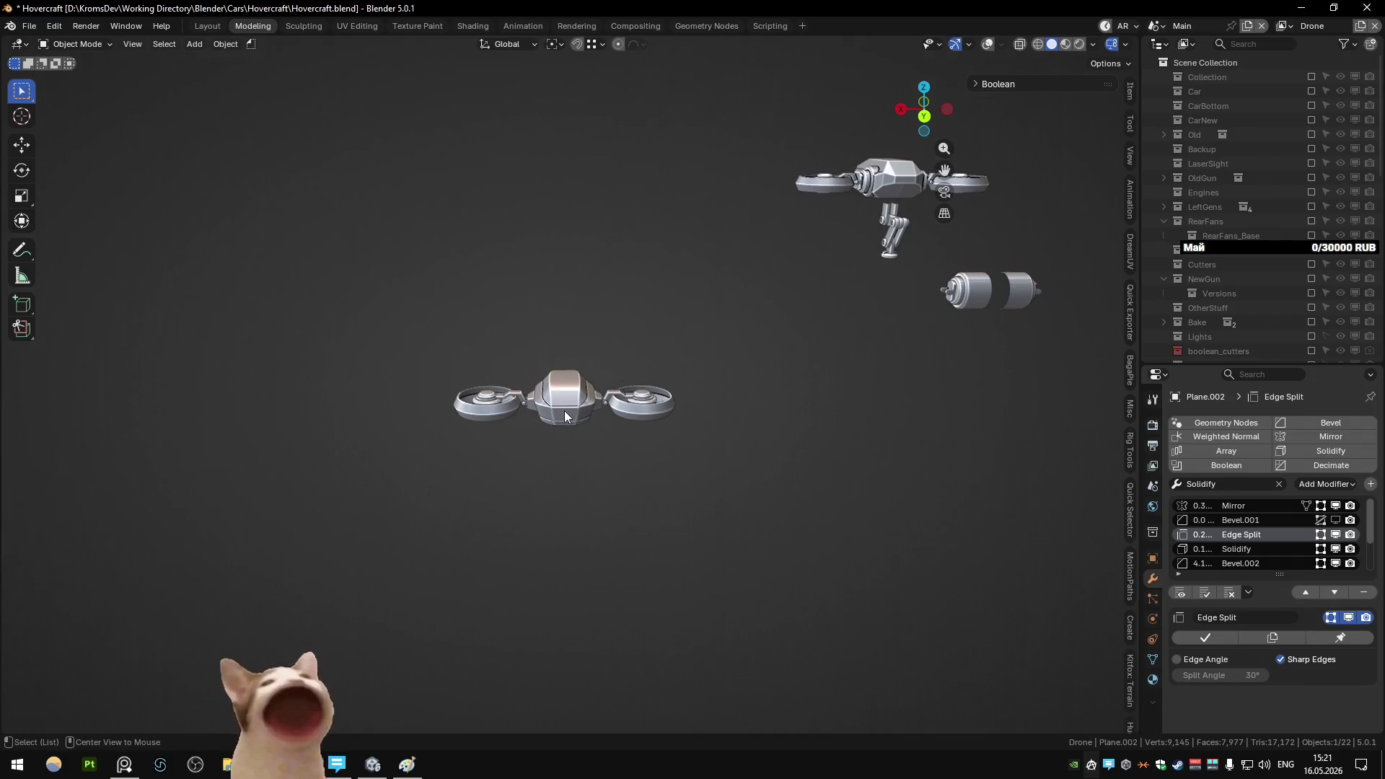
- Orbit around the drone and settle on a top view centred on the body
middle_drag(563, 410, 678, 371)
scroll(579, 377, up, 8)
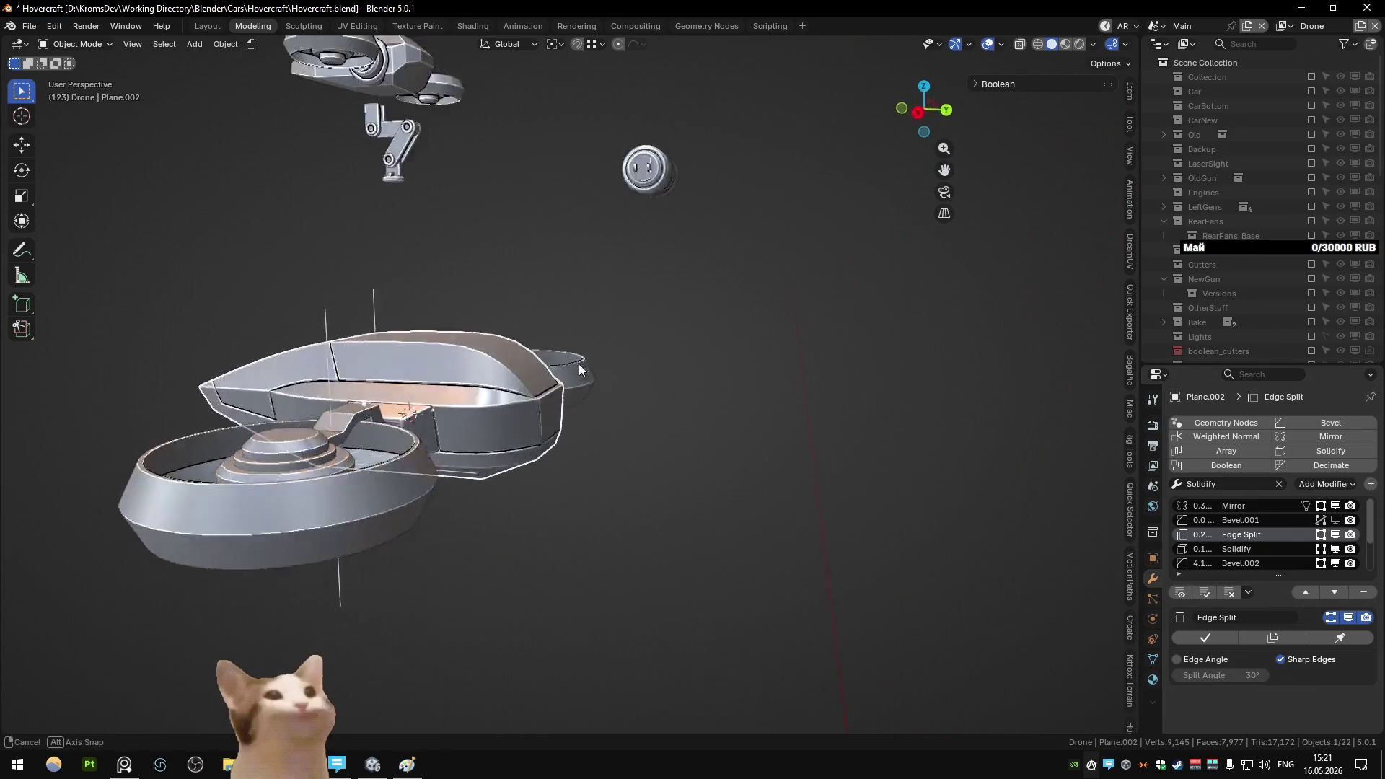
mouse_move(578, 363)
middle_down()
mouse_move(734, 375)
mouse_move(463, 409)
middle_up()
key(Tab)
key(Tab)
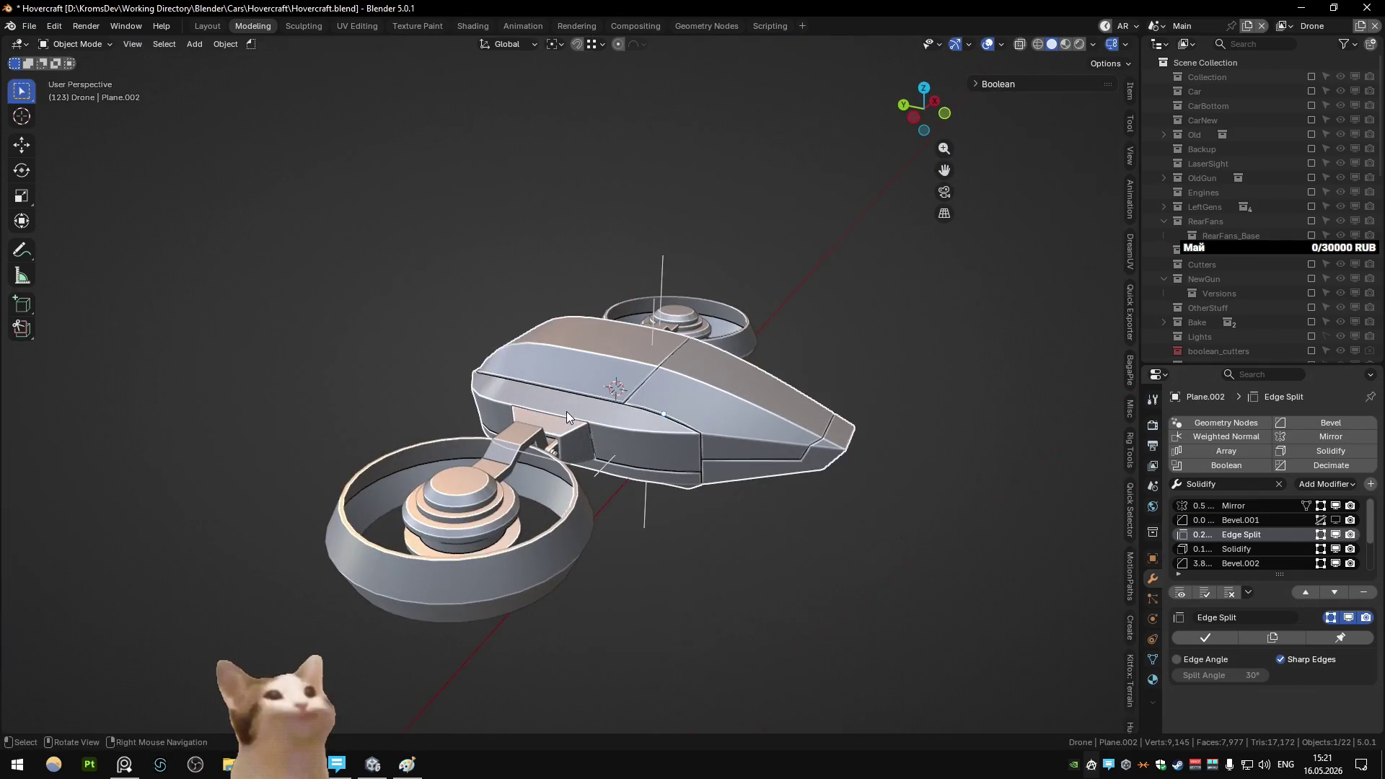
key(KP_7)
key(Tab)
key(Tab)
scroll(565, 374, up, 3)
shift+middle_drag(565, 375, 560, 288)
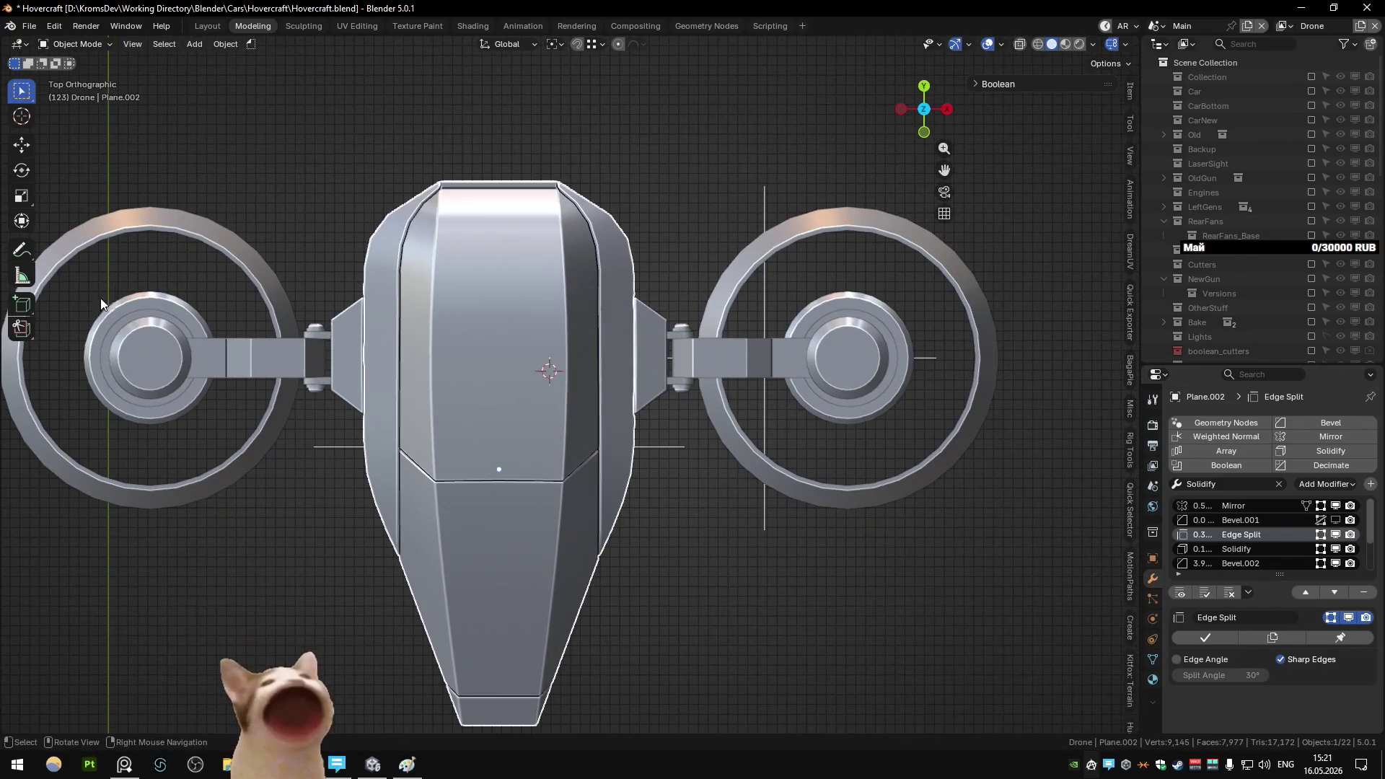
- Sketch annotation guide lines along the body's right edge for the side trim, then undo them
key(shift+space)
key(d)
drag(637, 393, 623, 272)
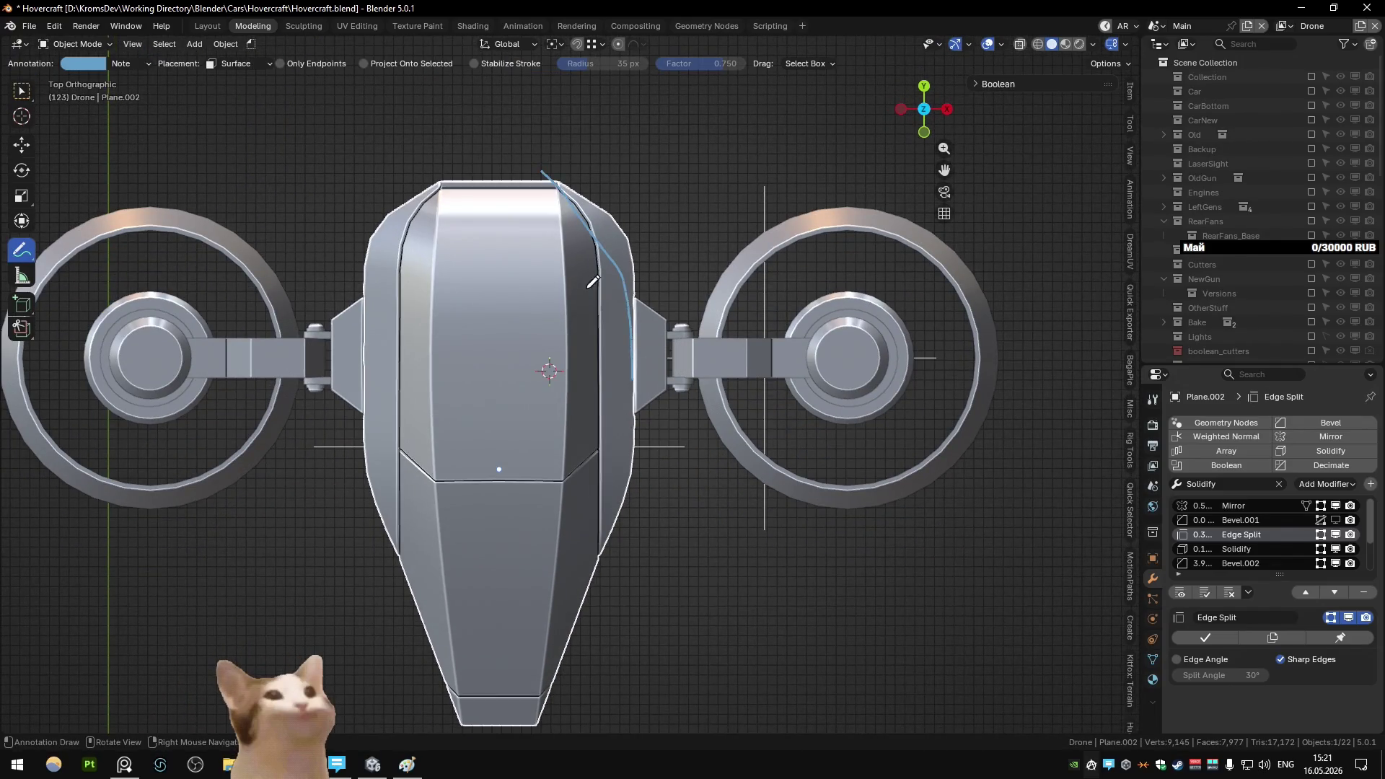
key(ctrl+z)
drag(552, 187, 608, 249)
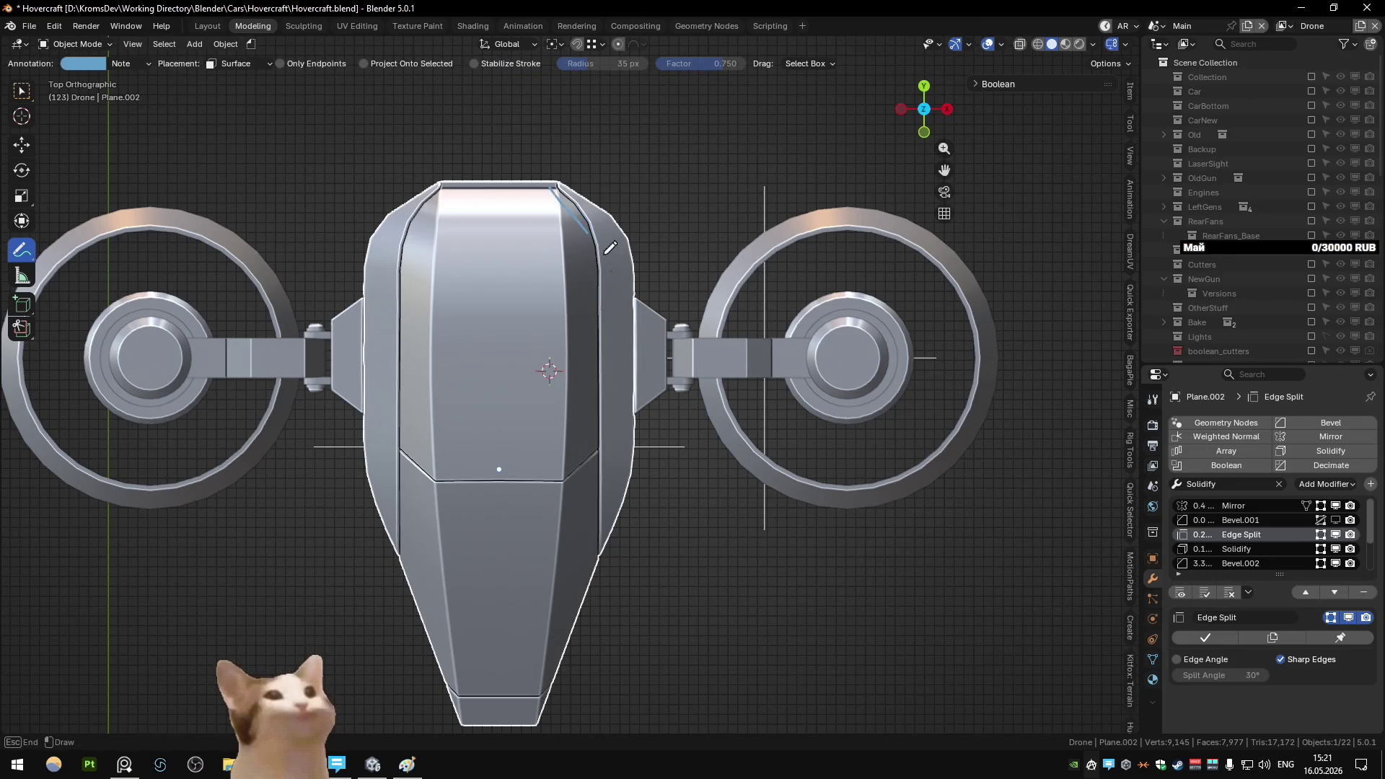
drag(638, 372, 626, 269)
key(ctrl+z)
drag(559, 179, 559, 180)
key(ctrl+z)
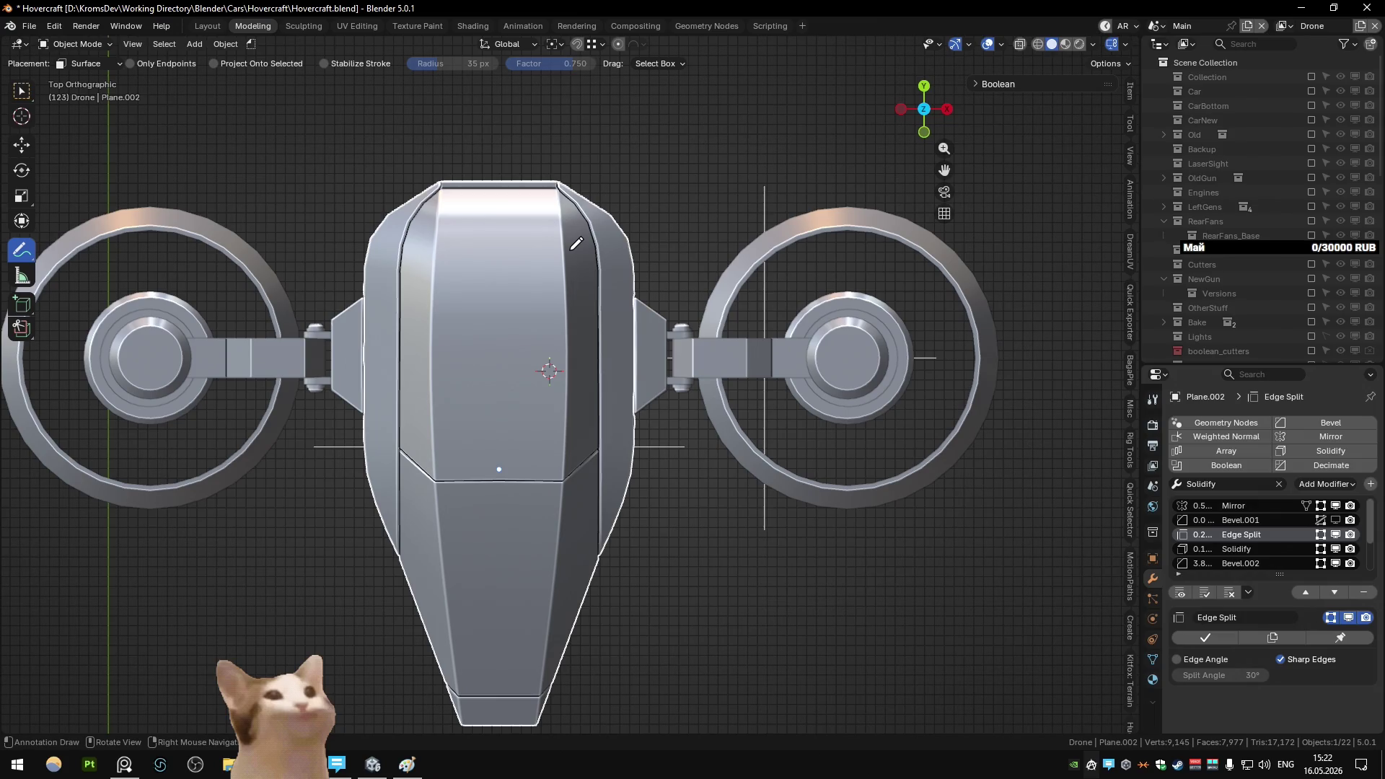
- Reframe the drone in top view, orbit around it and enter Edit Mode on the hull
middle_drag(665, 254, 566, 354)
key(w)
key(KP_7)
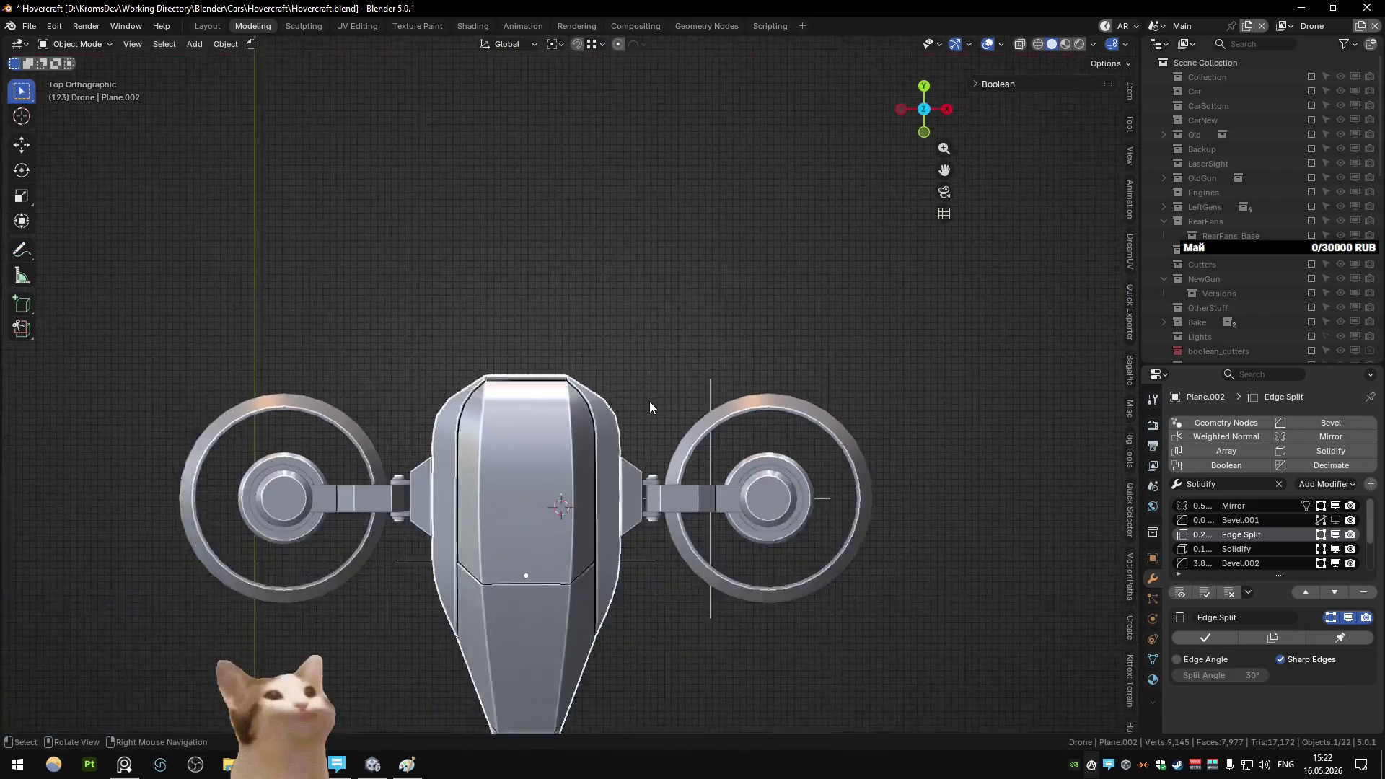
shift+middle_drag(649, 401, 639, 231)
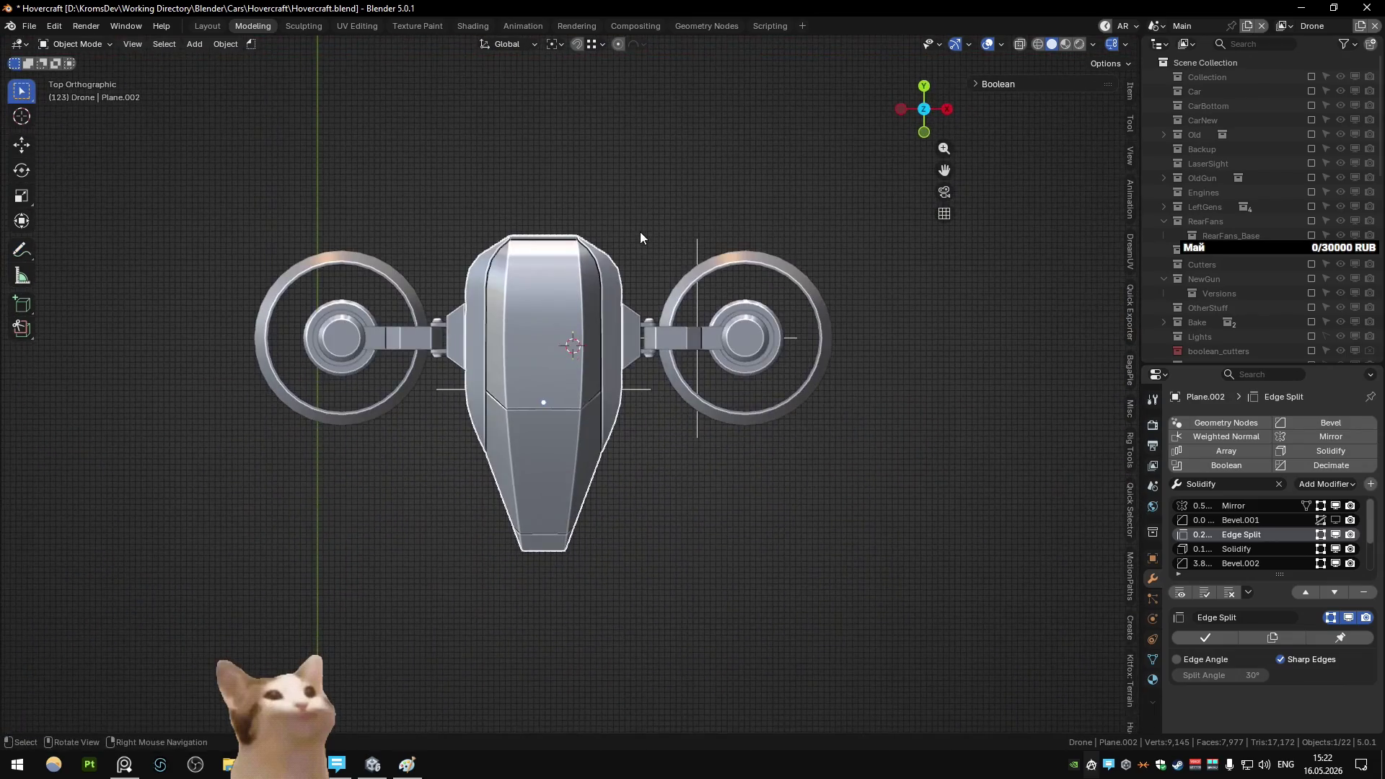
scroll(653, 327, up, 2)
mouse_move(654, 326)
shift+middle_down()
mouse_move(610, 303)
mouse_move(696, 348)
mouse_move(543, 252)
mouse_move(439, 279)
mouse_move(452, 265)
mouse_move(668, 277)
mouse_move(568, 292)
mouse_move(652, 315)
mouse_move(712, 265)
mouse_move(637, 256)
mouse_move(737, 277)
mouse_move(591, 309)
mouse_move(768, 314)
mouse_move(500, 387)
mouse_move(420, 322)
mouse_move(621, 387)
mouse_move(352, 370)
mouse_move(713, 410)
mouse_move(532, 401)
shift+middle_up()
scroll(515, 385, down, 5)
scroll(608, 388, up, 5)
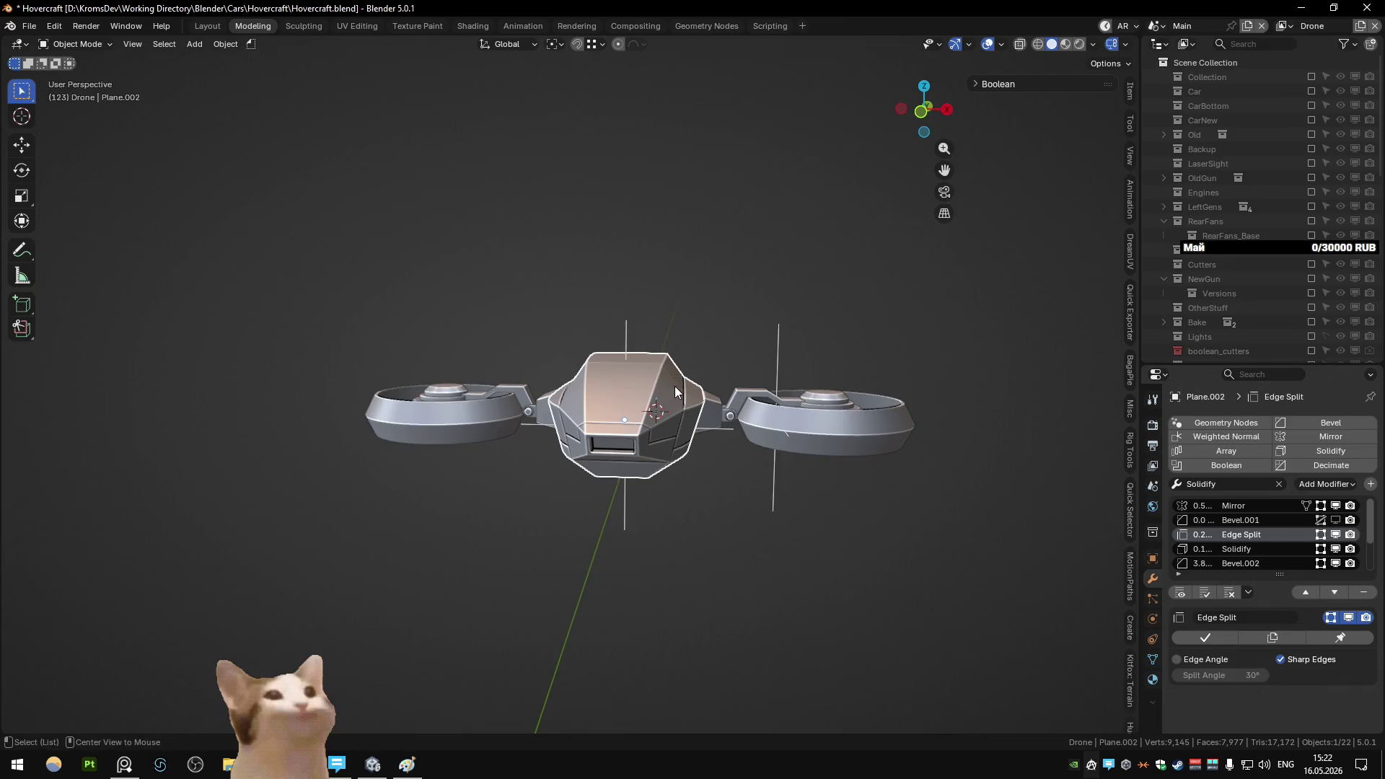
middle_drag(675, 392, 531, 439)
key(Tab)
scroll(543, 416, up, 3)
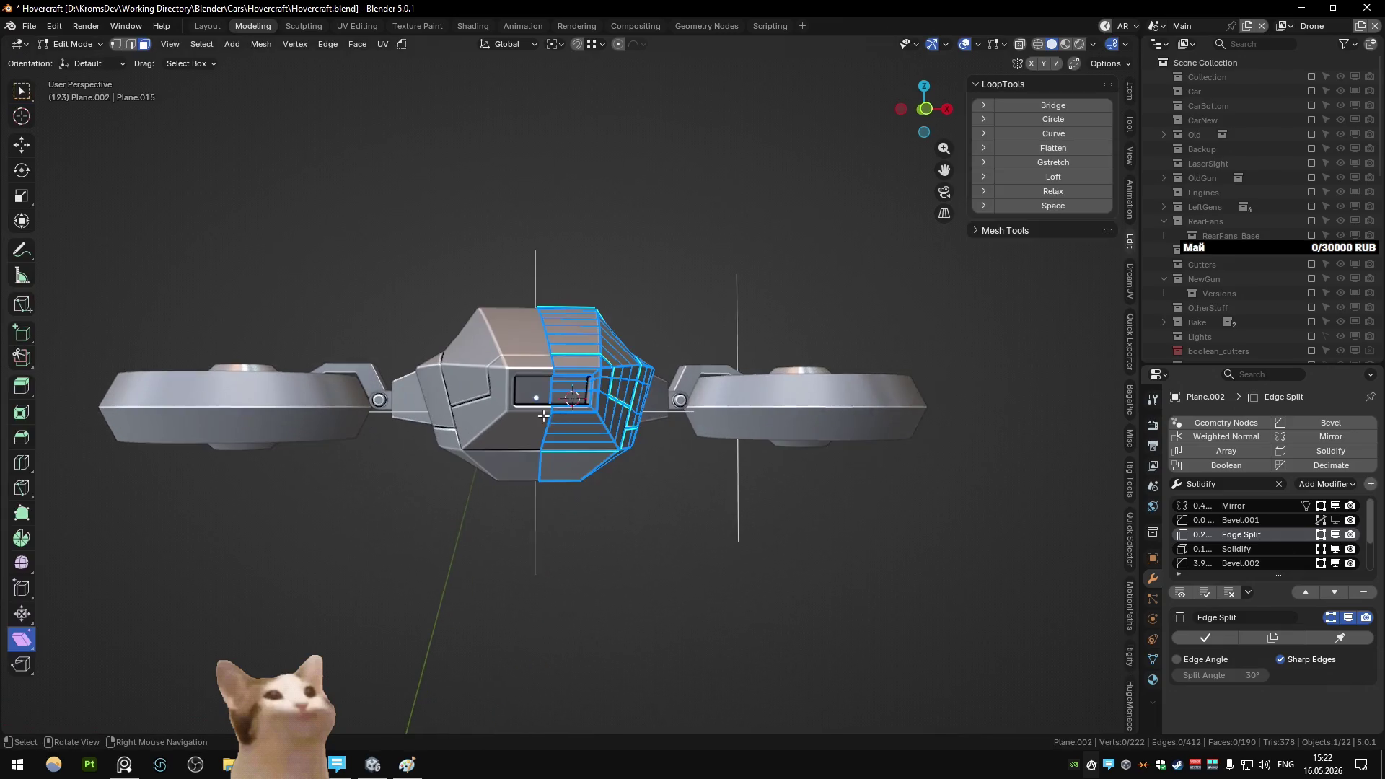
- Delete the side window faces and refill the hole with a new face
click(579, 389)
scroll(577, 393, up, 3)
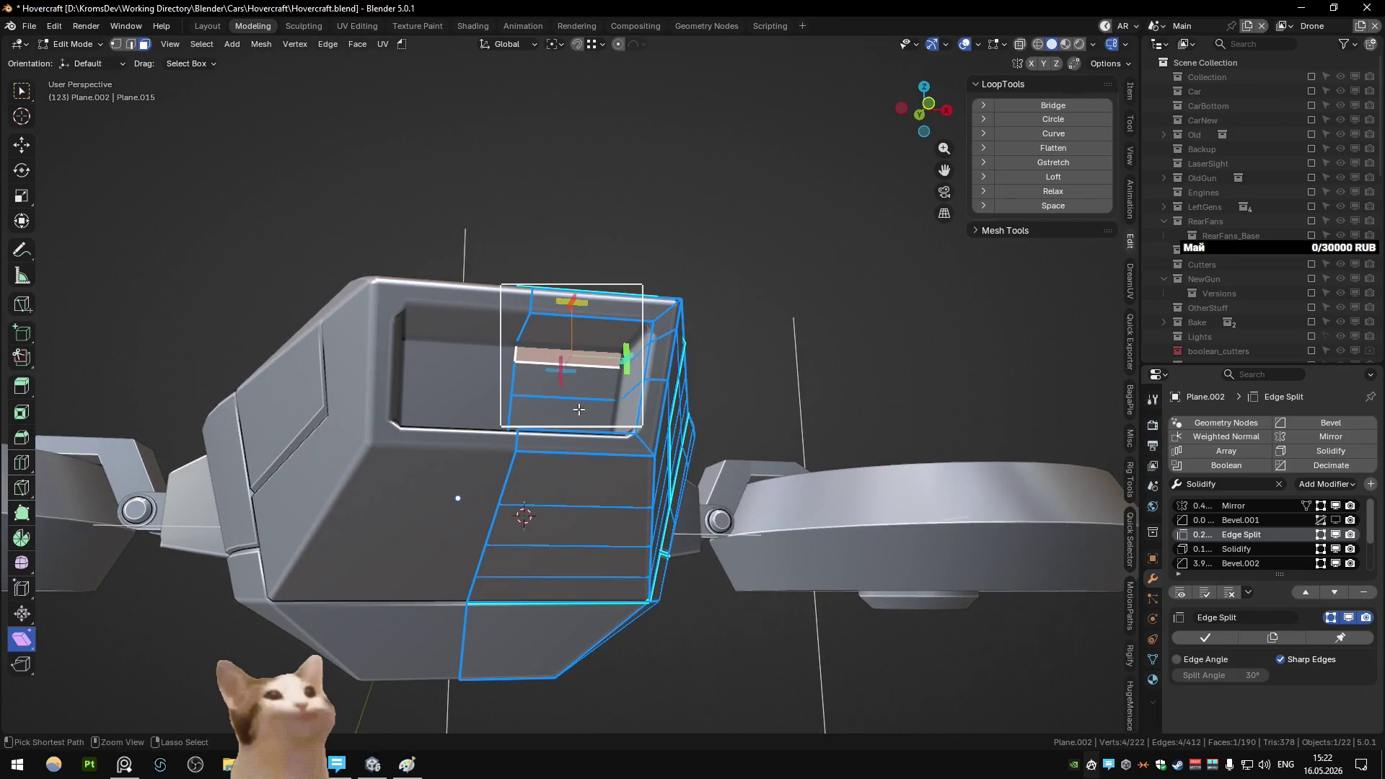
ctrl+click(569, 426)
key(x)
click(622, 403)
key(2)
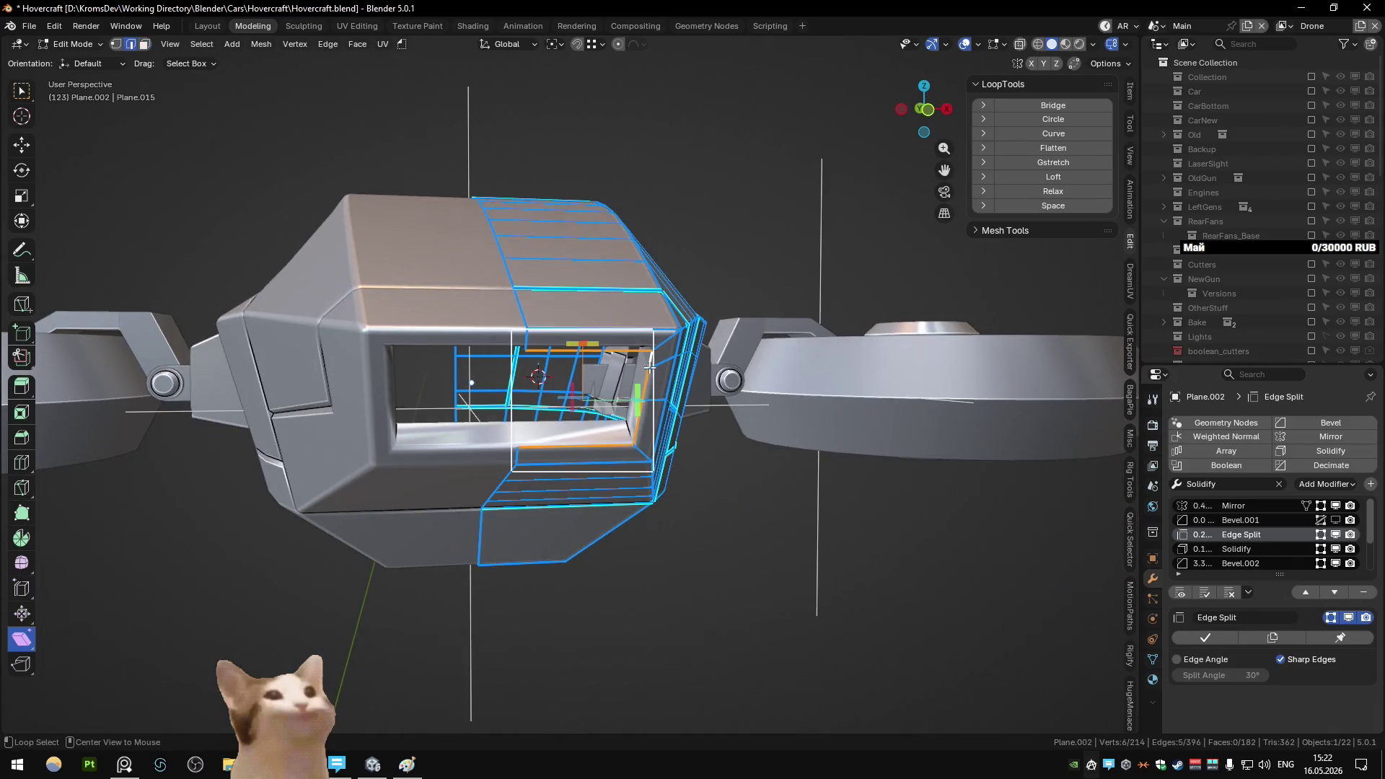
key(f)
- Cut centred edge loops across the window and slide a vertex along its edge
mouse_move(649, 366)
middle_down()
mouse_move(603, 357)
mouse_move(539, 395)
middle_up()
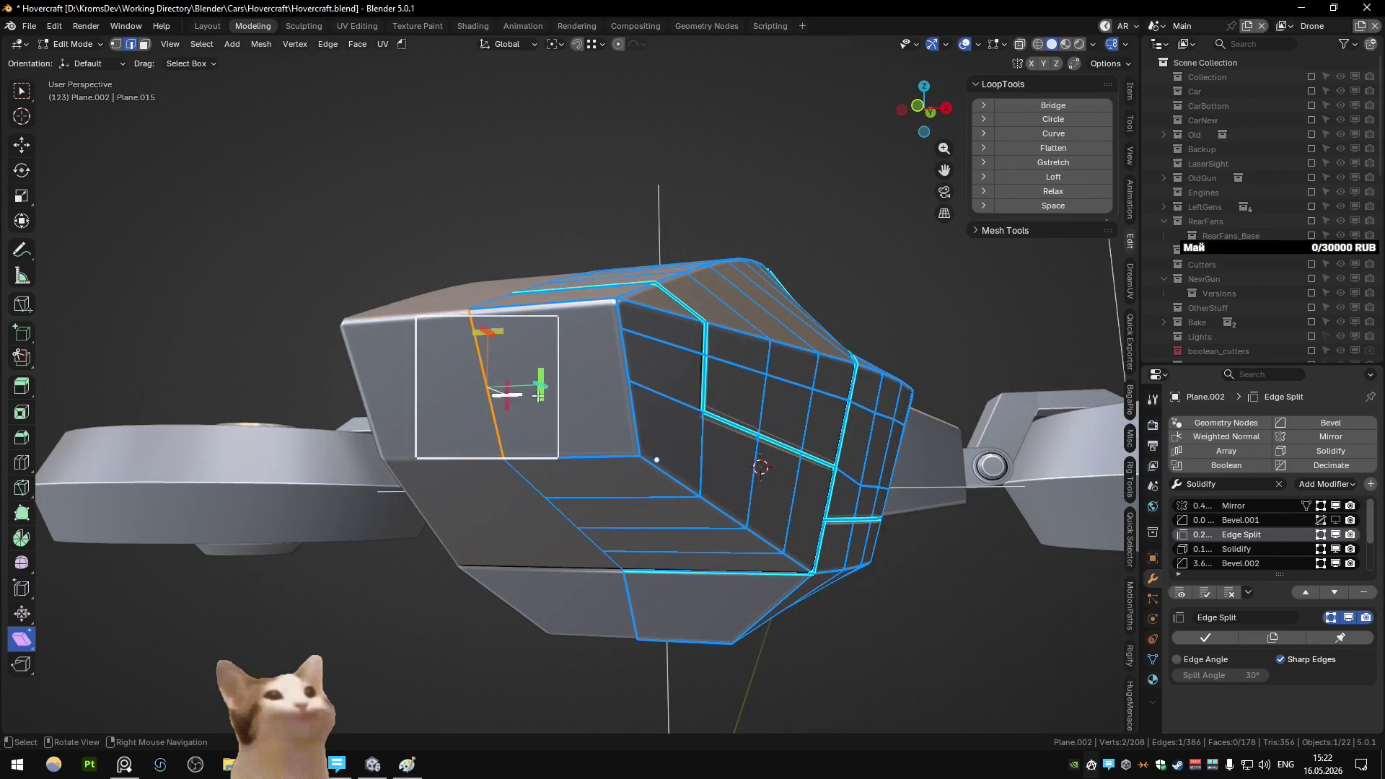
click(483, 376)
right_click(491, 363)
key(Escape)
key(1)
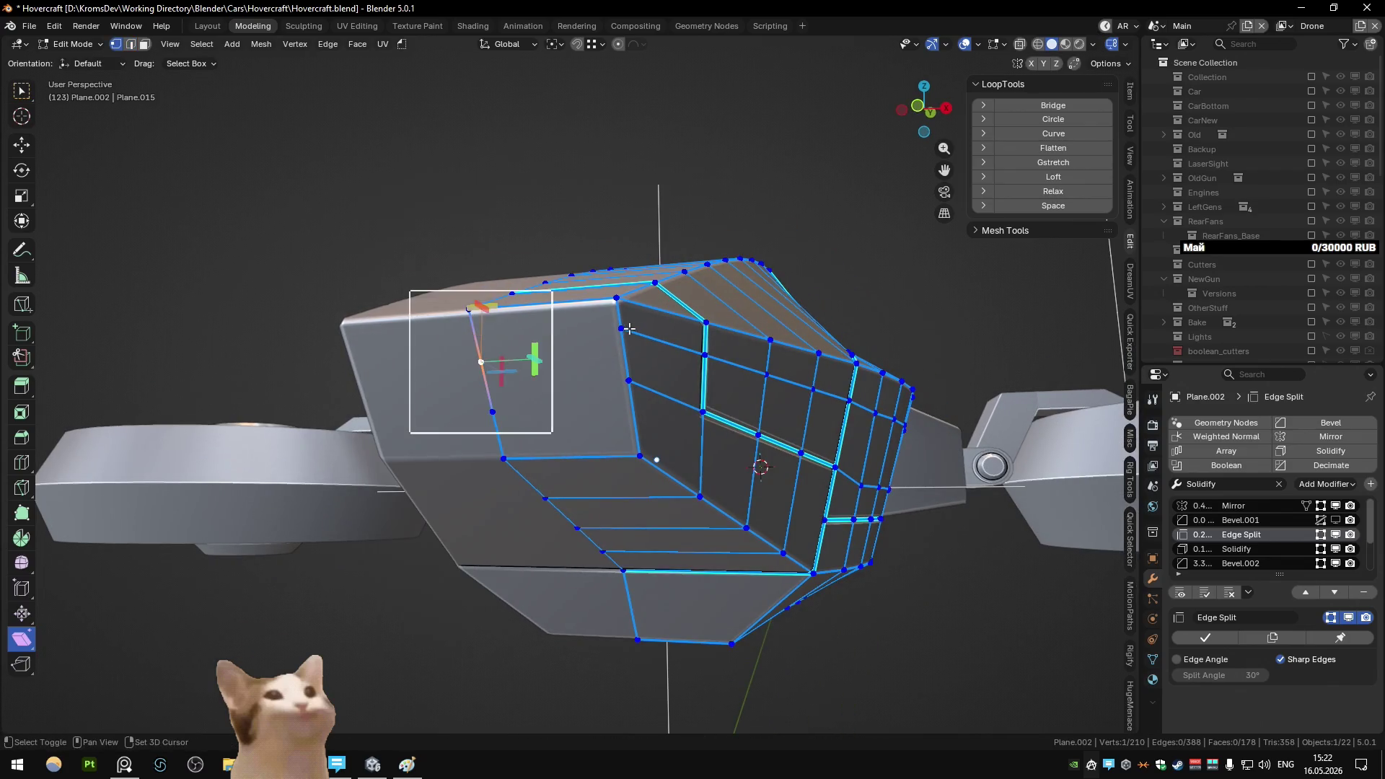
key(KP_1)
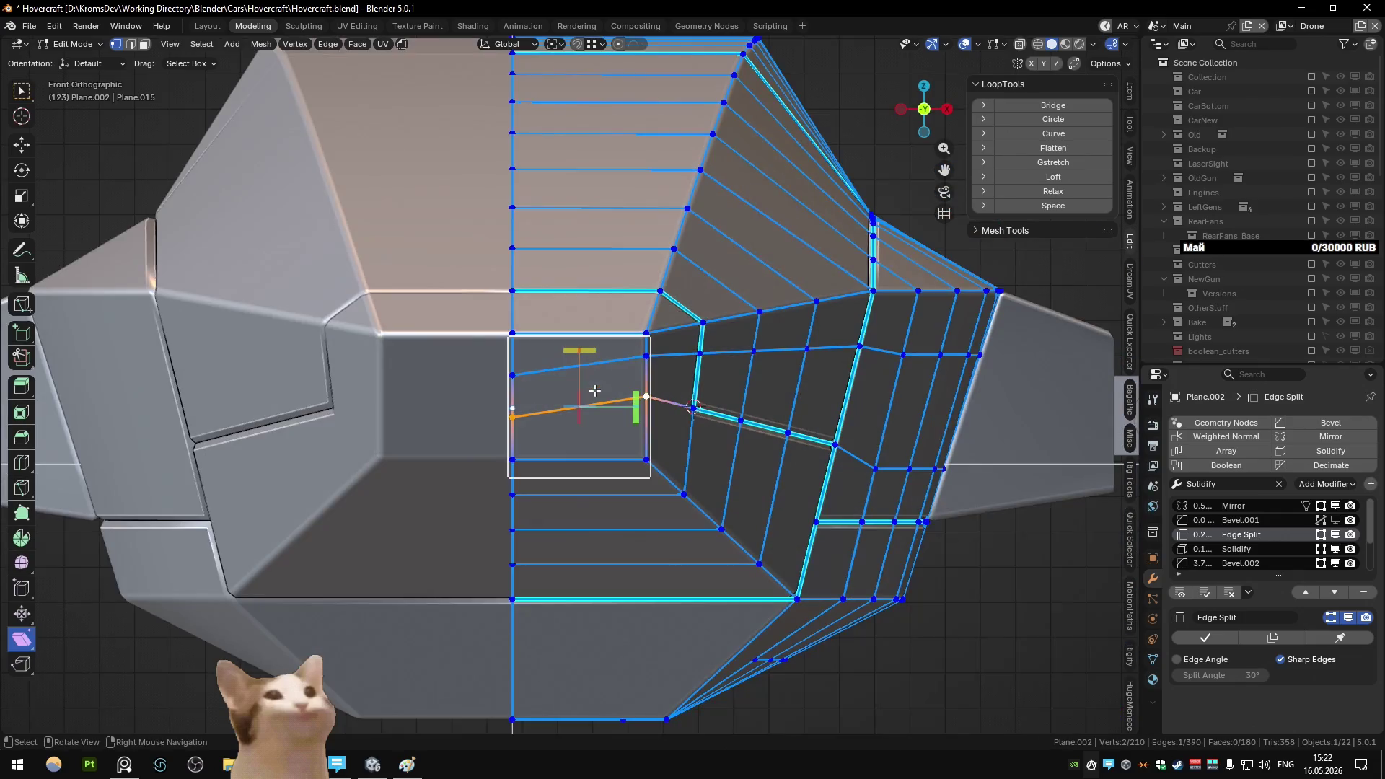
key(shift+v)
click(693, 407)
key(shift+v)
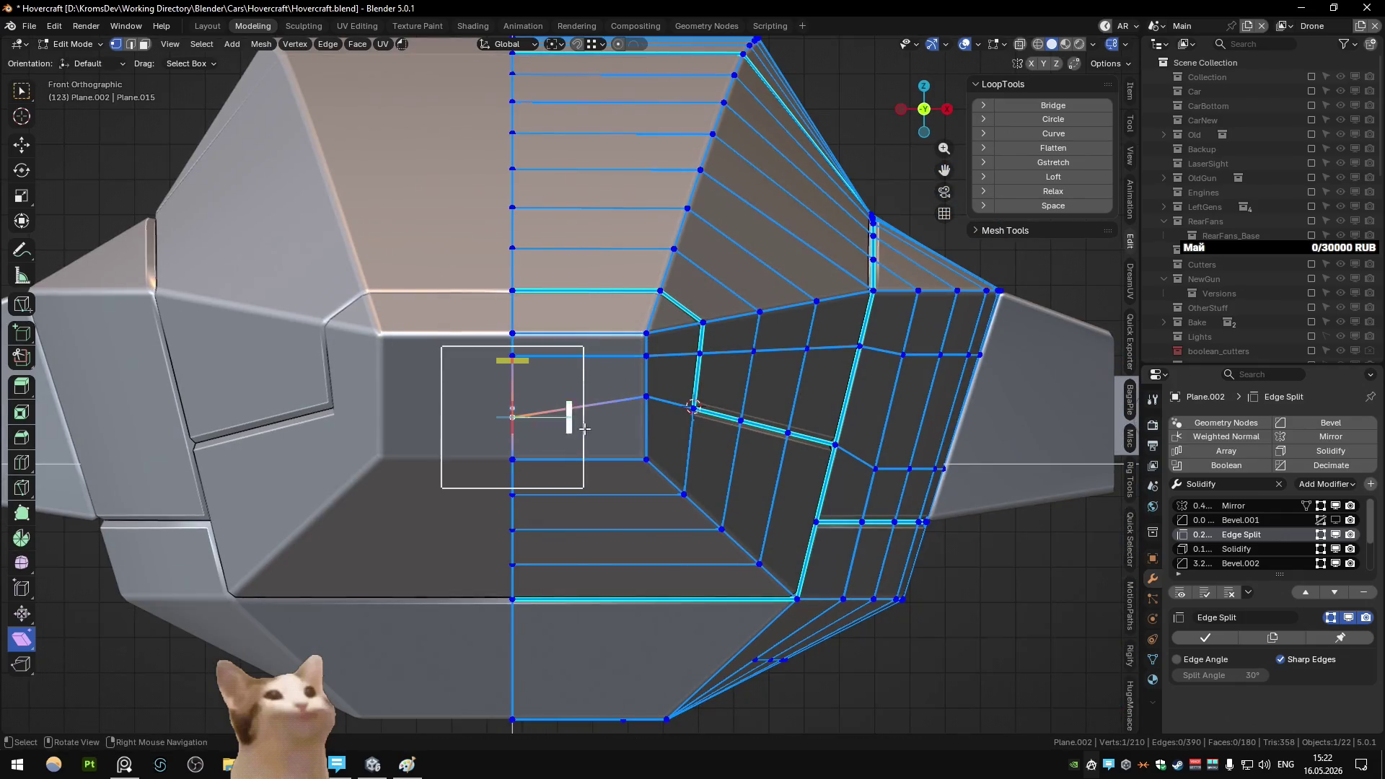
click(642, 396)
middle_drag(642, 396, 606, 421)
key(Tab)
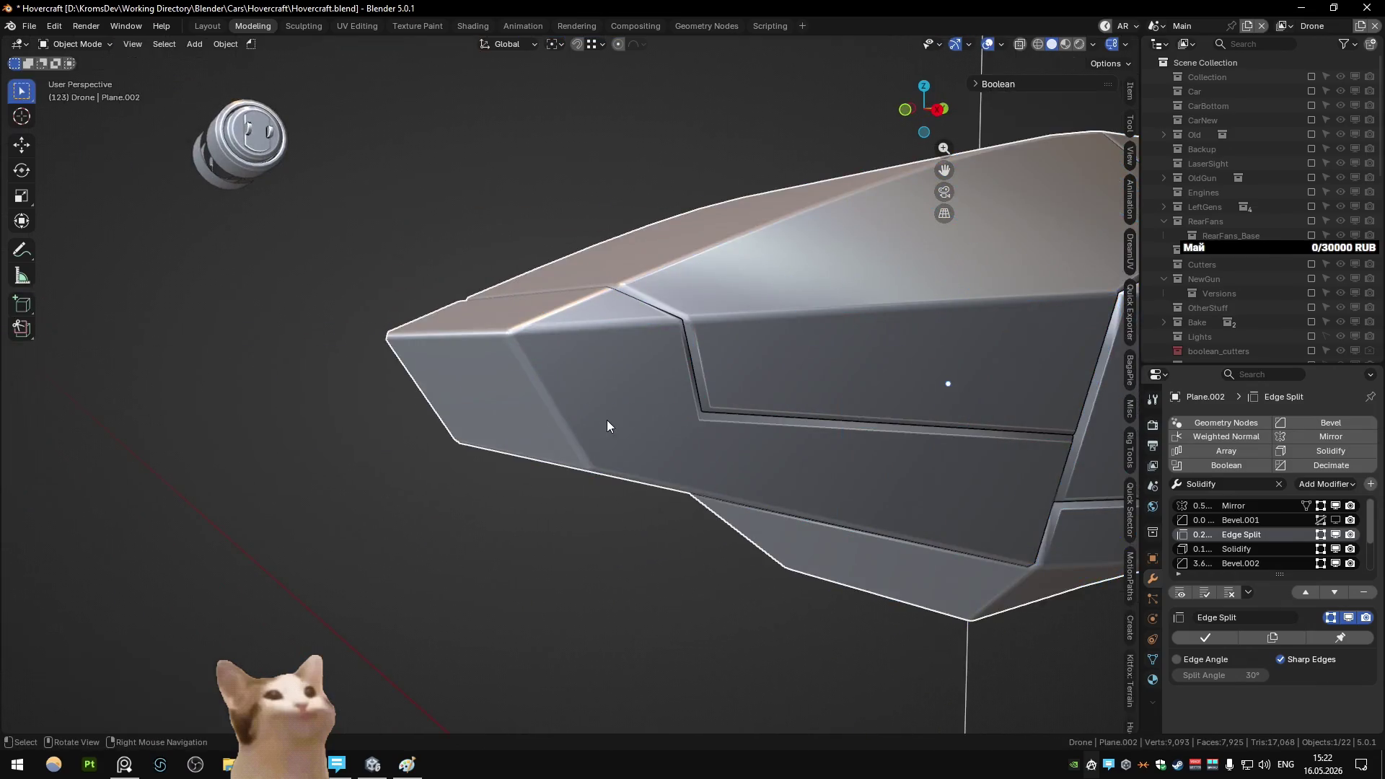
key(Tab)
scroll(608, 420, down, 4)
key(Tab)
scroll(679, 404, up, 4)
scroll(600, 409, down, 3)
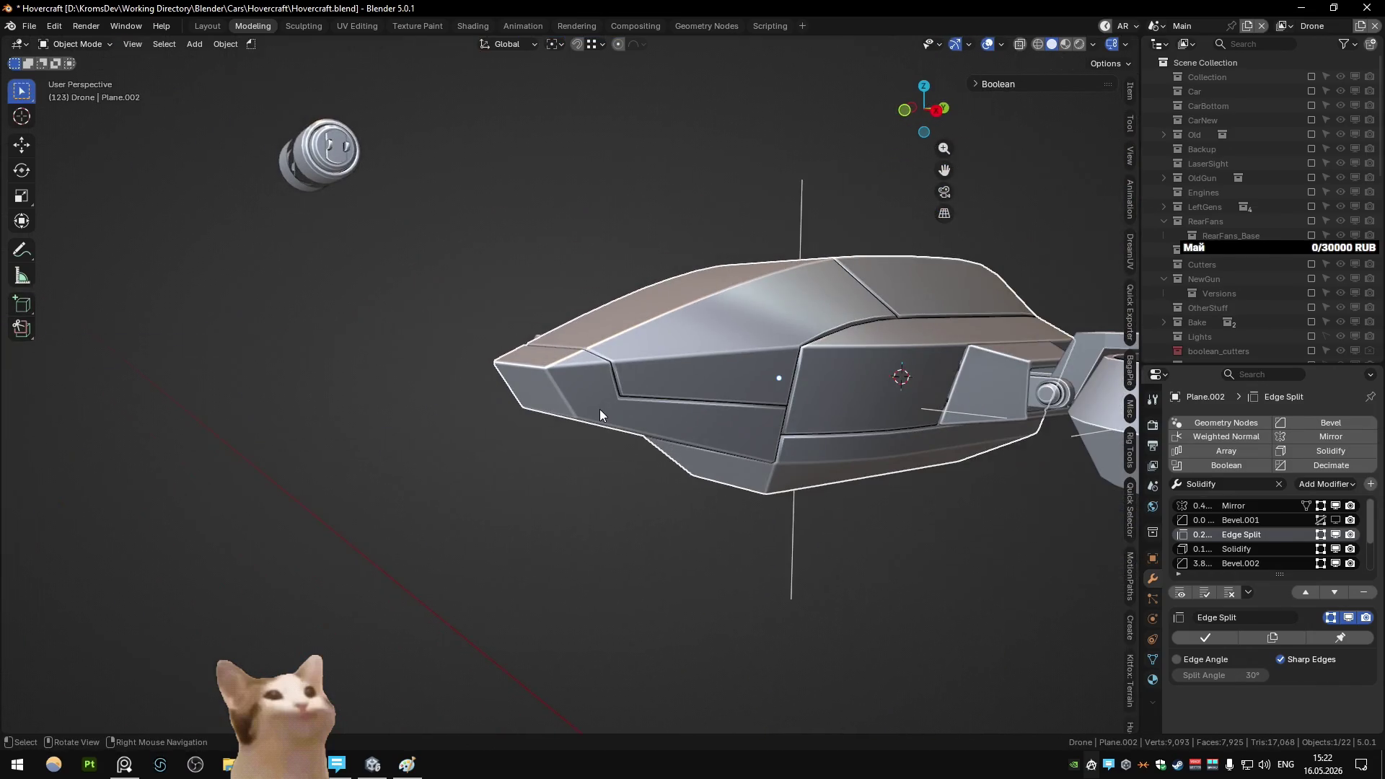
key(KP_3)
scroll(618, 368, down, 3)
mouse_move(618, 368)
middle_down()
mouse_move(810, 377)
mouse_move(809, 399)
mouse_move(759, 384)
mouse_move(639, 398)
mouse_move(597, 364)
mouse_move(708, 375)
mouse_move(720, 362)
mouse_move(569, 414)
mouse_move(457, 416)
mouse_move(614, 418)
middle_up()
scroll(639, 399, down, 3)
click(630, 426)
scroll(596, 361, up, 4)
mouse_move(699, 403)
middle_down()
mouse_move(748, 413)
mouse_move(718, 400)
mouse_move(560, 412)
mouse_move(648, 422)
mouse_move(577, 422)
mouse_move(587, 450)
mouse_move(527, 431)
mouse_move(525, 464)
mouse_move(503, 473)
mouse_move(508, 452)
middle_up()
scroll(560, 412, up, 2)
click(518, 430)
key(Tab)
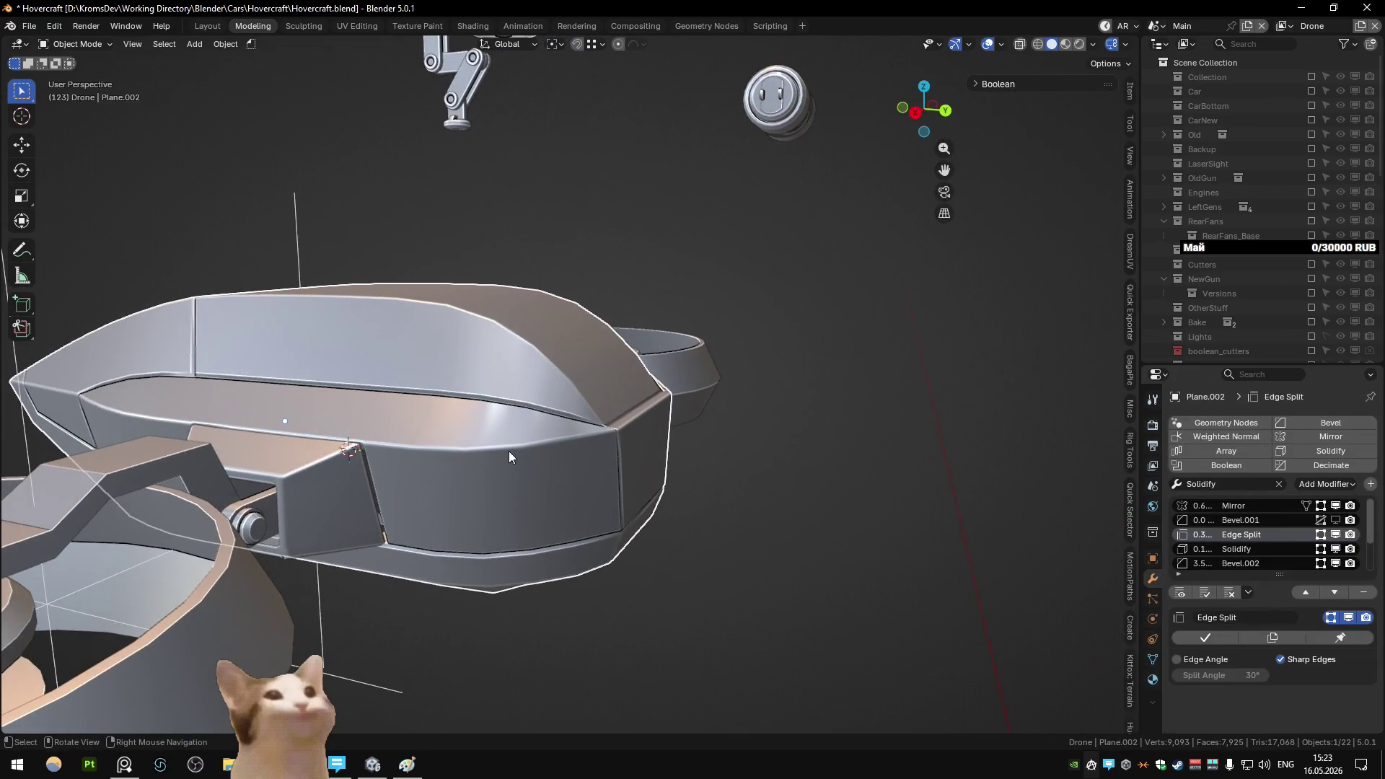
key(KP_Divide)
key(Tab)
key(KP_Divide)
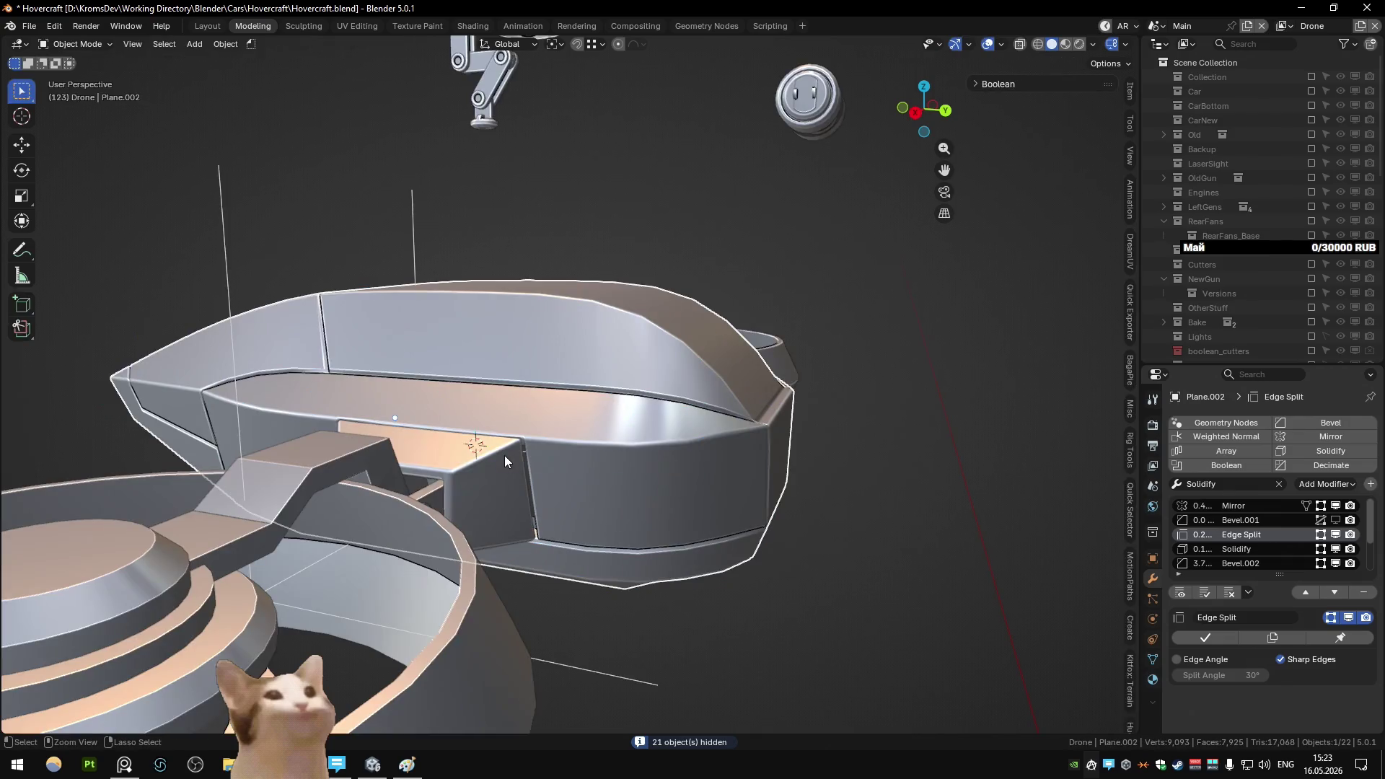
- Isolate the hull in Edit Mode and fill the opening between the selected edges
key(KP_Divide)
key(Tab)
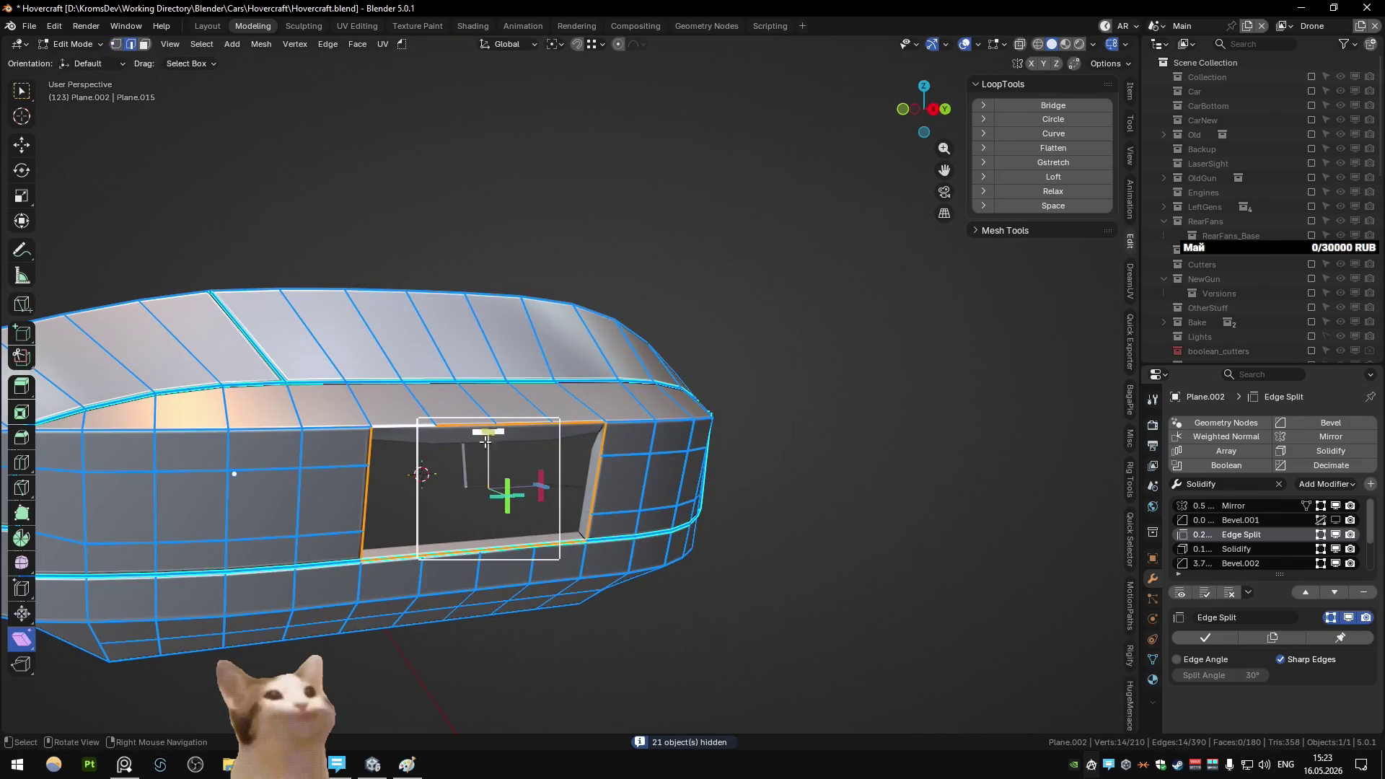
key(f)
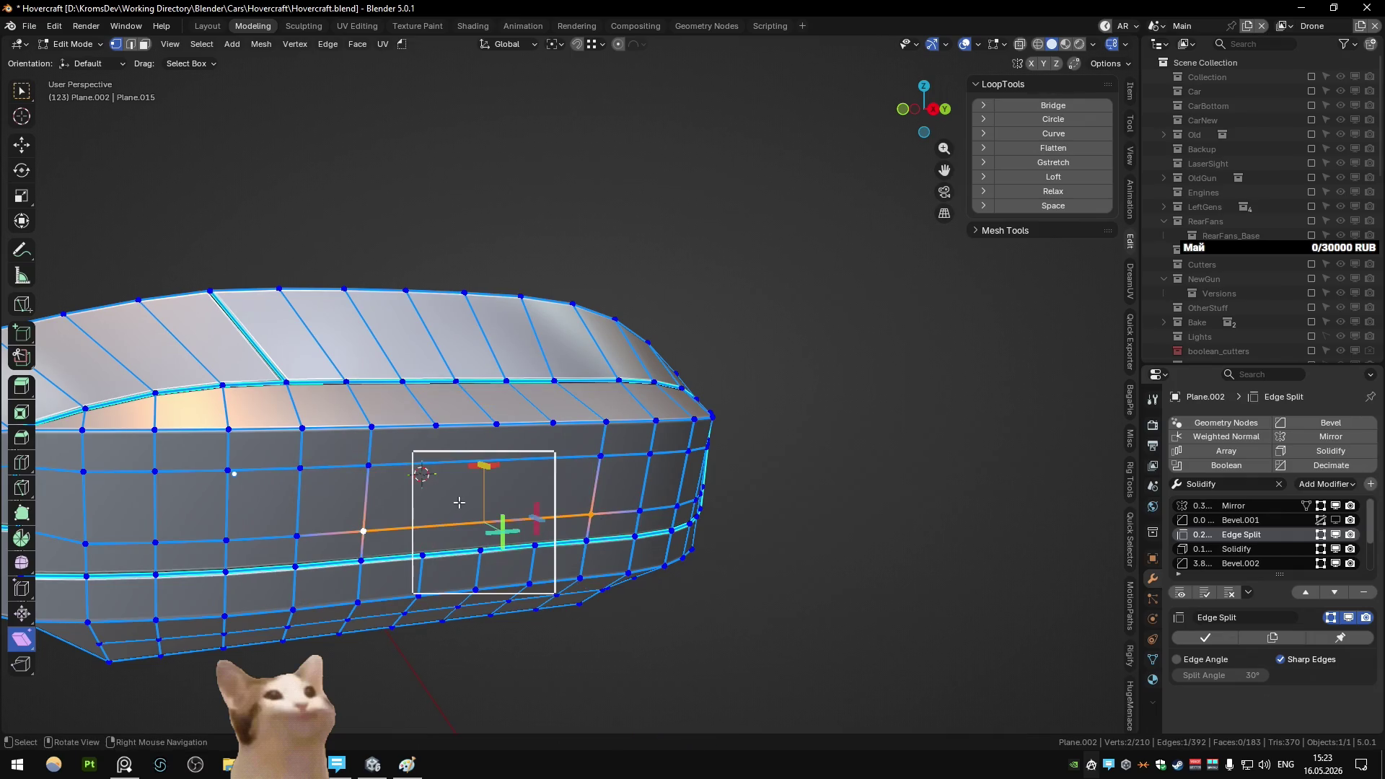
mouse_move(459, 502)
middle_down()
mouse_move(448, 497)
mouse_move(461, 498)
middle_up()
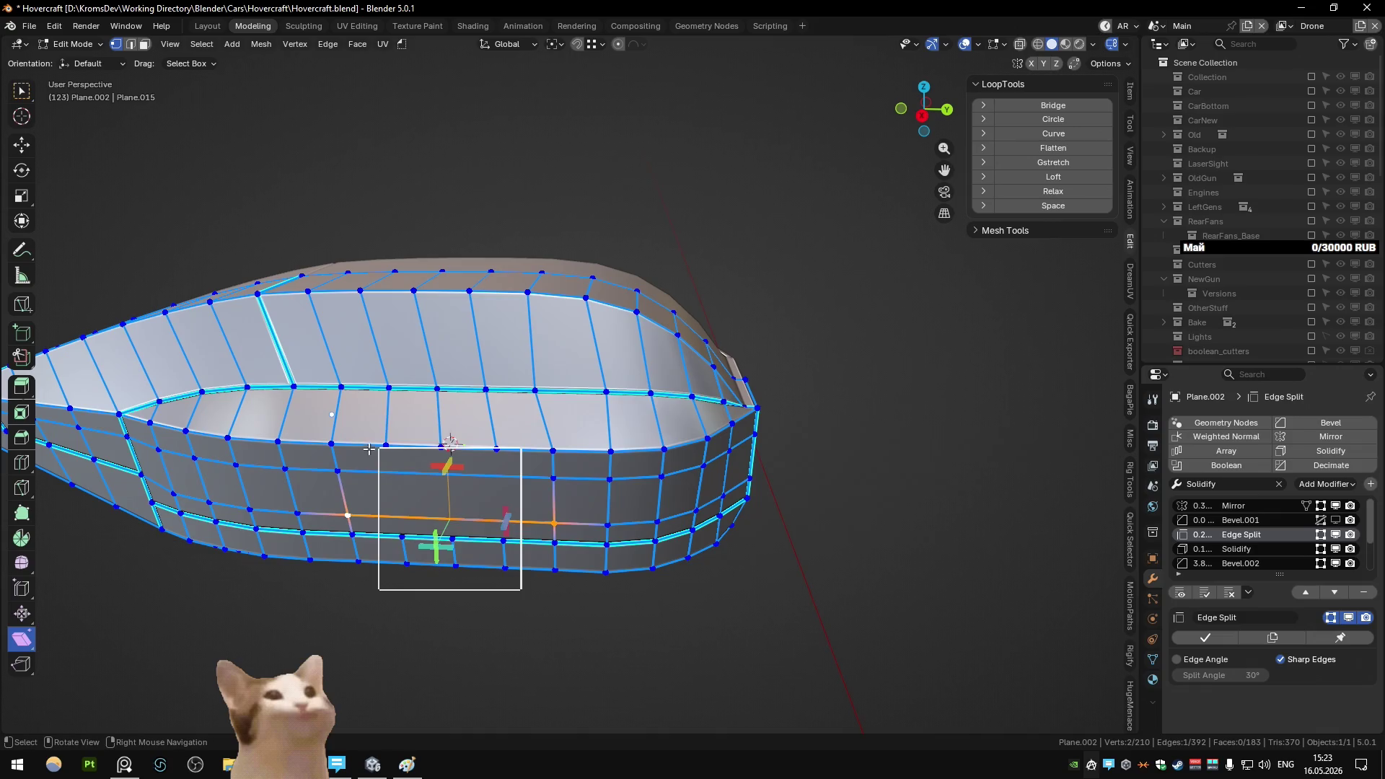
click(441, 448)
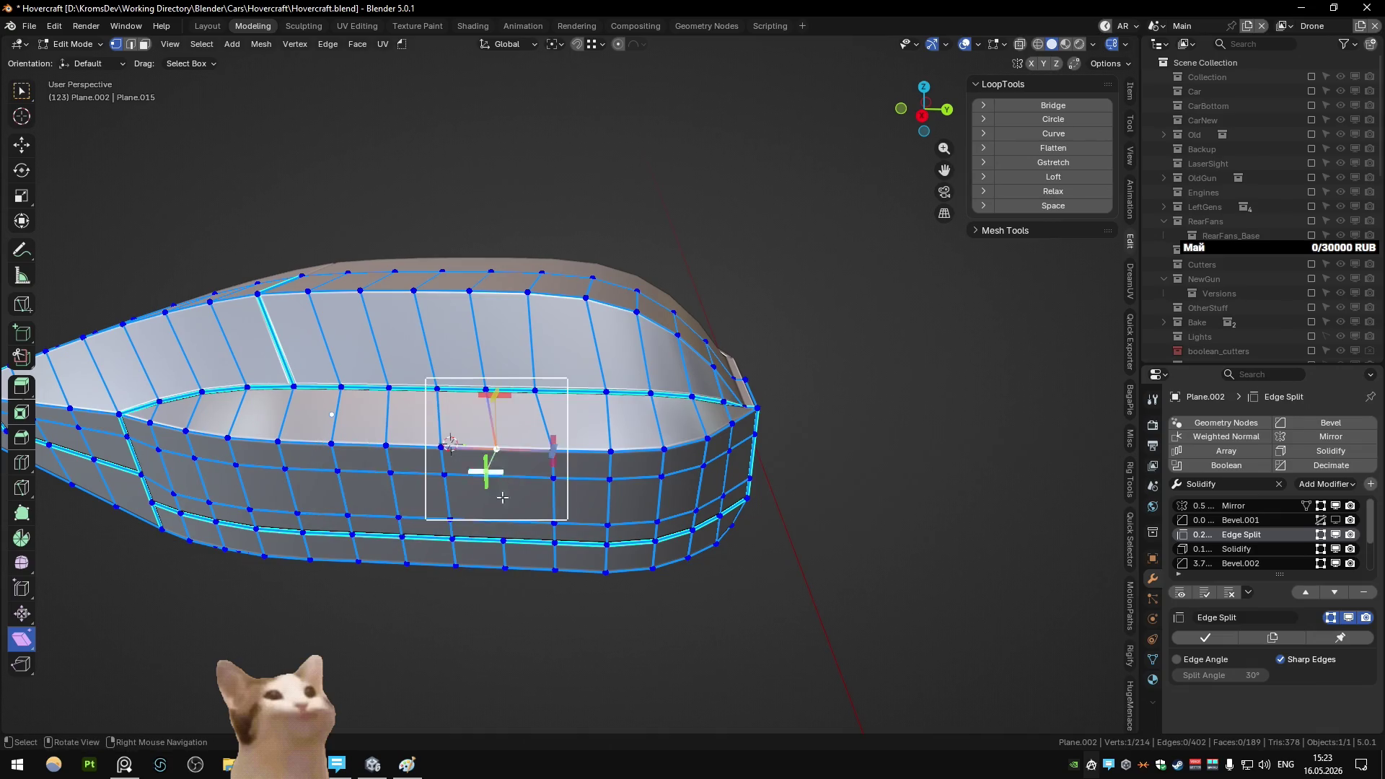
mouse_move(535, 472)
middle_down()
mouse_move(609, 457)
mouse_move(549, 476)
mouse_move(476, 448)
mouse_move(655, 437)
middle_up()
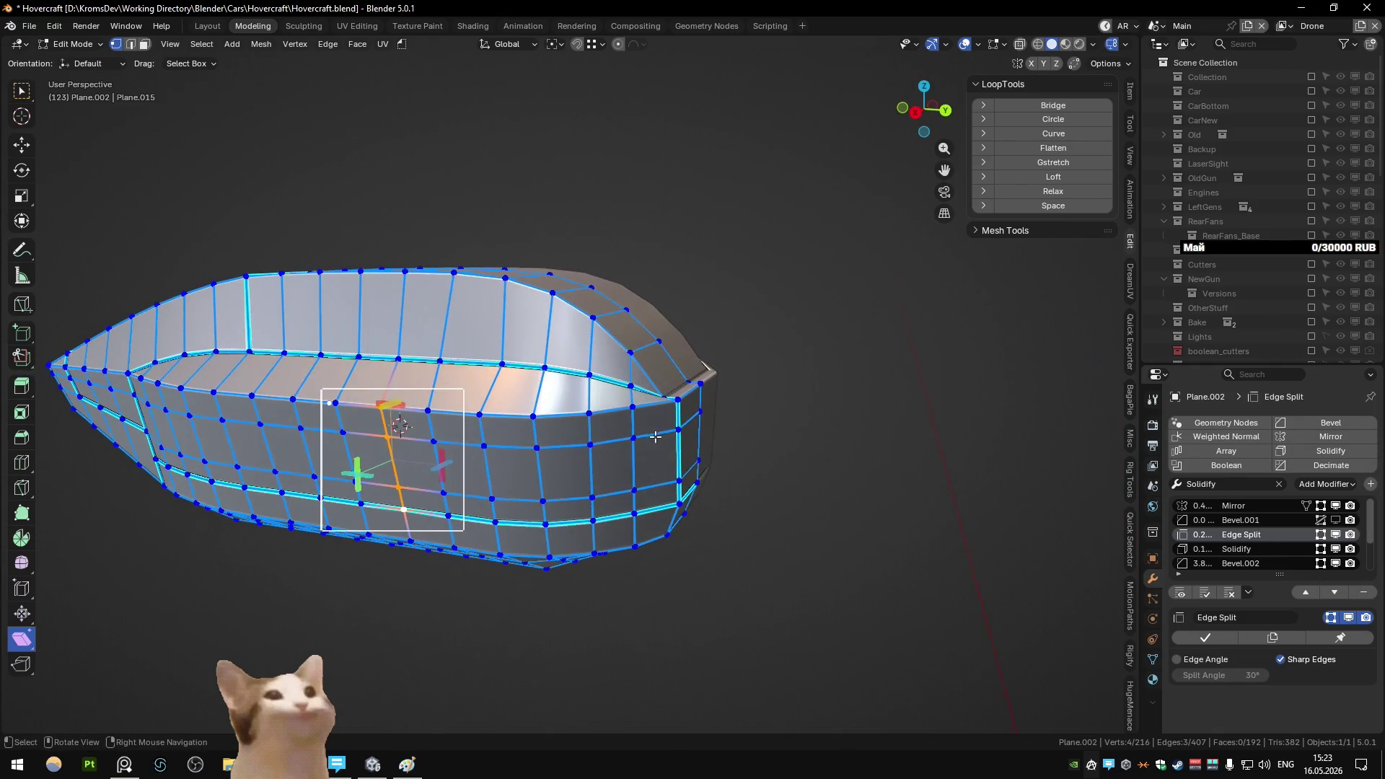
- Select the middle band of faces running along the hull's side
ctrl+click(639, 401)
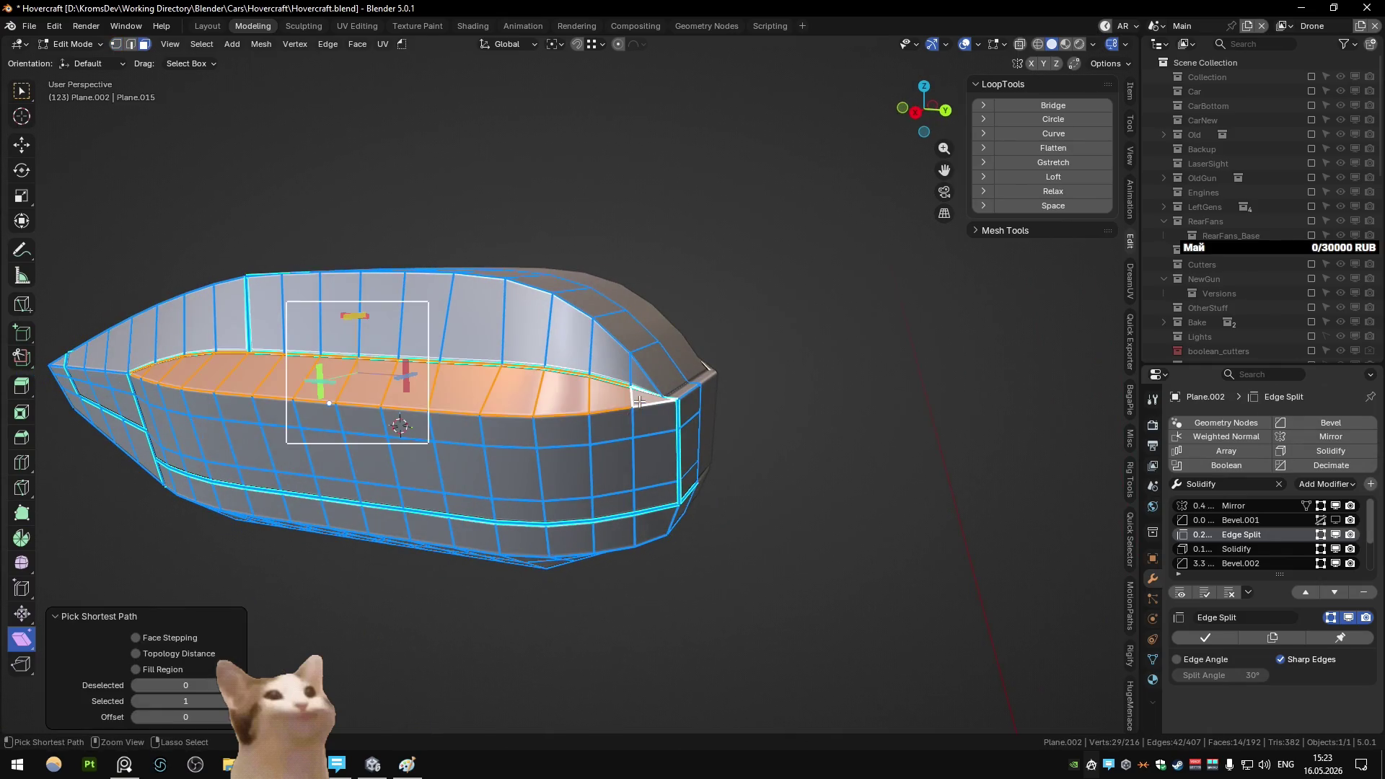
ctrl+click(647, 481)
middle_drag(648, 481, 829, 461)
ctrl+click(269, 488)
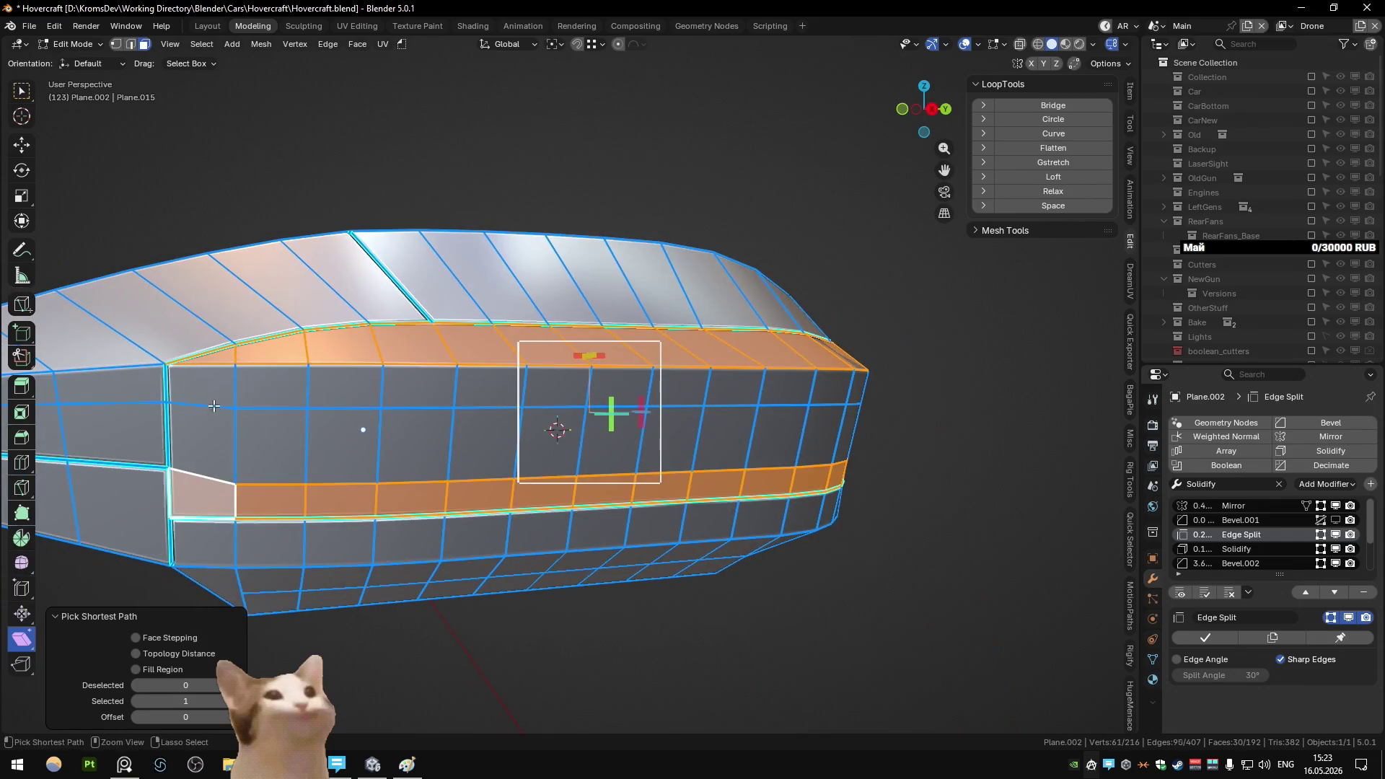
ctrl+click(214, 405)
middle_drag(803, 400, 765, 447)
ctrl+click(798, 427)
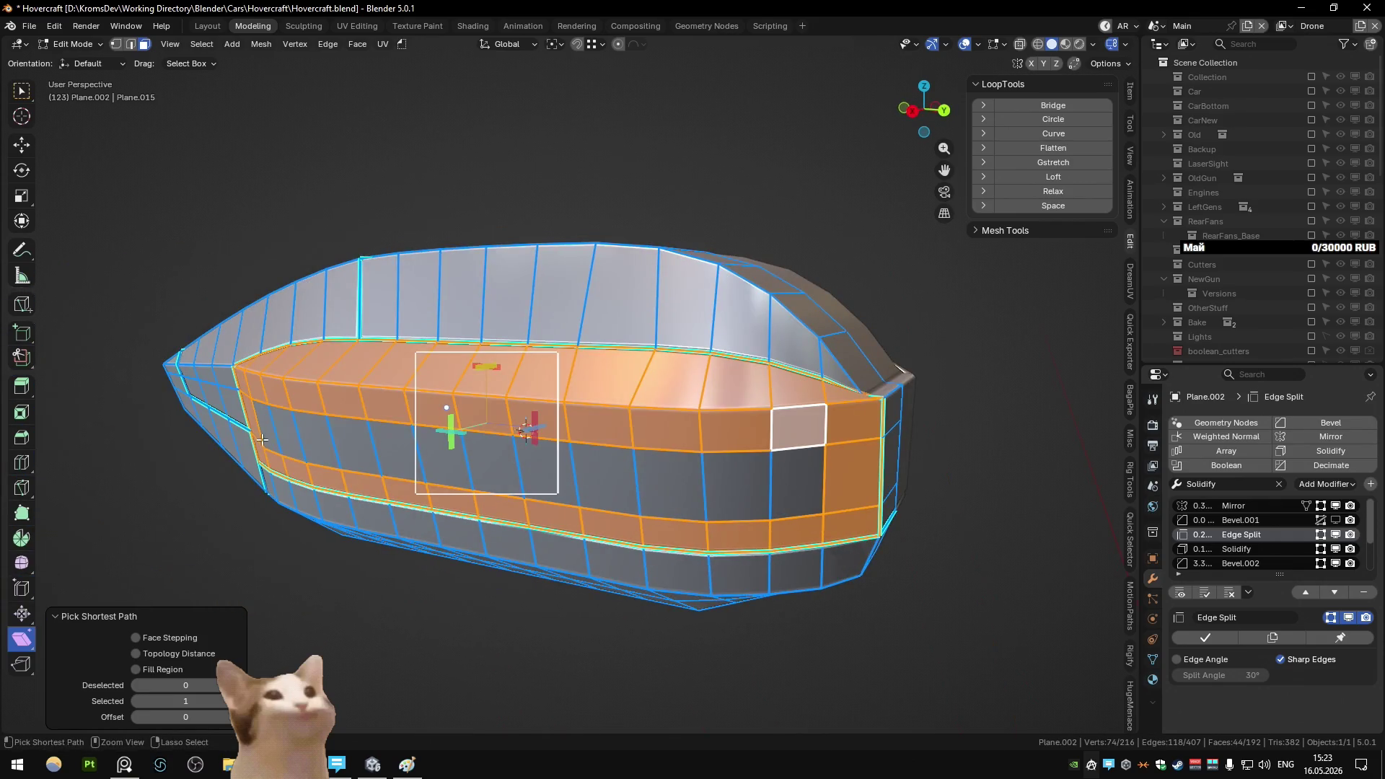
ctrl+click(798, 427)
ctrl+click(775, 484)
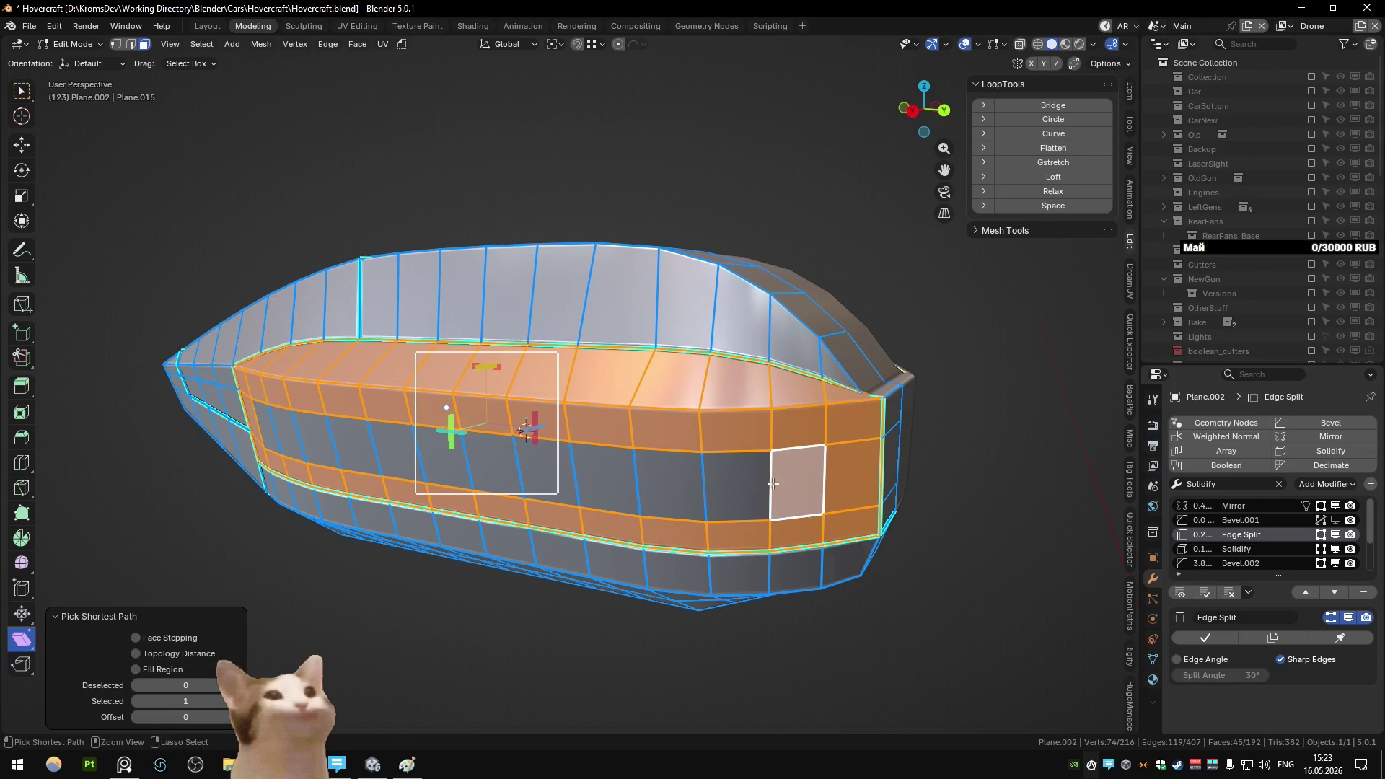
ctrl+click(274, 427)
- Separate the selected band into the new Plane.015 object and edit its mesh
click(704, 462)
key(Tab)
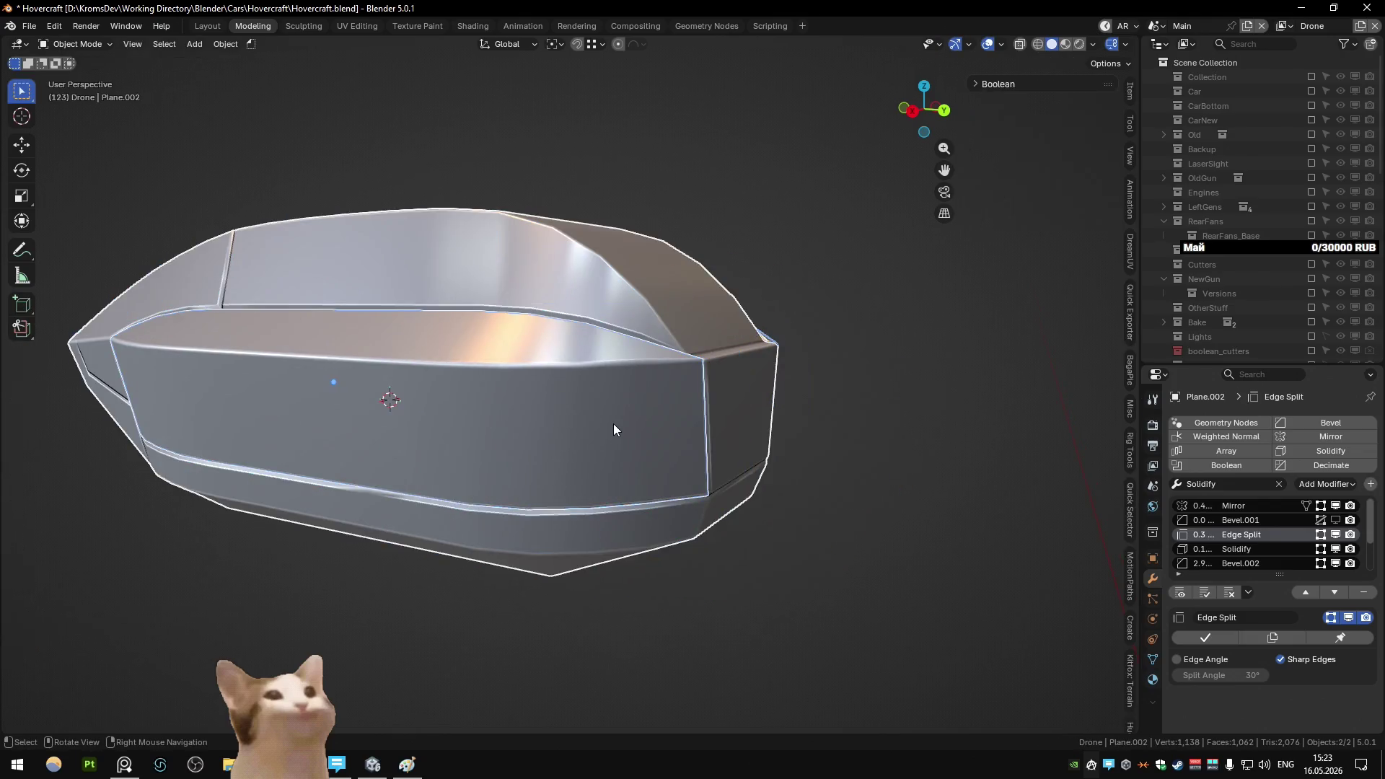
click(613, 423)
key(Tab)
- Isolate the separated band in side view and dissolve its horizontal edge loops
key(KP_3)
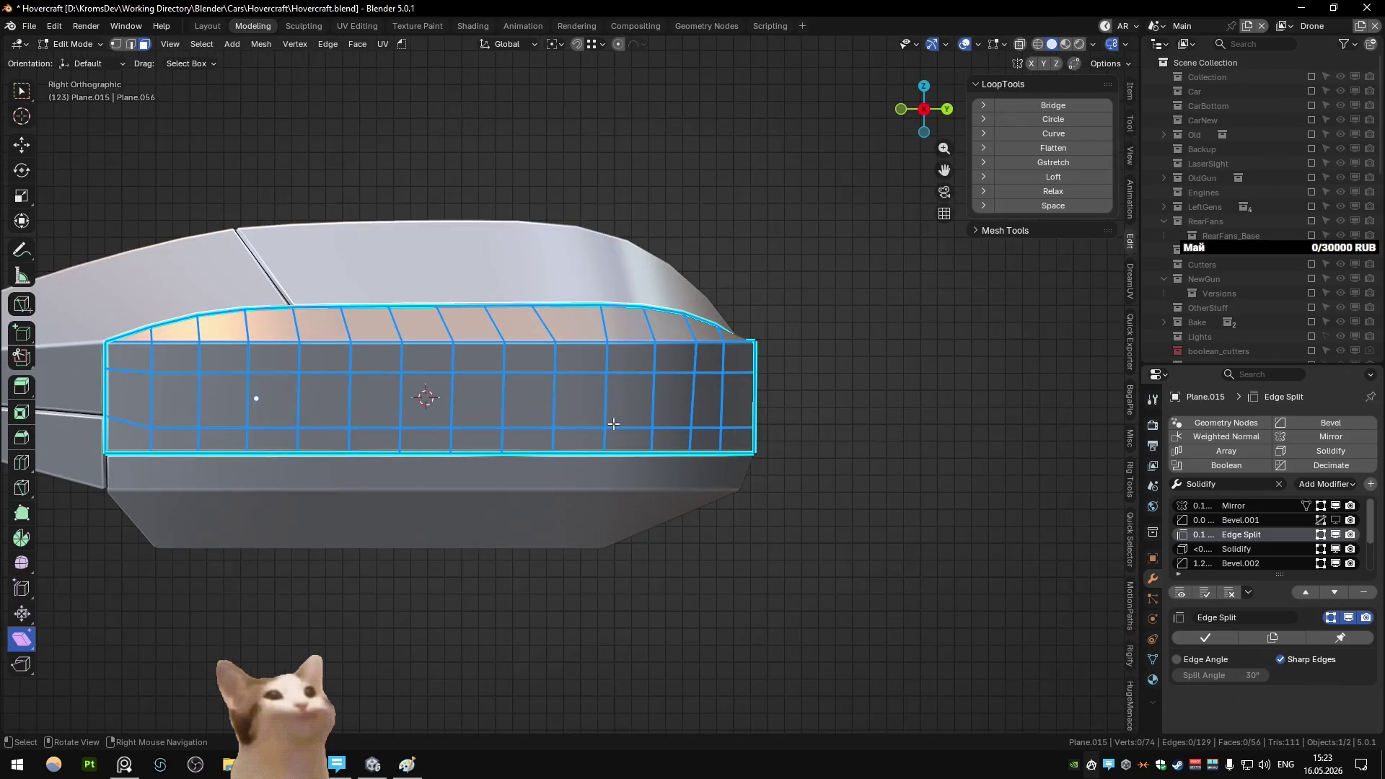
key(Tab)
key(h)
key(Tab)
middle_drag(675, 307, 612, 322)
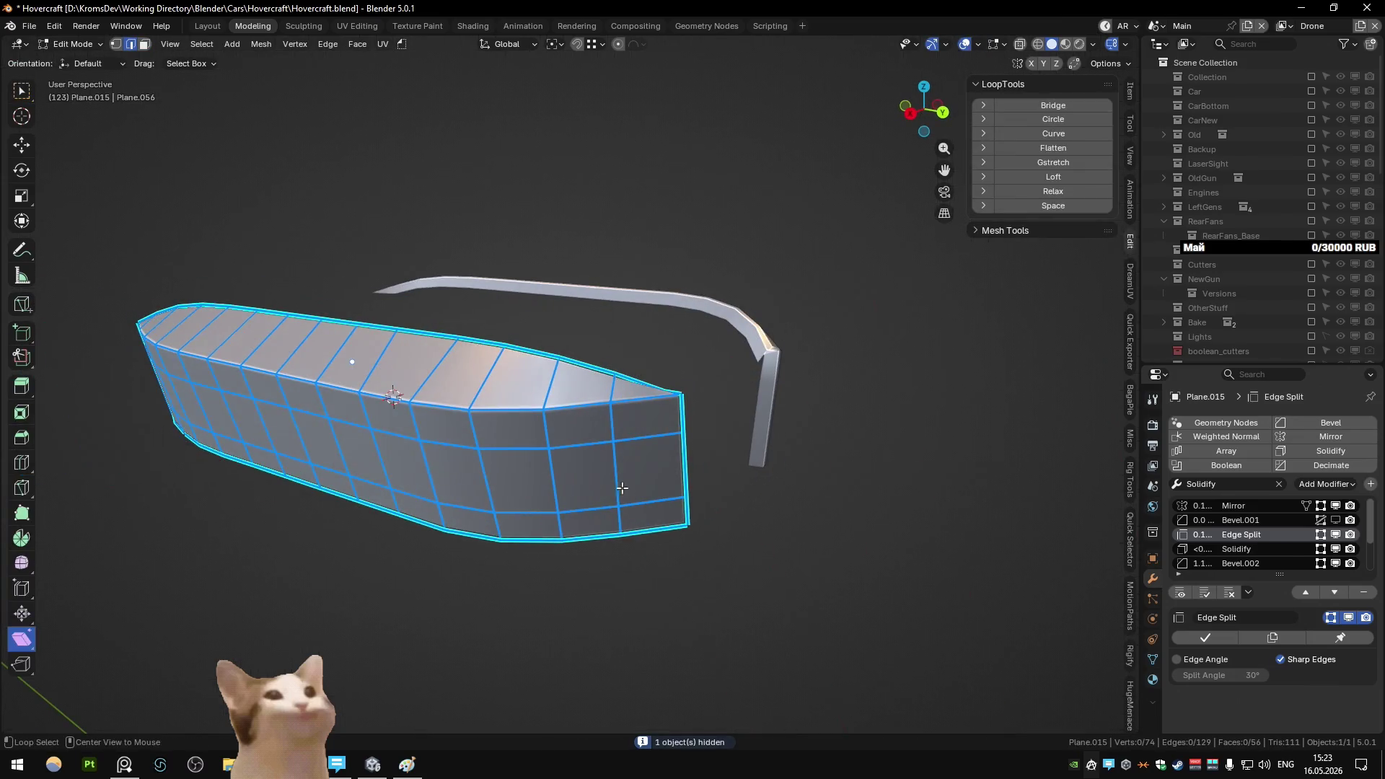
key(ctrl+x)
key(1)
- Dissolve the band's top rear corner vertex and slide the remaining corner down the rear edge
click(684, 372)
key(g)
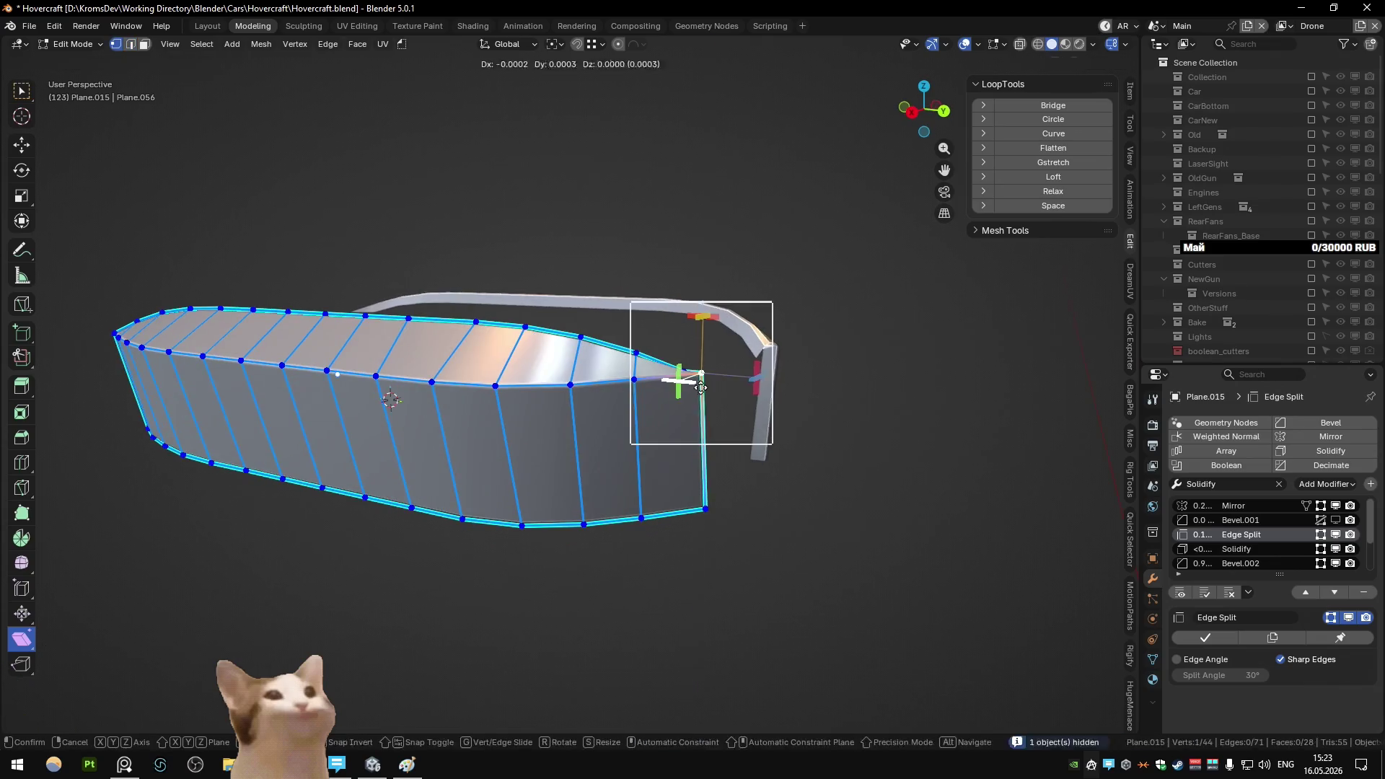
key(z)
right_click(716, 515)
mouse_move(691, 368)
middle_down()
mouse_move(617, 495)
mouse_move(700, 317)
middle_up()
key(ctrl+x)
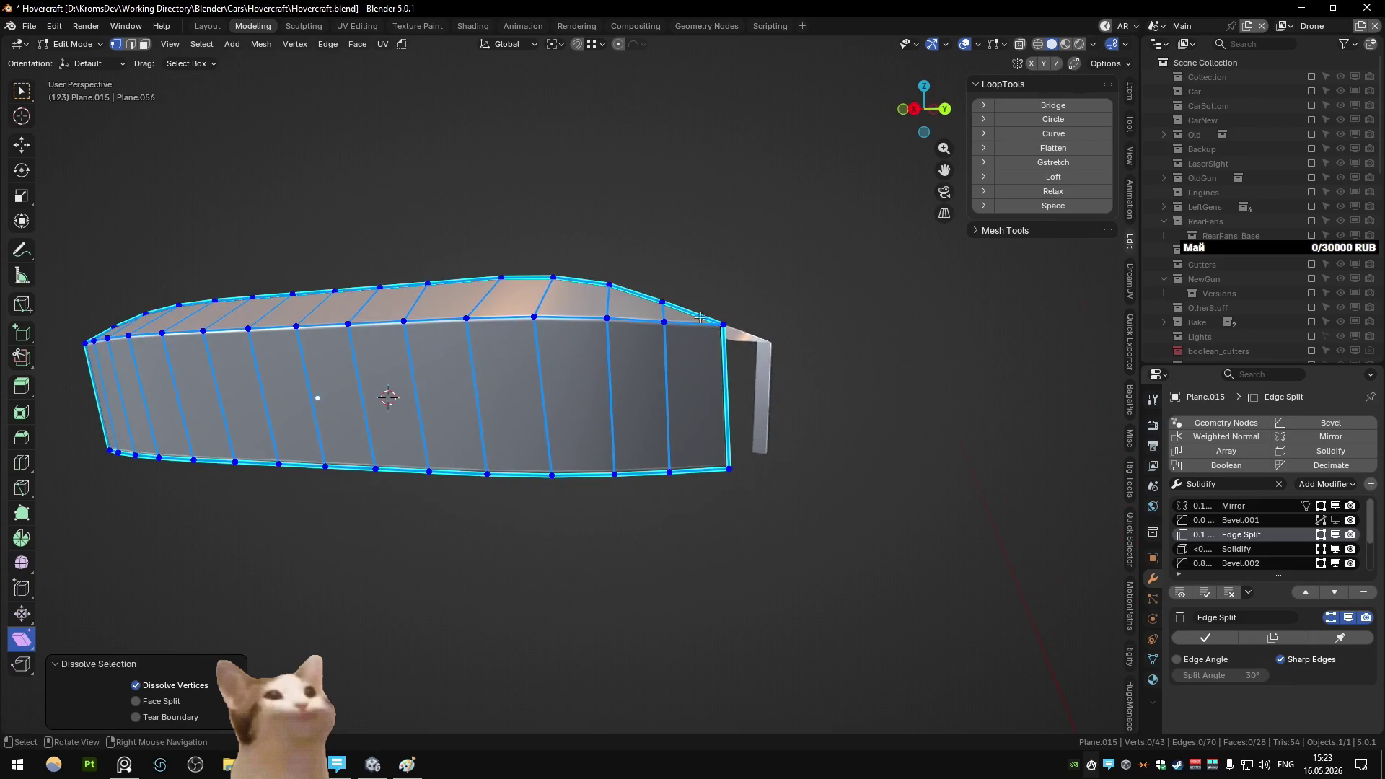
click(723, 325)
key(shift+v)
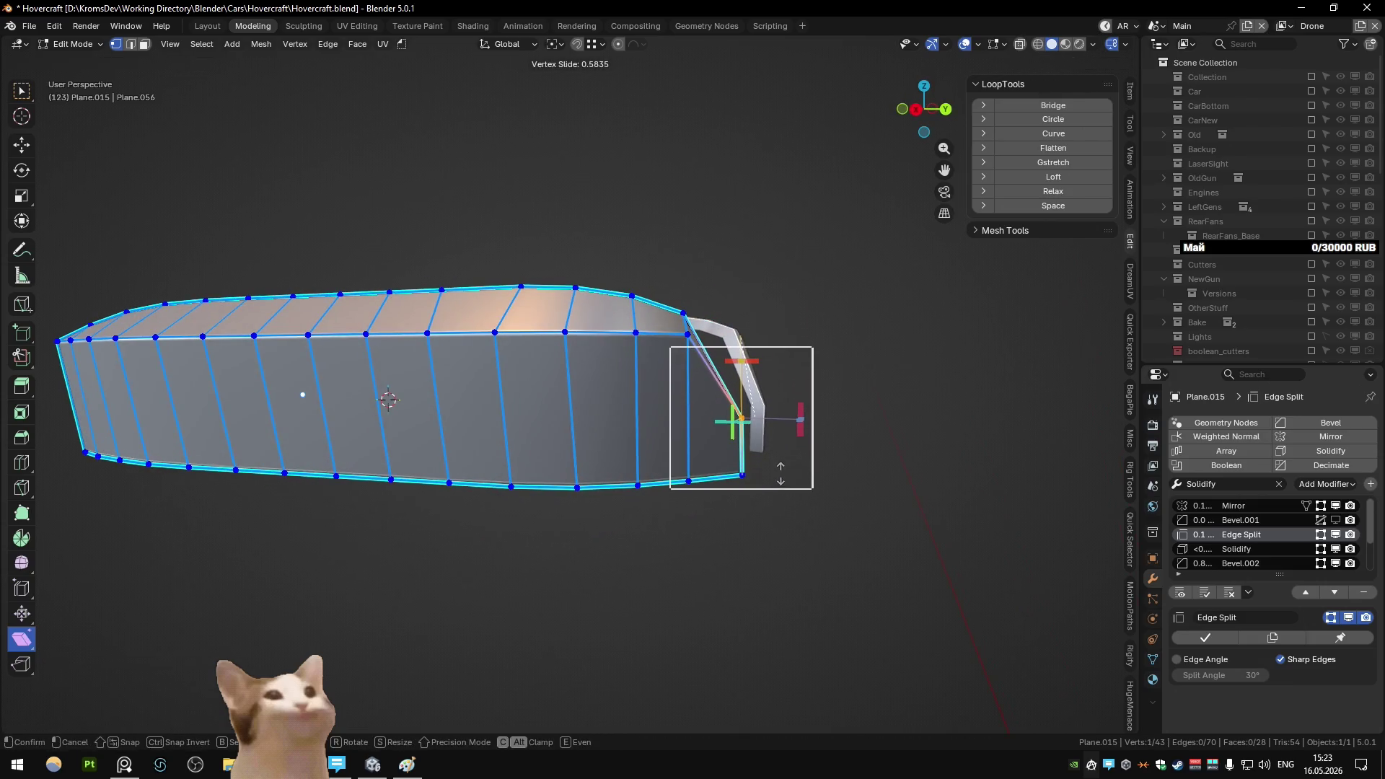
click(734, 420)
mouse_move(733, 420)
middle_down()
mouse_move(722, 433)
mouse_move(773, 445)
middle_up()
- Select the band's top edge, excluding the rear end, and apply LoopTools Curve to it
key(3)
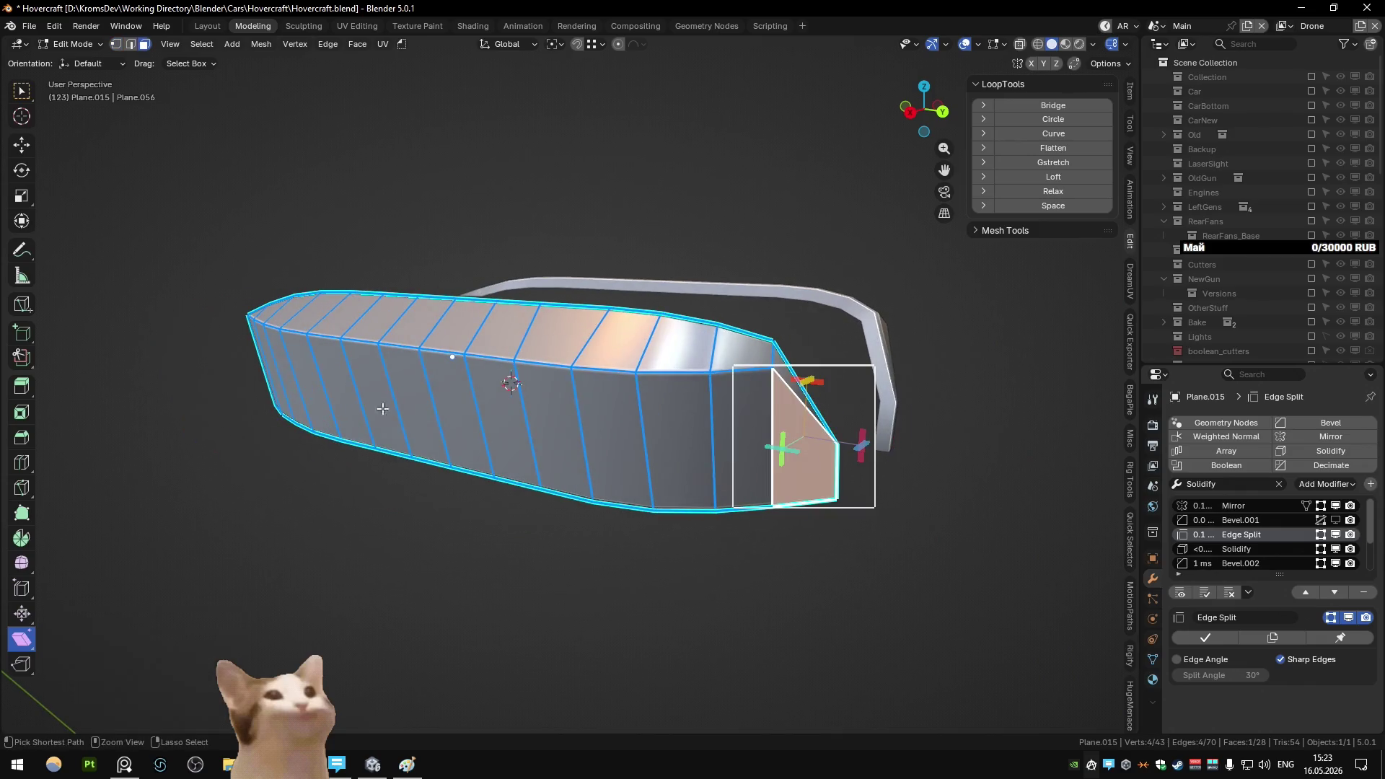
mouse_move(382, 408)
middle_down()
mouse_move(346, 383)
mouse_move(740, 398)
mouse_move(701, 398)
middle_up()
ctrl+click(346, 383)
key(ctrl+z)
key(ctrl+z)
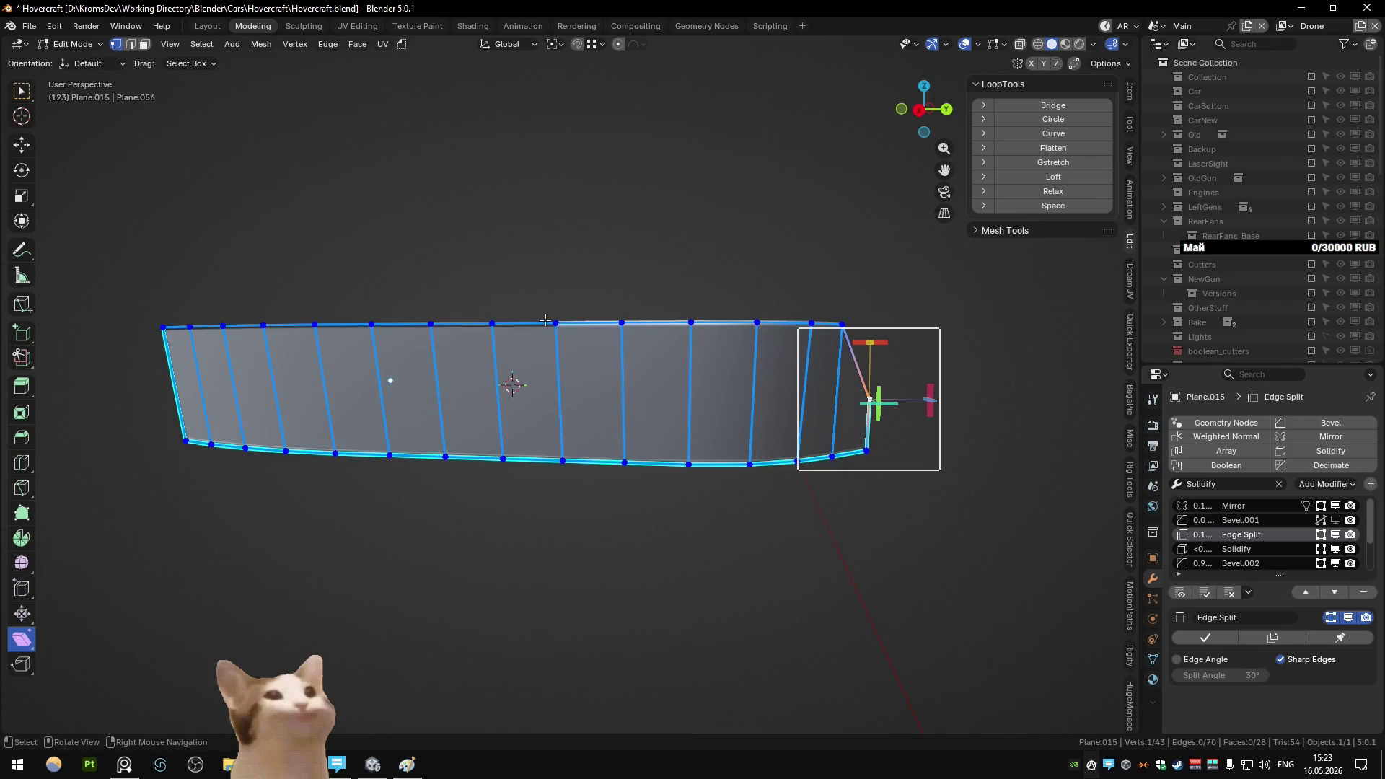
key(ctrl+shift+z)
key(ctrl+shift+z)
mouse_move(545, 319)
middle_down()
mouse_move(634, 325)
mouse_move(660, 359)
middle_up()
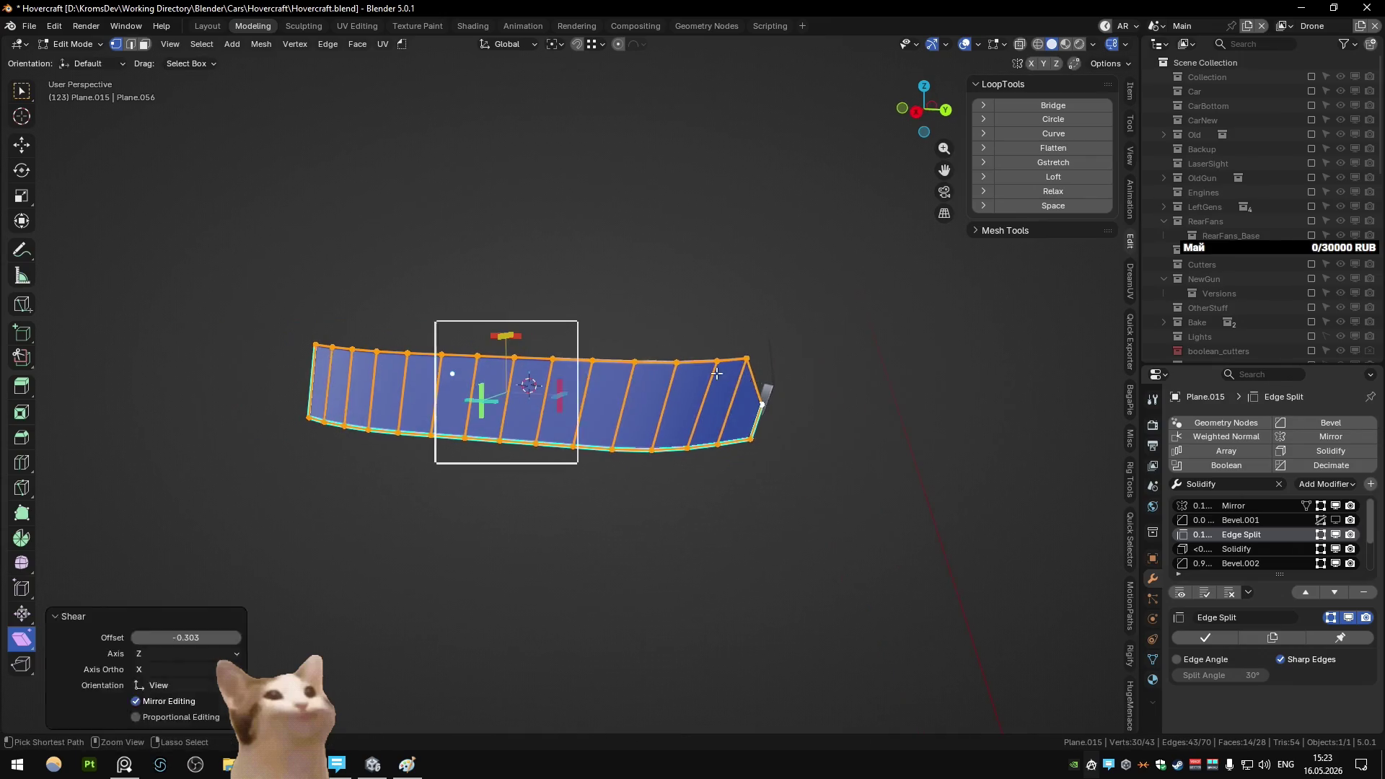
key(ctrl+z)
key(ctrl+shift+z)
key(b)
middle_drag(746, 352, 574, 371)
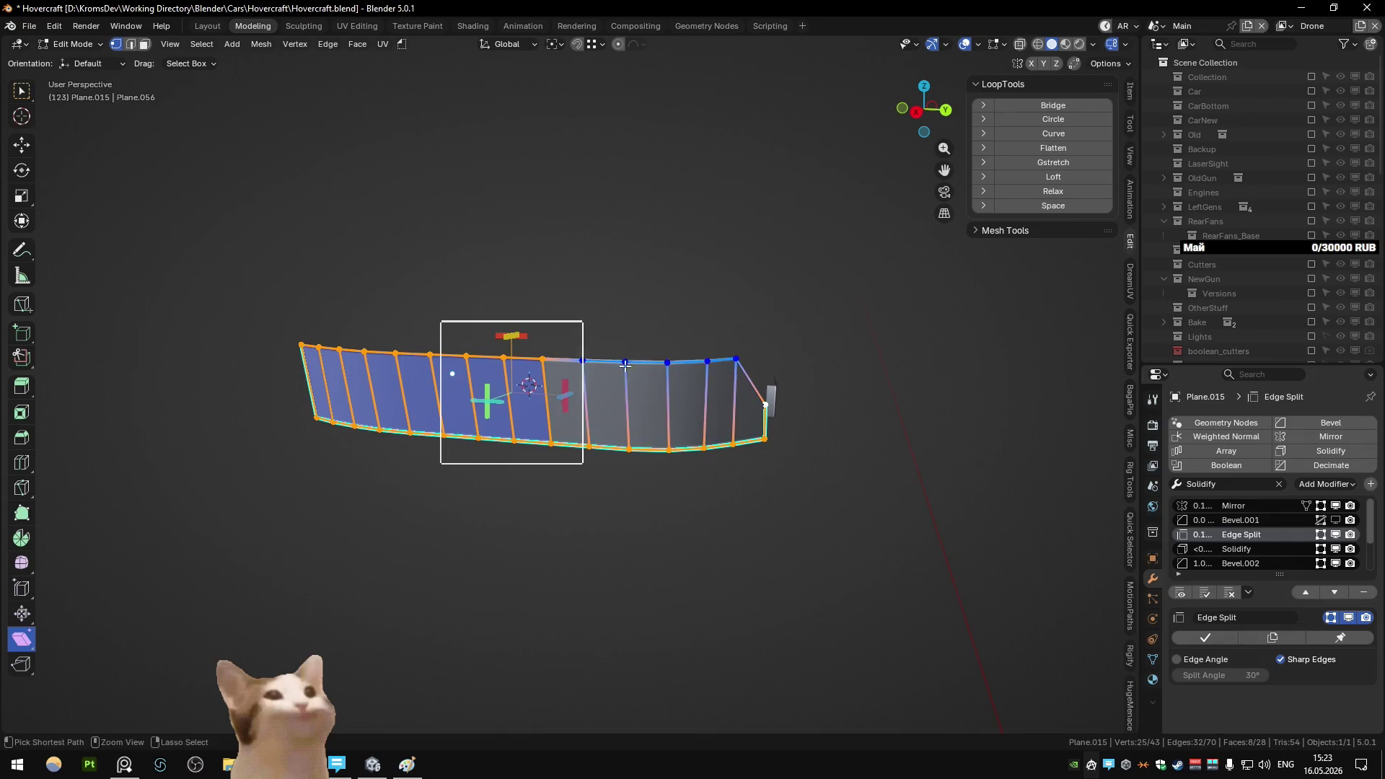
click(1059, 135)
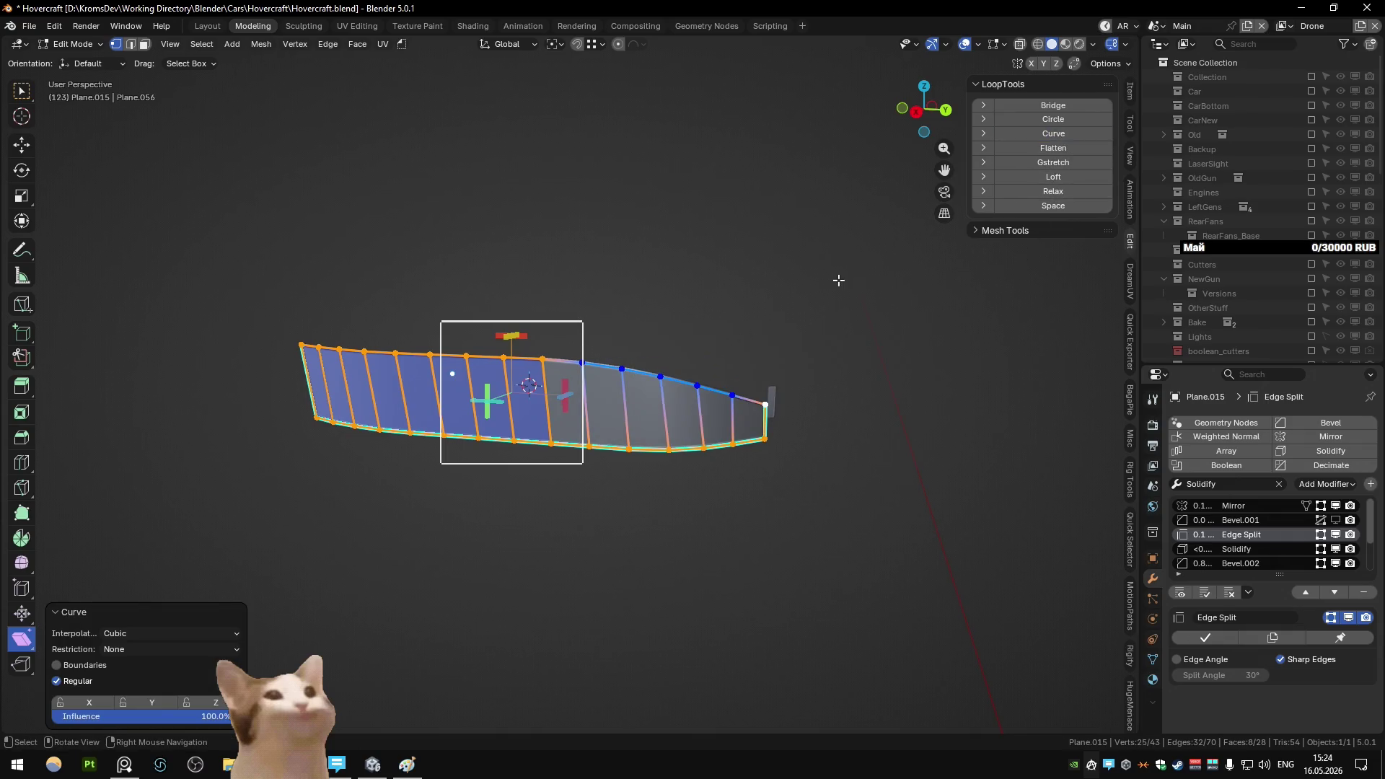
- Reveal the band's hidden parts and check its shape from front, side and perspective
key(Tab)
key(Tab)
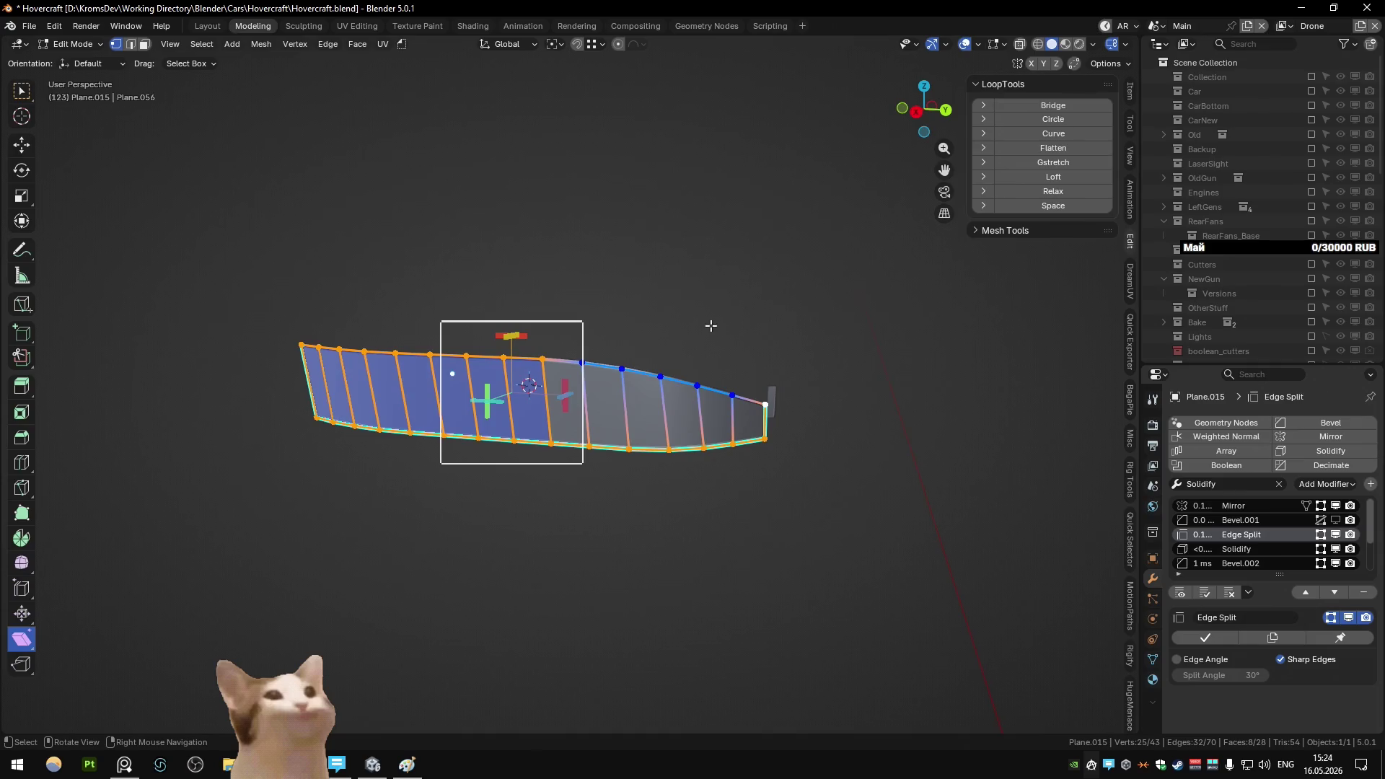
key(alt+h)
mouse_move(712, 326)
middle_down()
mouse_move(723, 344)
mouse_move(697, 366)
mouse_move(602, 351)
mouse_move(616, 386)
mouse_move(711, 370)
mouse_move(658, 396)
mouse_move(680, 396)
middle_up()
click(681, 373)
key(KP_1)
key(KP_3)
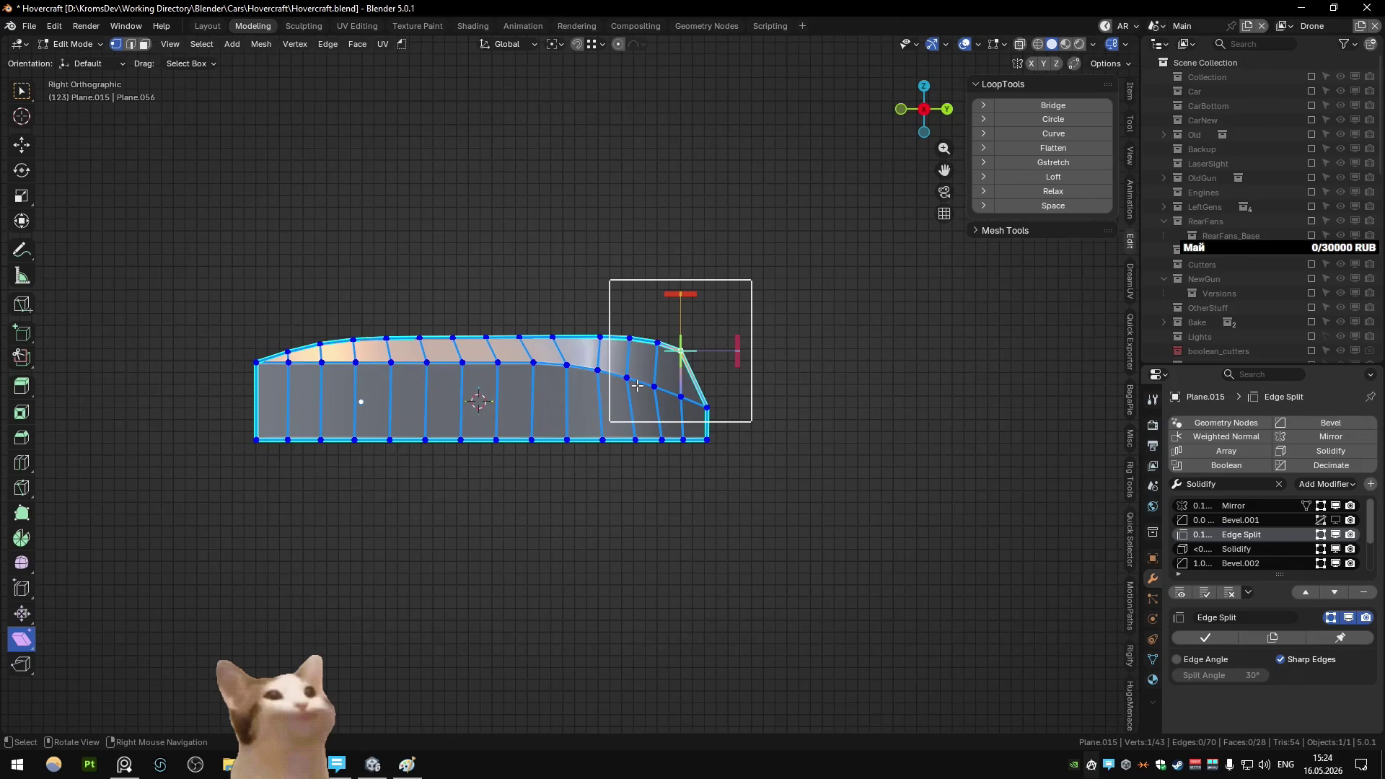
key(Tab)
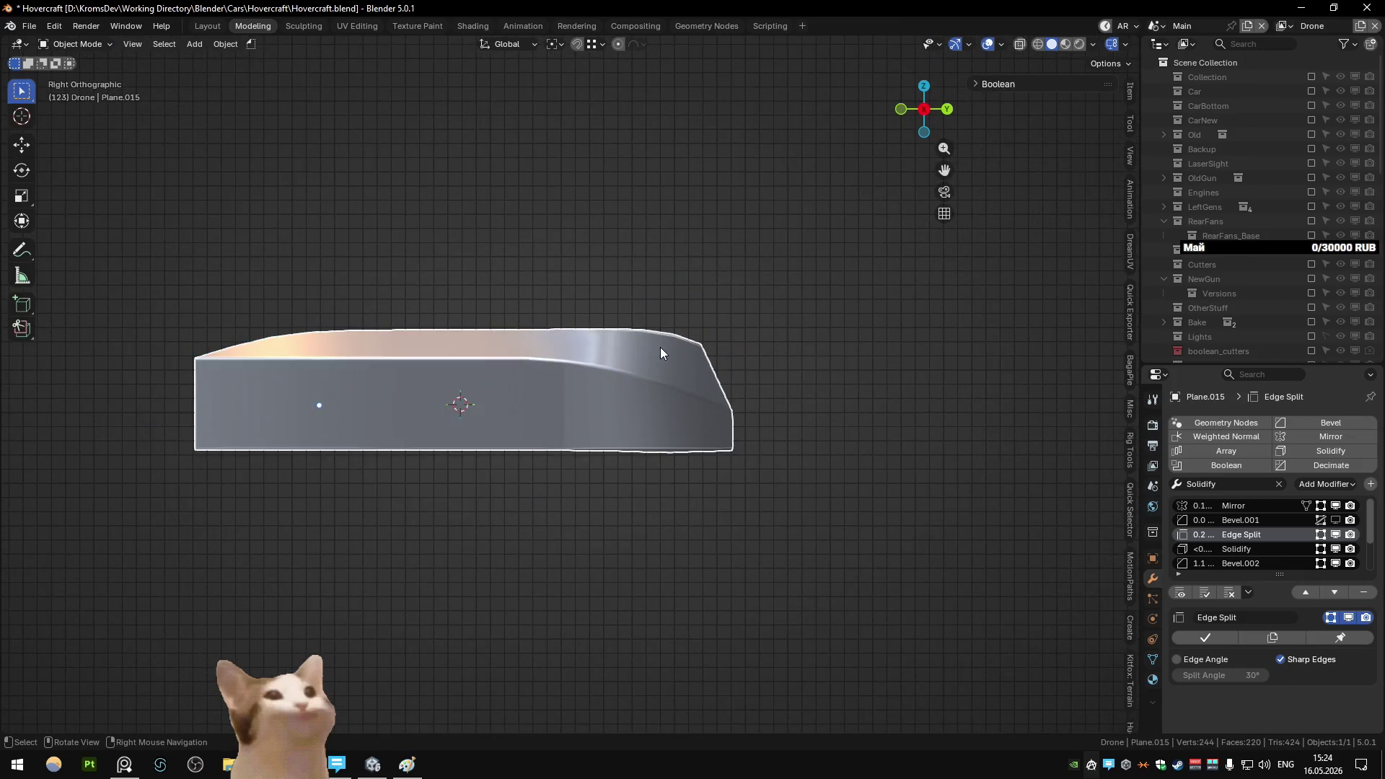
key(Tab)
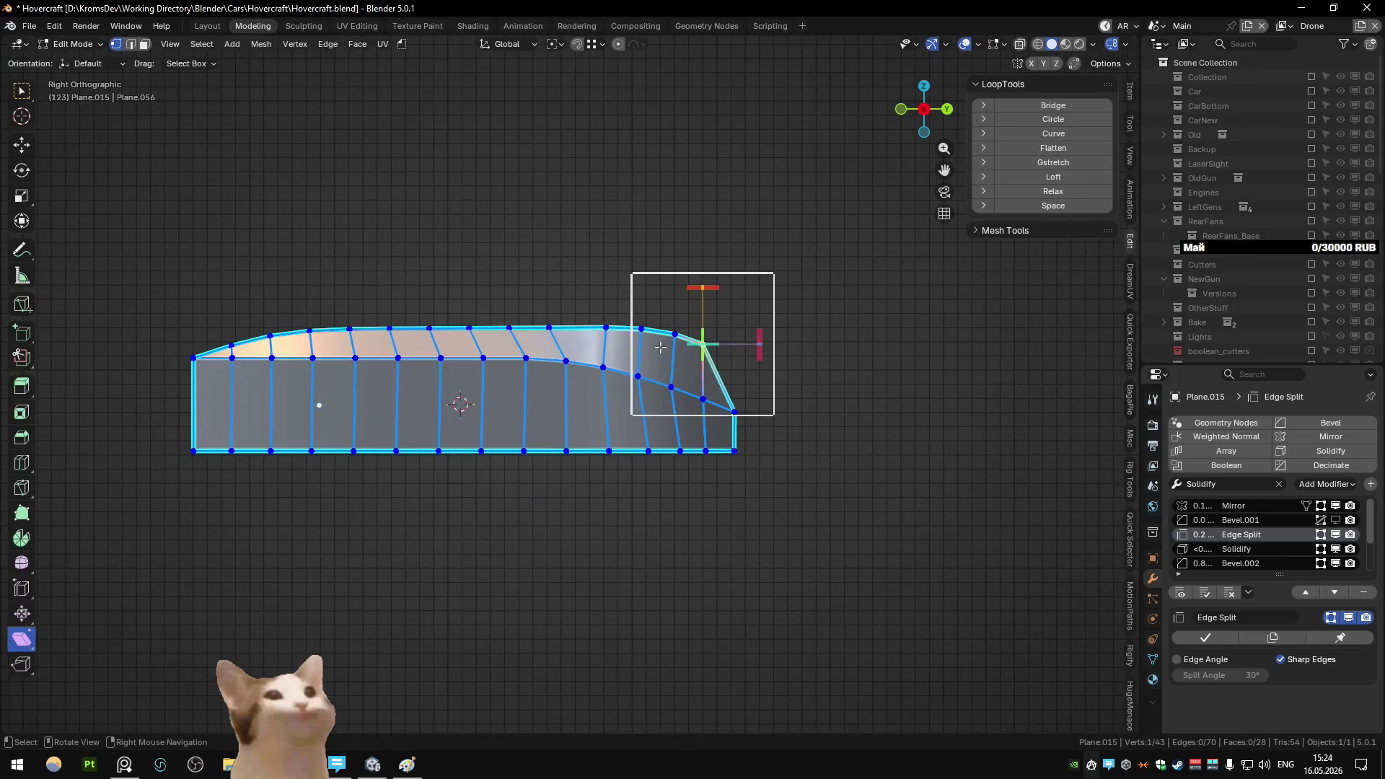
middle_drag(660, 348, 617, 365)
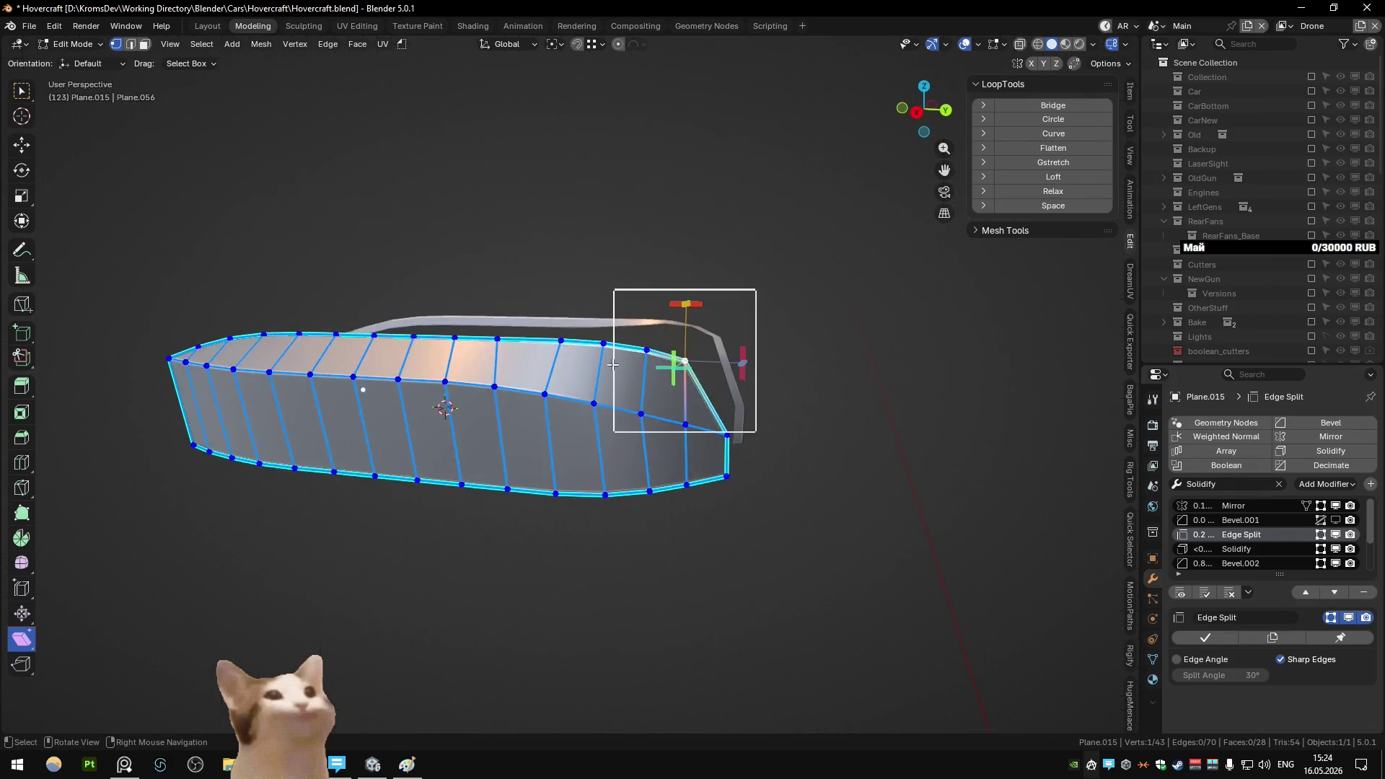
key(KP_3)
- Isolate the top face strip and curve its rear end smoothly with LoopTools Curve
key(3)
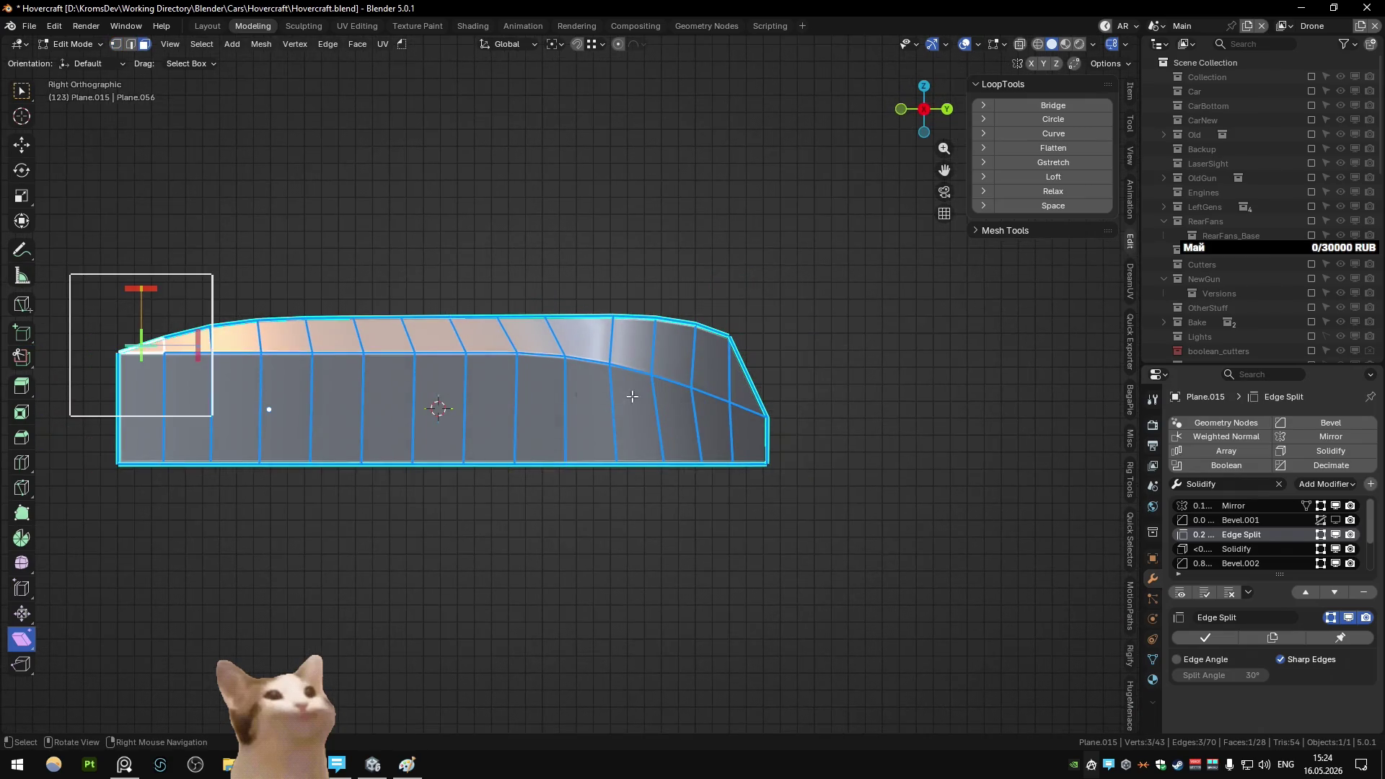
ctrl+click(739, 395)
key(shift+h)
key(1)
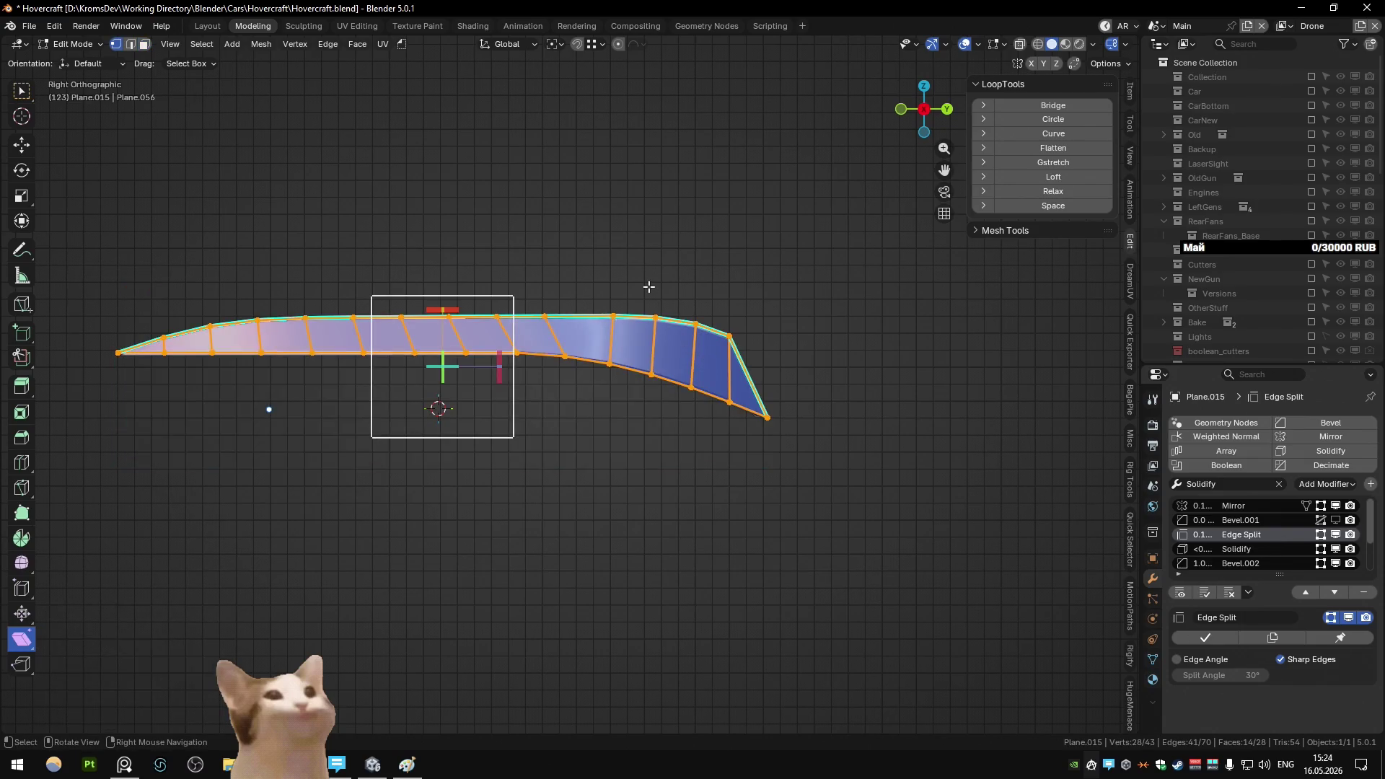
click(655, 318)
key(g)
key(z)
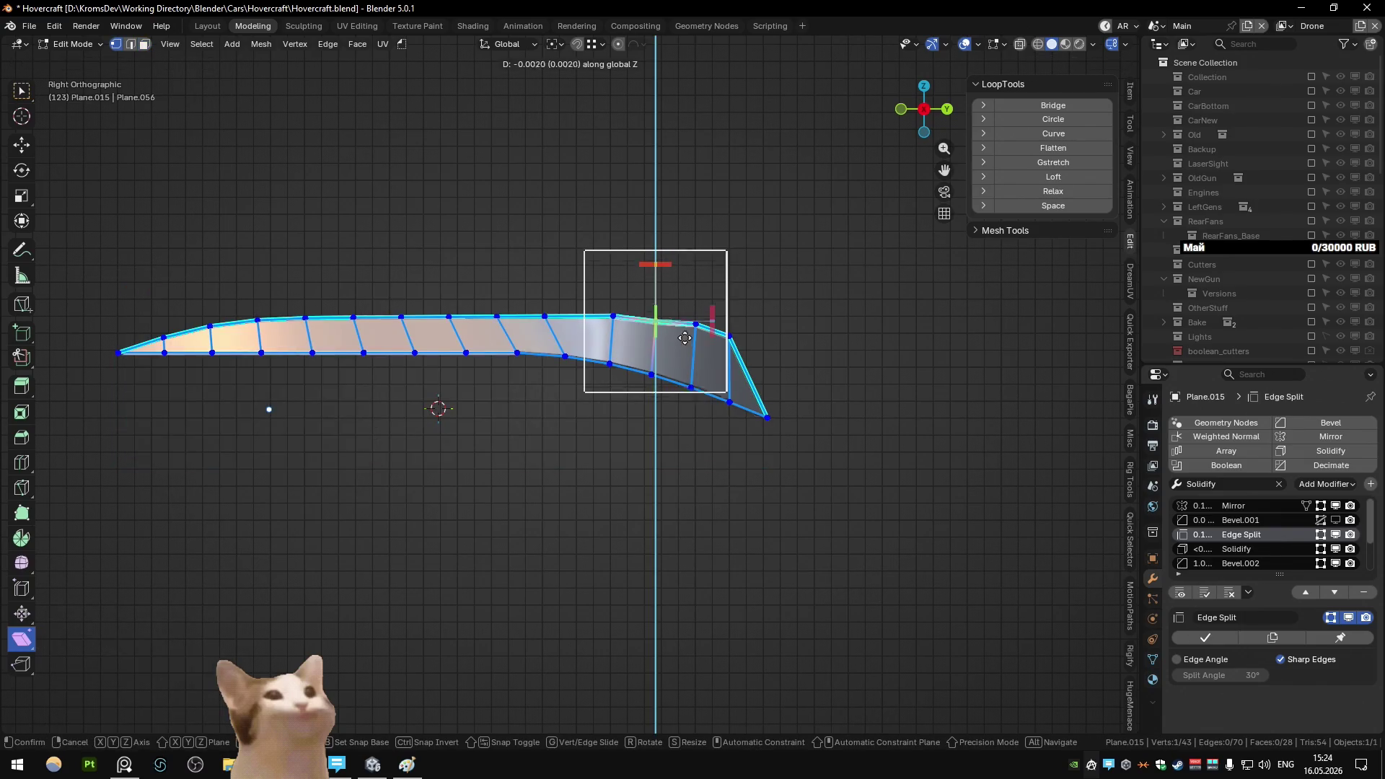
click(686, 348)
key(ctrl+z)
key(ctrl+z)
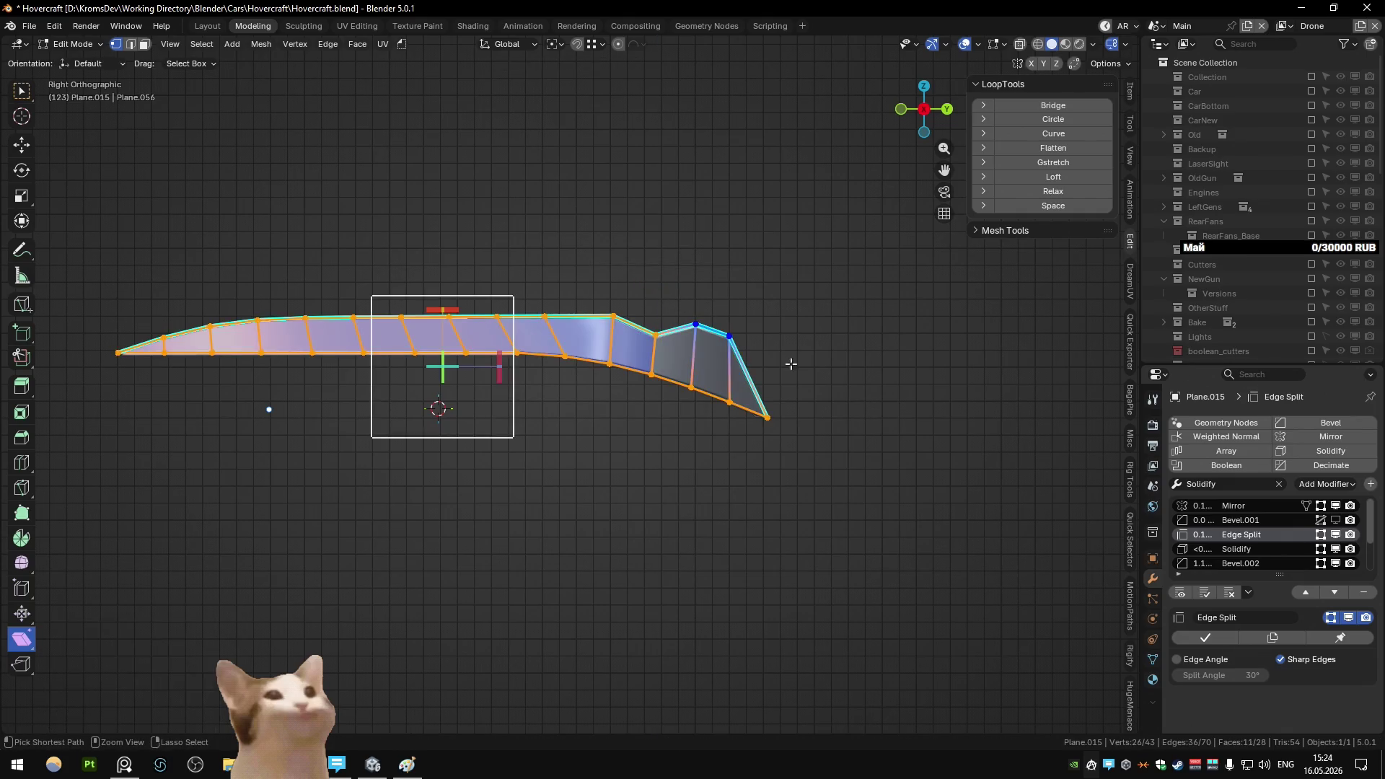
key(b)
click(1053, 133)
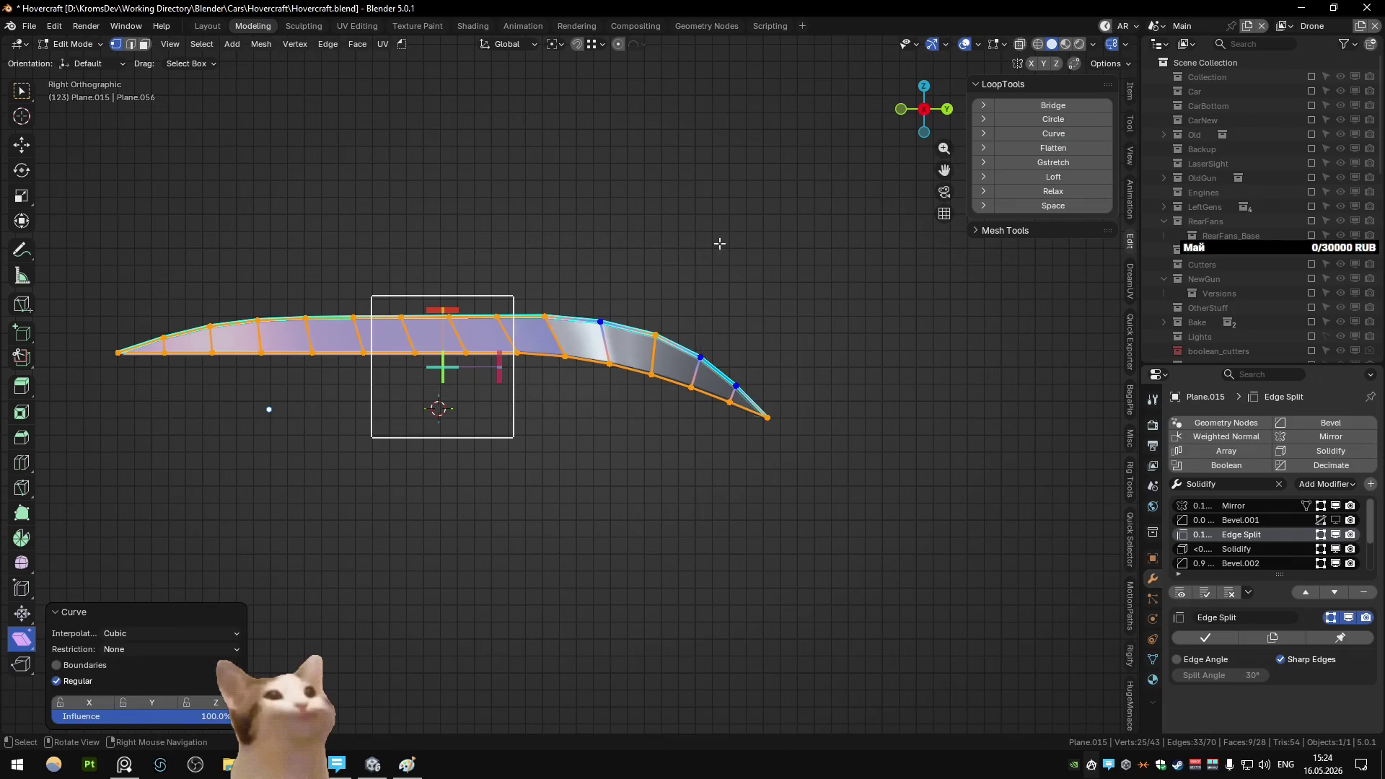
- Review the whole drone, then isolate the canopy hull and dissolve its selected edges
key(Tab)
mouse_move(719, 244)
middle_down()
mouse_move(665, 304)
mouse_move(590, 318)
middle_up()
key(KP_Divide)
mouse_move(286, 288)
middle_down()
mouse_move(482, 267)
mouse_move(444, 231)
mouse_move(394, 255)
mouse_move(373, 286)
mouse_move(458, 318)
middle_up()
key(Tab)
key(Tab)
key(shift+h)
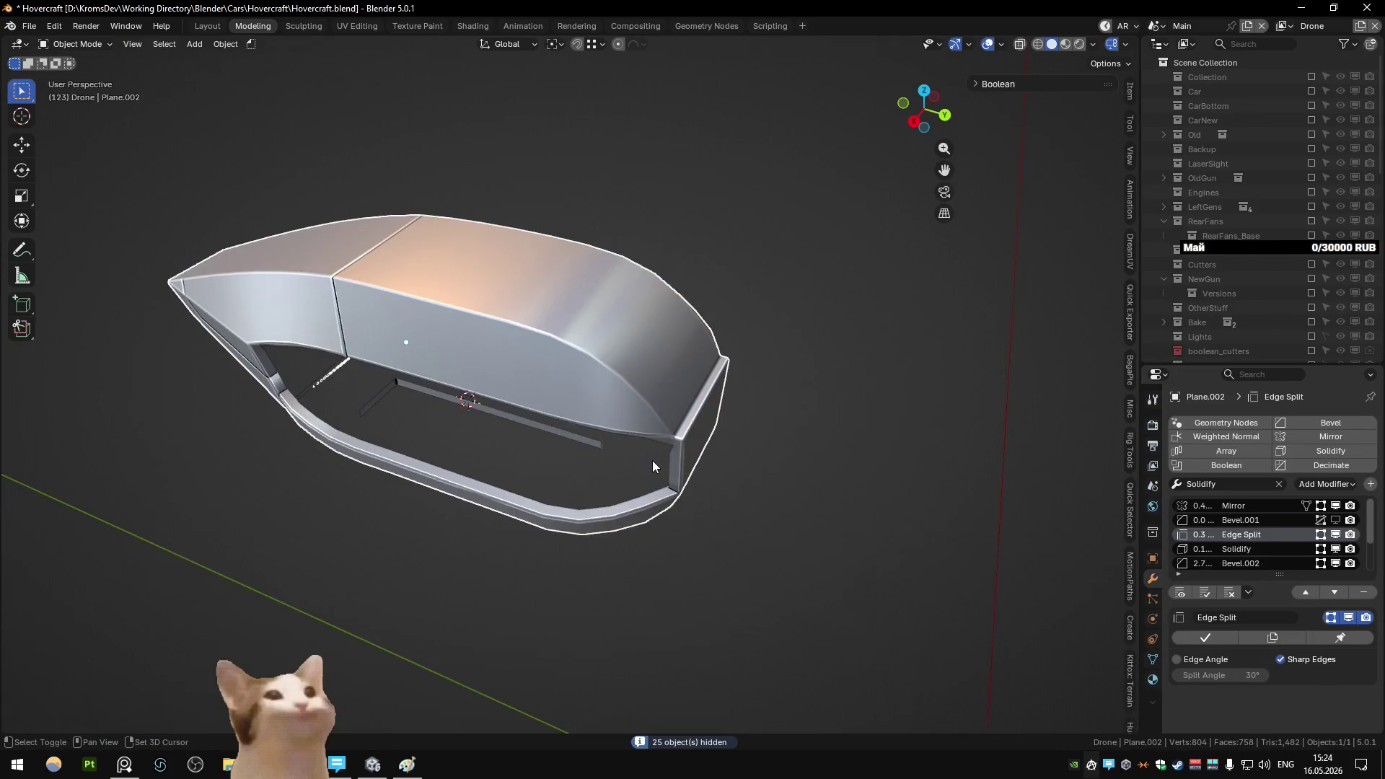
key(alt+h)
key(Tab)
key(2)
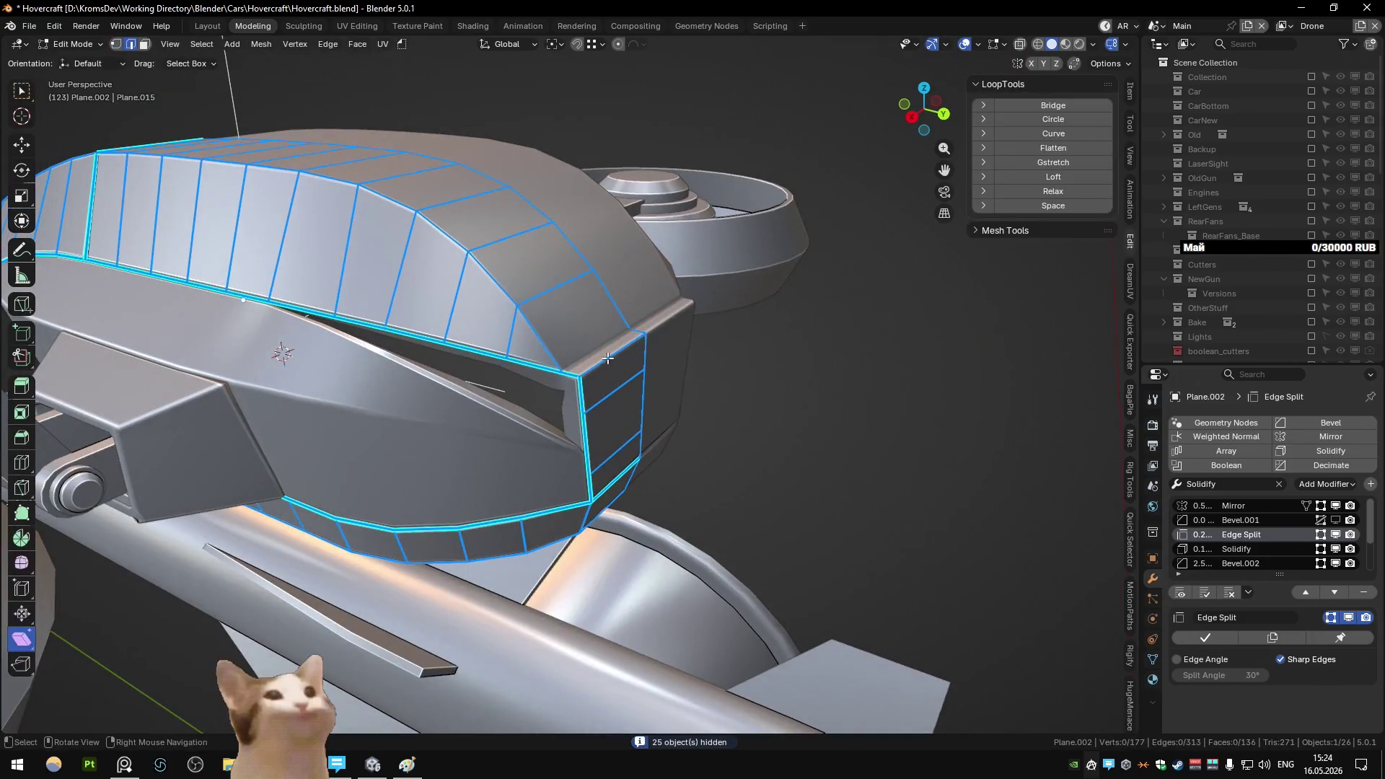
key(ctrl+x)
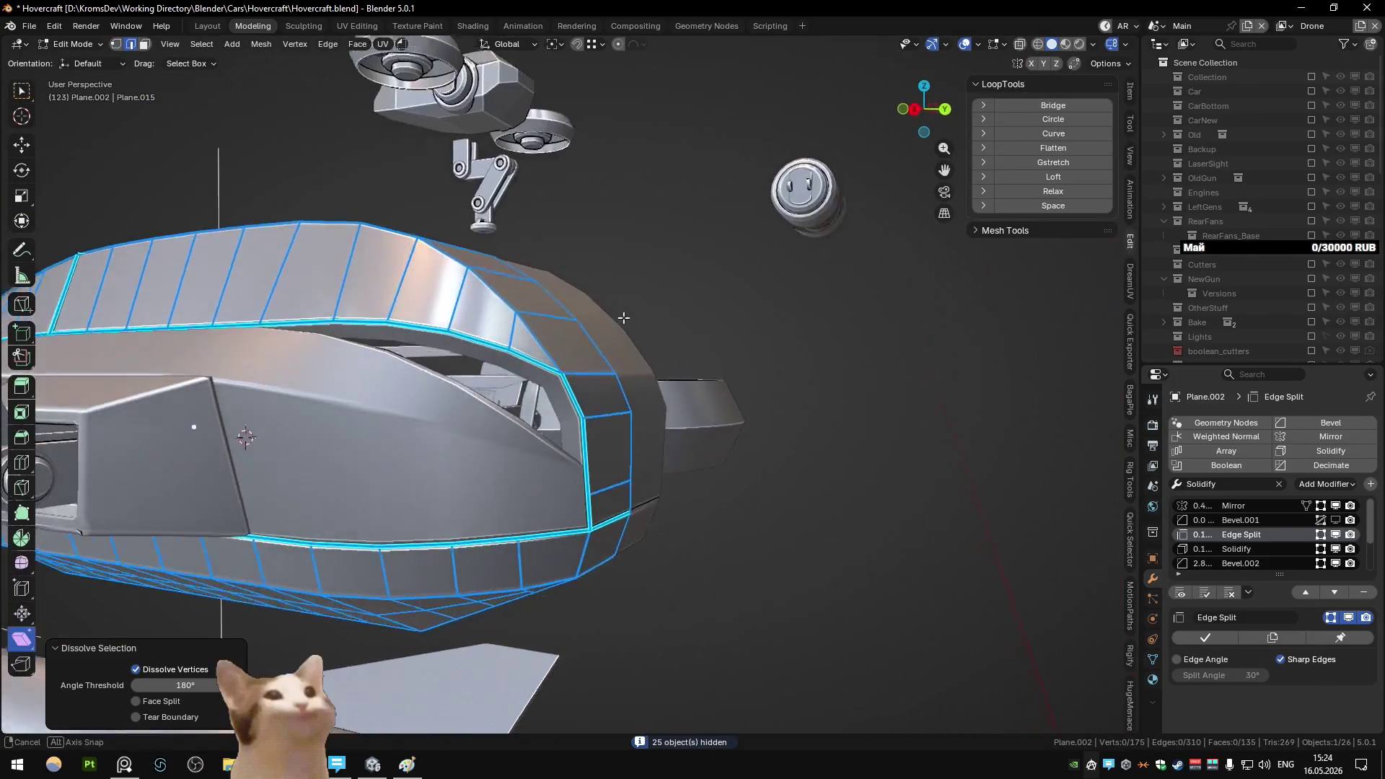
middle_drag(623, 318, 637, 367)
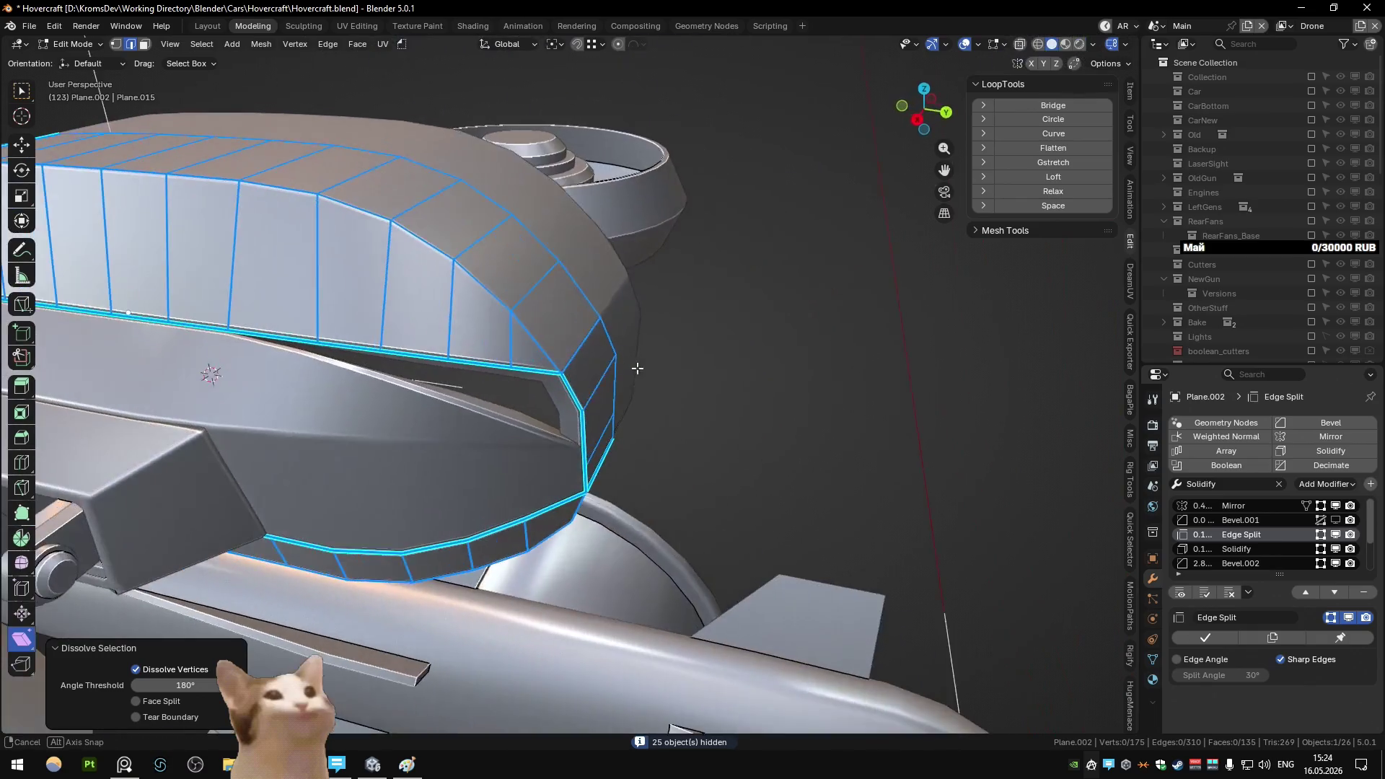
key(Tab)
- Show only the hull and trim strip, toggling the Bevel.002 modifier's viewport display to compare
scroll(516, 430, up, 2)
key(alt+h)
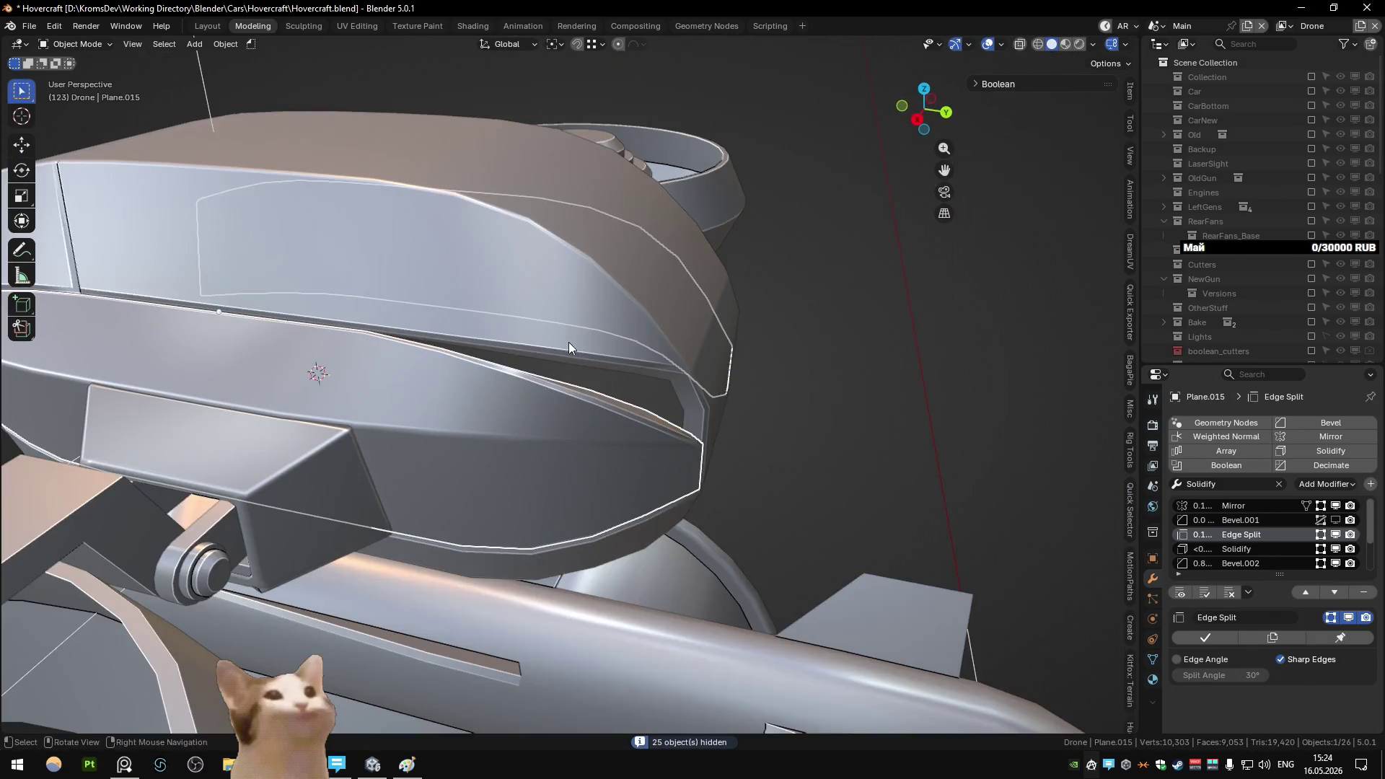
shift+click(569, 339)
key(shift+h)
middle_drag(571, 337, 1047, 488)
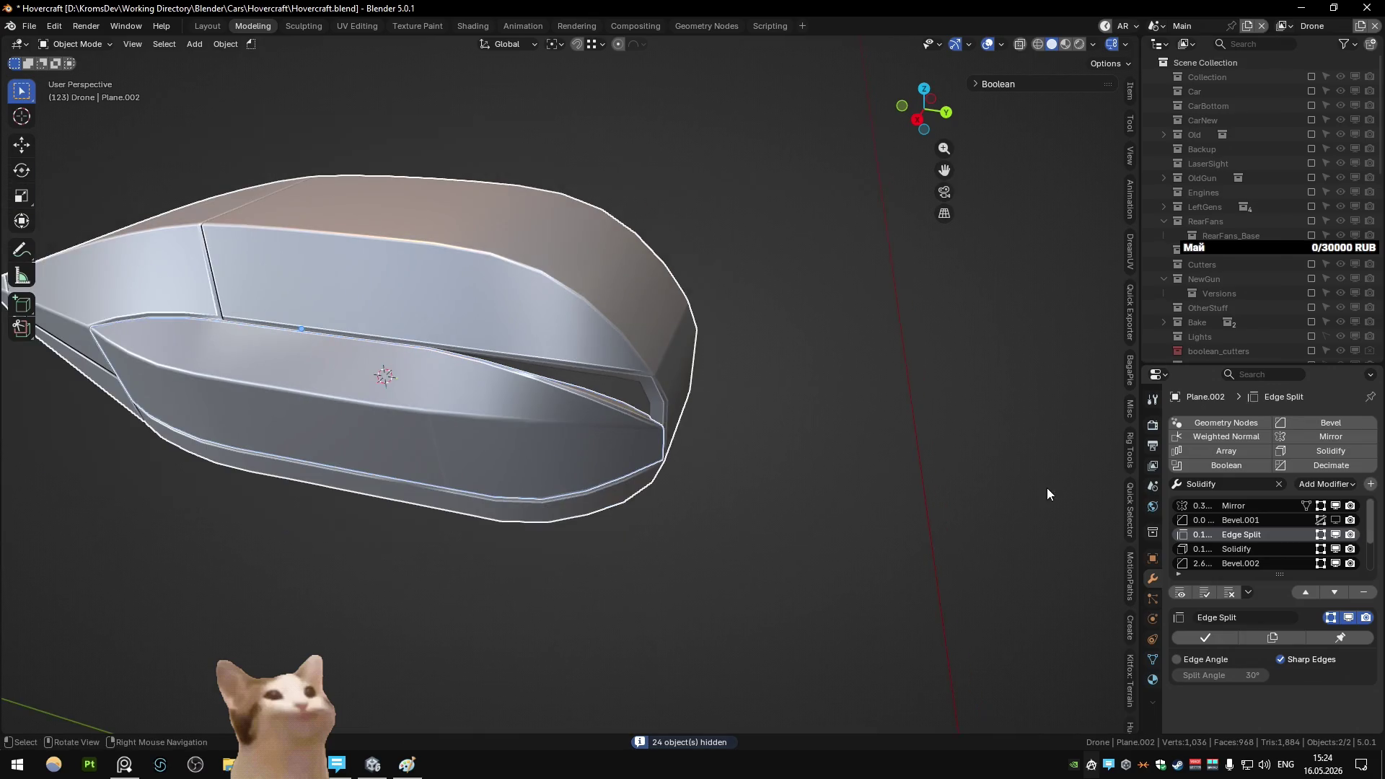
click(1335, 563)
middle_drag(945, 504, 553, 409)
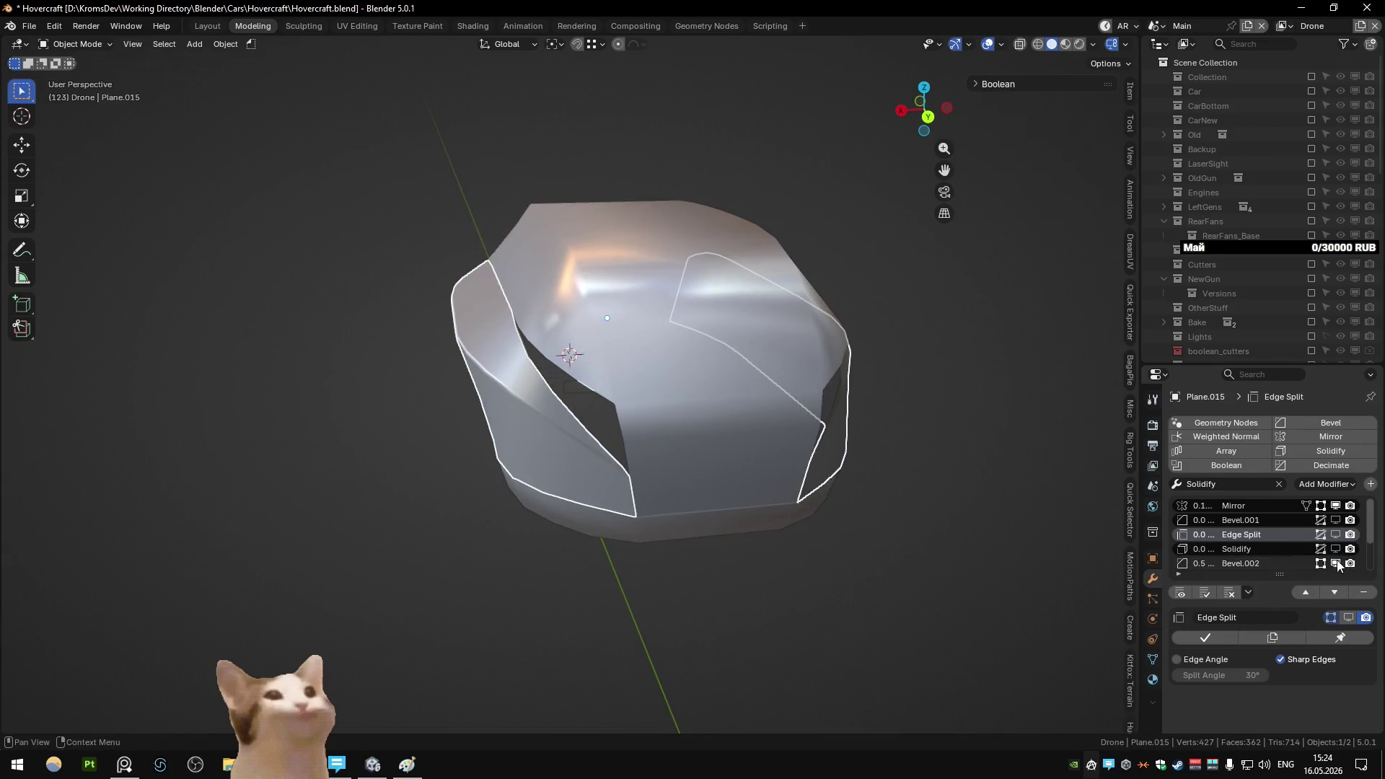
click(1335, 563)
mouse_move(729, 469)
middle_down()
mouse_move(604, 438)
mouse_move(562, 404)
mouse_move(668, 413)
middle_up()
- Enter vertex editing on the hull and select a vertex on its side opening
key(Tab)
key(1)
click(432, 388)
- Move a vertex near the rear of the side opening slightly down along Z
key(g)
key(z)
click(565, 393)
scroll(592, 403, down, 3)
key(g)
click(635, 418)
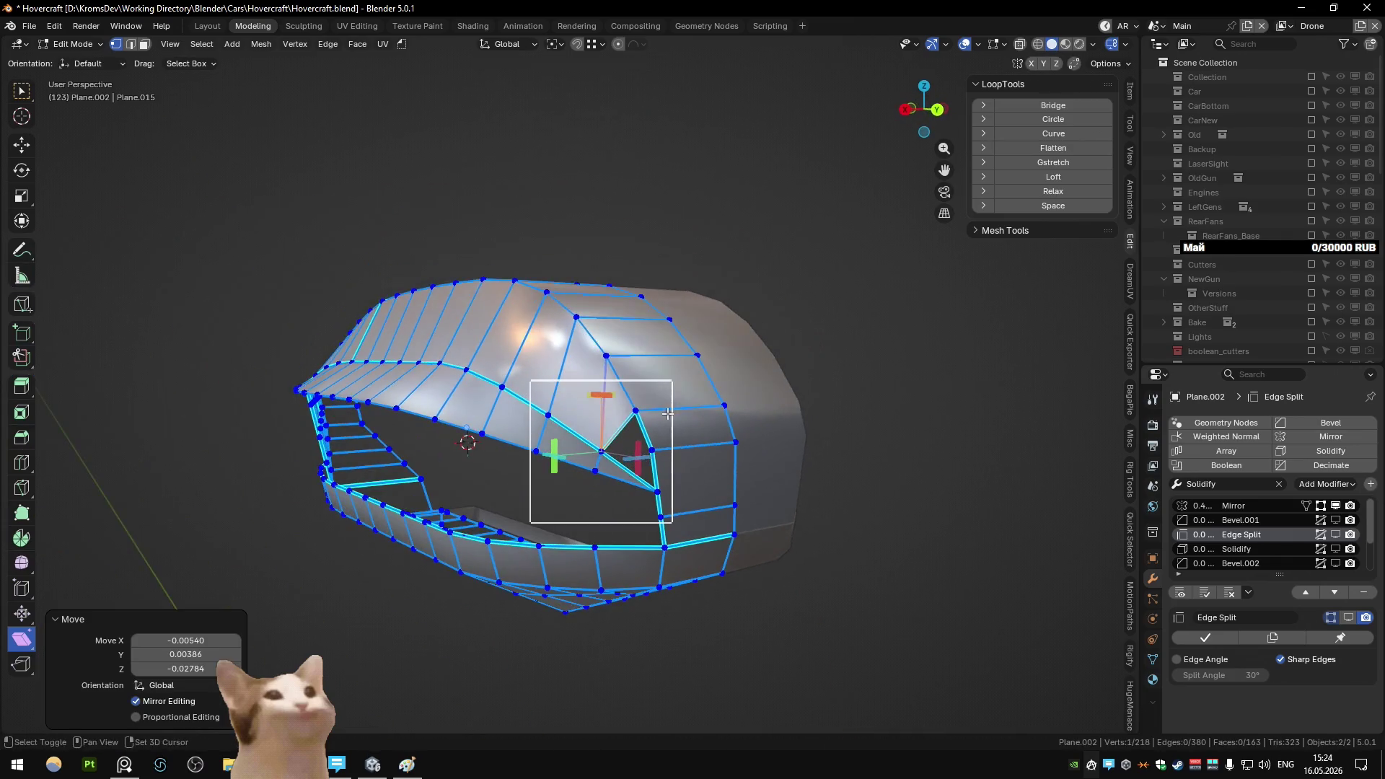
scroll(668, 413, up, 3)
- Slide an edge at the opening's rear fully and merge the hull's duplicate vertices
key(2)
click(634, 451)
key(g)
key(g)
click(651, 475)
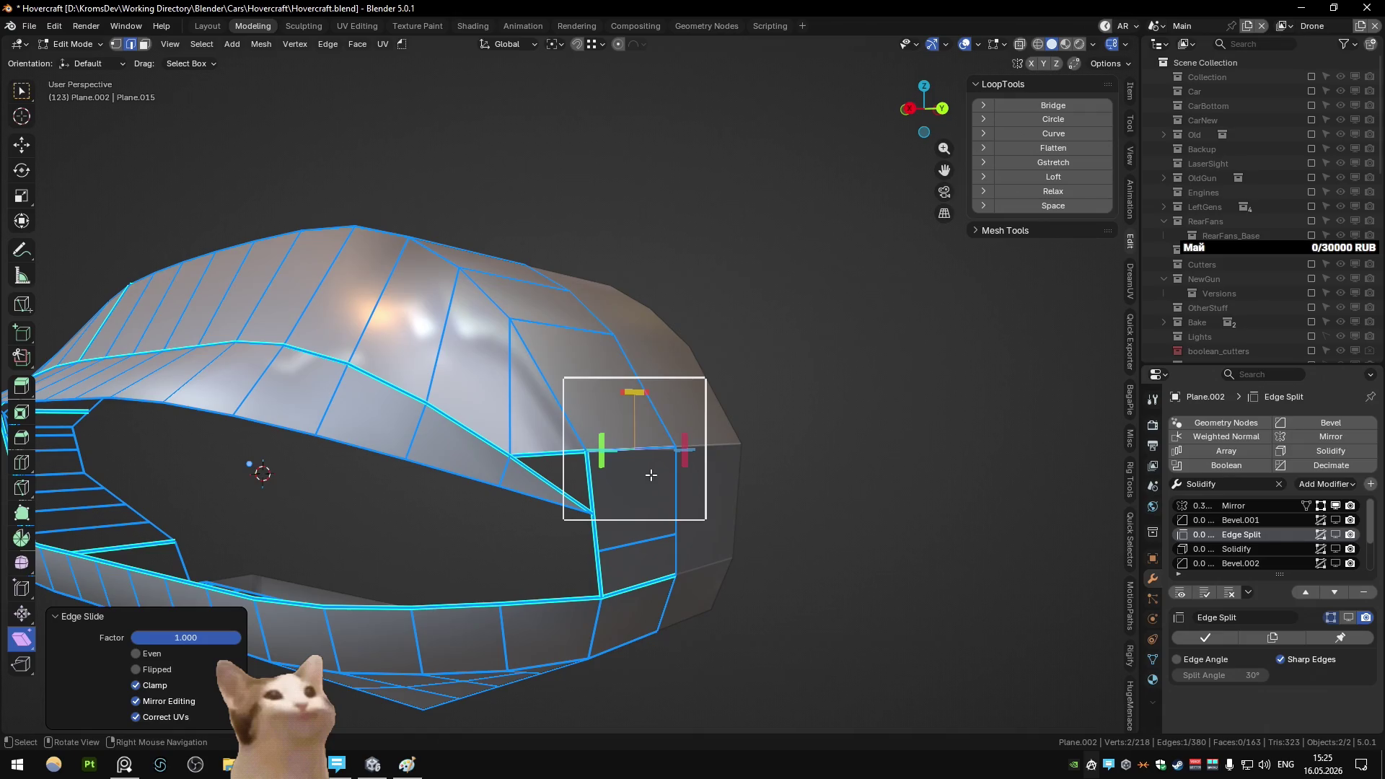
key(a)
key(m)
key(b)
- Lower the opening's rear corner vertex by -0.01926 along Z and adjust another hull vertex
key(1)
click(585, 450)
key(g)
click(605, 511)
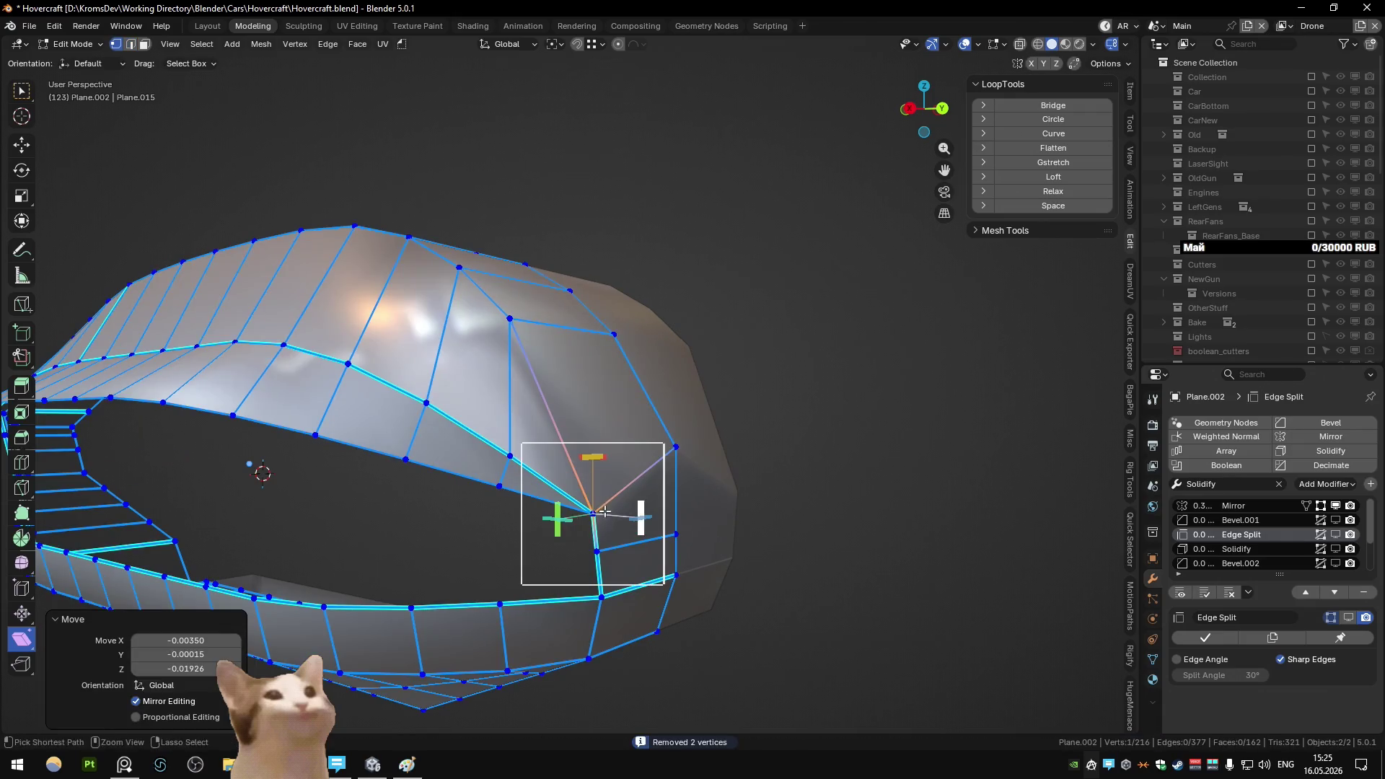
mouse_move(669, 450)
middle_down()
mouse_move(649, 462)
mouse_move(653, 479)
mouse_move(736, 470)
middle_up()
click(732, 476)
key(g)
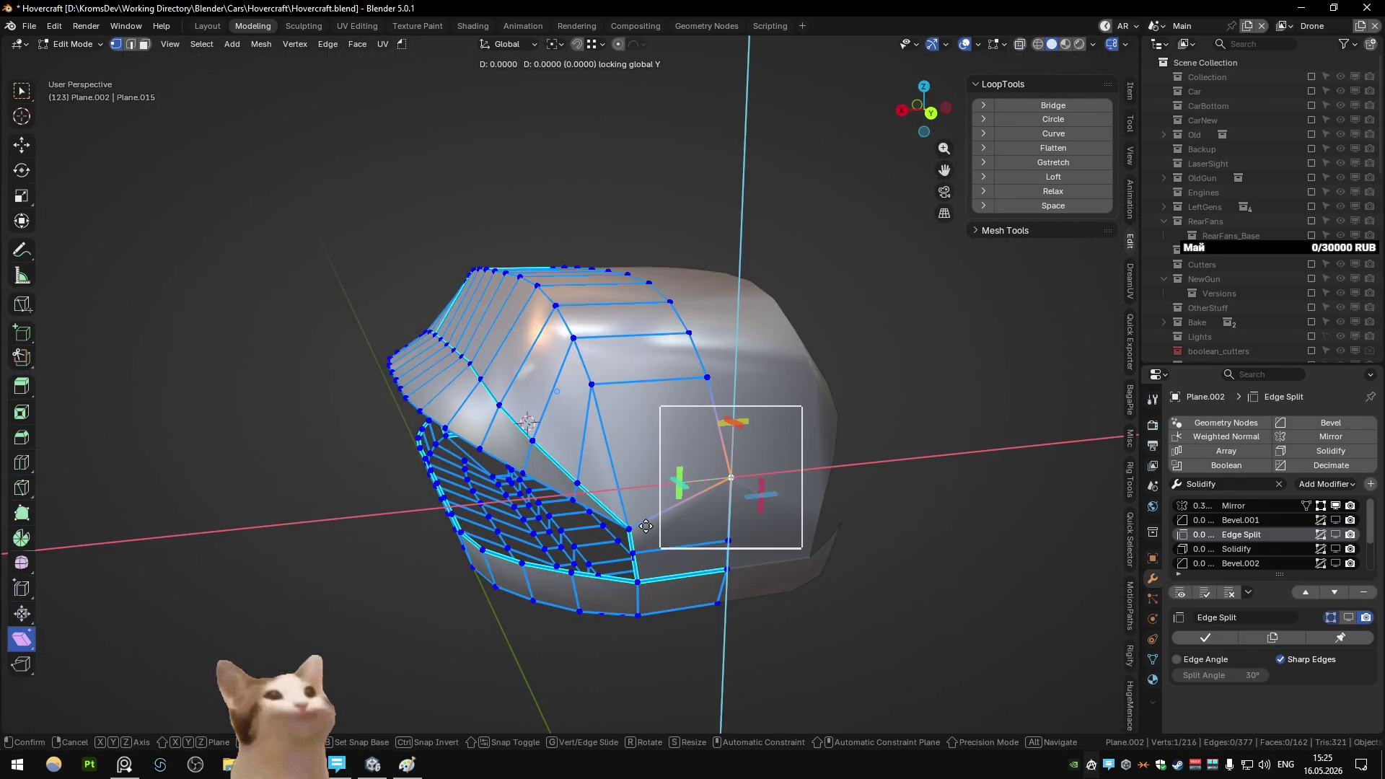
click(646, 526)
mouse_move(645, 525)
middle_down()
mouse_move(736, 469)
mouse_move(745, 444)
mouse_move(714, 498)
middle_up()
- Path-select the faces along the side strip, hide the rest, and view from the right
key(3)
click(285, 324)
ctrl+click(303, 248)
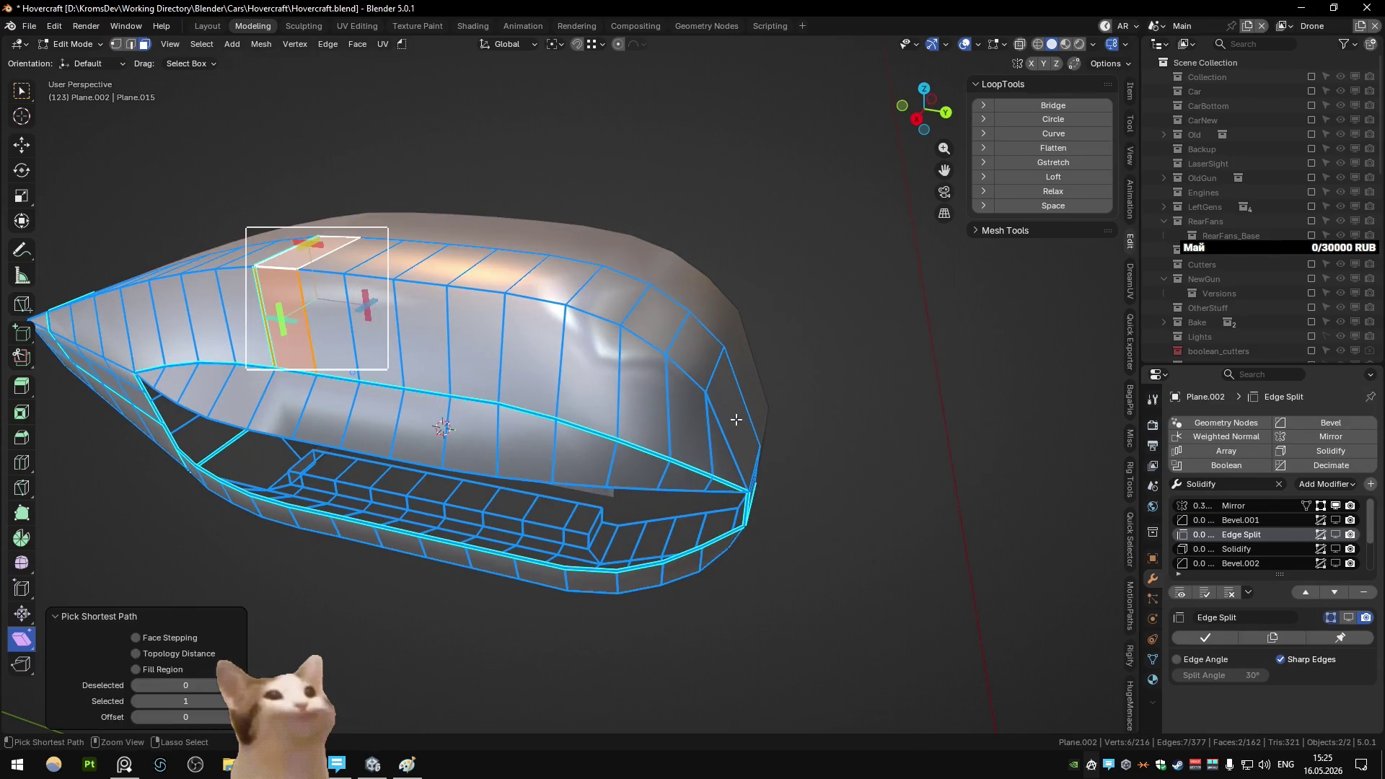
ctrl+click(721, 404)
ctrl+click(315, 294)
key(shift+h)
key(KP_3)
key(1)
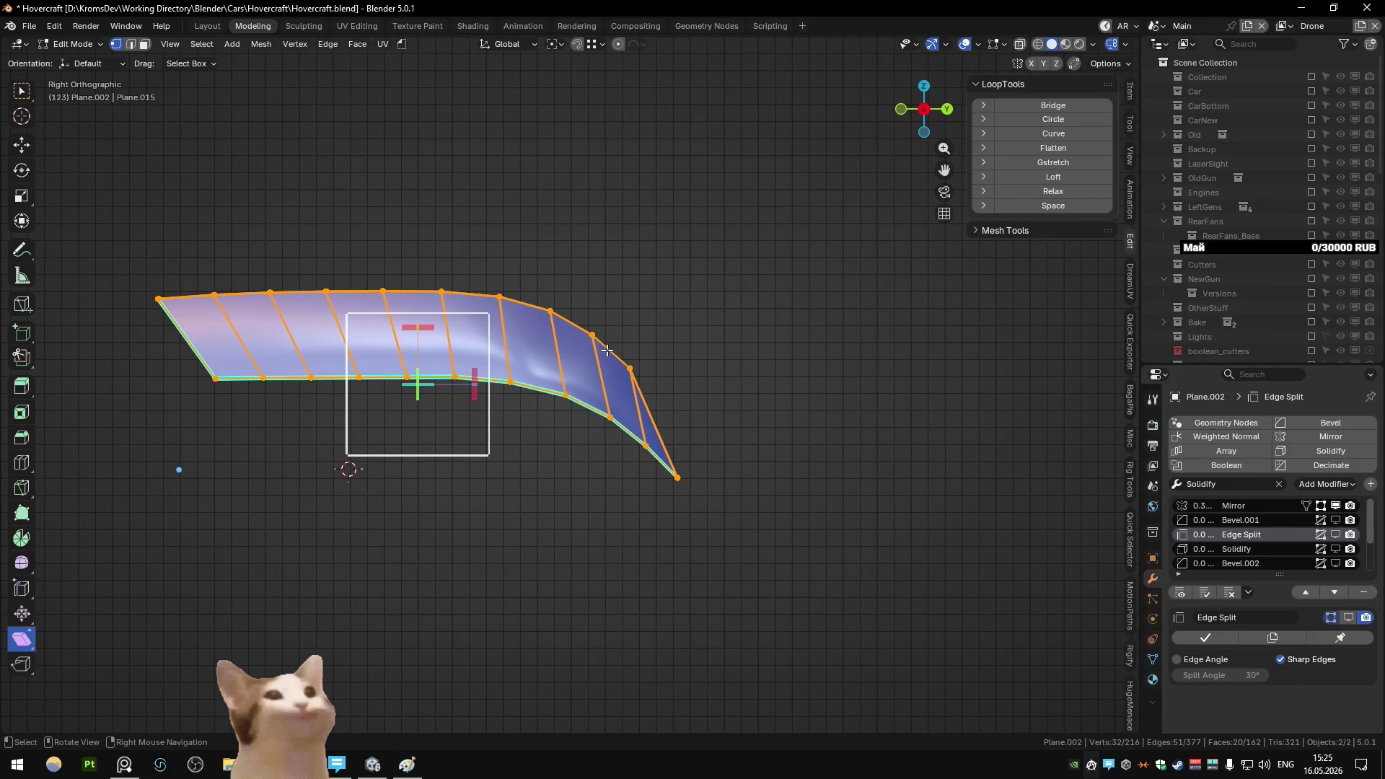
- Edge-slide a strip vertex by -0.511 and lower a top-edge vertex vertically
click(630, 368)
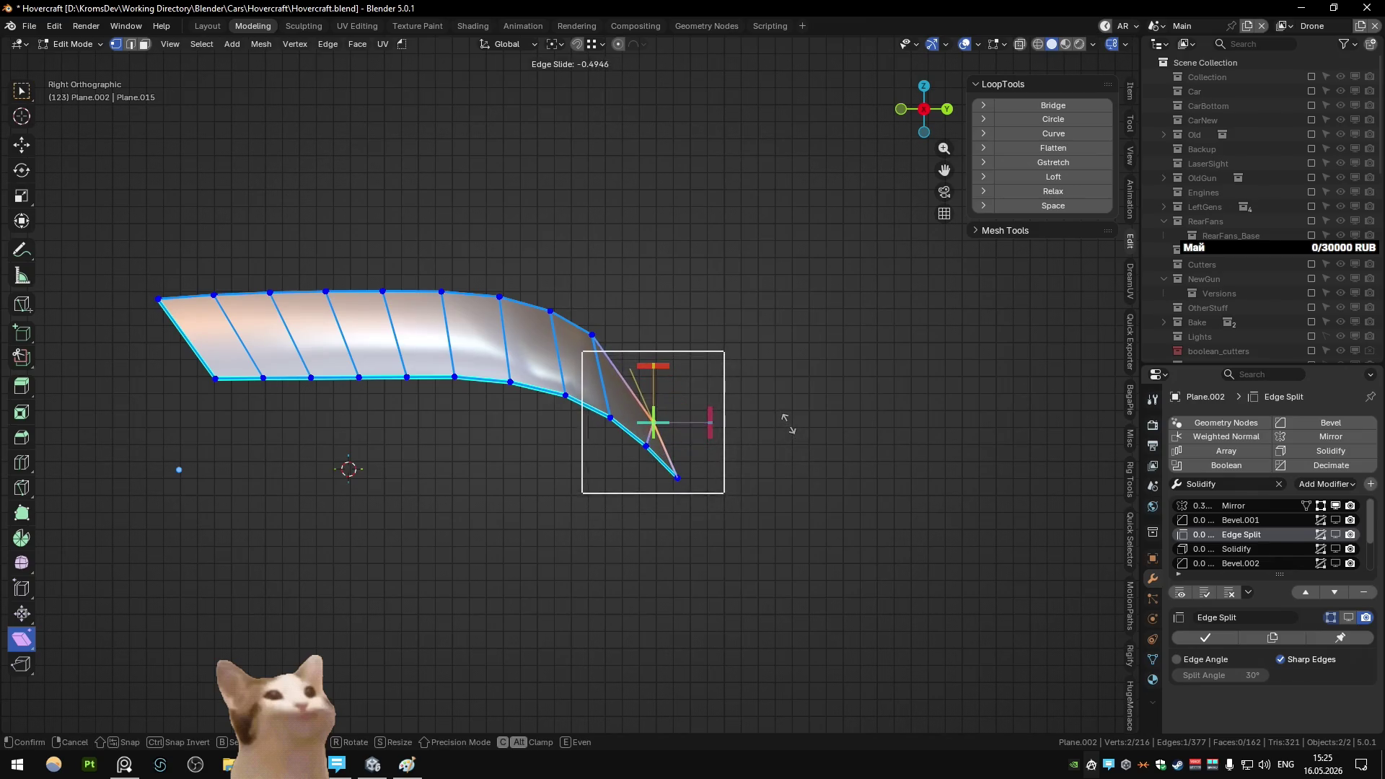
click(789, 424)
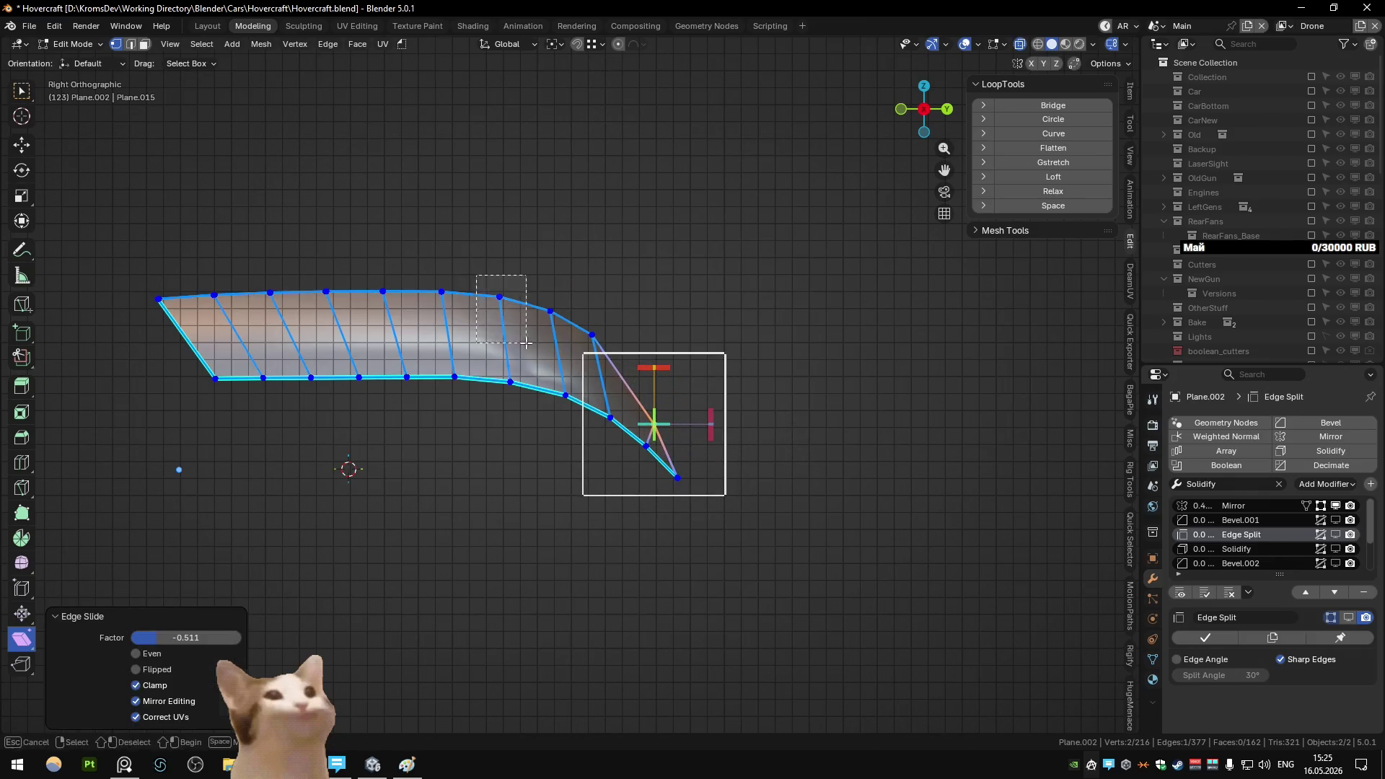
click(500, 296)
key(g)
key(z)
click(499, 327)
- In X-ray, select only the strip's top edge and apply LoopTools Curve
key(a)
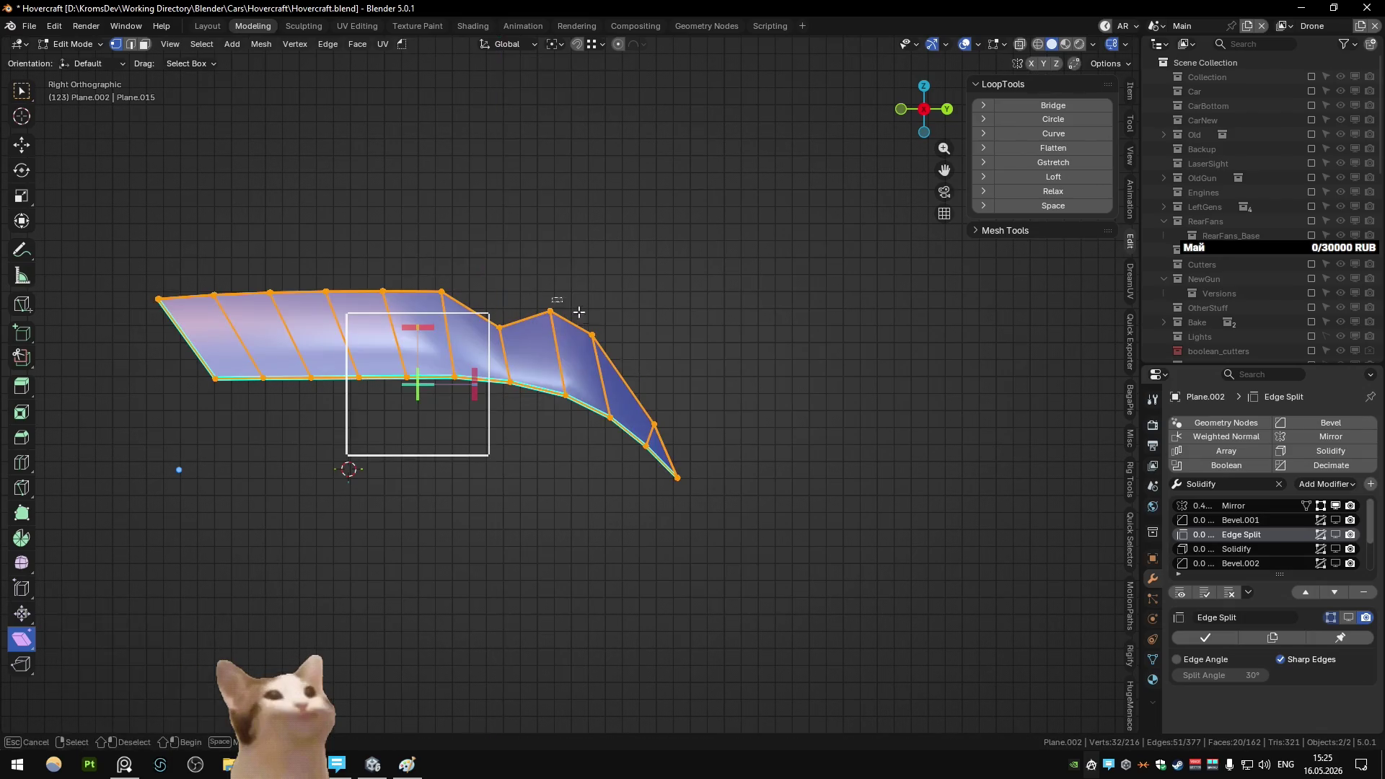
key(alt+z)
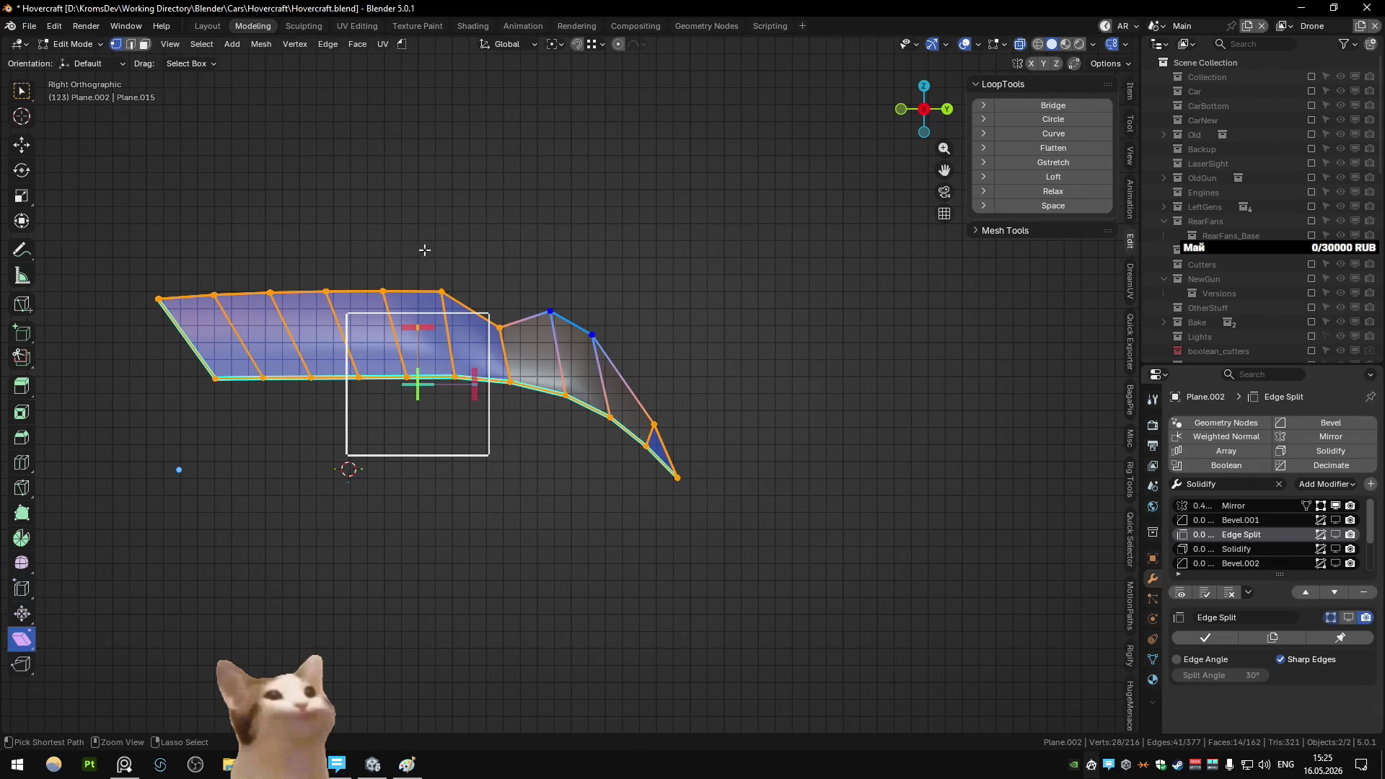
ctrl+drag(180, 226, 415, 307)
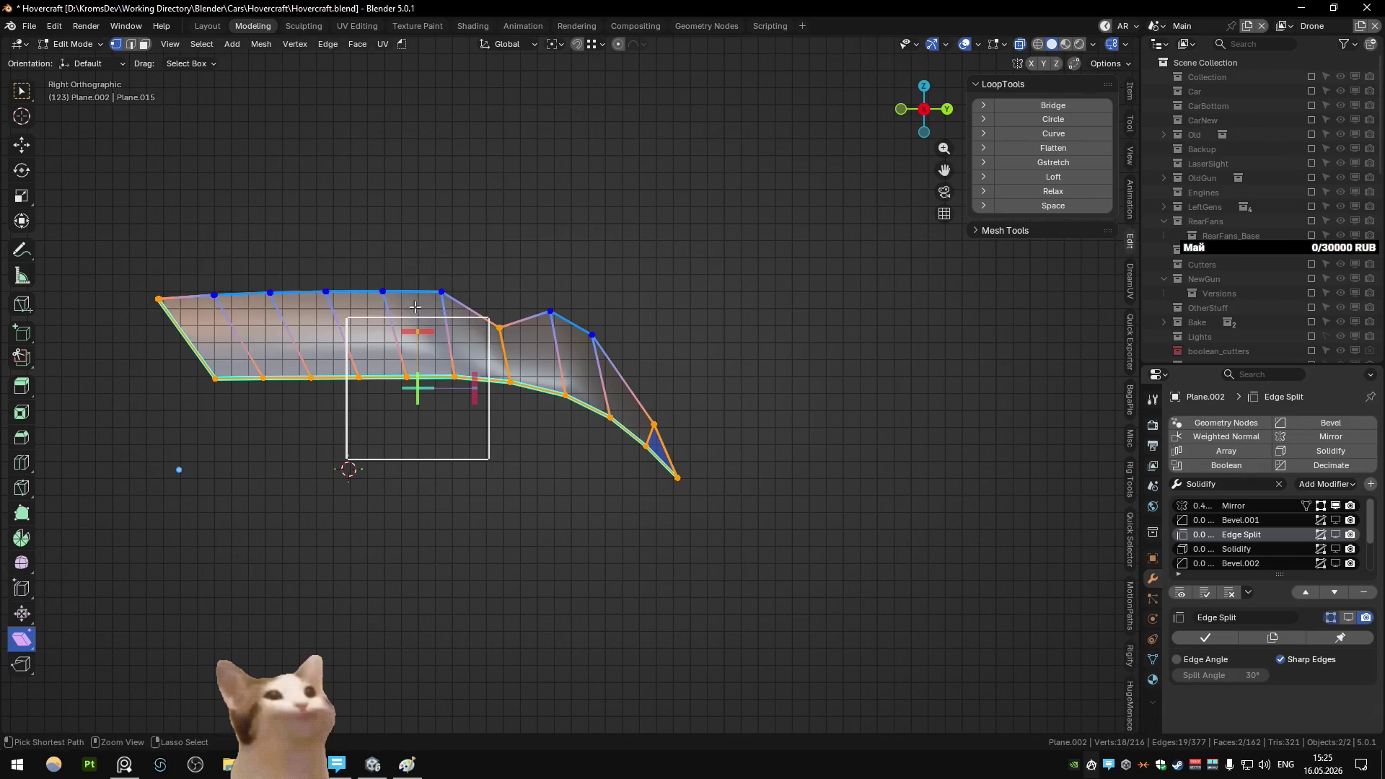
click(1058, 146)
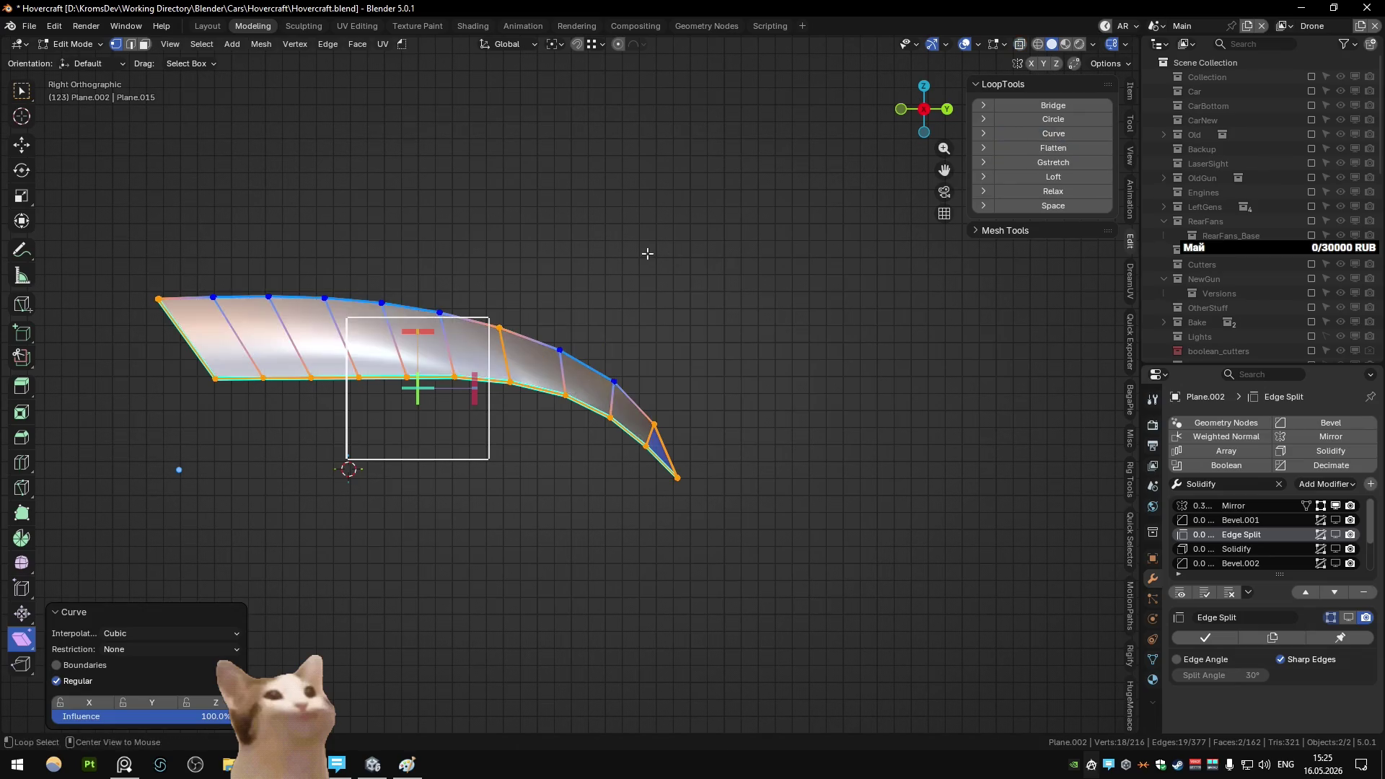
- Return to Object Mode, exit local view, and enable Bevel.002 in the viewport
key(Tab)
mouse_move(647, 254)
middle_down()
mouse_move(656, 319)
mouse_move(622, 318)
middle_up()
key(KP_Divide)
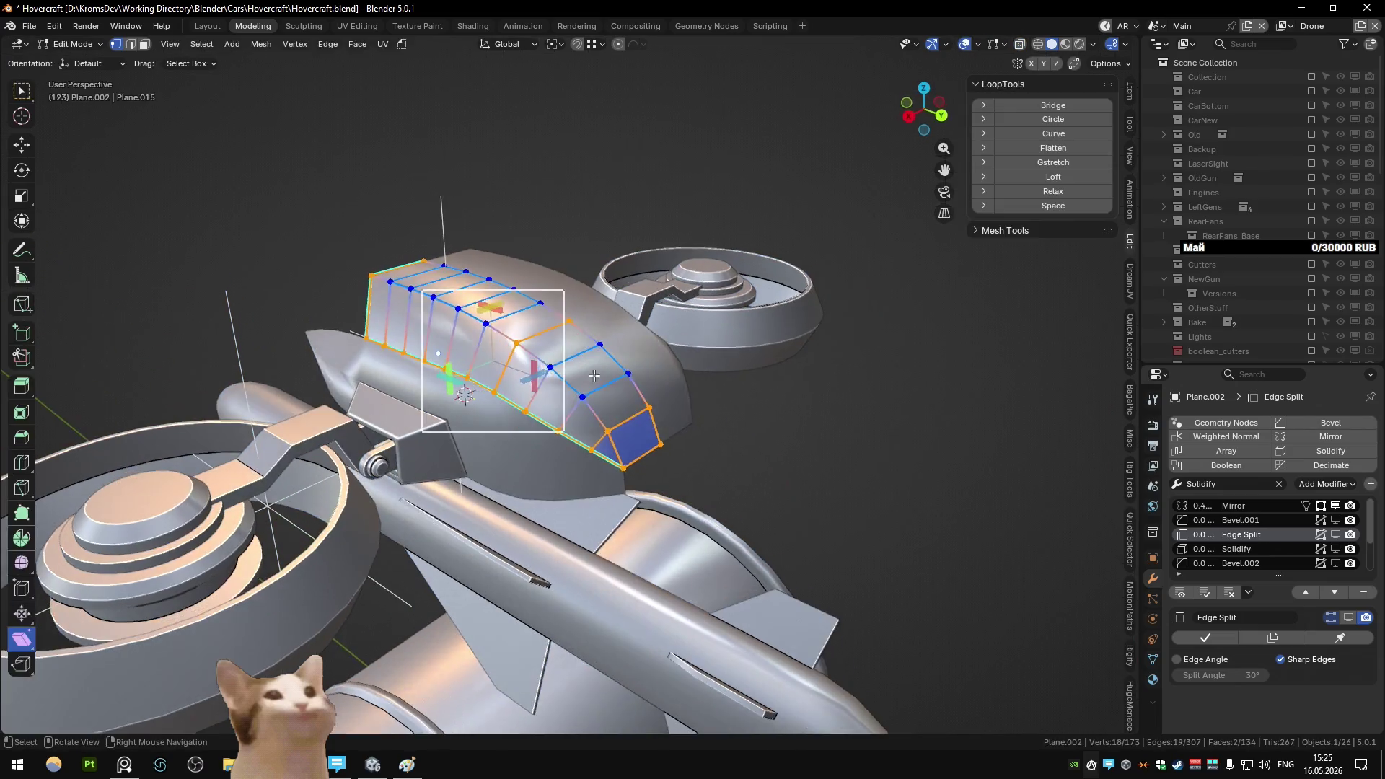
click(1335, 563)
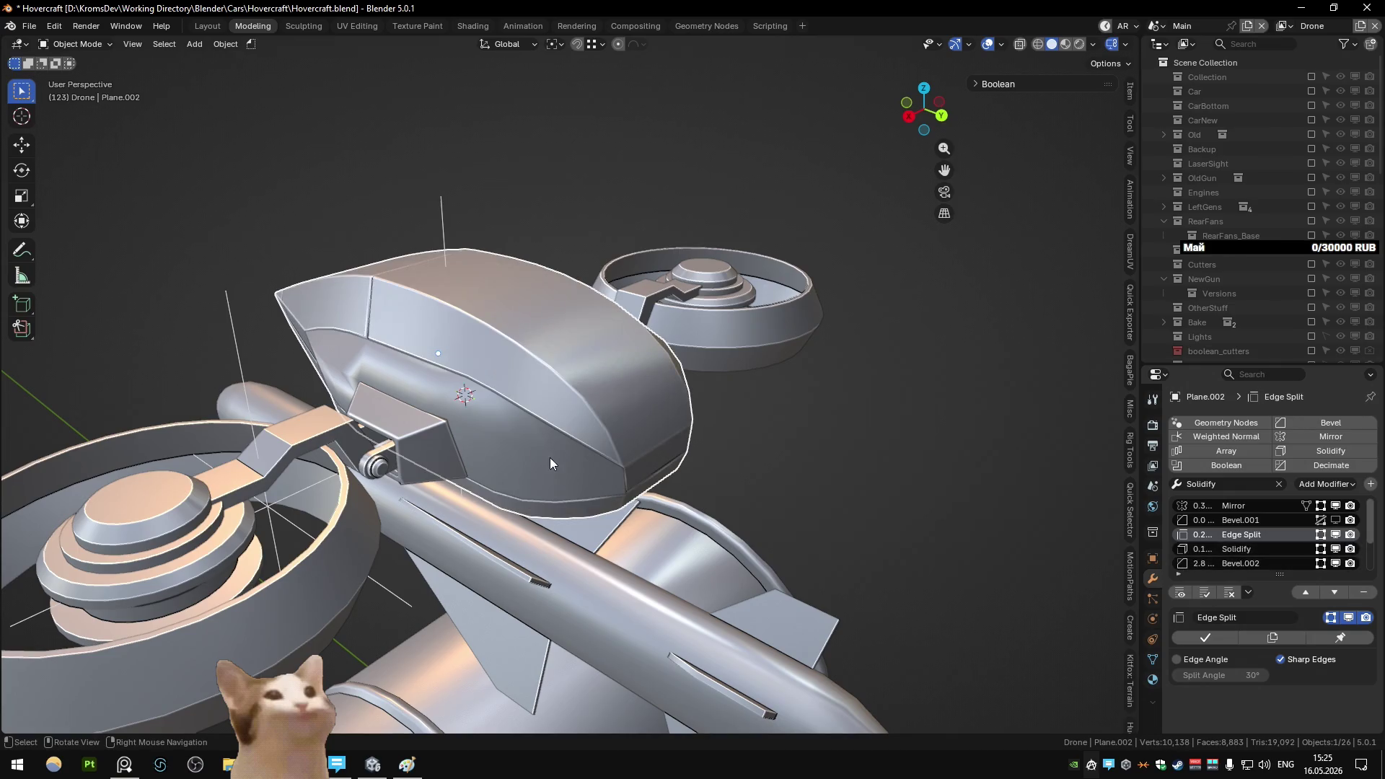
- Show the Solidify modifier in the viewport and hide the missile and the barrel
click(1334, 549)
mouse_move(867, 474)
middle_down()
mouse_move(858, 405)
mouse_move(537, 455)
mouse_move(673, 428)
mouse_move(708, 443)
mouse_move(582, 425)
mouse_move(725, 434)
mouse_move(638, 436)
mouse_move(706, 398)
mouse_move(631, 444)
mouse_move(795, 453)
mouse_move(781, 437)
mouse_move(737, 477)
mouse_move(895, 427)
mouse_move(620, 414)
mouse_move(670, 408)
mouse_move(601, 456)
mouse_move(543, 417)
mouse_move(665, 431)
mouse_move(597, 498)
mouse_move(632, 456)
mouse_move(407, 452)
middle_up()
key(h)
click(576, 512)
key(h)
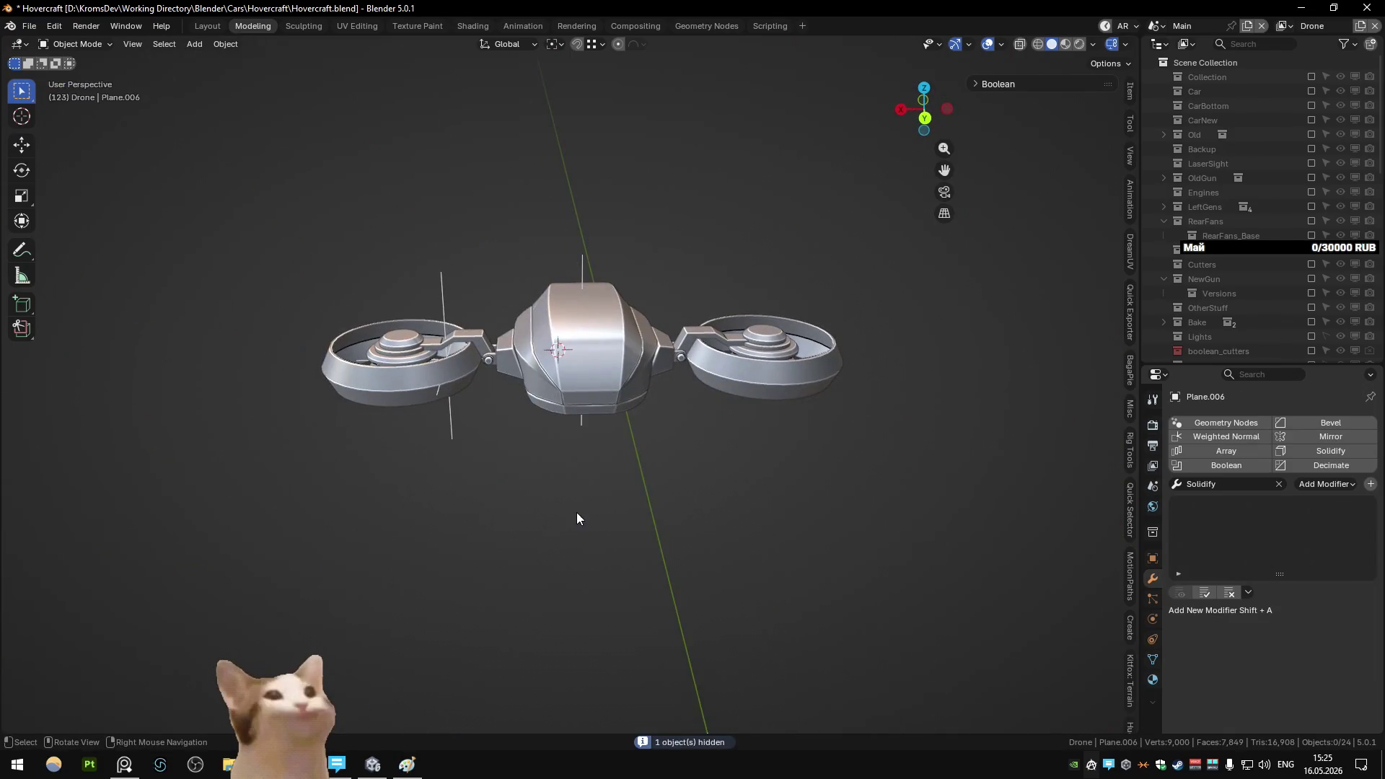
key(KP_7)
- Box-select the fans and arm connectors from the top and try moving them along Y, then cancel
mouse_move(861, 514)
mouse_down()
mouse_move(574, 291)
mouse_move(561, 265)
mouse_up()
scroll(600, 276, up, 3)
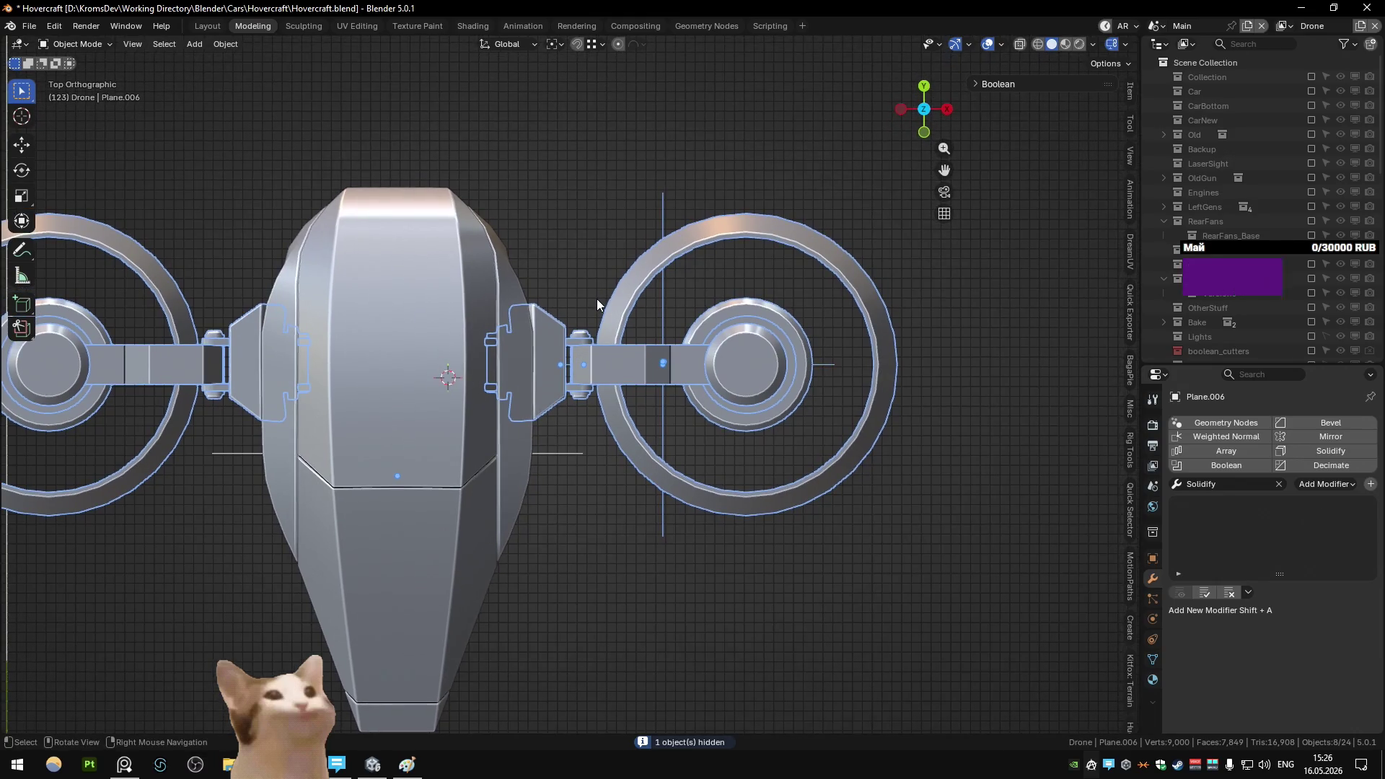
mouse_move(596, 298)
middle_down()
mouse_move(562, 287)
mouse_move(481, 201)
middle_up()
mouse_move(577, 270)
middle_down()
mouse_move(587, 253)
mouse_move(769, 314)
mouse_move(653, 368)
mouse_move(609, 325)
mouse_move(720, 383)
mouse_move(592, 371)
mouse_move(544, 388)
mouse_move(727, 359)
mouse_move(688, 392)
mouse_move(674, 368)
mouse_move(590, 365)
mouse_move(507, 400)
mouse_move(667, 423)
mouse_move(514, 411)
mouse_move(557, 438)
mouse_move(558, 393)
mouse_move(544, 411)
mouse_move(578, 417)
mouse_move(559, 386)
mouse_move(532, 422)
mouse_move(564, 408)
middle_up()
key(g)
key(y)
right_click(556, 259)
- Select the drone body
click(654, 368)
scroll(533, 414, up, 4)
scroll(569, 412, down, 3)
scroll(513, 411, down, 4)
scroll(578, 417, up, 5)
click(564, 408)
- Isolate the hull, reveal all its geometry, and merge by distance twice, removing 32 vertices
key(shift+h)
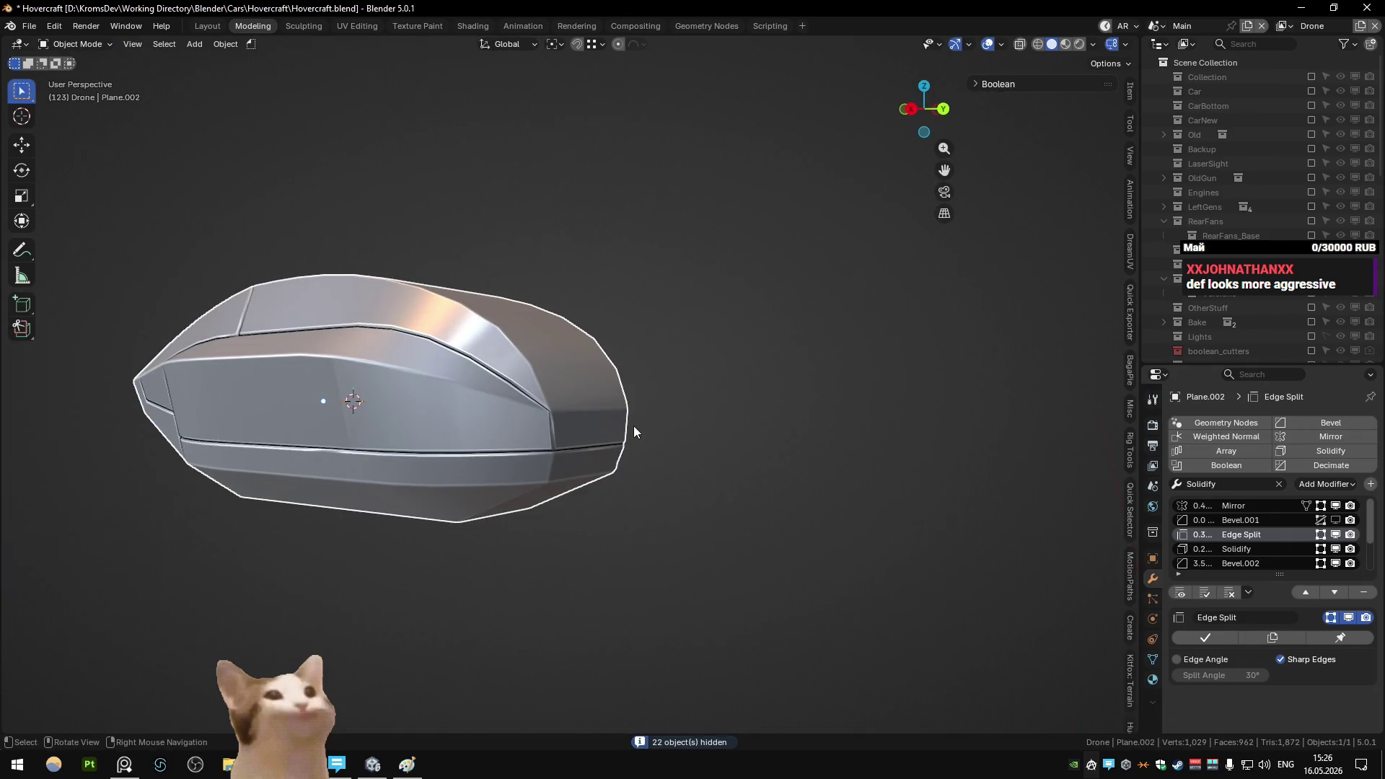
key(Tab)
key(alt+h)
key(a)
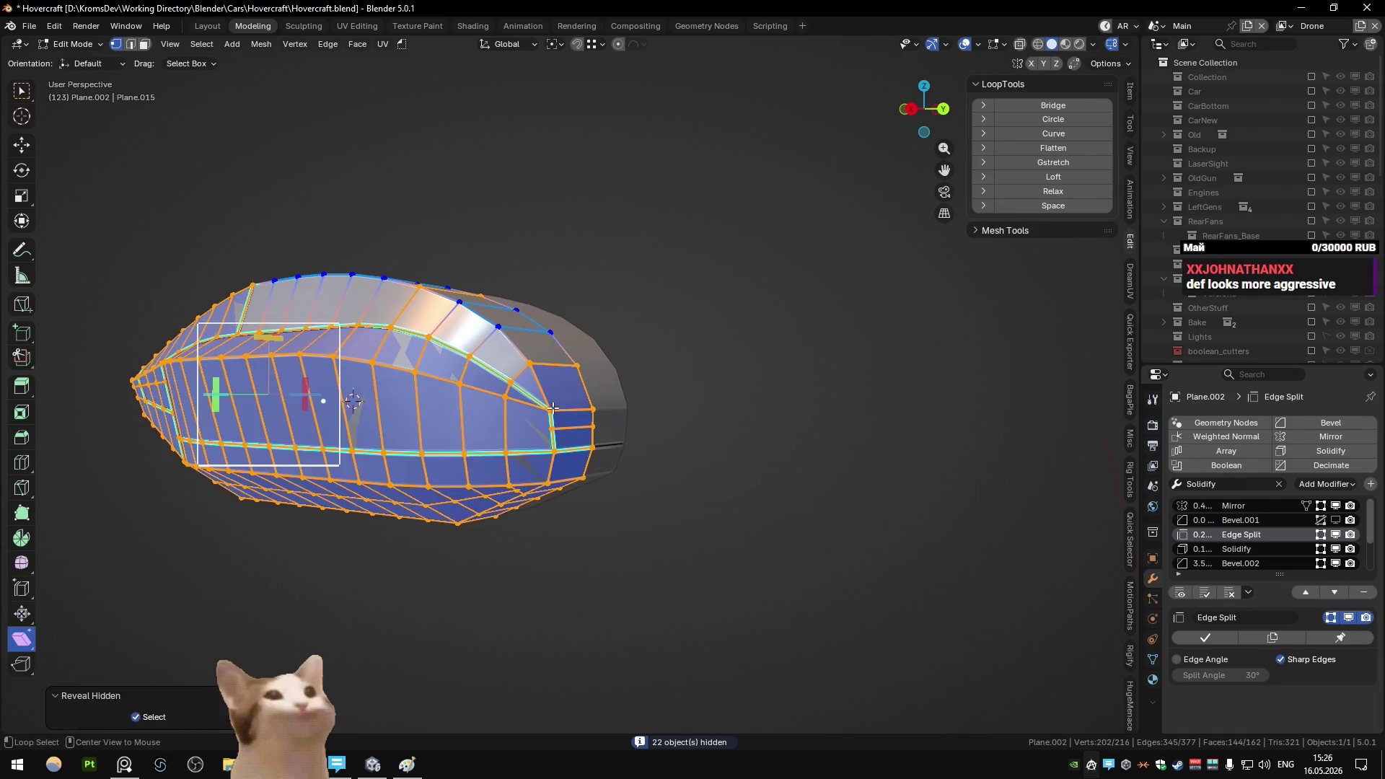
key(m)
click(552, 408)
click(571, 397)
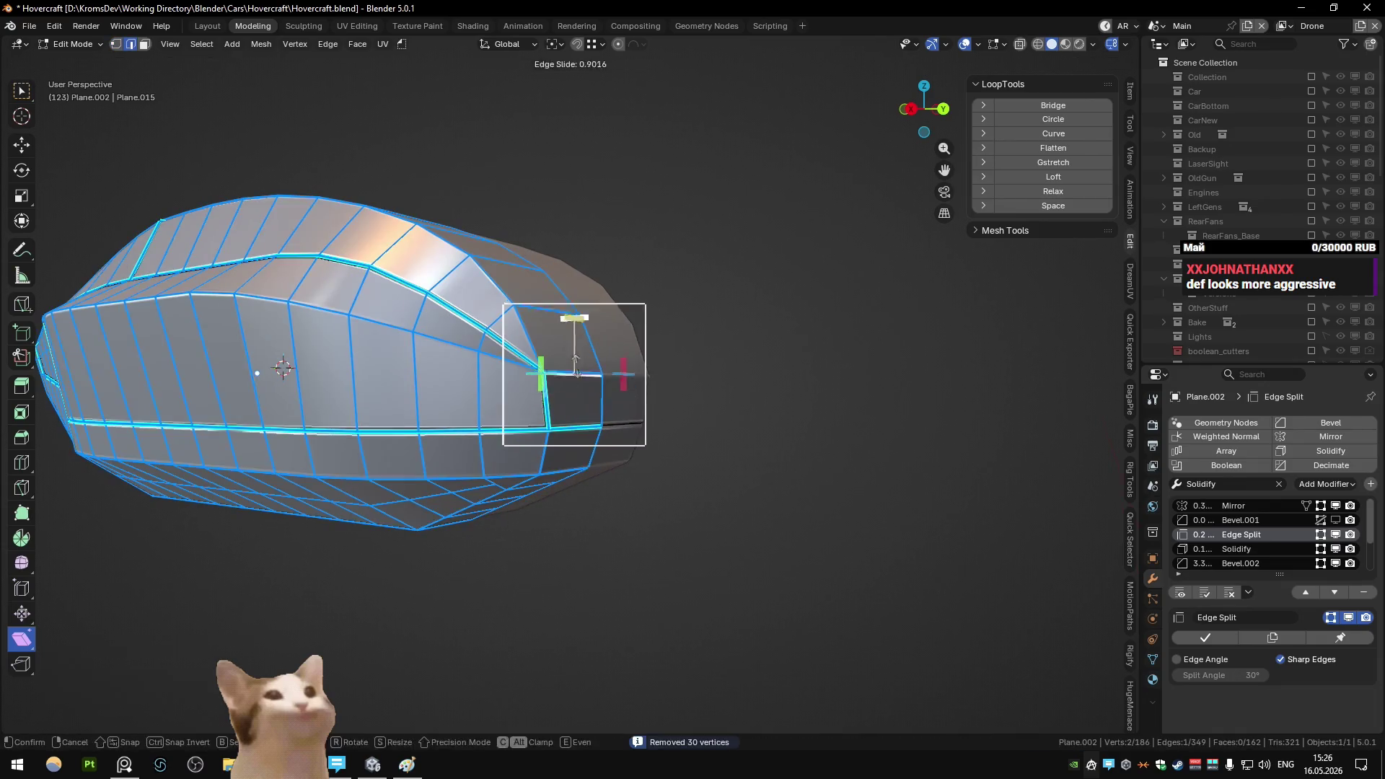
key(a)
key(m)
click(570, 345)
- Edge-slide an edge of the side trim along the hull
scroll(573, 418, up, 3)
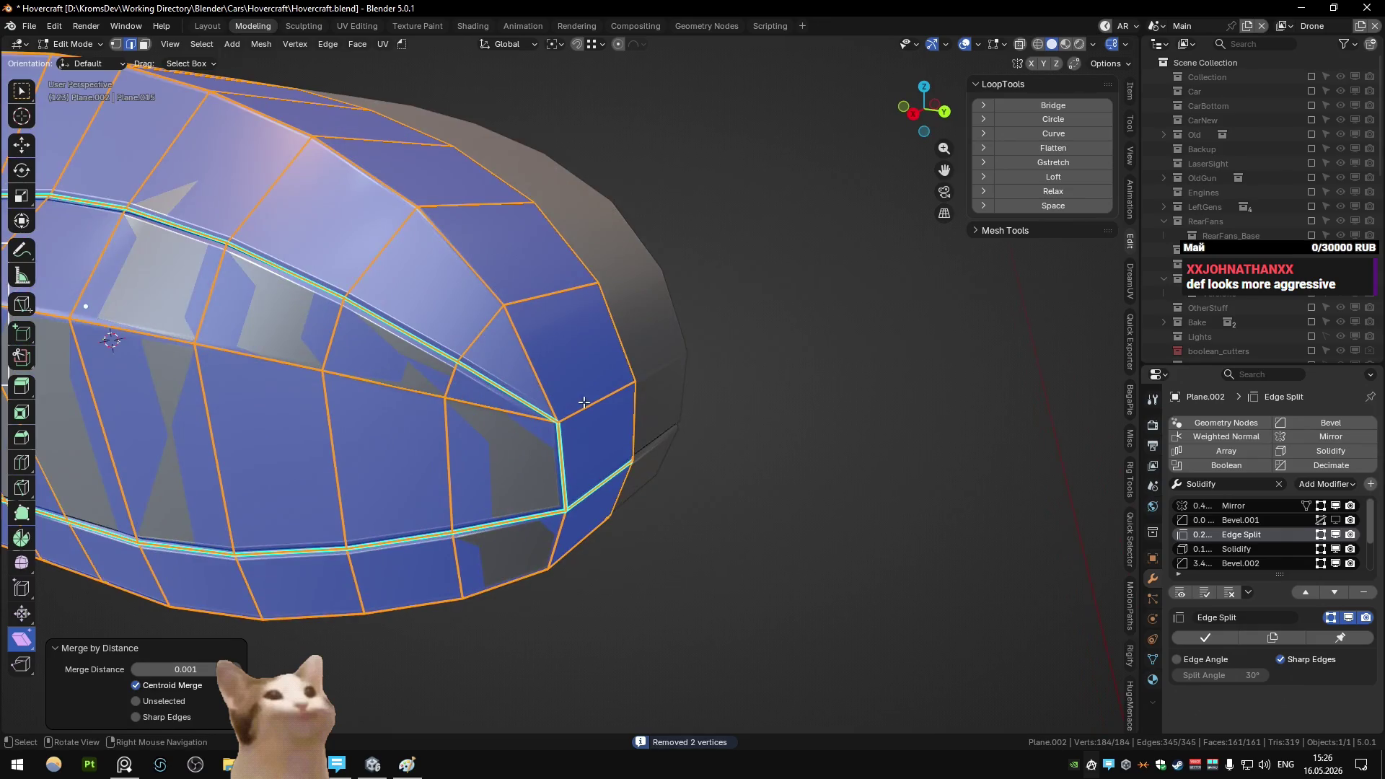
click(575, 411)
scroll(575, 411, down, 3)
key(g)
key(g)
click(575, 439)
mouse_move(575, 439)
middle_down()
mouse_move(634, 448)
mouse_move(416, 393)
middle_up()
- Select an edge path along the trim, switching in and out of Edit Mode to check it
key(Tab)
key(Tab)
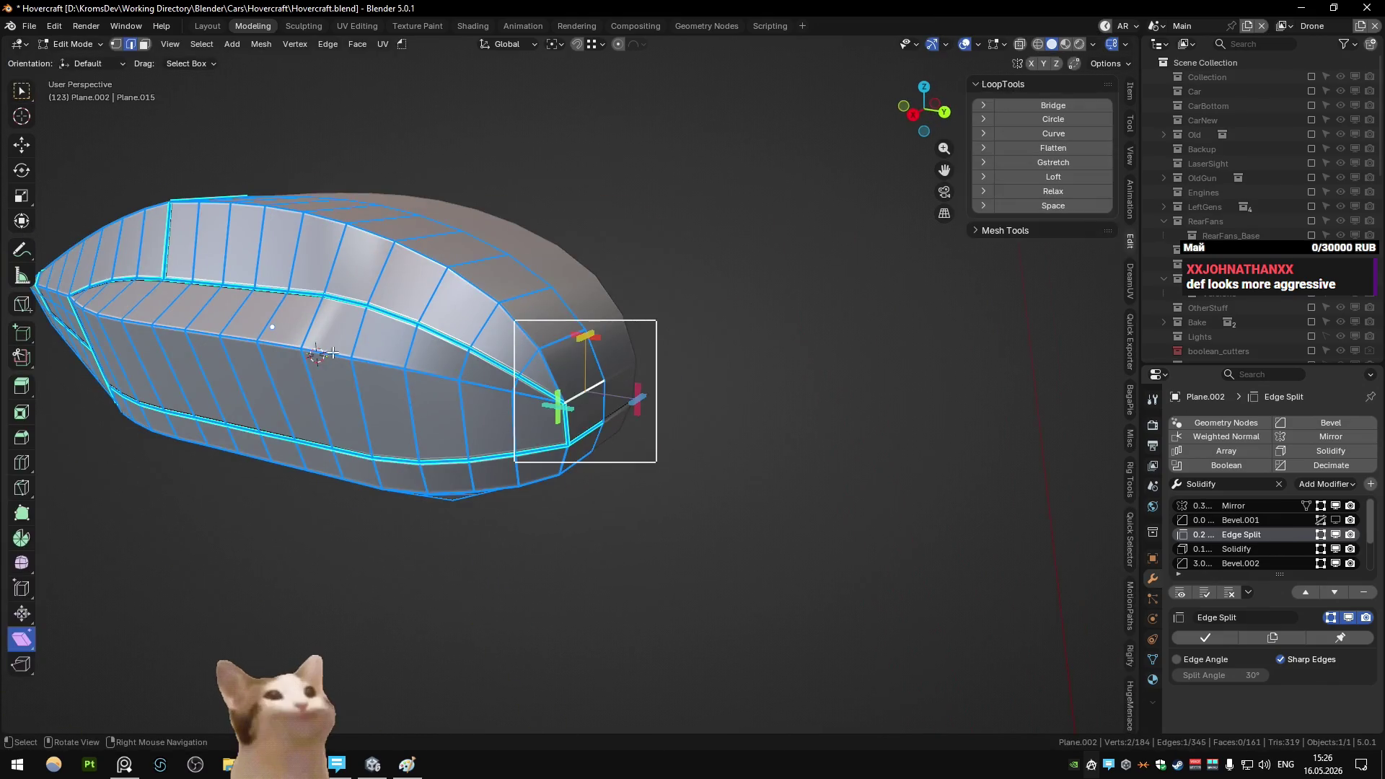
ctrl+click(529, 402)
key(Tab)
mouse_move(529, 401)
middle_down()
mouse_move(413, 382)
mouse_move(493, 370)
middle_up()
key(Tab)
key(Tab)
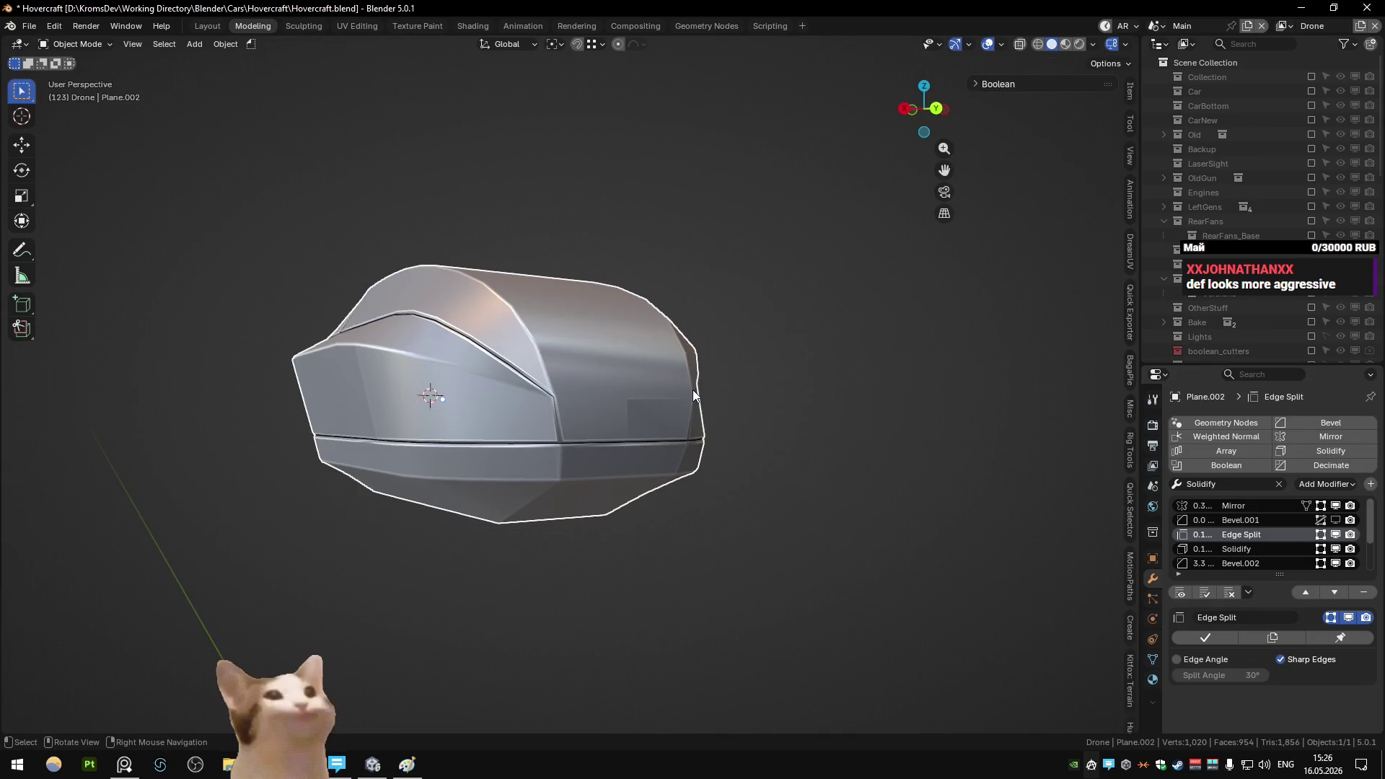
mouse_move(692, 390)
middle_down()
mouse_move(491, 431)
mouse_move(562, 467)
mouse_move(459, 427)
mouse_move(505, 404)
middle_up()
key(Tab)
- From the top view, box-select vertices along the hull's edge, then leave Edit Mode
key(Tab)
scroll(633, 419, up, 5)
middle_drag(633, 418, 664, 469)
key(KP_7)
key(Tab)
drag(671, 417, 551, 267)
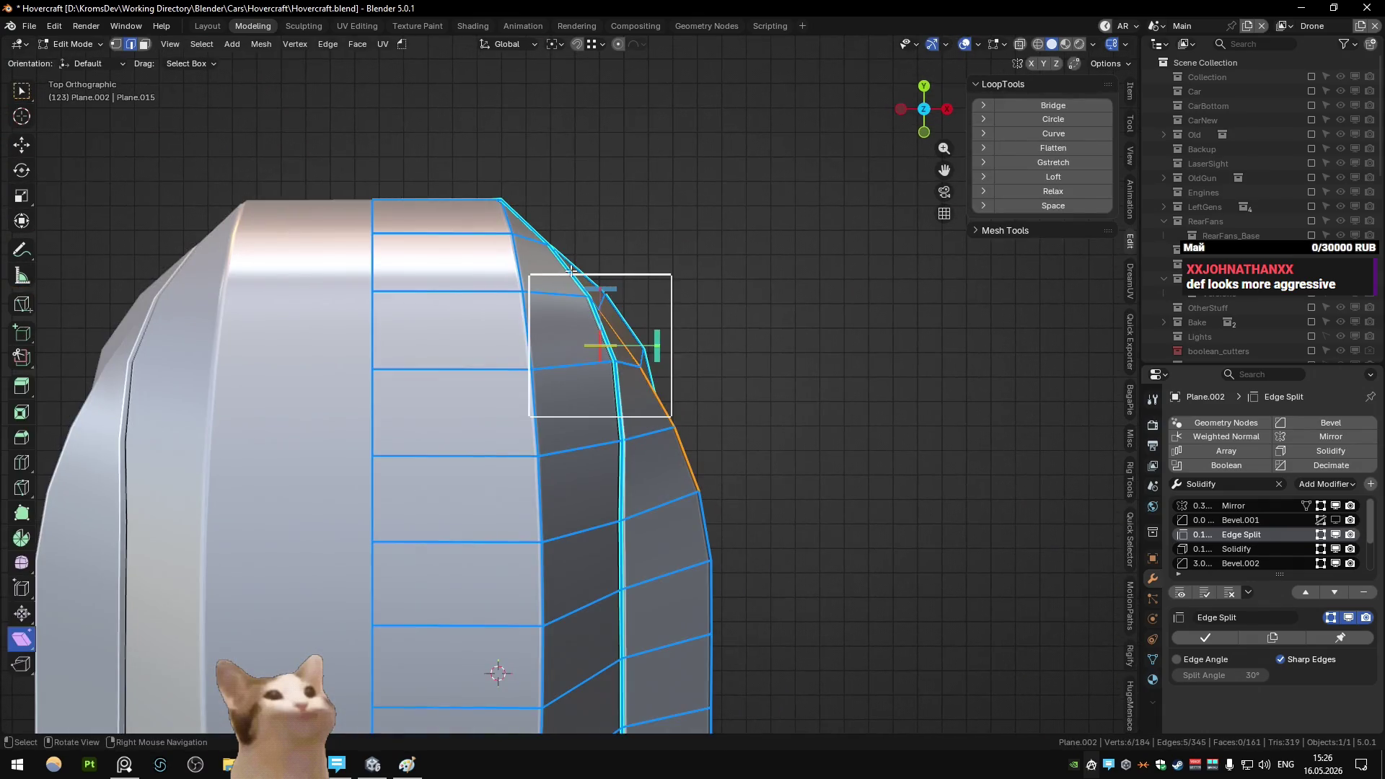
mouse_move(570, 271)
middle_down()
mouse_move(666, 305)
mouse_move(621, 292)
mouse_move(642, 303)
mouse_move(688, 260)
mouse_move(649, 295)
mouse_move(674, 295)
mouse_move(638, 308)
mouse_move(530, 301)
mouse_move(630, 360)
mouse_move(579, 334)
mouse_move(686, 331)
mouse_move(586, 319)
mouse_move(615, 352)
mouse_move(570, 362)
mouse_move(600, 351)
mouse_move(599, 379)
mouse_move(463, 300)
mouse_move(523, 341)
mouse_move(327, 274)
middle_up()
key(Tab)
key(KP_7)
key(KP_7)
key(Tab)
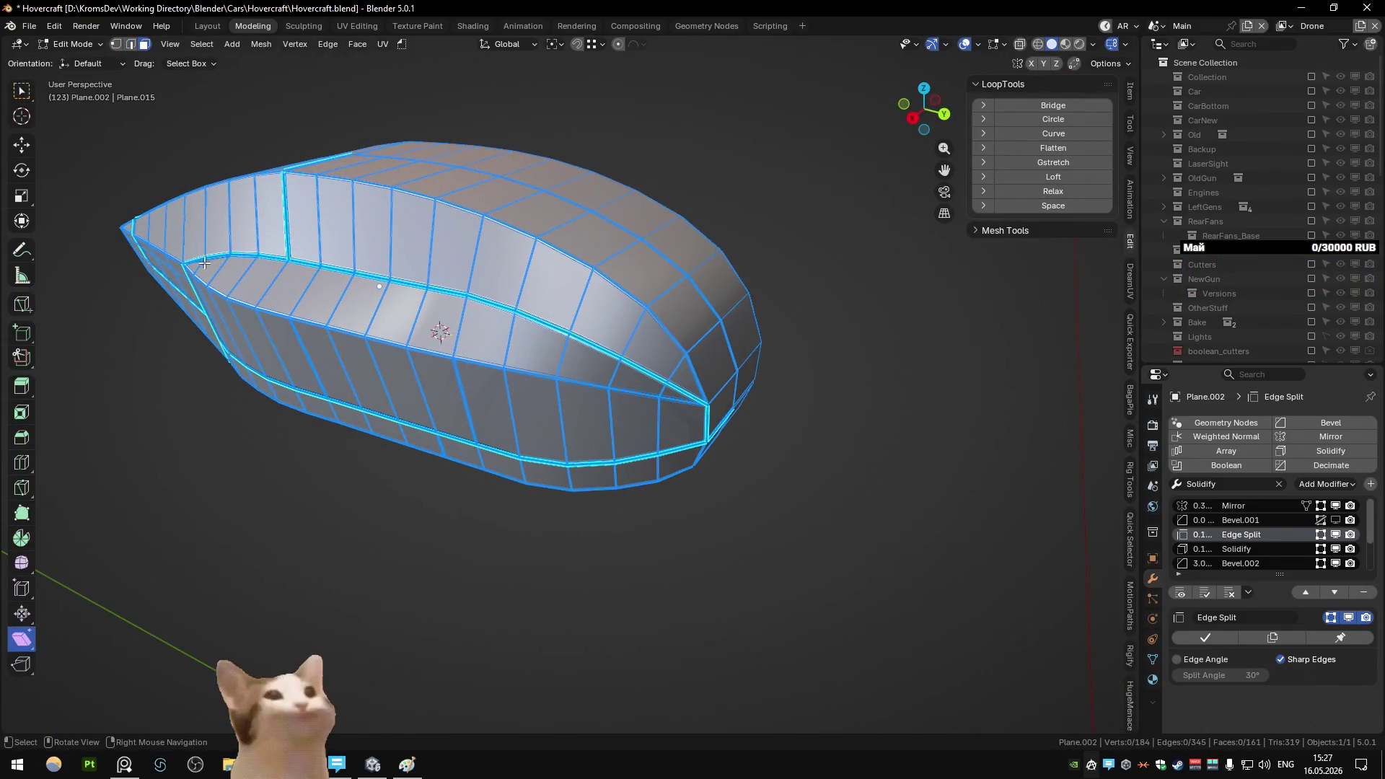
- From the top view, shift a right trim strip vertex along X to follow the hull
ctrl+click(663, 408)
middle_drag(663, 407, 630, 278)
key(KP_7)
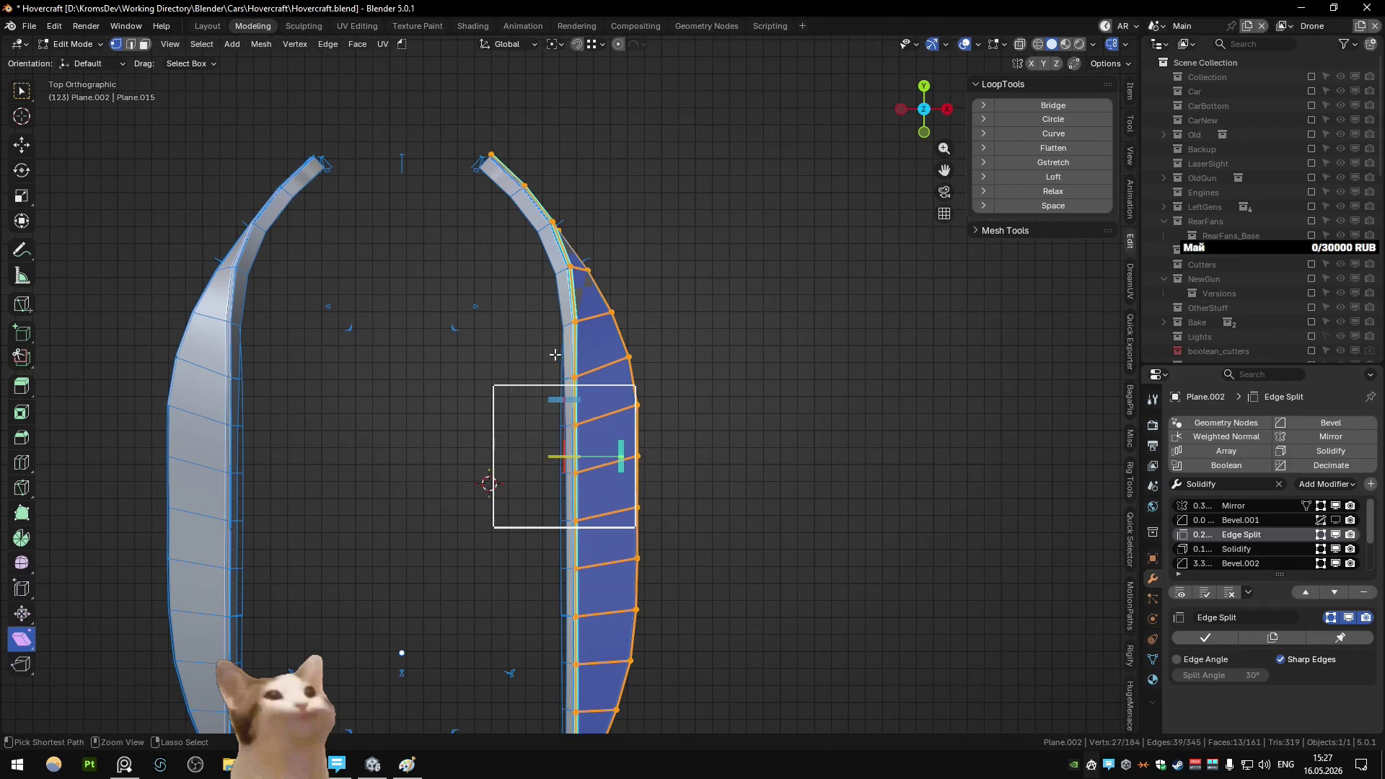
click(575, 375)
key(g)
key(x)
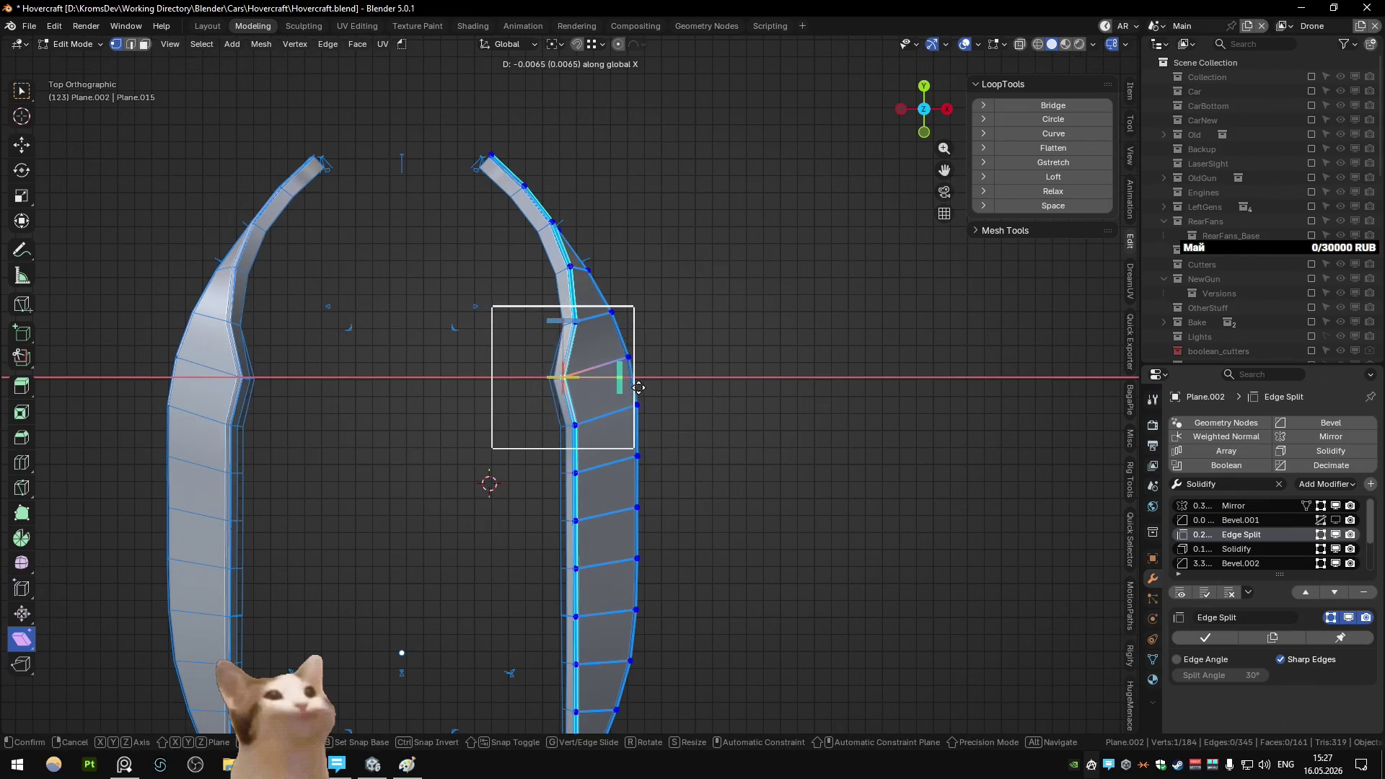
click(637, 386)
scroll(635, 386, down, 2)
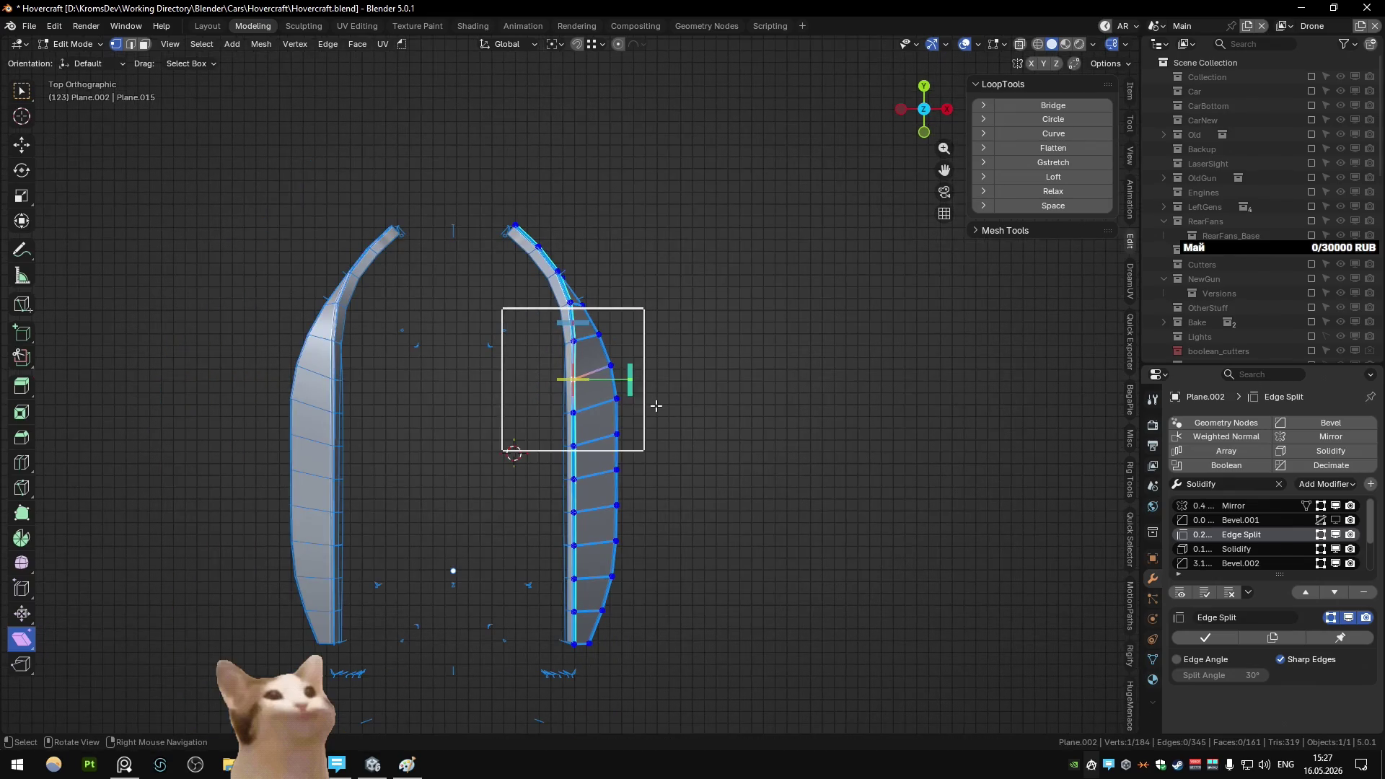
middle_drag(656, 406, 719, 368)
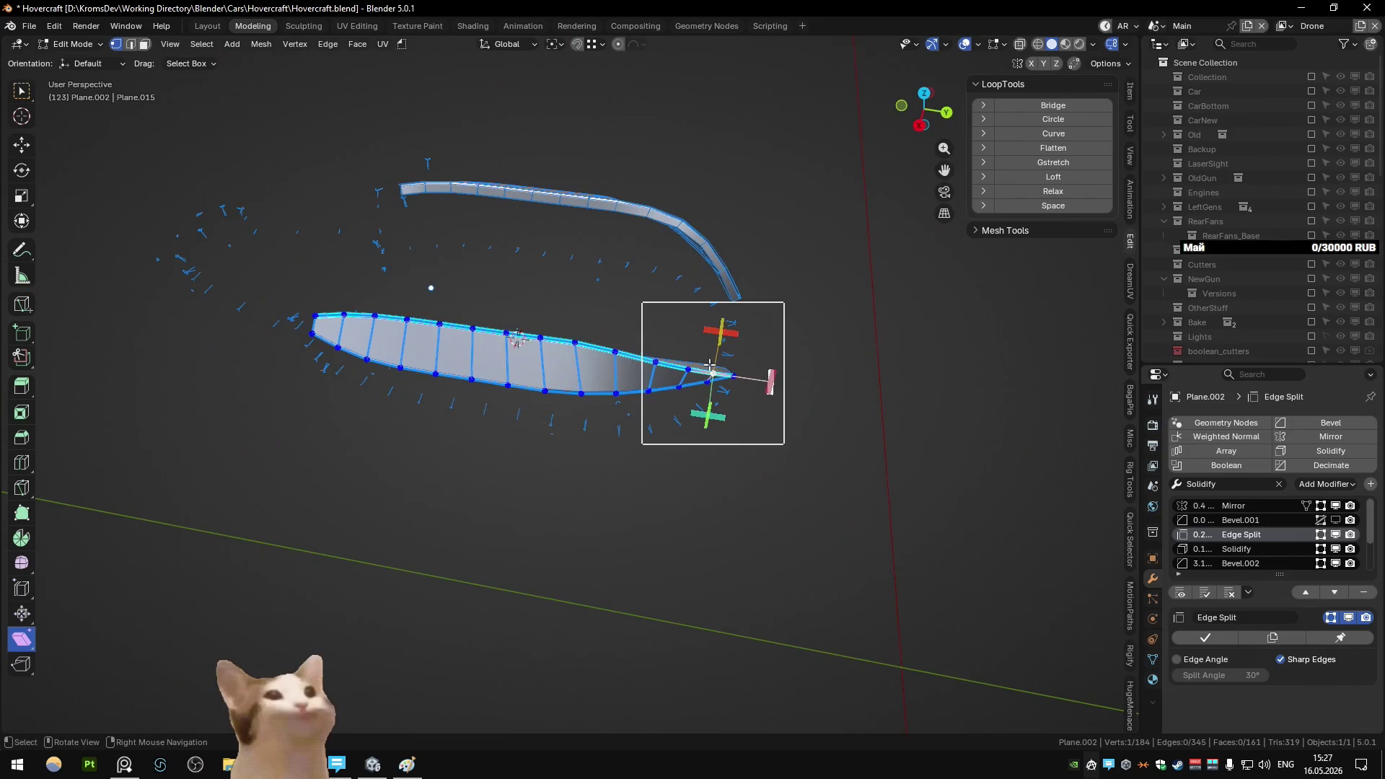
key(KP_7)
key(g)
key(x)
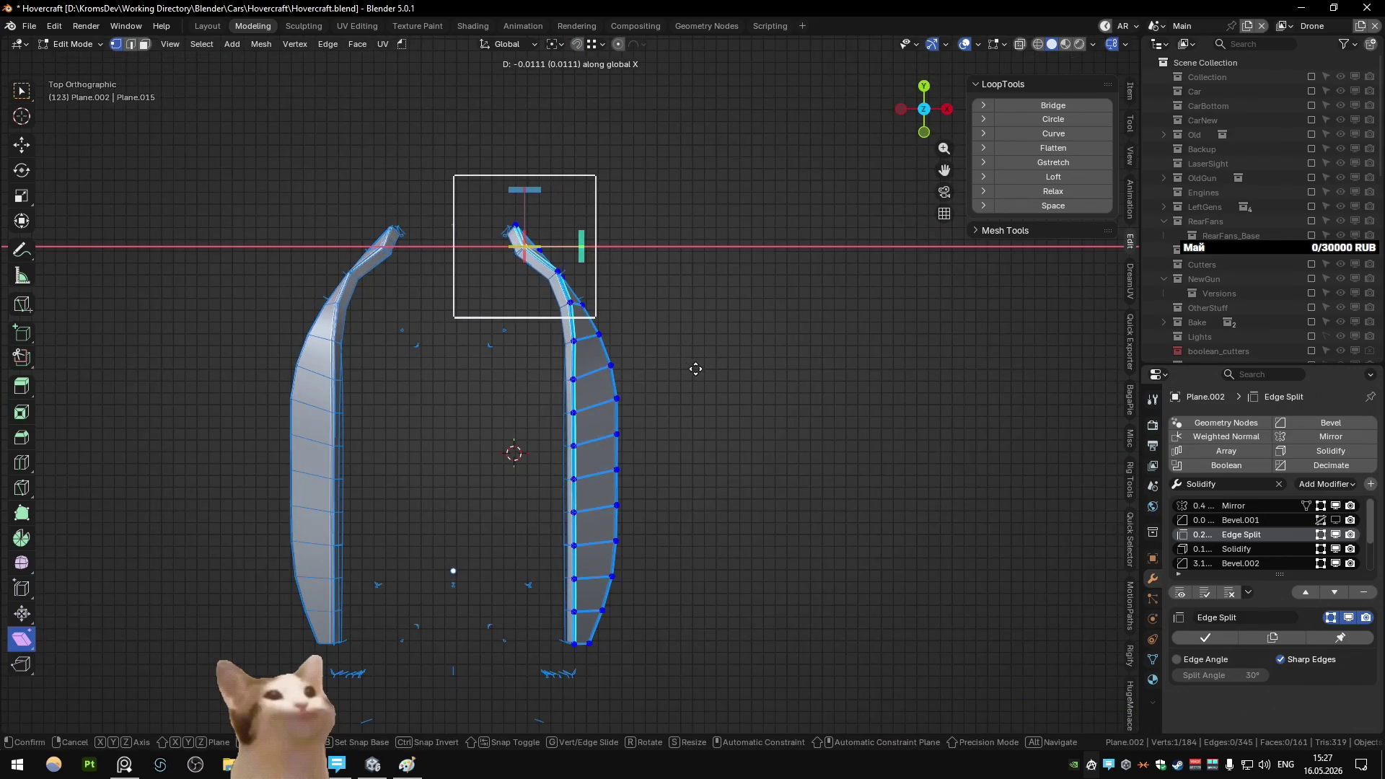
click(696, 369)
- Move two more trim vertices near the tip along X
click(558, 271)
key(g)
key(x)
click(620, 318)
click(569, 302)
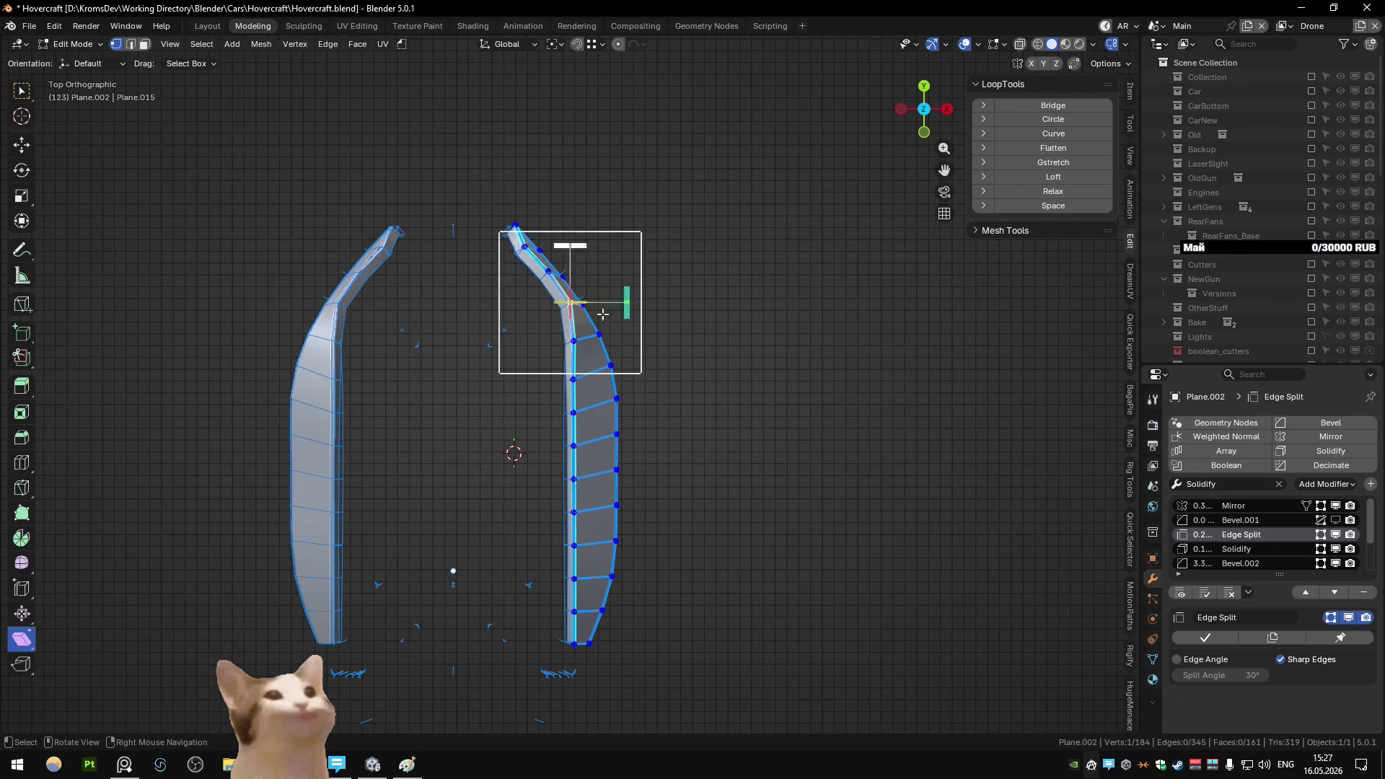
key(g)
key(x)
click(621, 329)
- Select the right trim piece minus some vertices, try LoopTools Curve, then undo it
key(ctrl+l)
scroll(543, 290, up, 1)
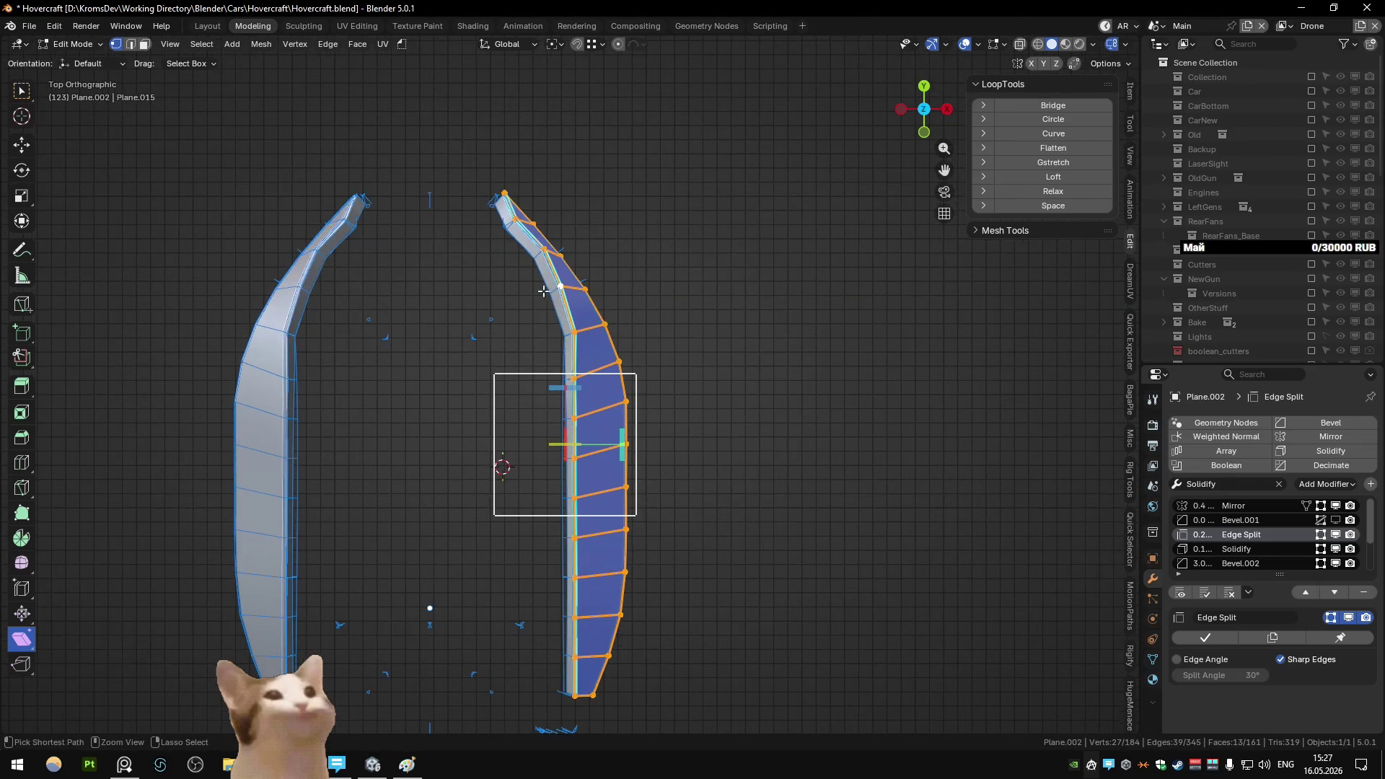
ctrl+click(547, 252)
shift+click(568, 315)
scroll(572, 332, up, 2)
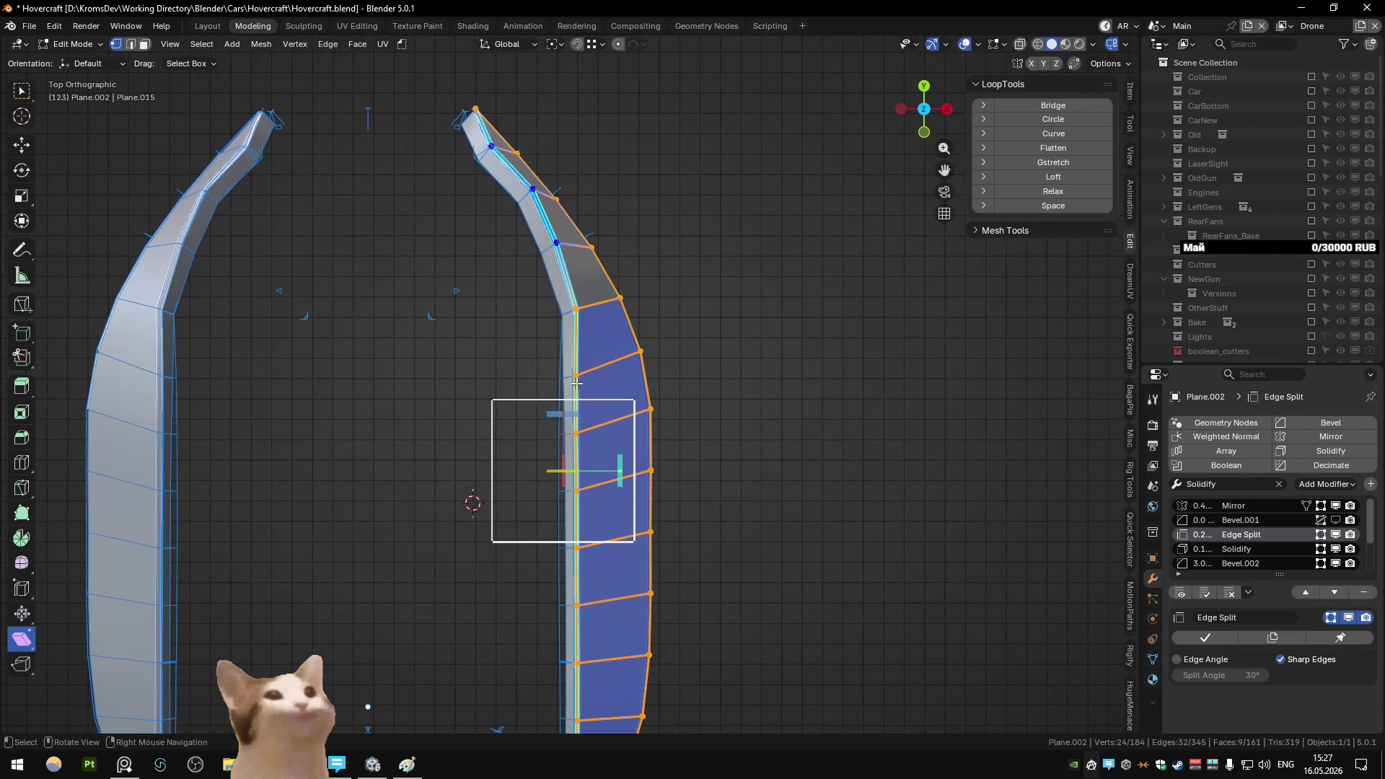
ctrl+drag(591, 498, 591, 498)
scroll(591, 498, down, 2)
shift+middle_drag(681, 432, 681, 384)
click(1053, 135)
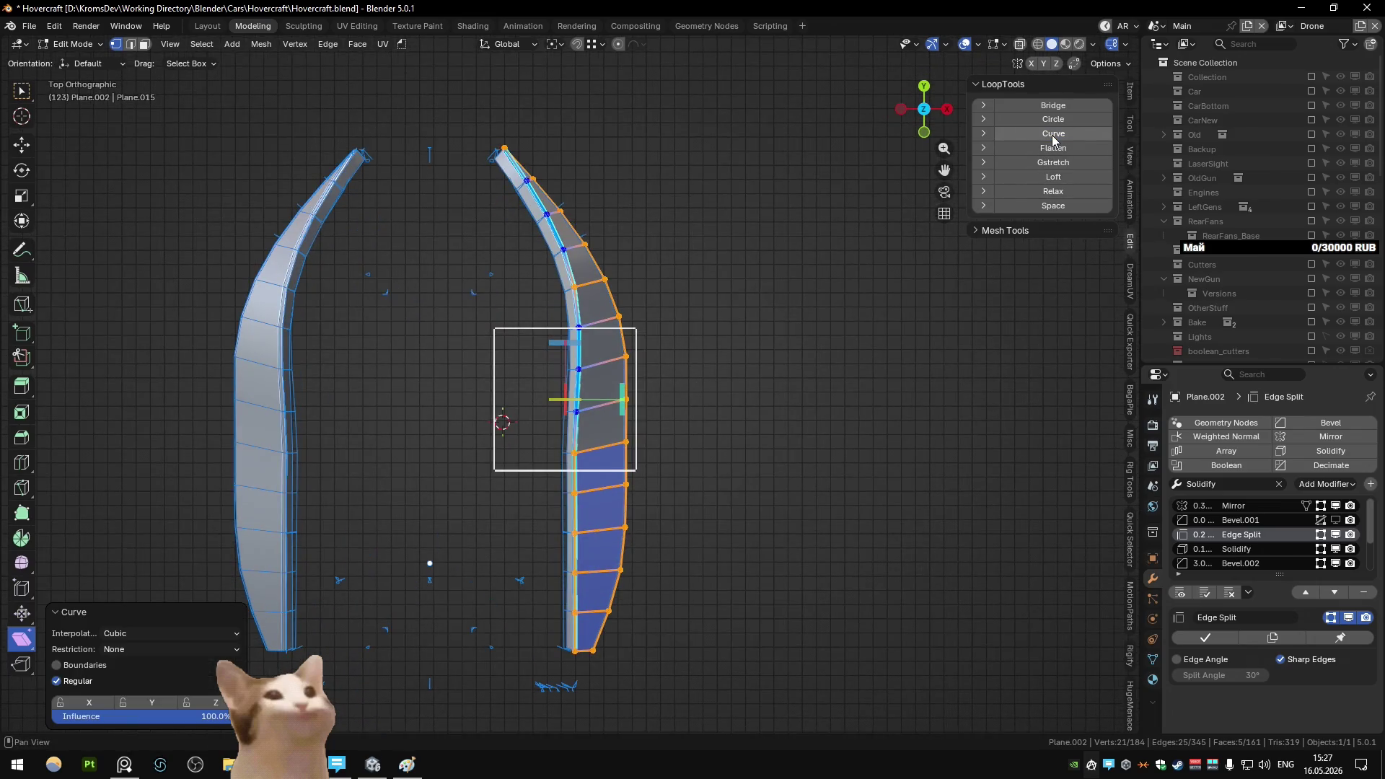
key(ctrl+z)
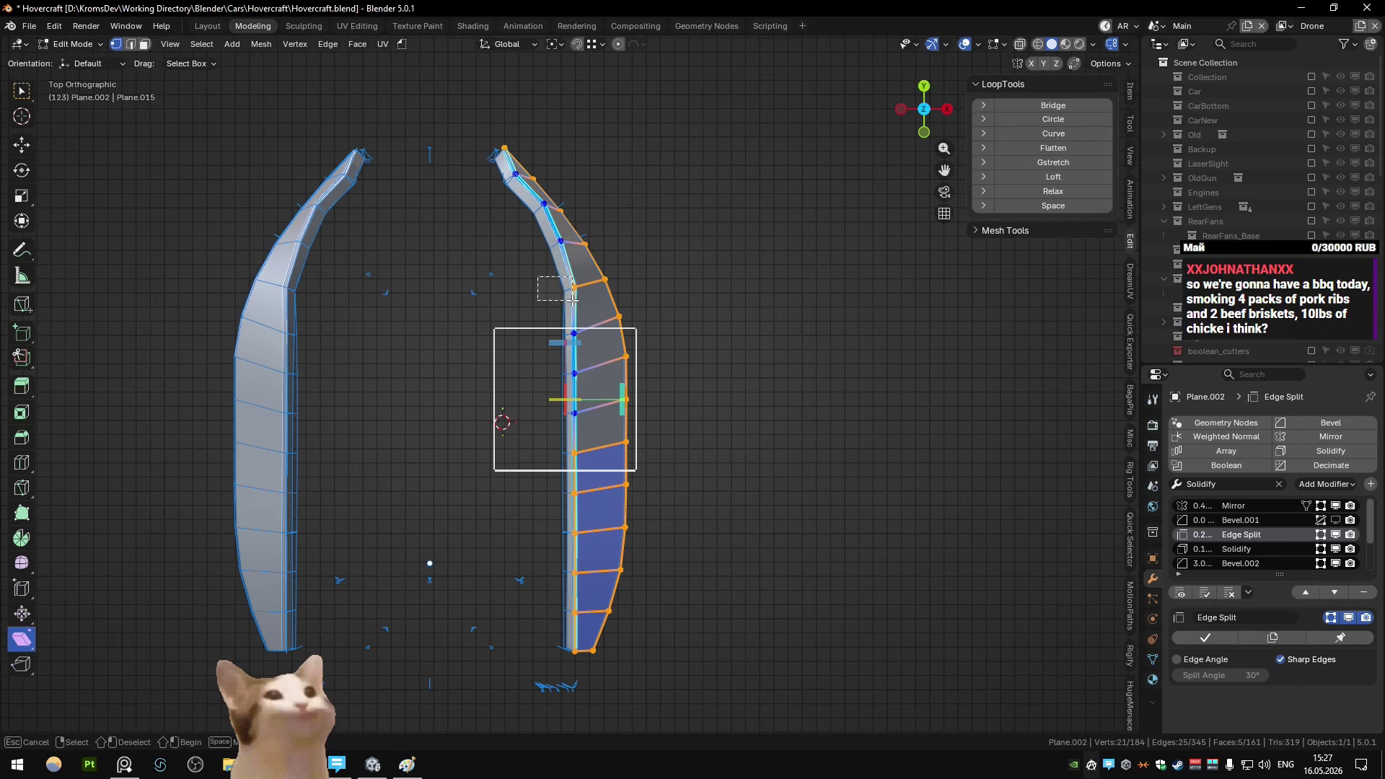
- Nudge the selection along X, select the whole right strip, and apply LoopTools Curve
key(x)
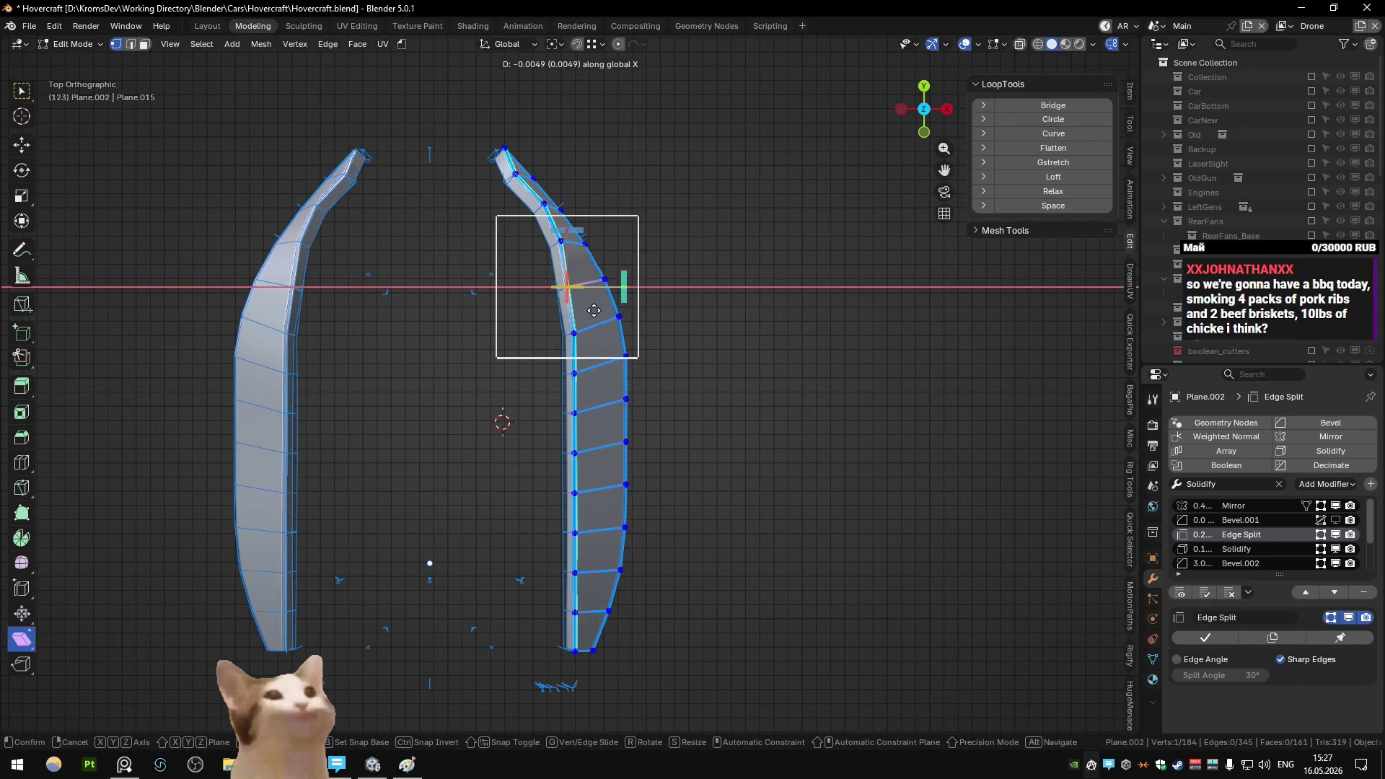
click(594, 310)
key(l)
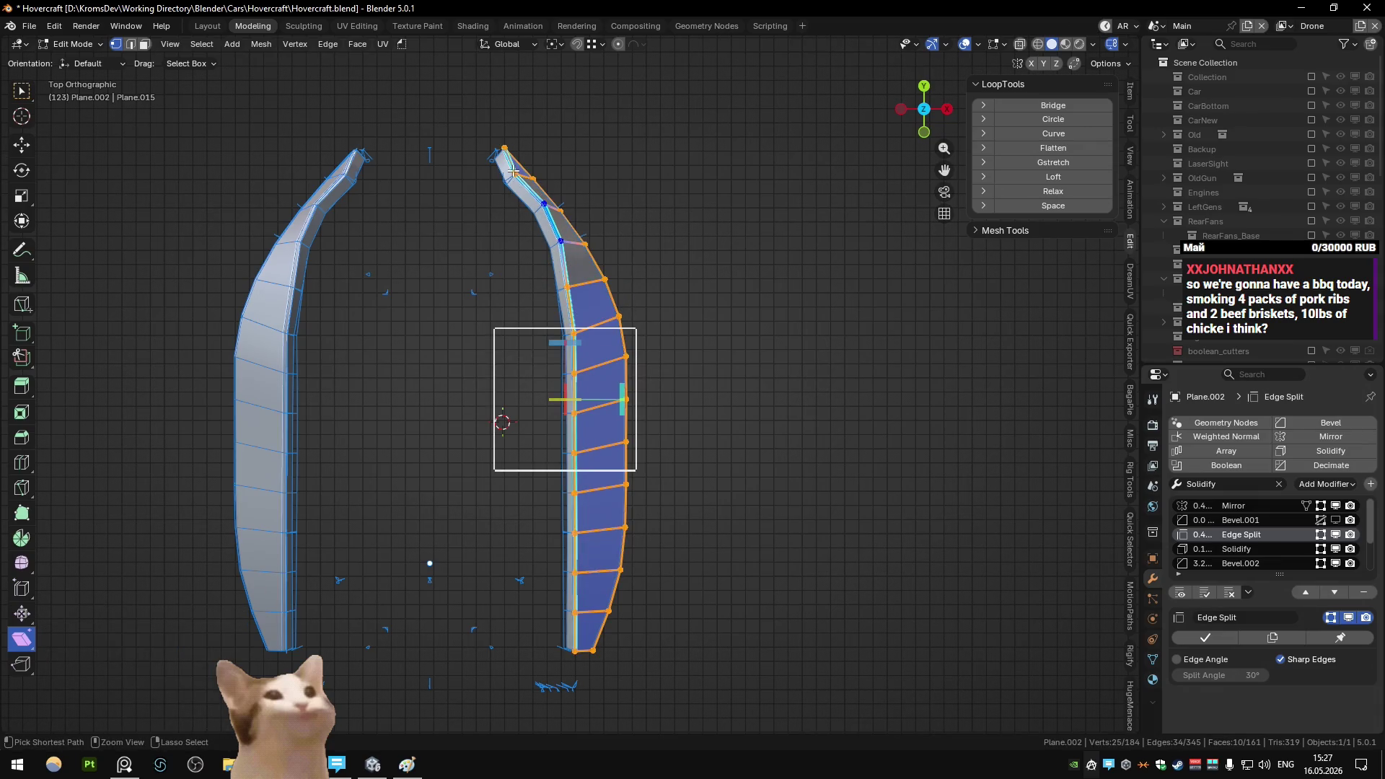
click(1040, 137)
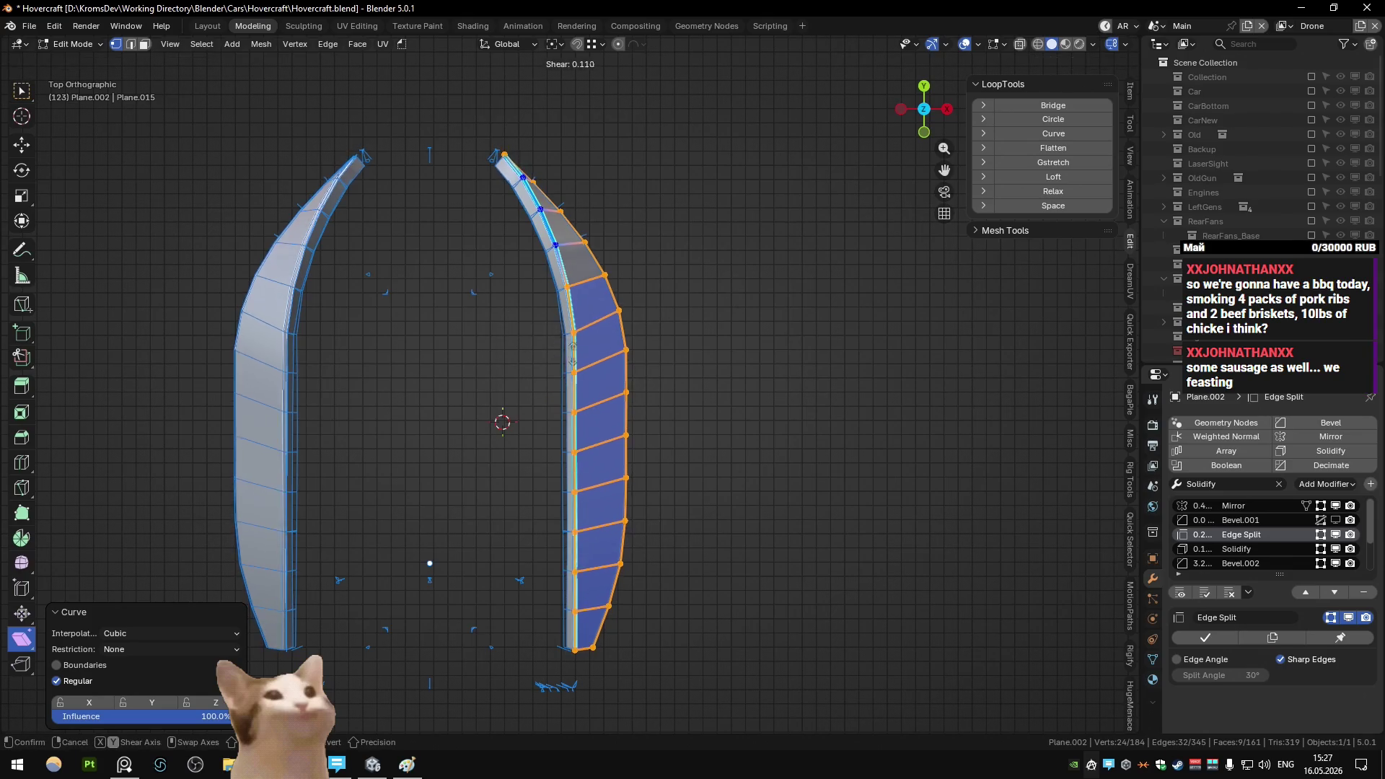
key(ctrl+z)
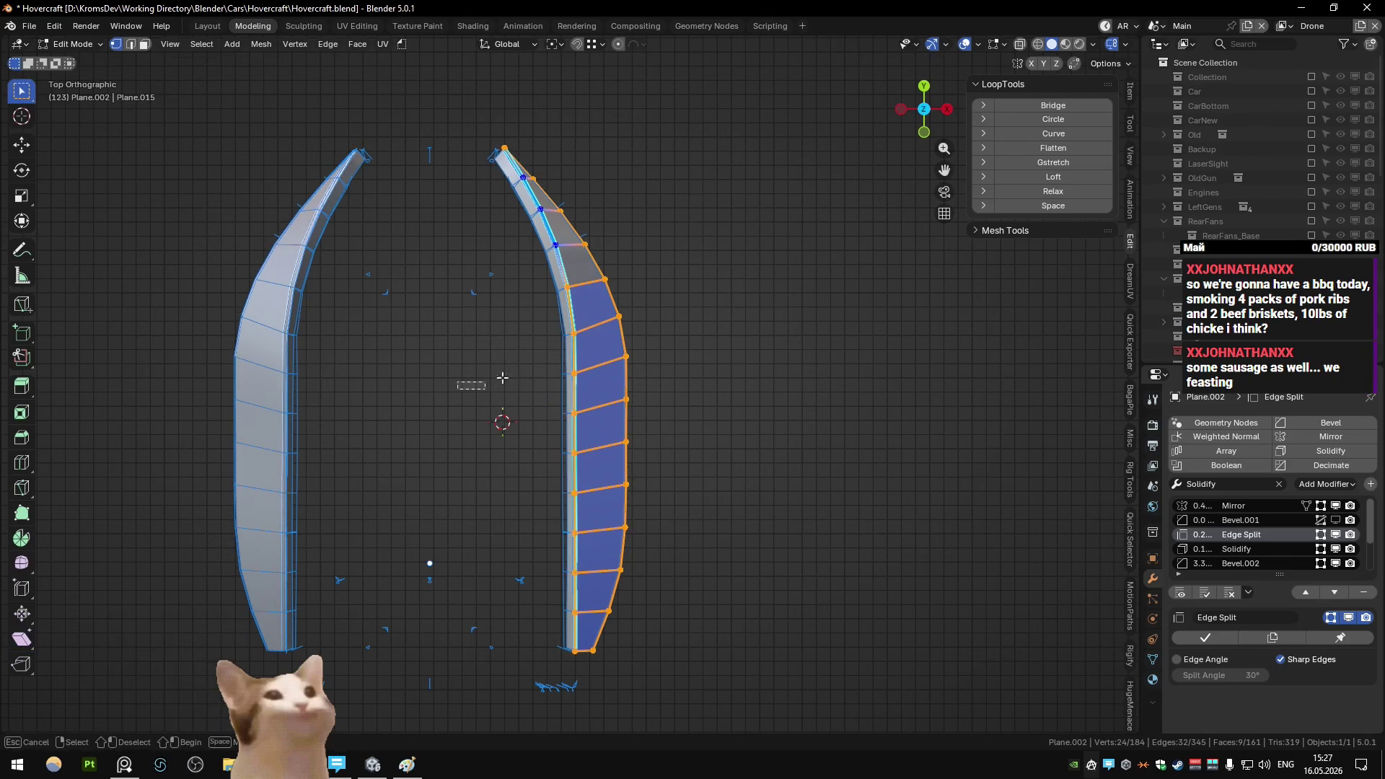
click(1038, 137)
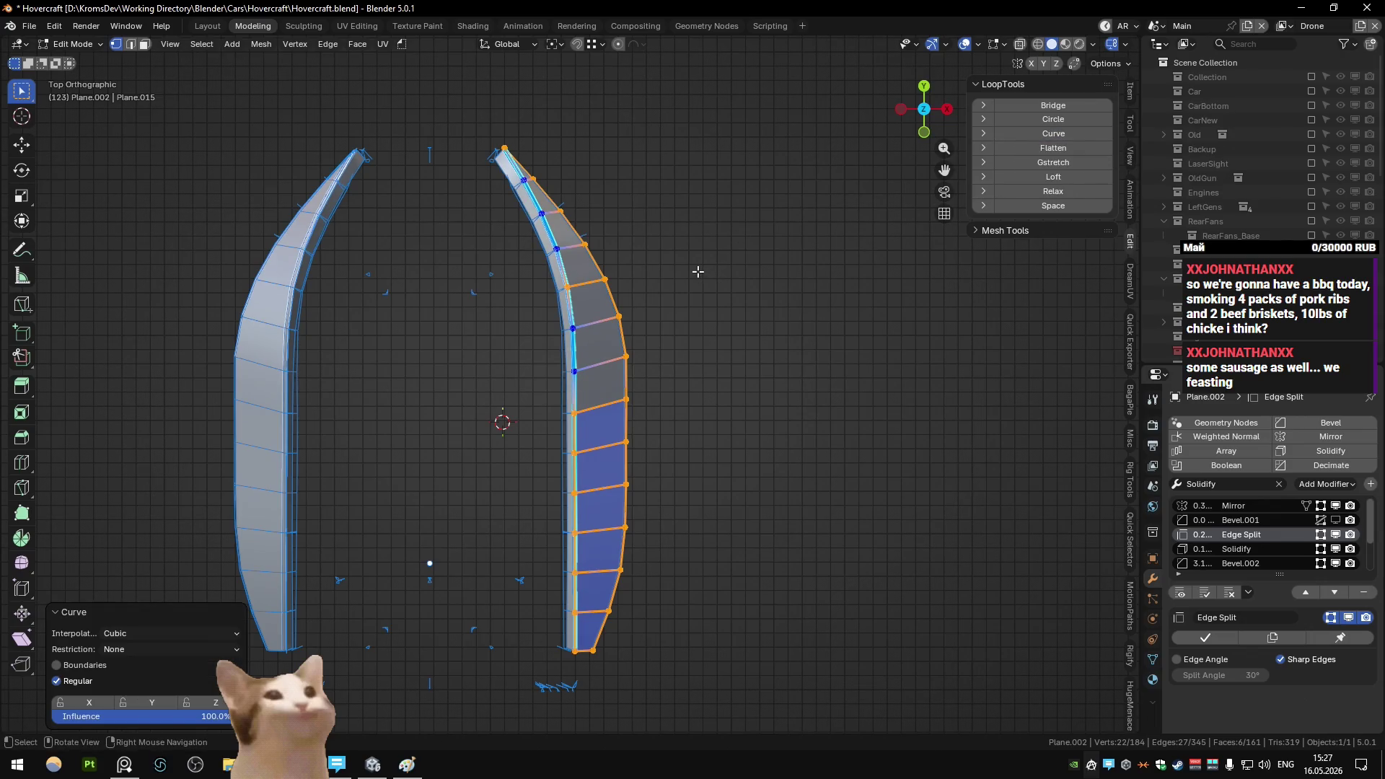
- Inspect the shaded hull from several angles, then return to editing the strip
key(Tab)
mouse_move(726, 308)
middle_down()
mouse_move(609, 236)
mouse_move(437, 198)
mouse_move(590, 296)
mouse_move(599, 279)
middle_up()
key(KP_1)
key(KP_7)
key(Tab)
key(Tab)
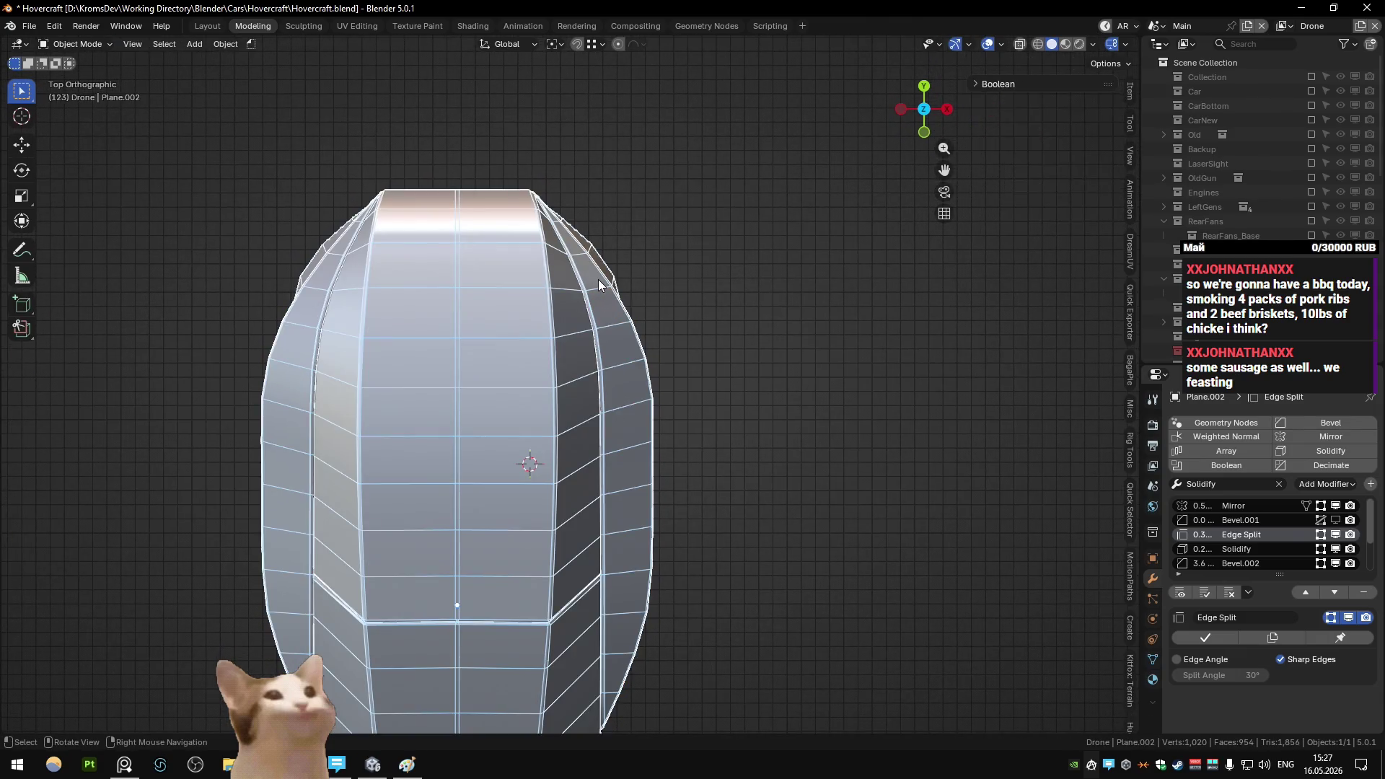
key(Tab)
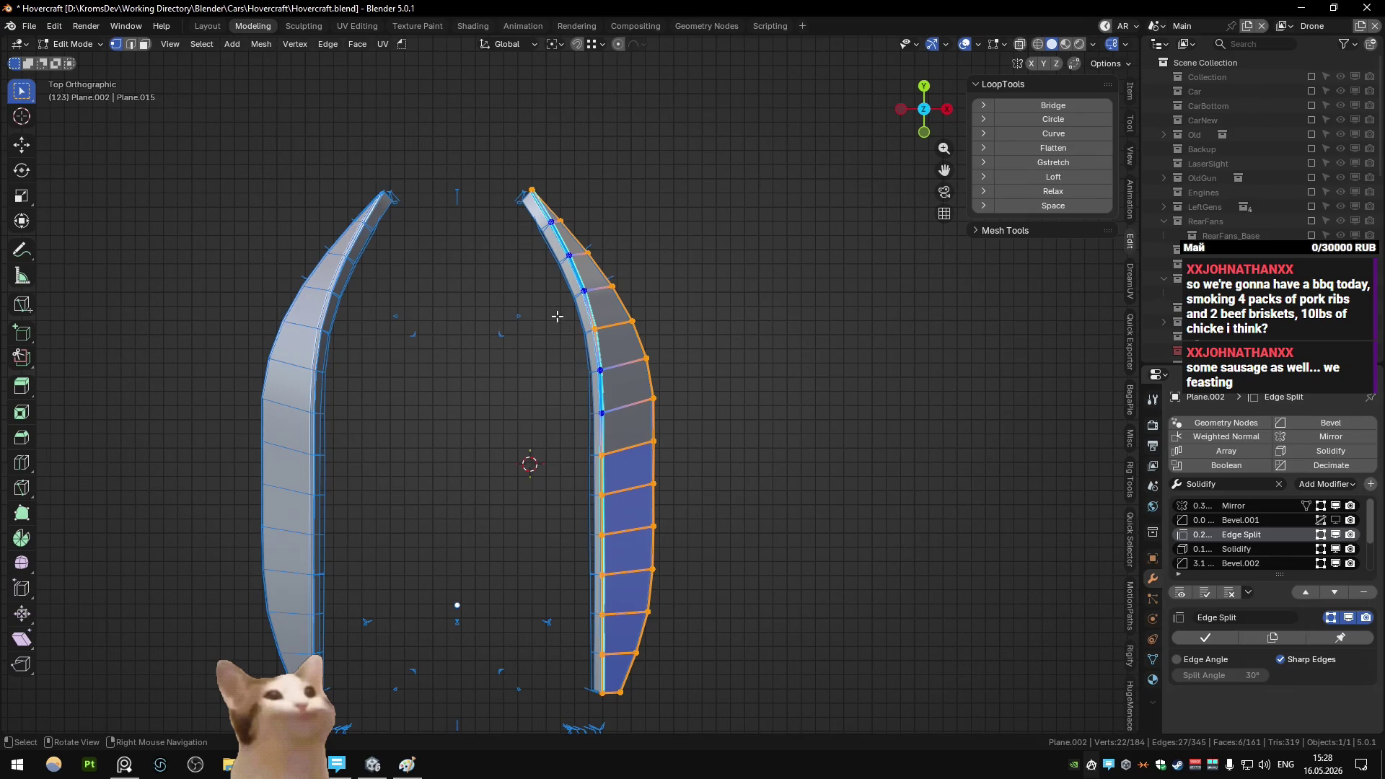
key(Tab)
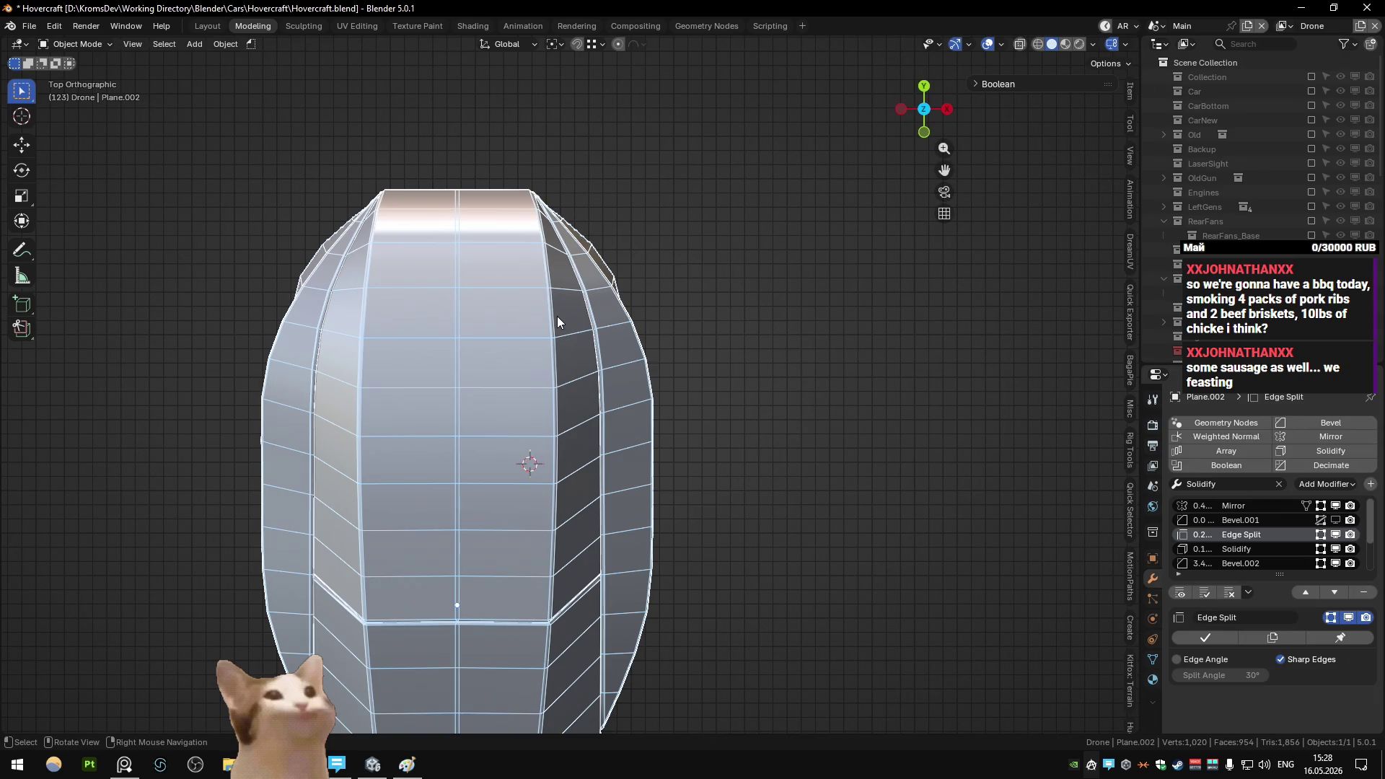
scroll(557, 317, down, 5)
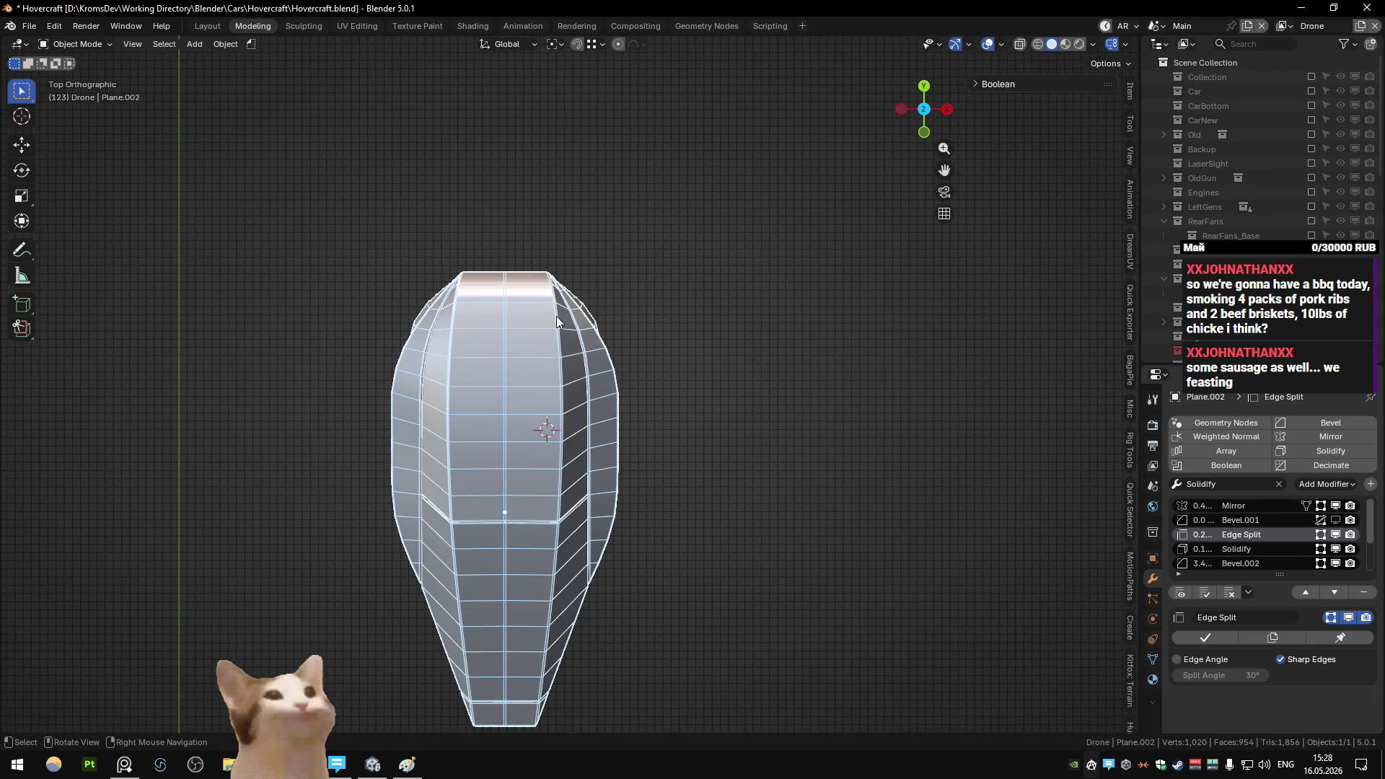
scroll(557, 317, up, 6)
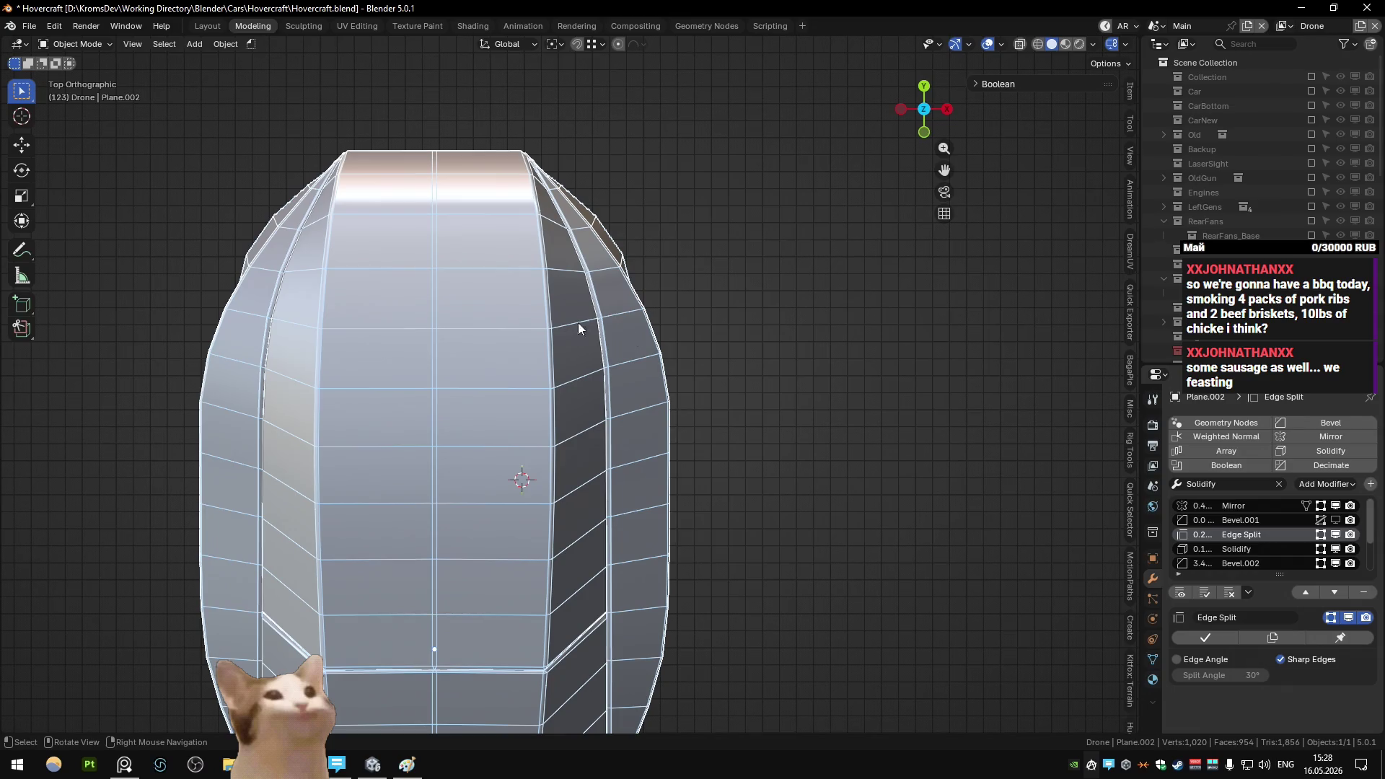
mouse_move(578, 322)
middle_down()
mouse_move(452, 257)
mouse_move(456, 235)
middle_up()
key(KP_7)
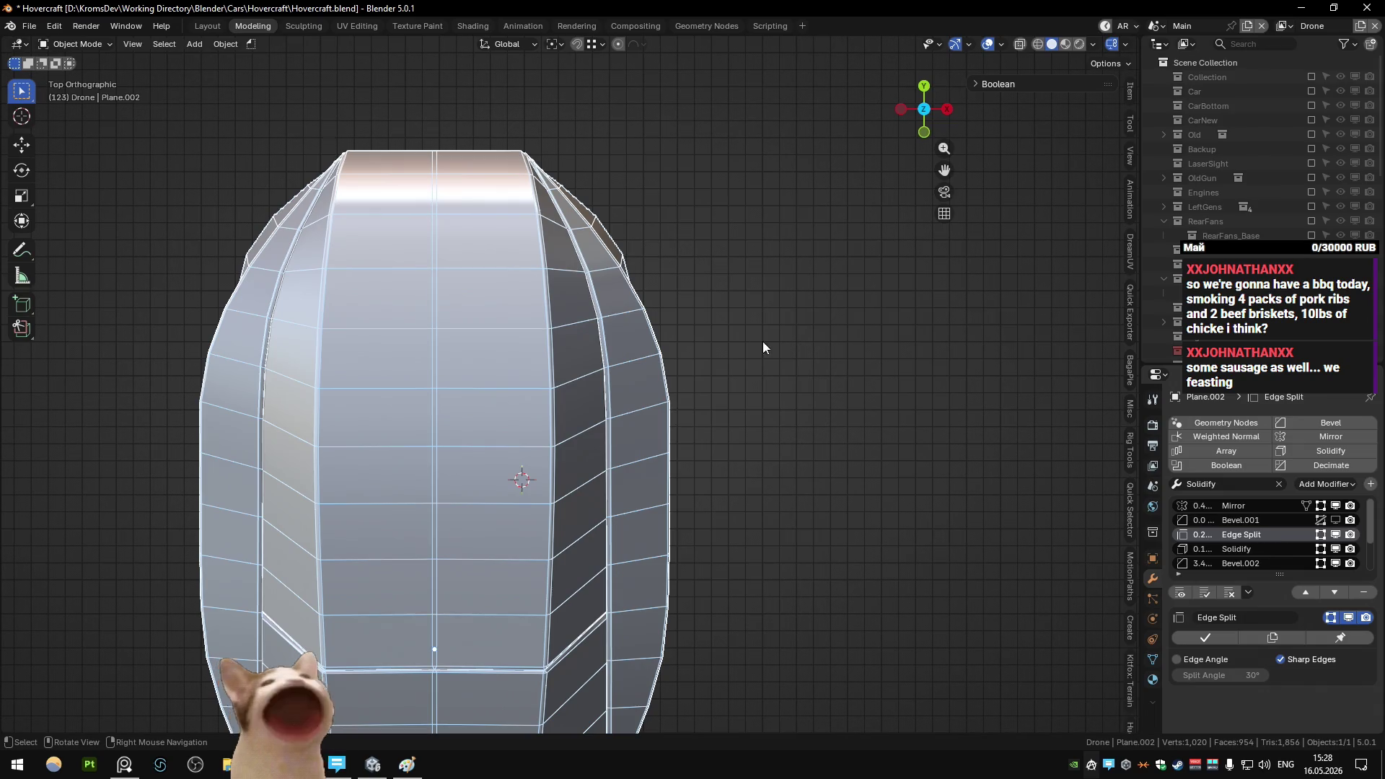
key(Tab)
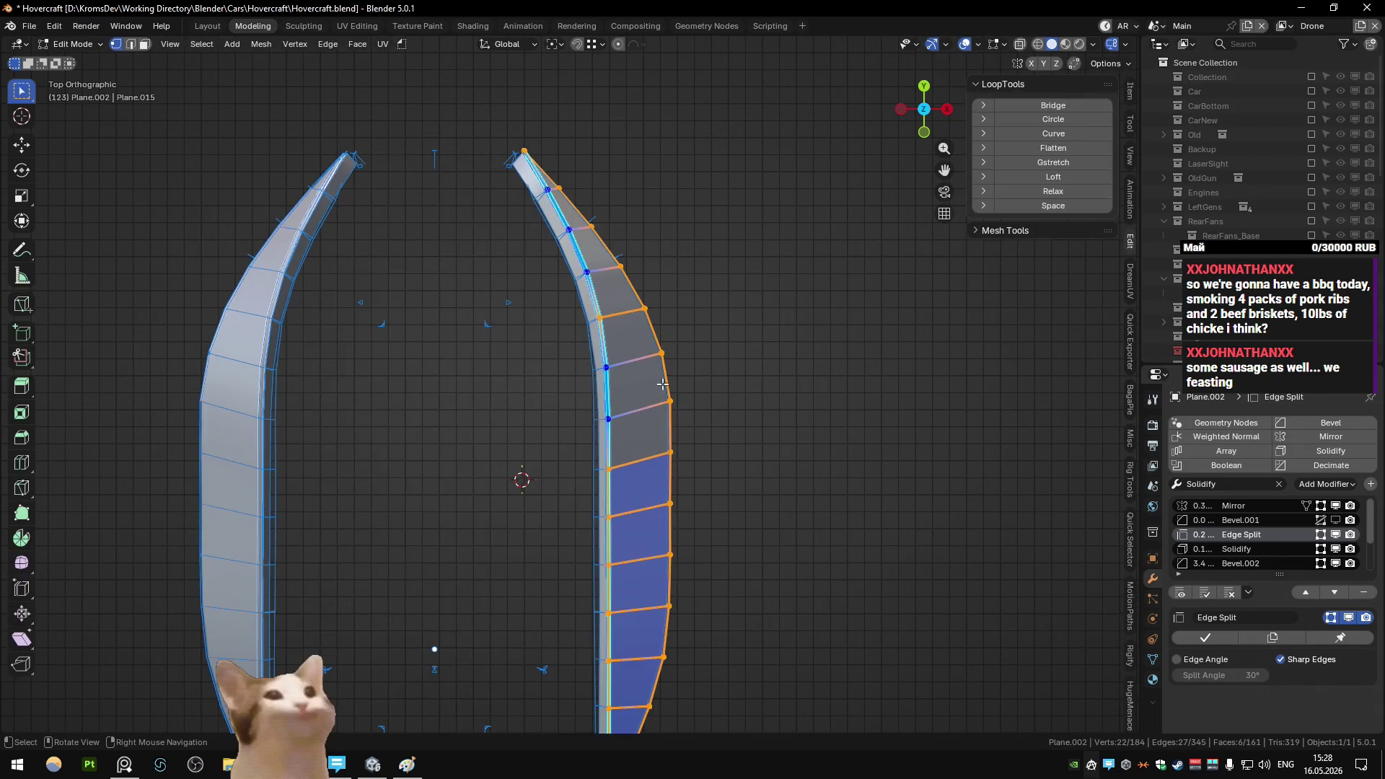
- Shift a strip edge vertex along X and curve the strip's upper part with LoopTools
click(668, 400)
key(g)
key(x)
click(736, 418)
key(ctrl+l)
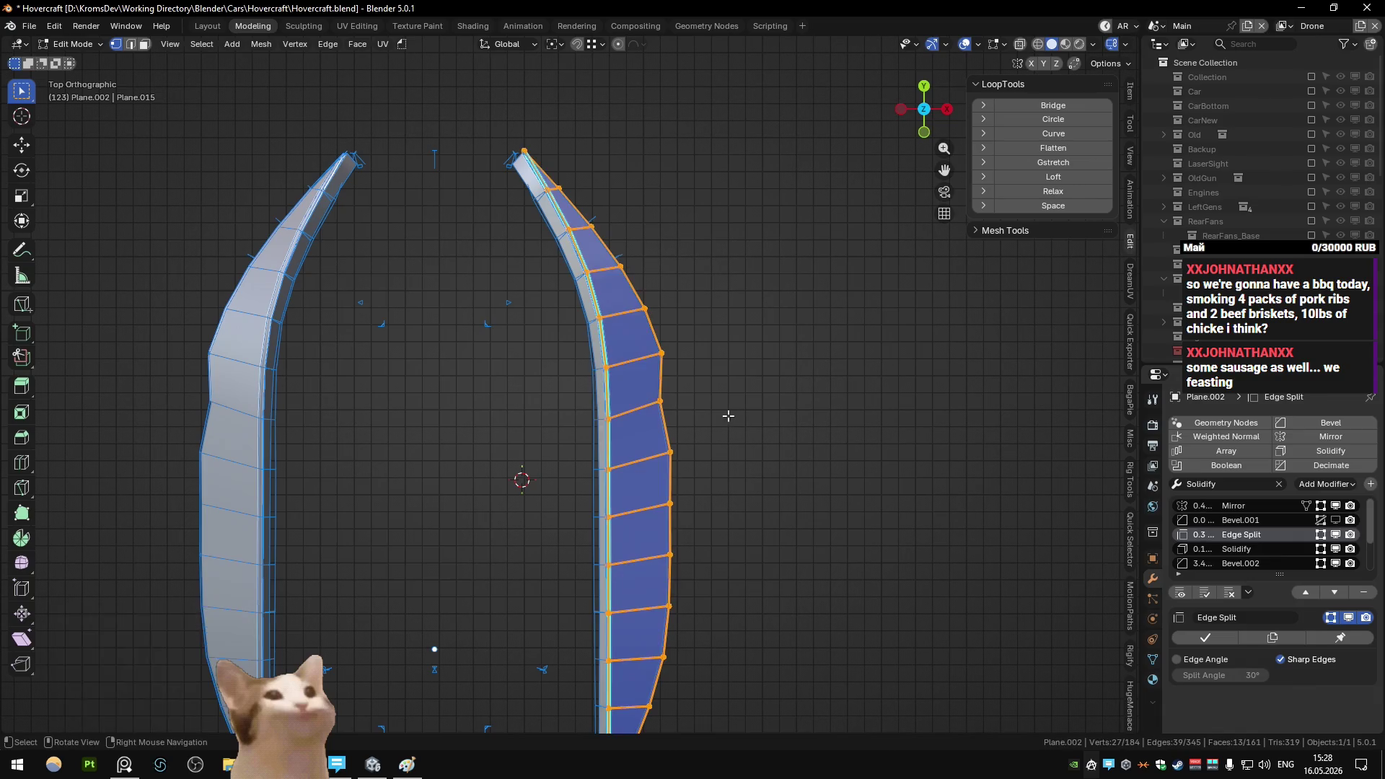
ctrl+drag(682, 367, 629, 287)
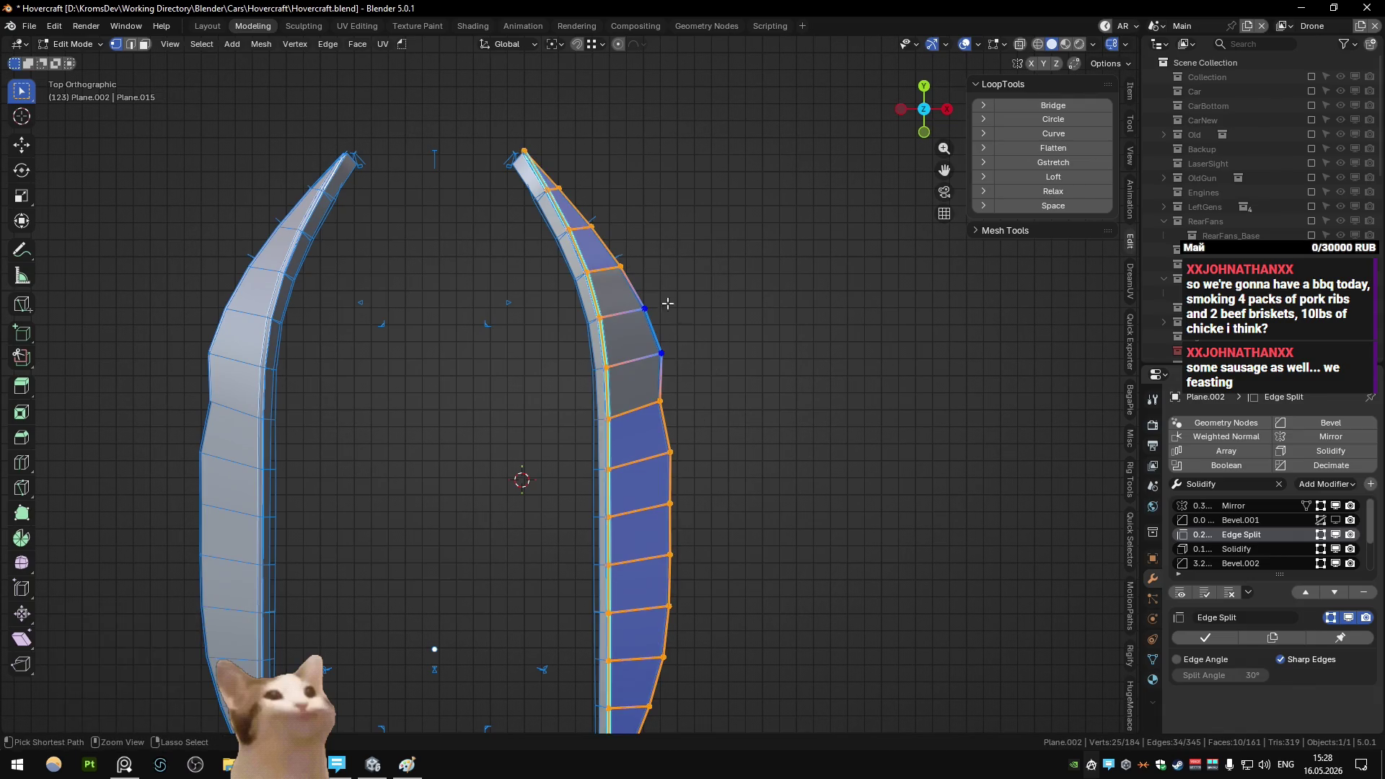
ctrl+drag(588, 224, 629, 283)
shift+middle_drag(736, 363, 700, 267)
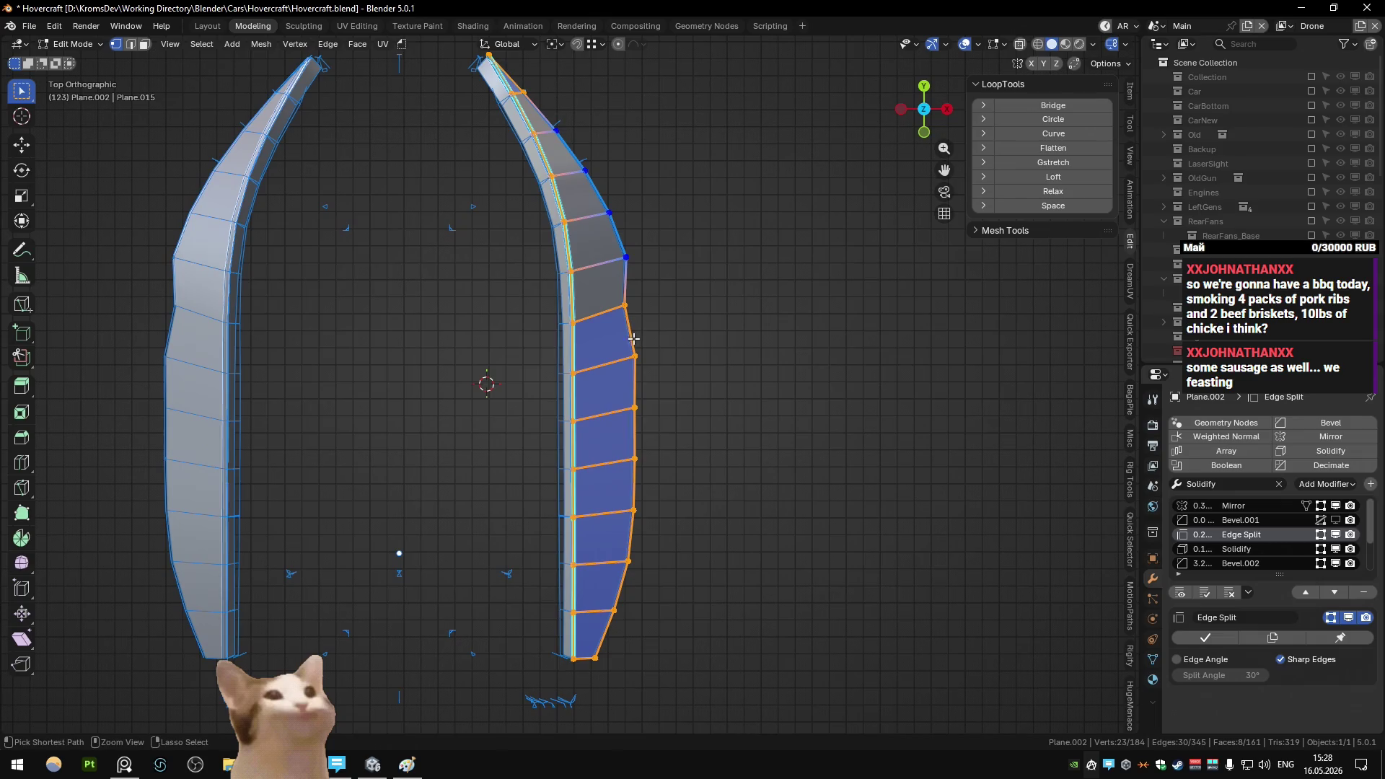
ctrl+drag(614, 339, 829, 469)
click(1053, 134)
- Preview the curved strip in Object Mode, undo the last edit, and inspect the hull
scroll(719, 249, down, 2)
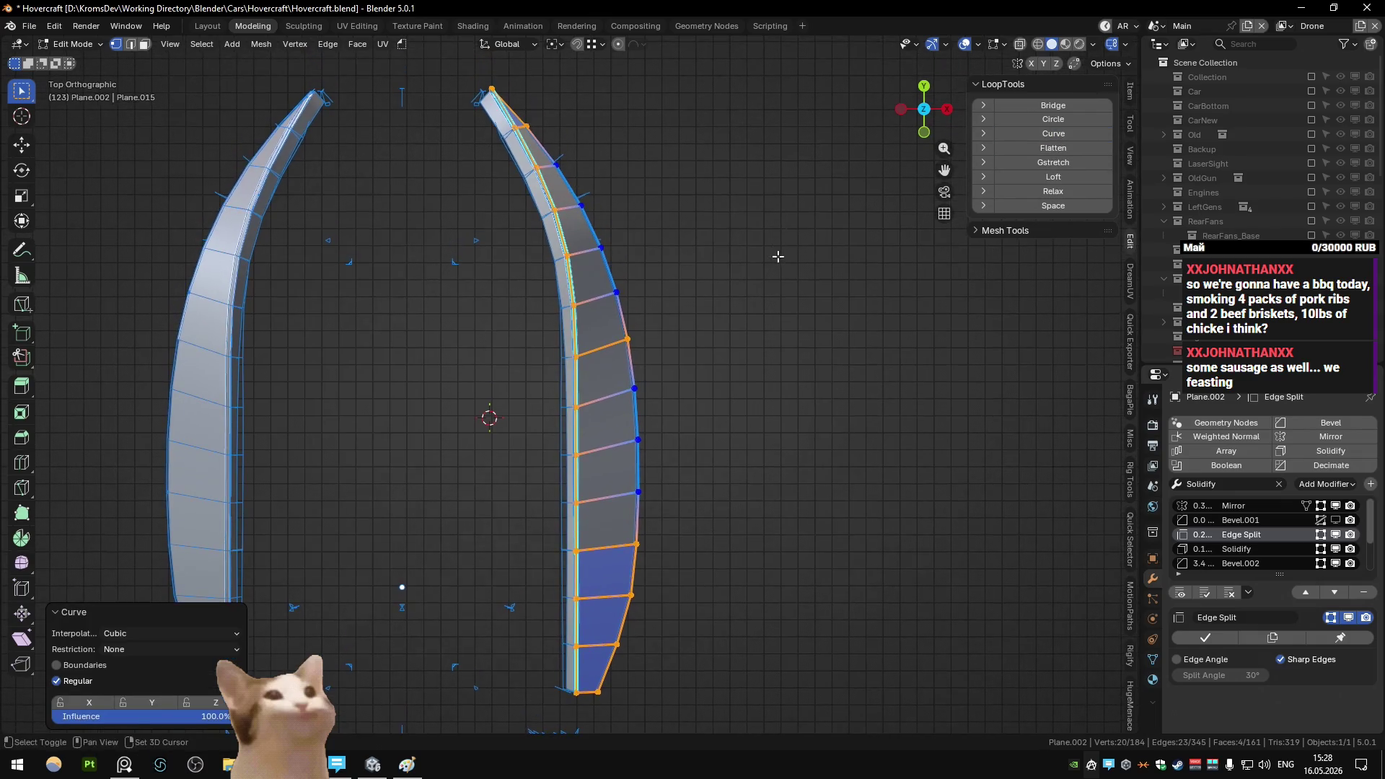
key(Tab)
mouse_move(719, 249)
middle_down()
mouse_move(423, 205)
mouse_move(595, 183)
middle_up()
key(KP_7)
key(Tab)
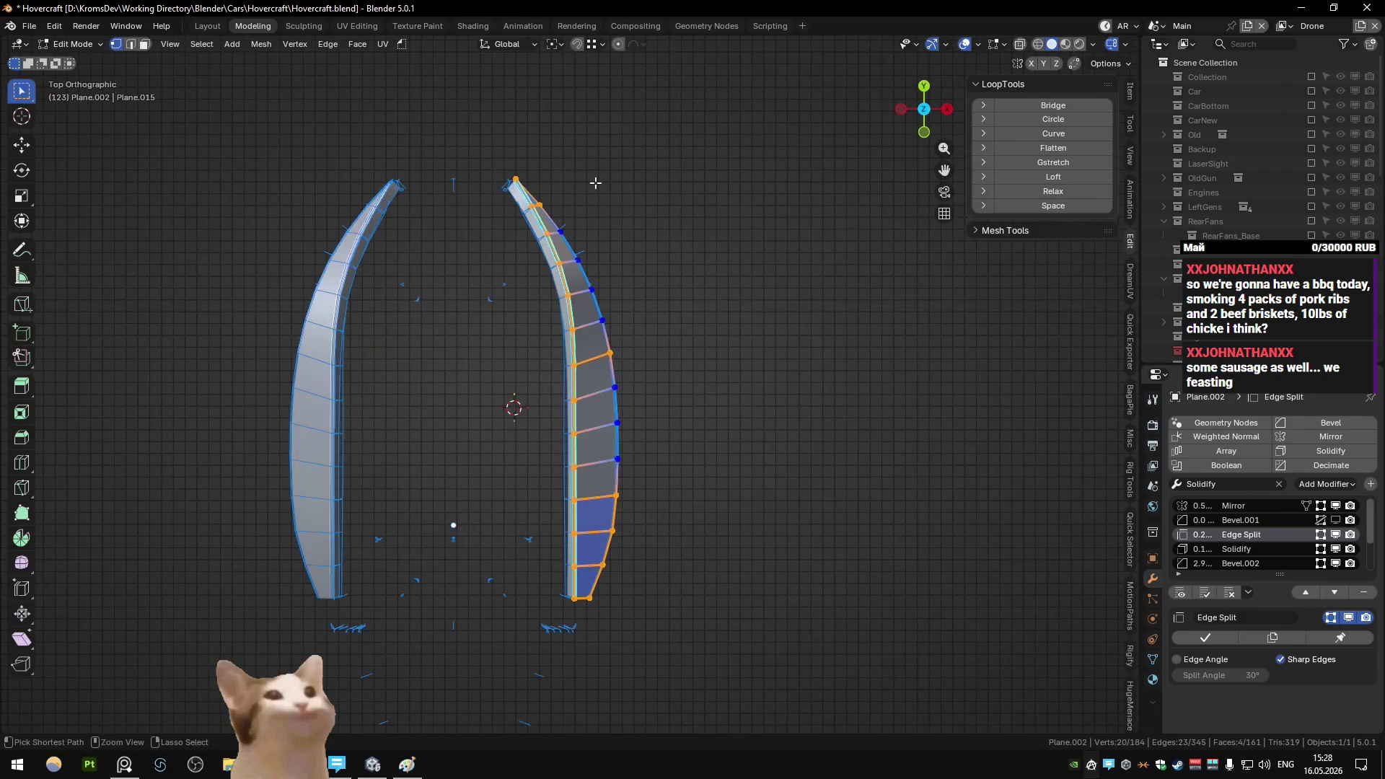
key(ctrl+z)
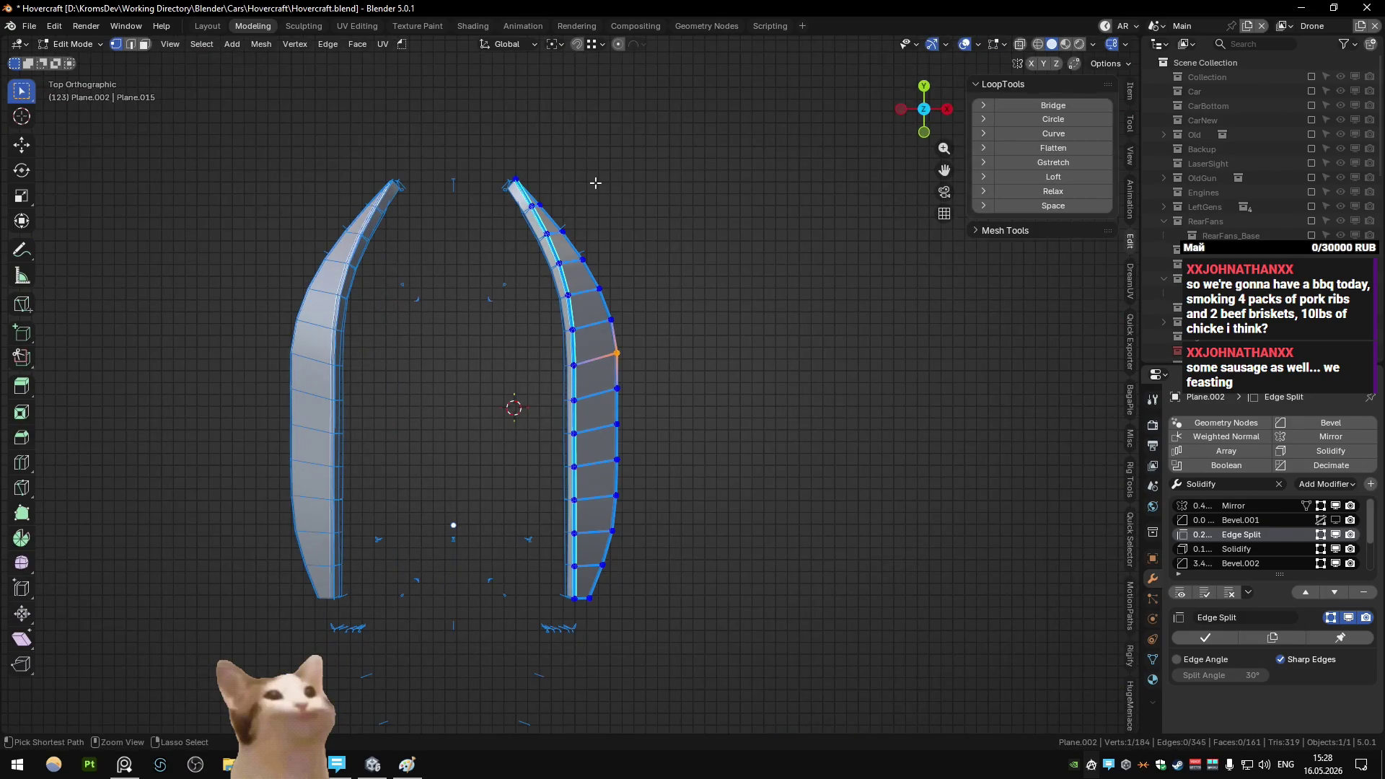
key(Tab)
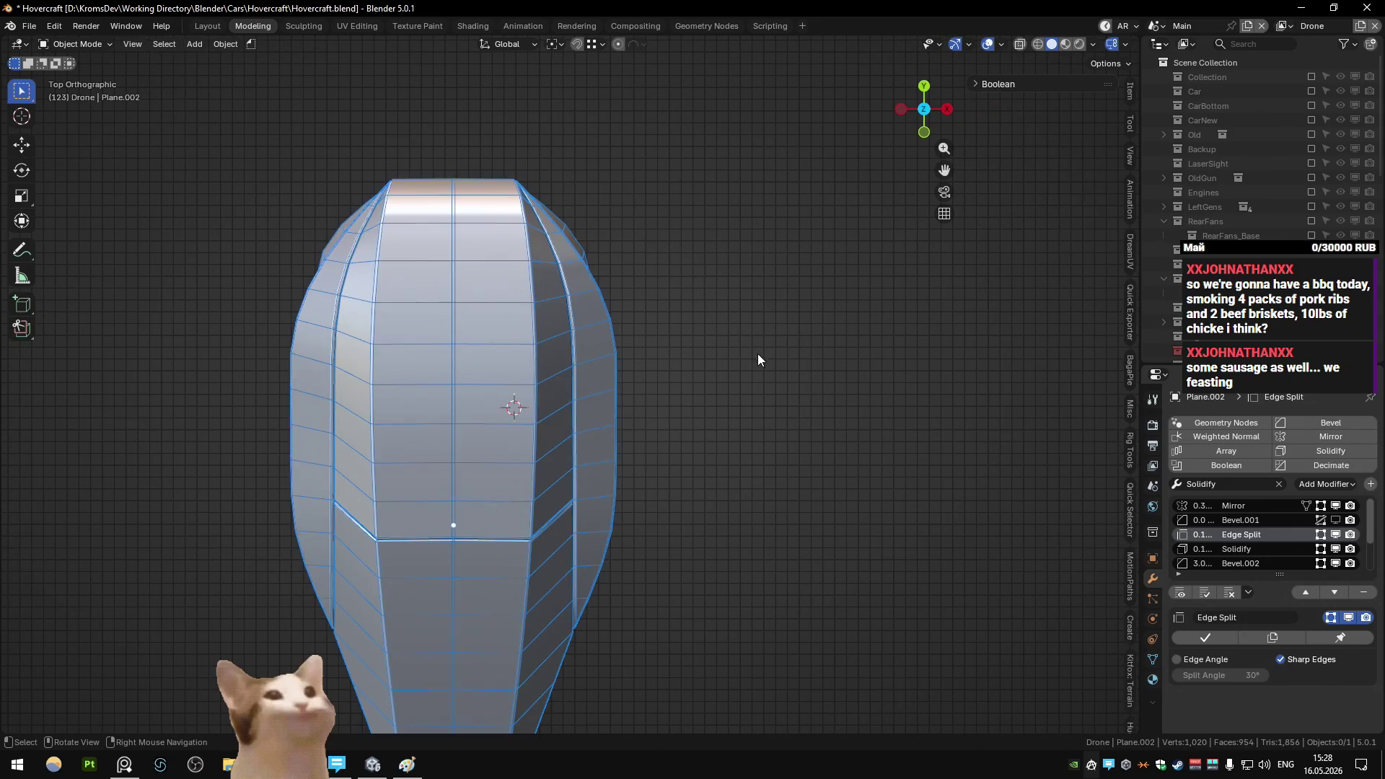
mouse_move(755, 365)
middle_down()
mouse_move(538, 270)
mouse_move(699, 382)
mouse_move(601, 368)
middle_up()
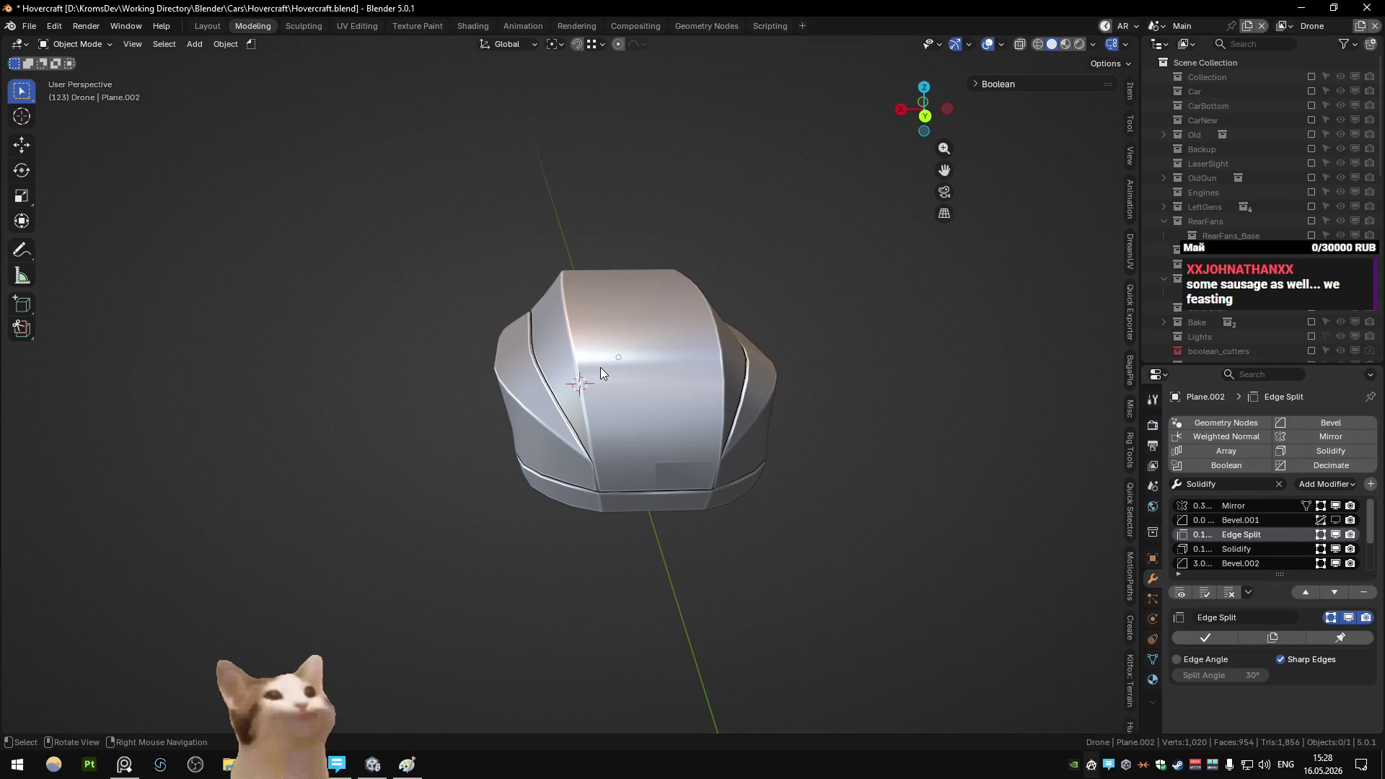
- Select the hull, start a bevel weight change on an edge, and cancel it
mouse_move(615, 416)
middle_down()
mouse_move(660, 423)
mouse_move(600, 442)
mouse_move(620, 397)
mouse_move(552, 400)
mouse_move(673, 398)
middle_up()
scroll(600, 441, up, 3)
click(592, 431)
key(Tab)
click(620, 397)
key(ctrl+shift+e)
key(Escape)
key(Tab)
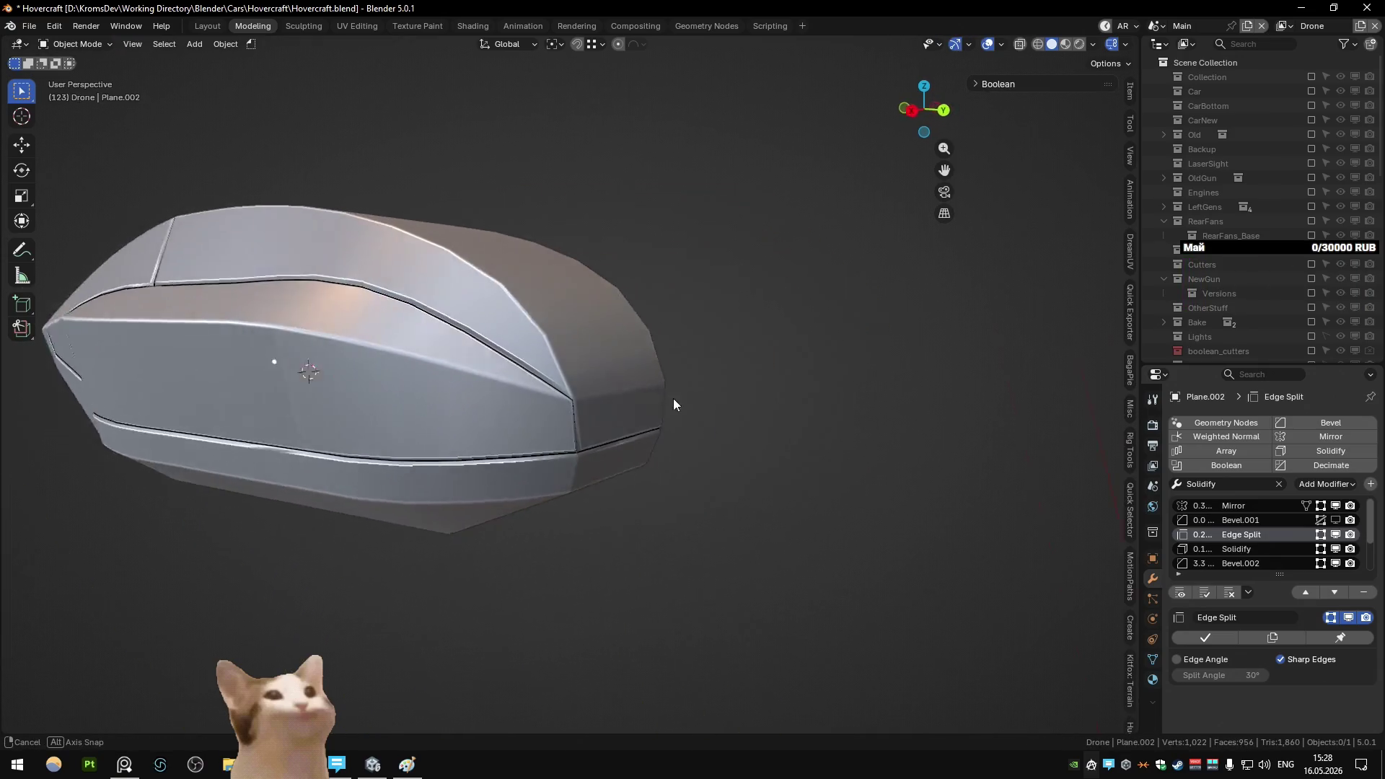
scroll(728, 460, up, 3)
mouse_move(728, 455)
middle_down()
mouse_move(669, 476)
mouse_move(692, 453)
mouse_move(655, 497)
mouse_move(701, 487)
mouse_move(704, 525)
mouse_move(776, 485)
middle_up()
- Mark the trim outline edge loop as seam and sharp via Quick Favorites
key(Tab)
key(KP_Decimal)
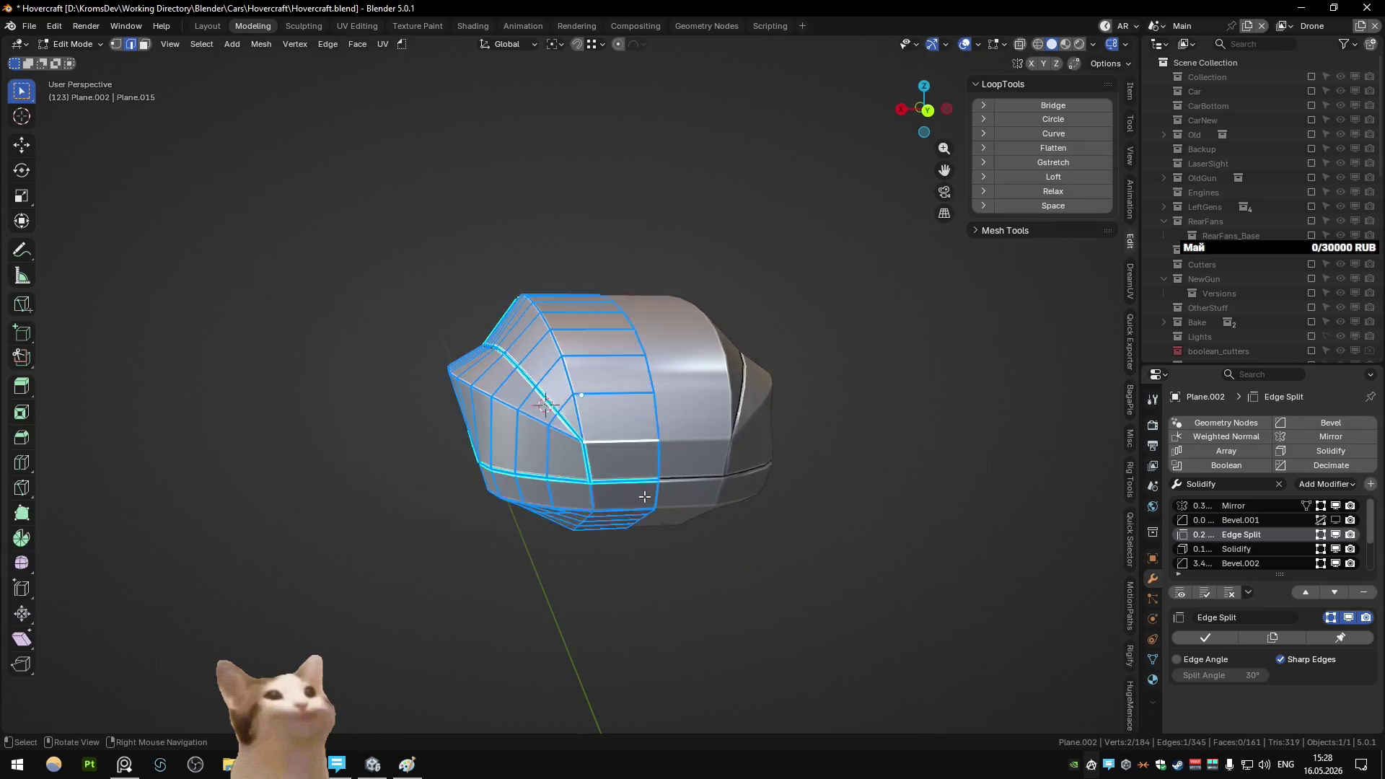
click(645, 481)
key(q)
click(647, 435)
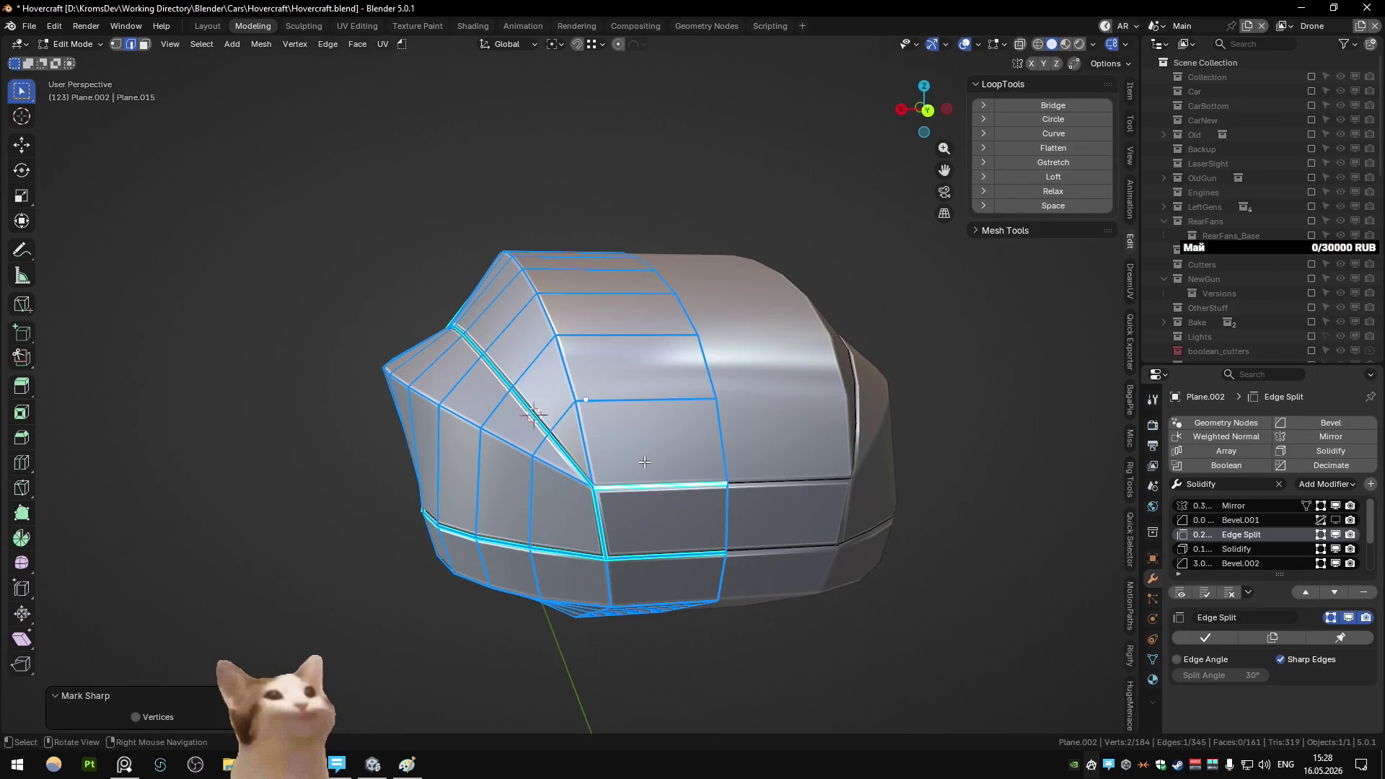
key(q)
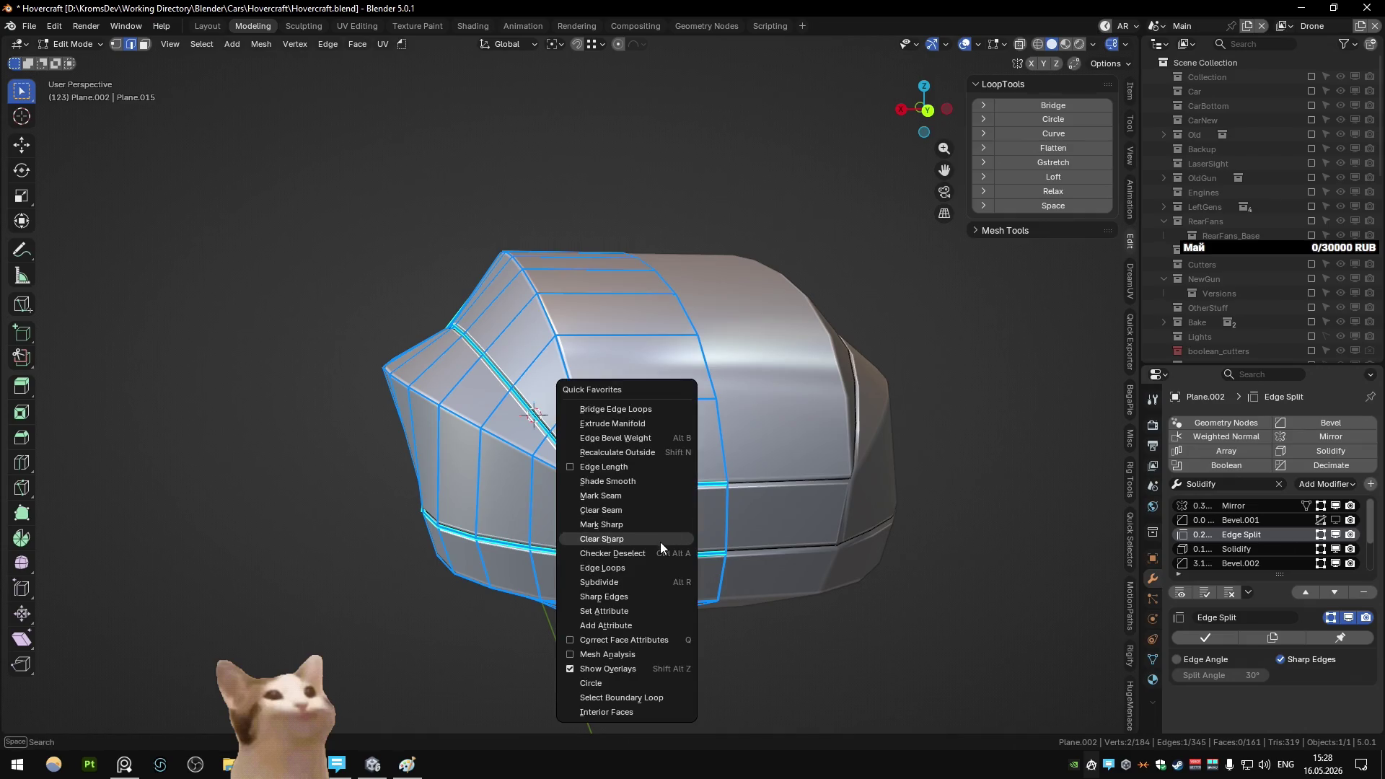
click(661, 526)
key(Tab)
mouse_move(660, 541)
middle_down()
mouse_move(708, 520)
mouse_move(684, 522)
mouse_move(713, 545)
mouse_move(729, 540)
mouse_move(728, 555)
mouse_move(660, 532)
mouse_move(638, 563)
mouse_move(620, 505)
middle_up()
key(Tab)
key(Tab)
key(Tab)
- Move the vertex where trim meets the lower band by -0.00413 X, -0.00754 Y
key(1)
click(617, 491)
key(g)
key(shift+z)
click(670, 570)
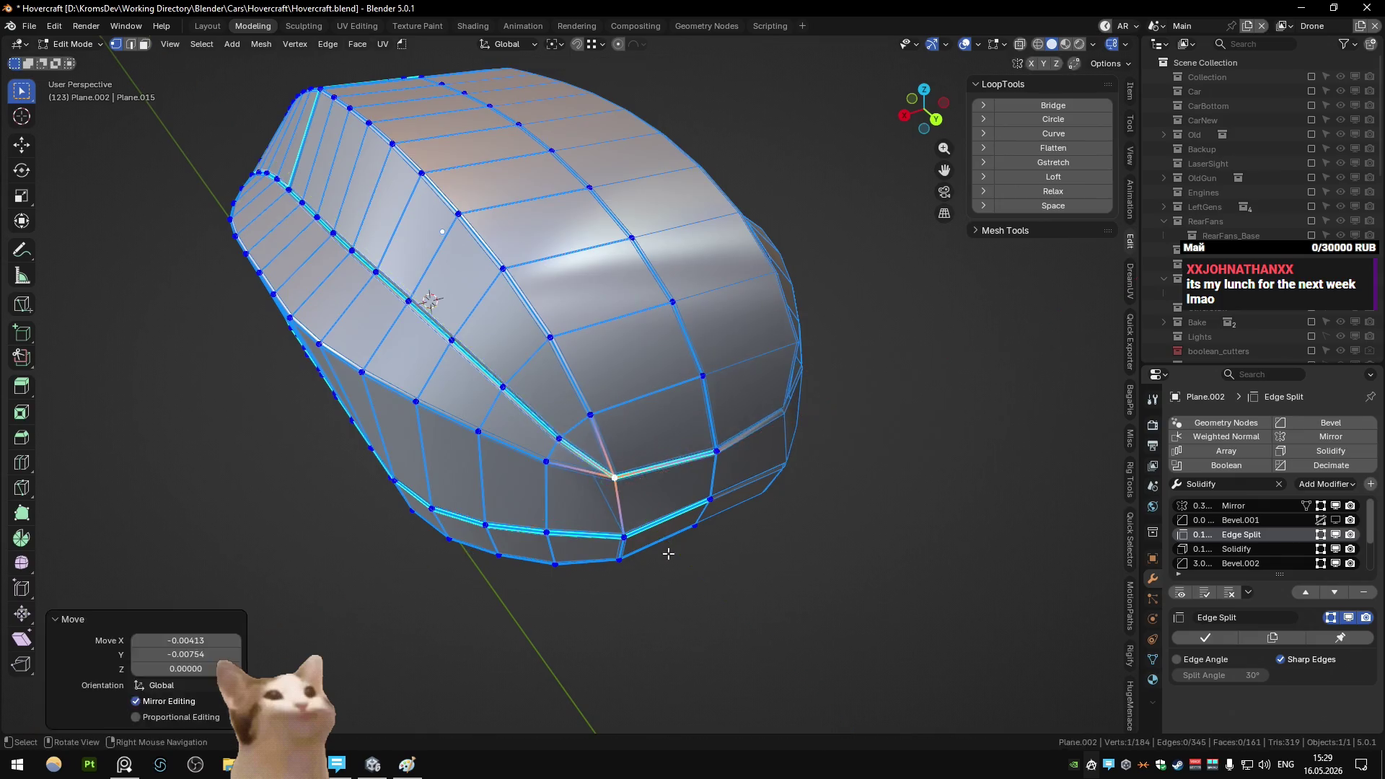
mouse_move(668, 556)
middle_down()
mouse_move(607, 492)
mouse_move(670, 492)
middle_up()
scroll(664, 495, down, 2)
scroll(670, 491, down, 2)
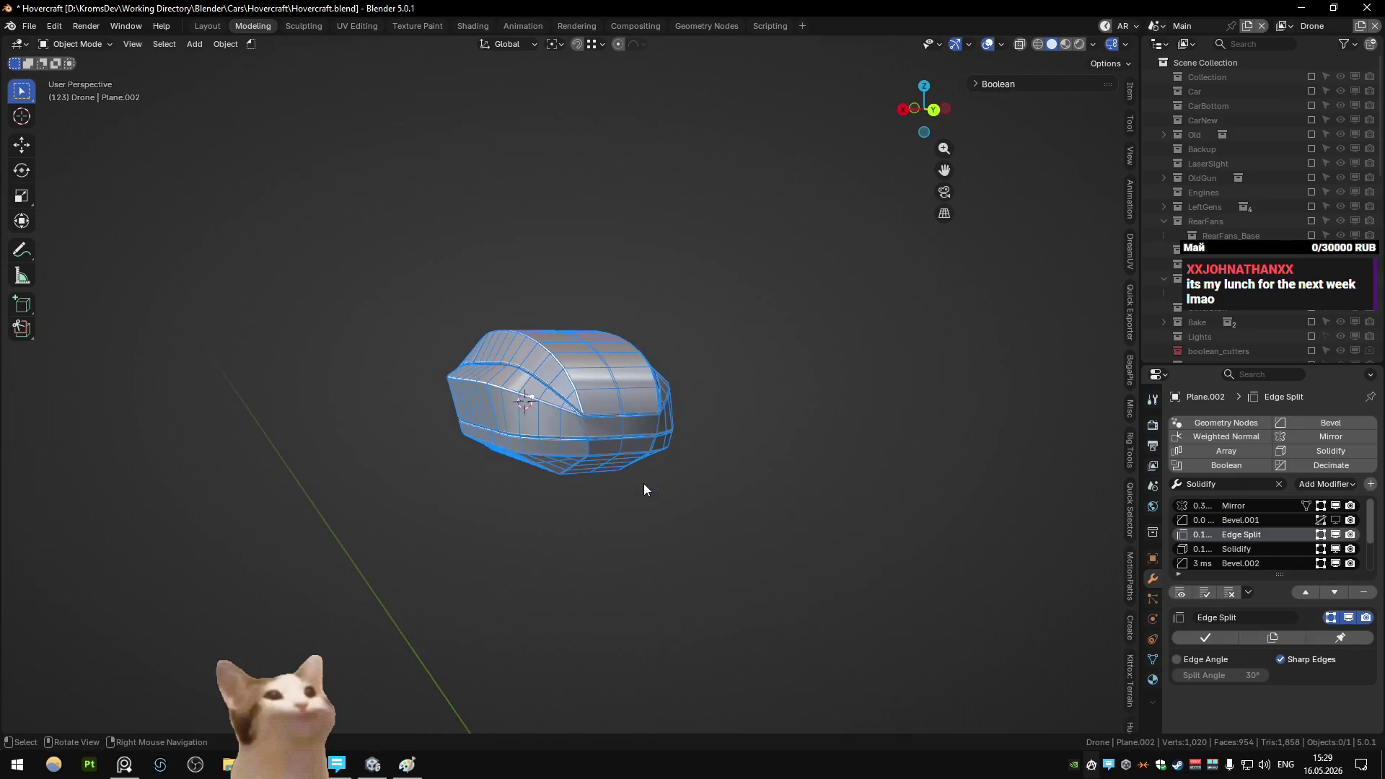
scroll(643, 483, up, 3)
- Select vertices on the lower loop and toggle Edit Mode to compare the hull
click(616, 477)
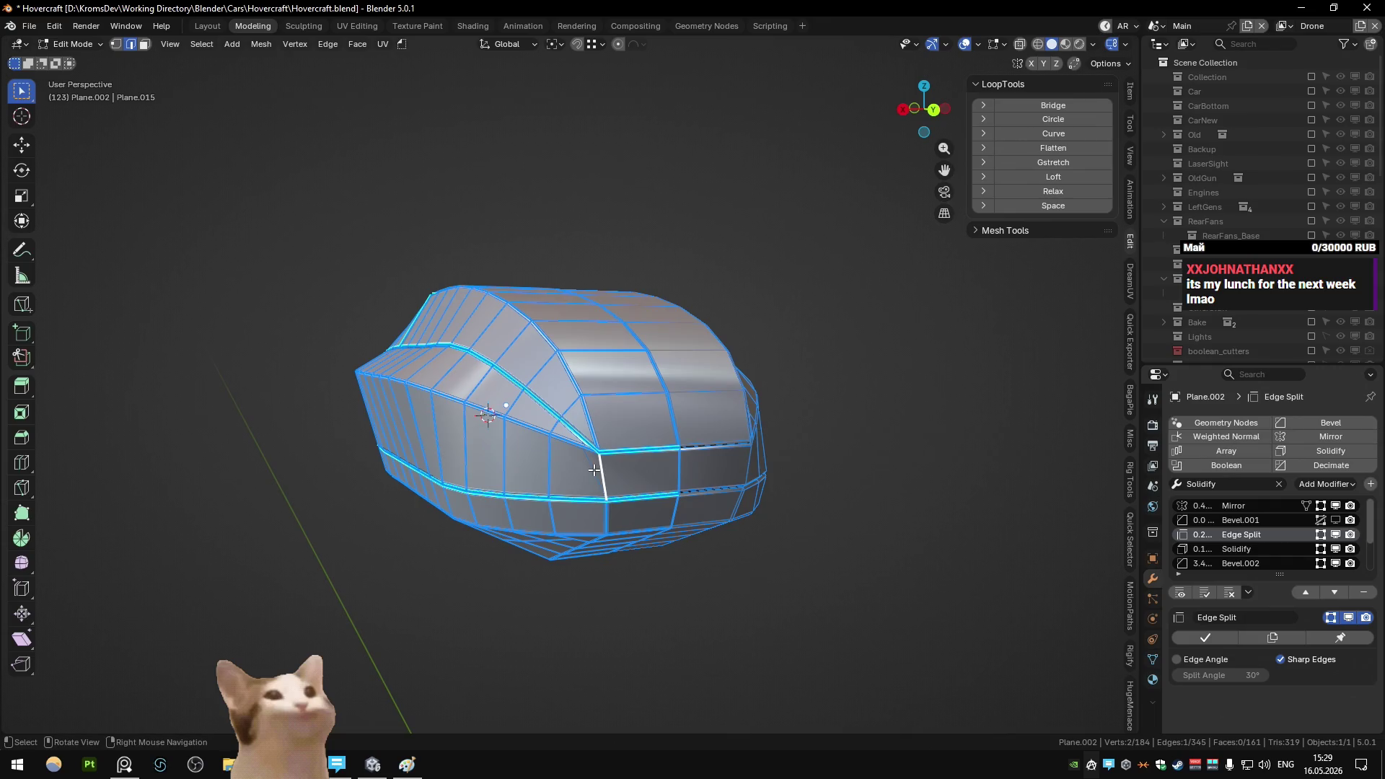
alt+click(594, 470)
key(Tab)
mouse_move(649, 486)
middle_down()
mouse_move(644, 465)
mouse_move(564, 491)
mouse_move(681, 476)
mouse_move(679, 456)
middle_up()
scroll(679, 455, up, 4)
key(Tab)
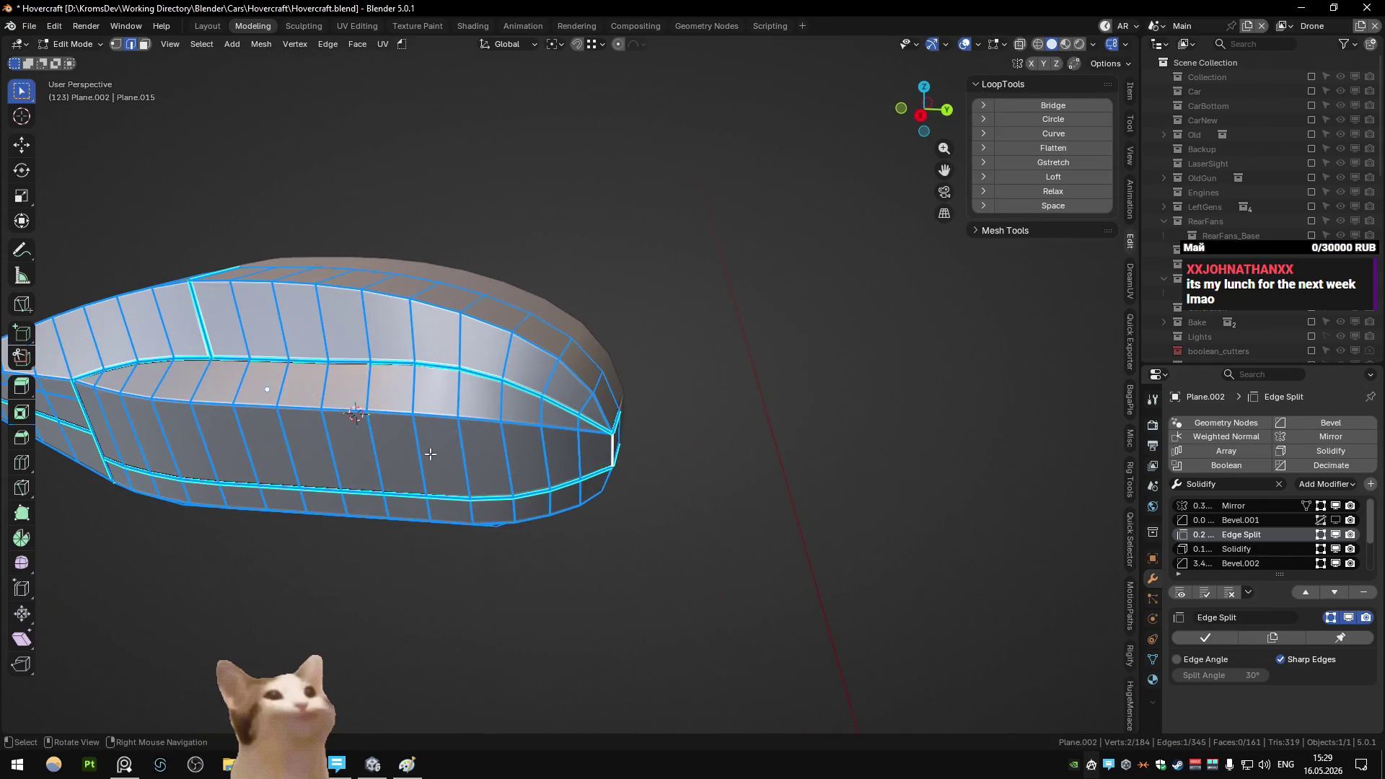
key(Tab)
mouse_move(471, 452)
middle_down()
mouse_move(513, 456)
mouse_move(449, 432)
mouse_move(371, 456)
mouse_move(526, 399)
mouse_move(527, 288)
middle_up()
key(Tab)
alt+click(440, 429)
key(Tab)
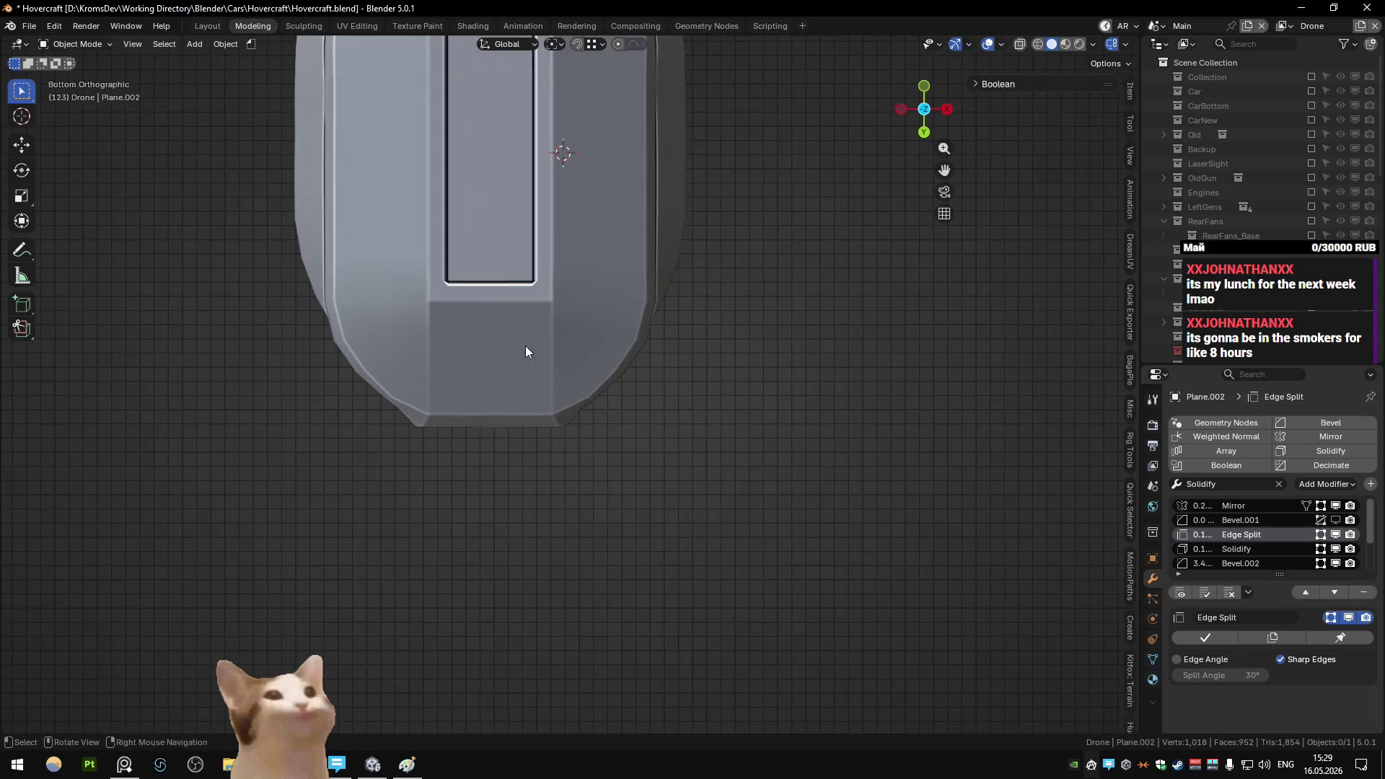
- View the hull from below and dissolve the extra edge loop
key(ctrl+KP_7)
click(624, 411)
key(Tab)
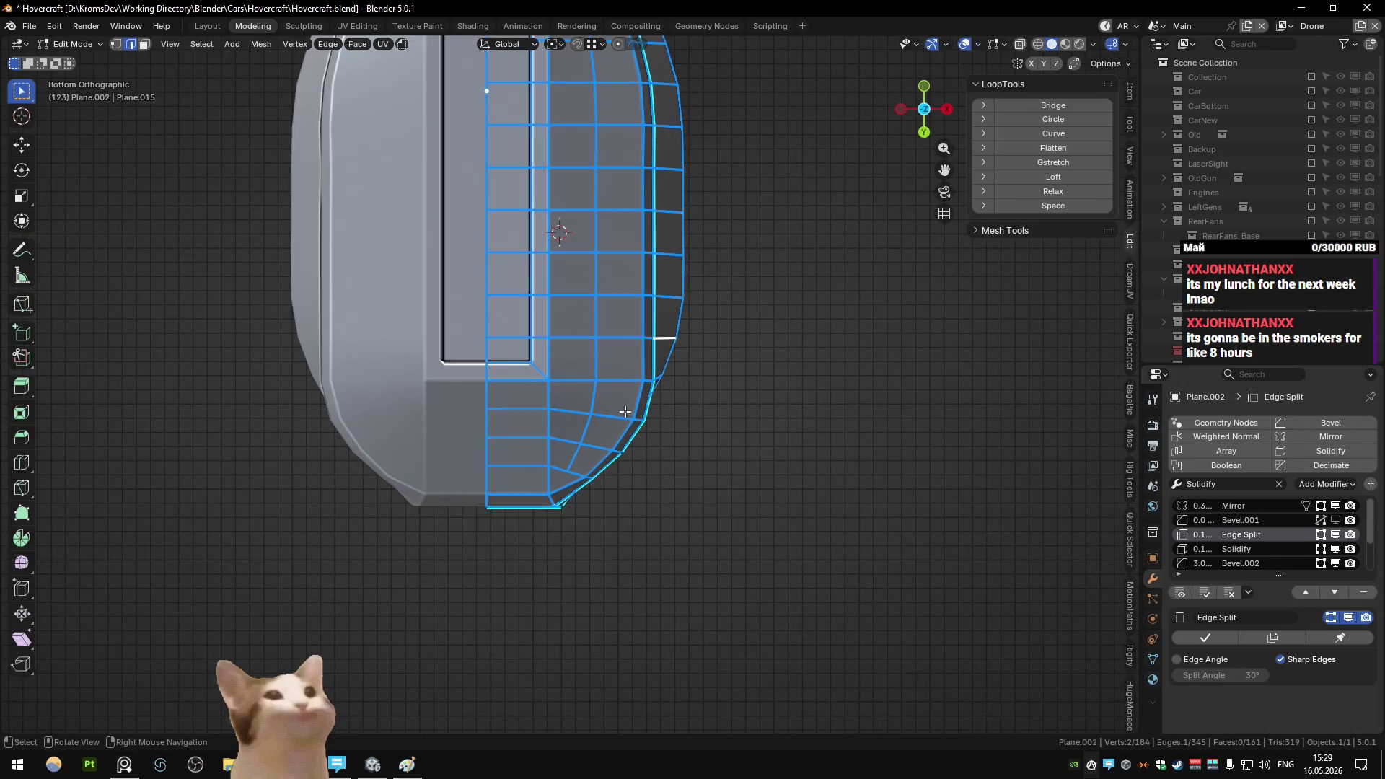
mouse_move(632, 422)
middle_down()
mouse_move(507, 453)
mouse_move(637, 423)
mouse_move(469, 510)
mouse_move(456, 494)
mouse_move(520, 430)
mouse_move(510, 442)
mouse_move(621, 387)
middle_up()
alt+click(637, 423)
key(ctrl+x)
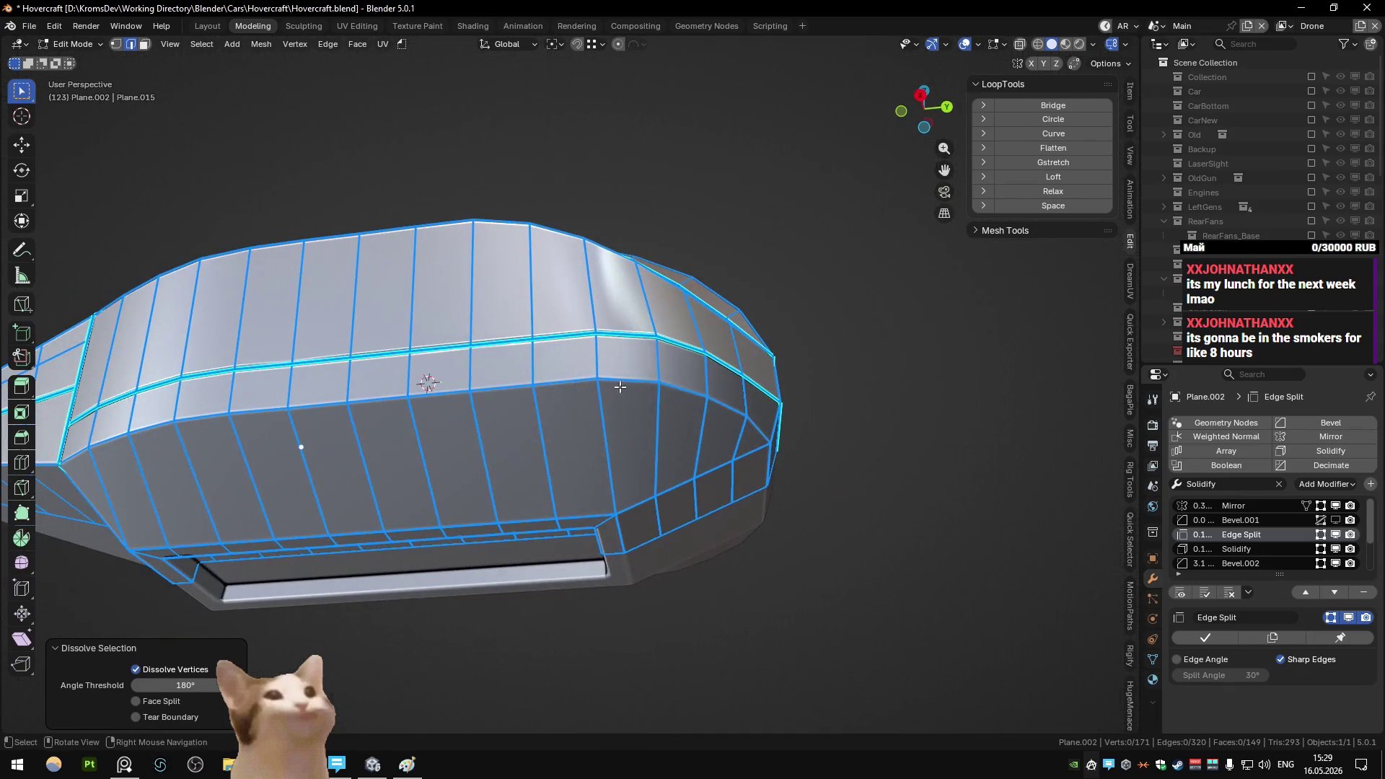
- Isolate the side face band by selecting it and hiding everything else
click(79, 432)
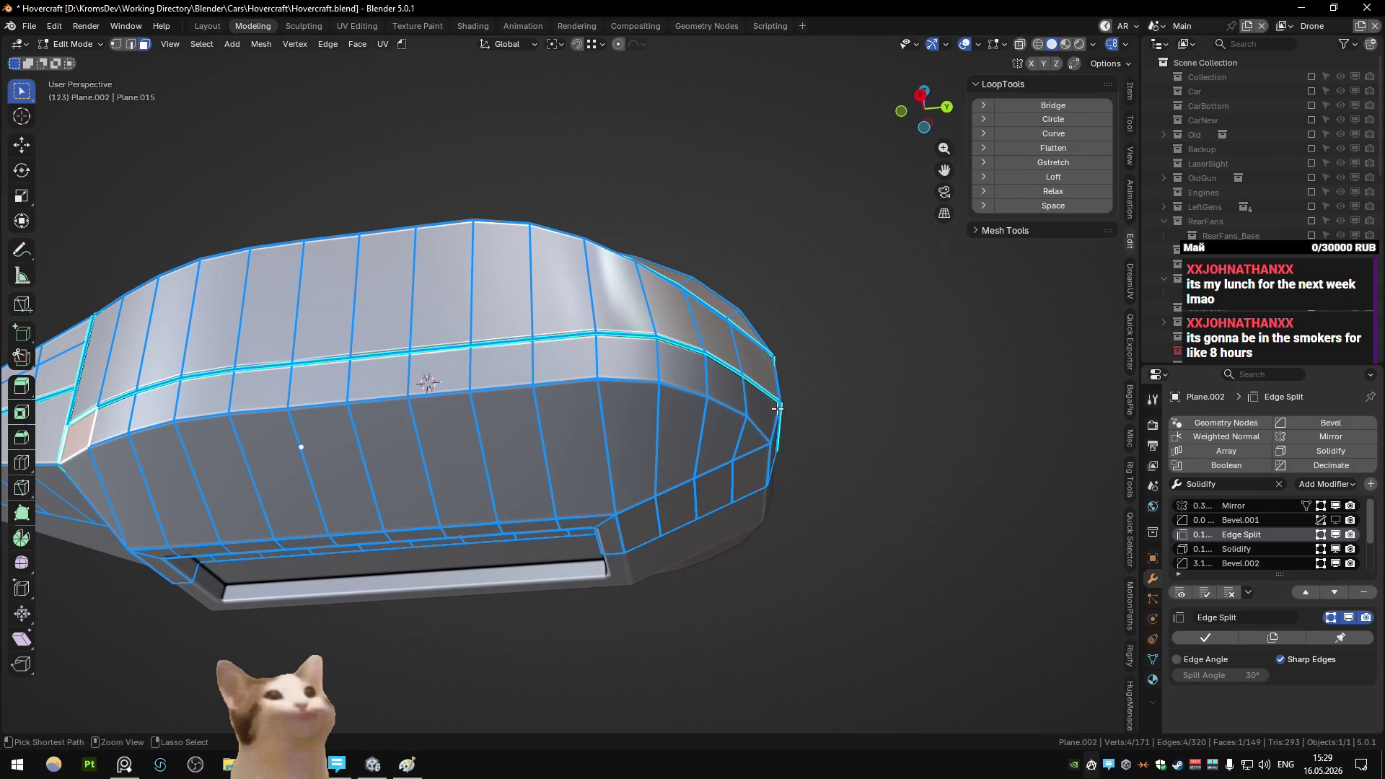
ctrl+click(748, 441)
key(shift+h)
key(ctrl+KP_7)
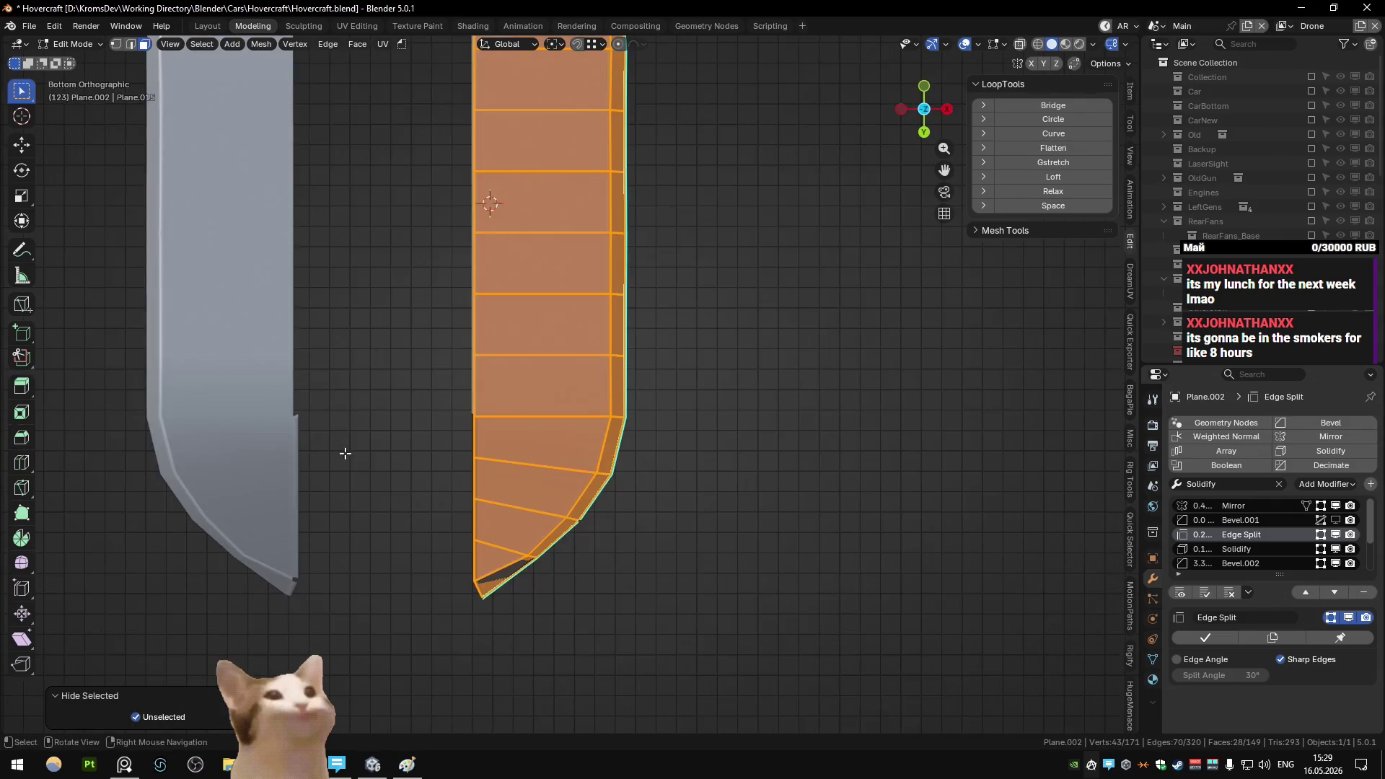
- Nudge the band's outer and inner corner vertices along X
key(1)
click(611, 416)
key(g)
key(x)
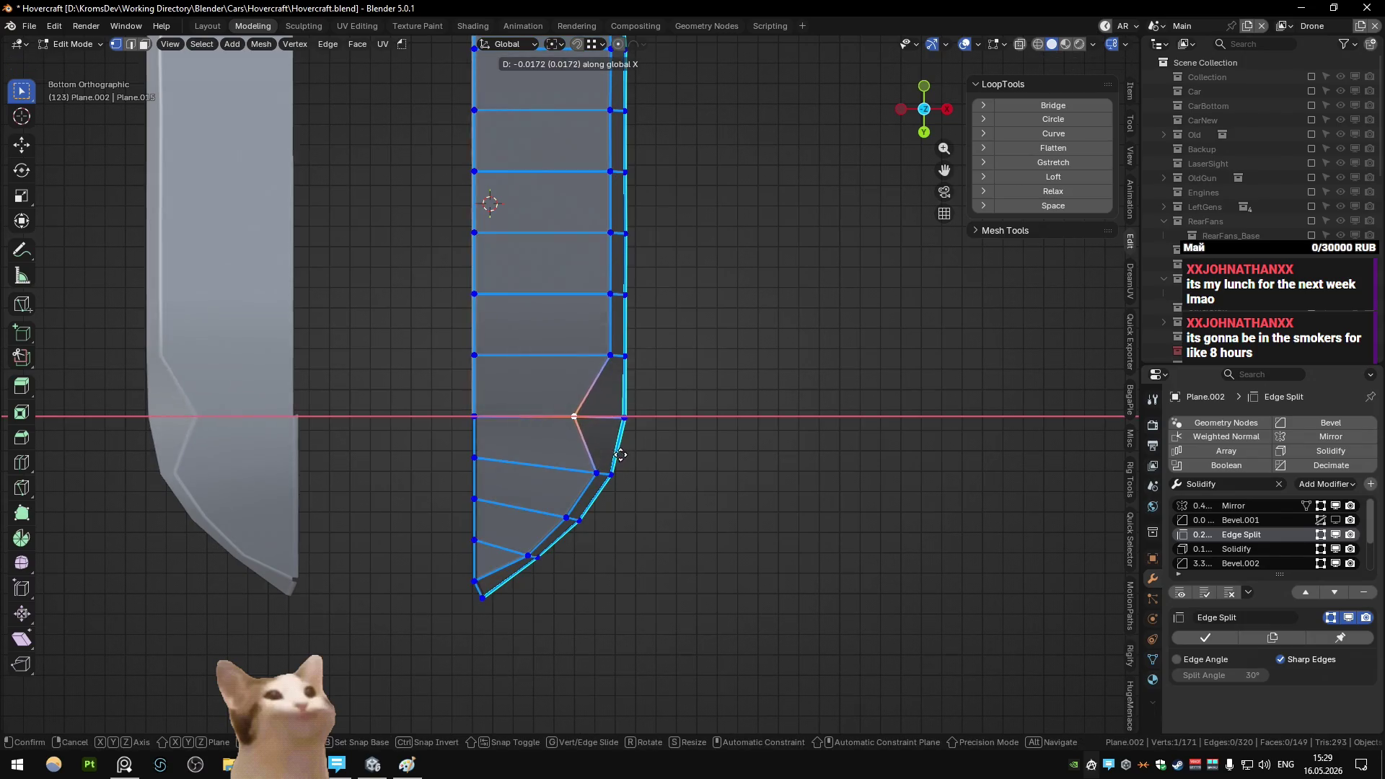
click(630, 459)
key(a)
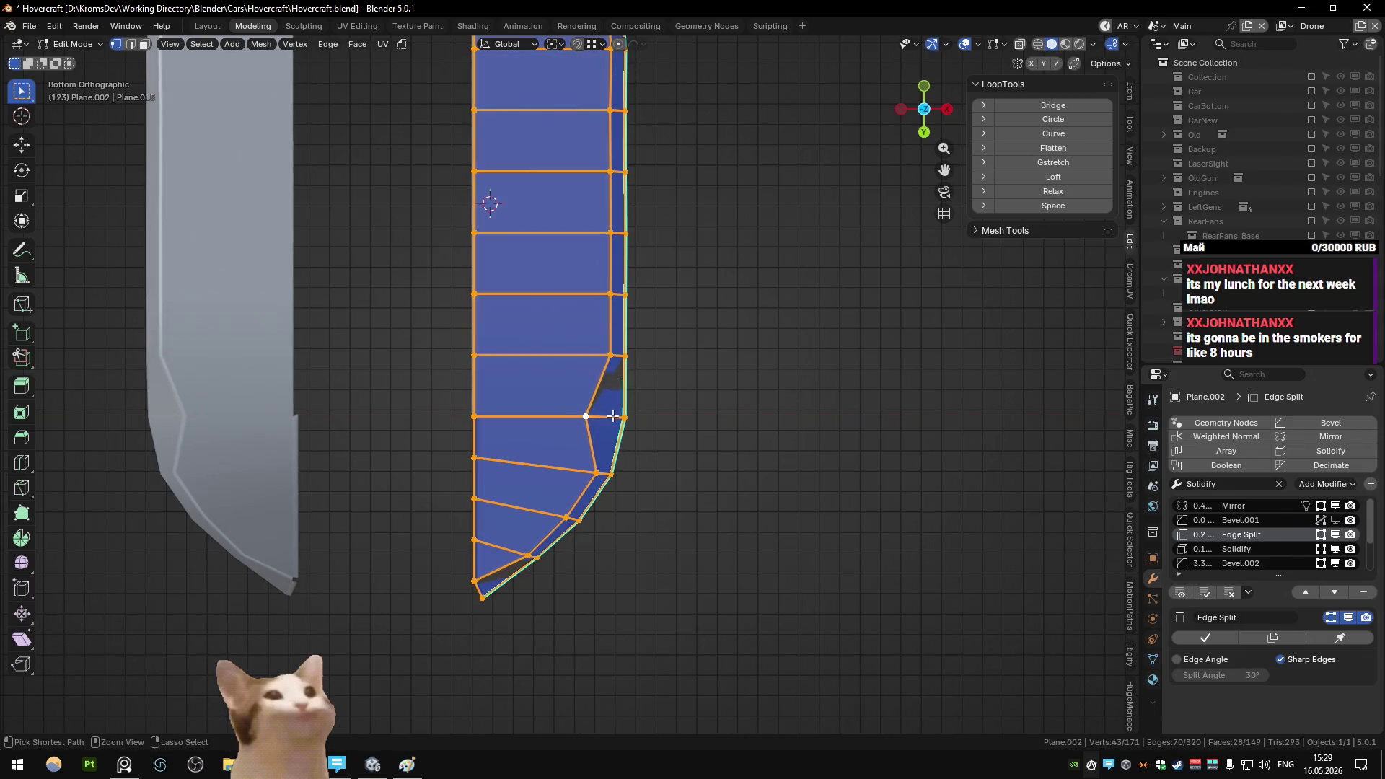
click(585, 416)
key(g)
key(x)
click(690, 437)
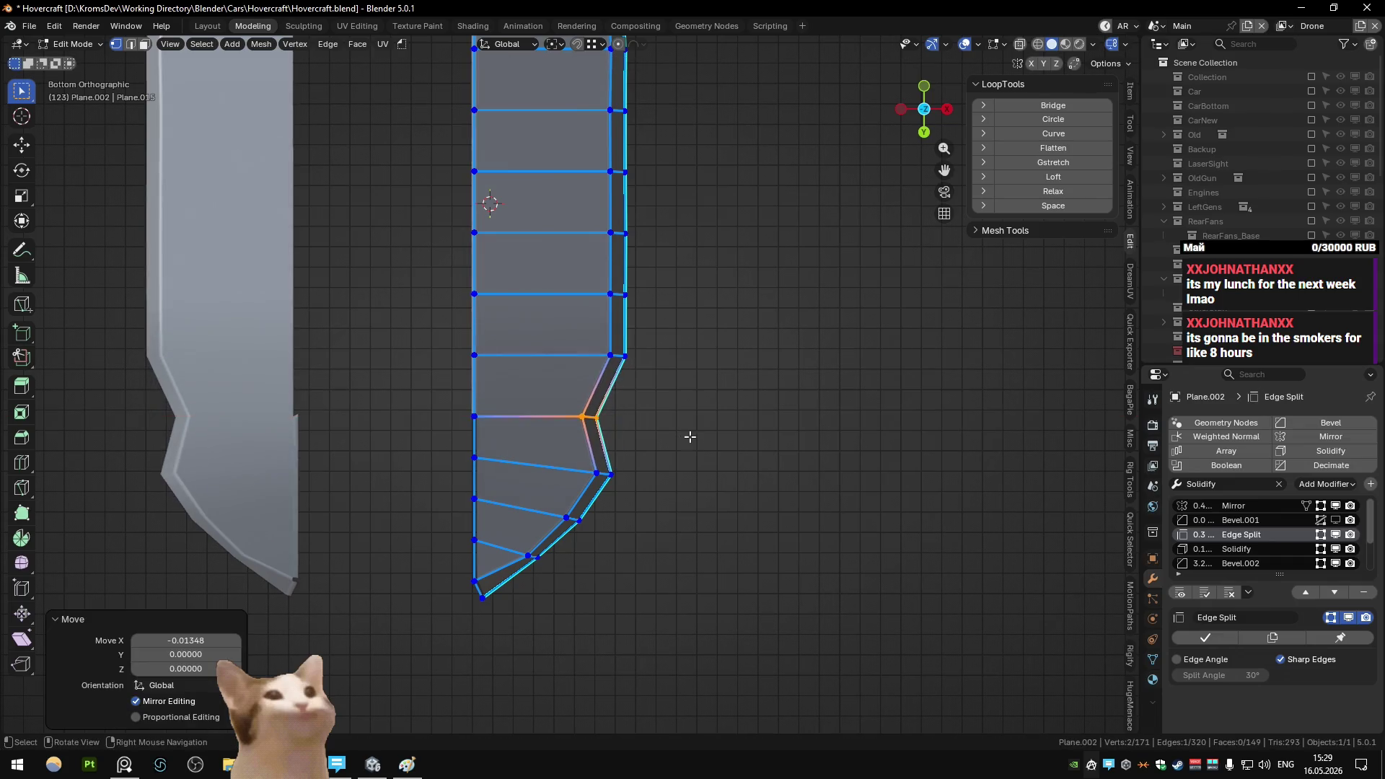
key(ctrl+i)
- Curve the band's outer edge path with cubic LoopTools Curve, then reveal the hull
scroll(663, 480, down, 3)
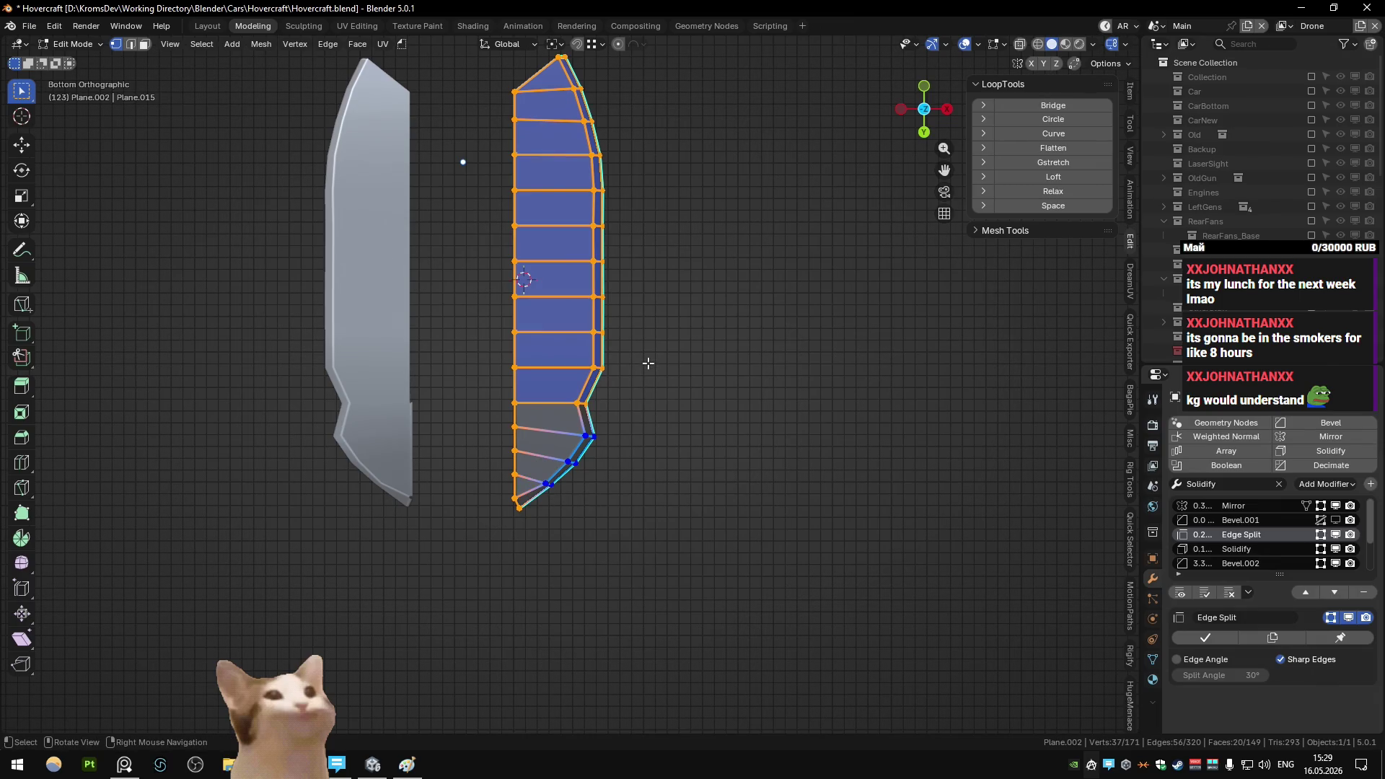
ctrl+click(592, 298)
click(1060, 135)
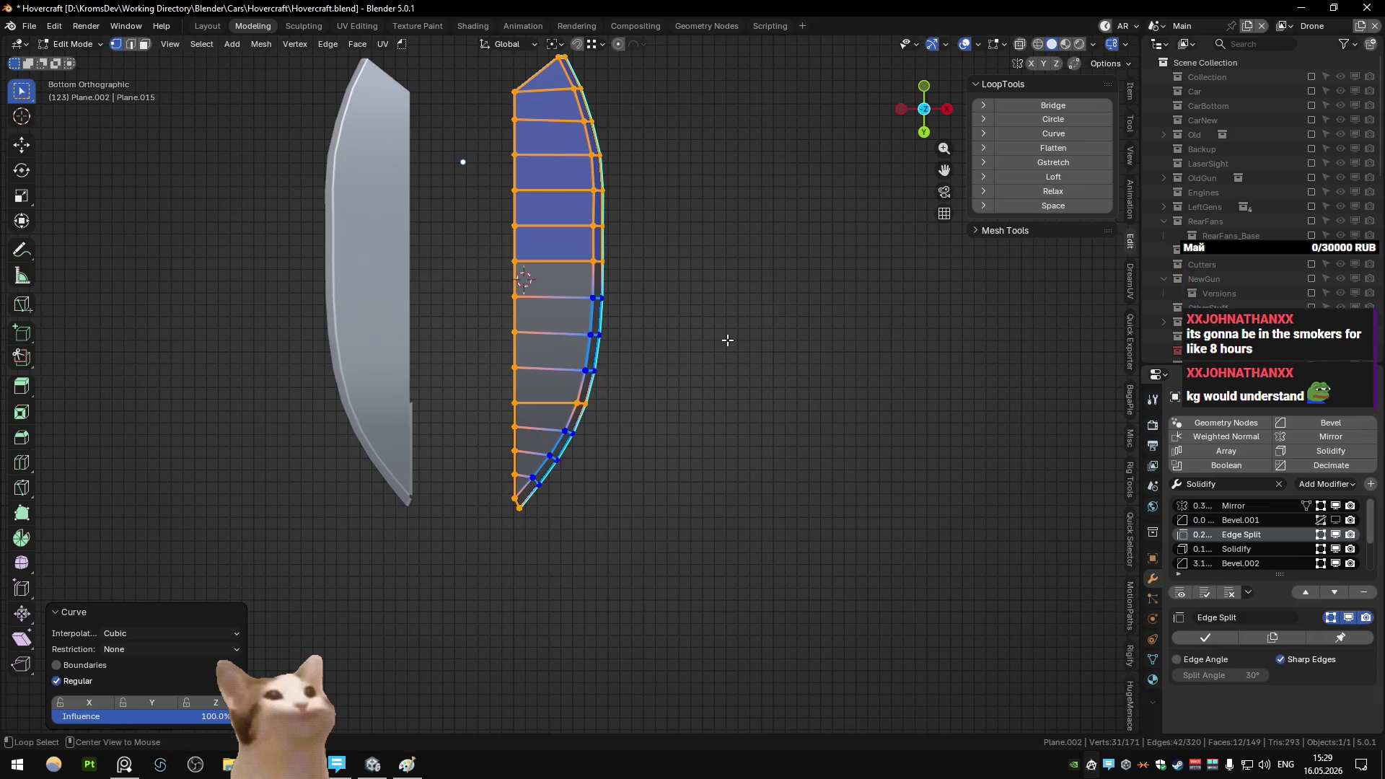
key(alt+h)
key(alt+a)
key(Tab)
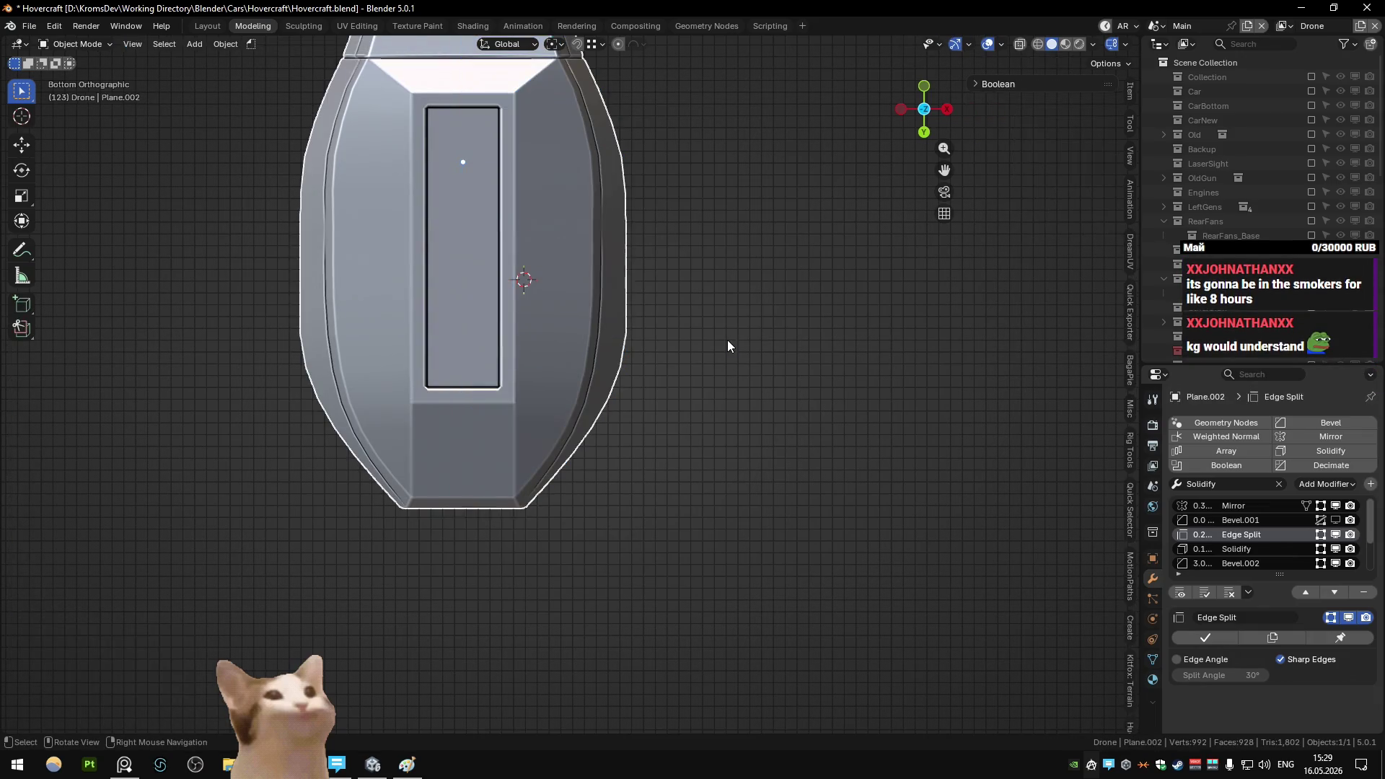
- Look around the hull, then exit the isolated view to show the whole drone
mouse_move(727, 340)
middle_down()
mouse_move(551, 356)
mouse_move(393, 431)
mouse_move(577, 448)
mouse_move(550, 434)
middle_up()
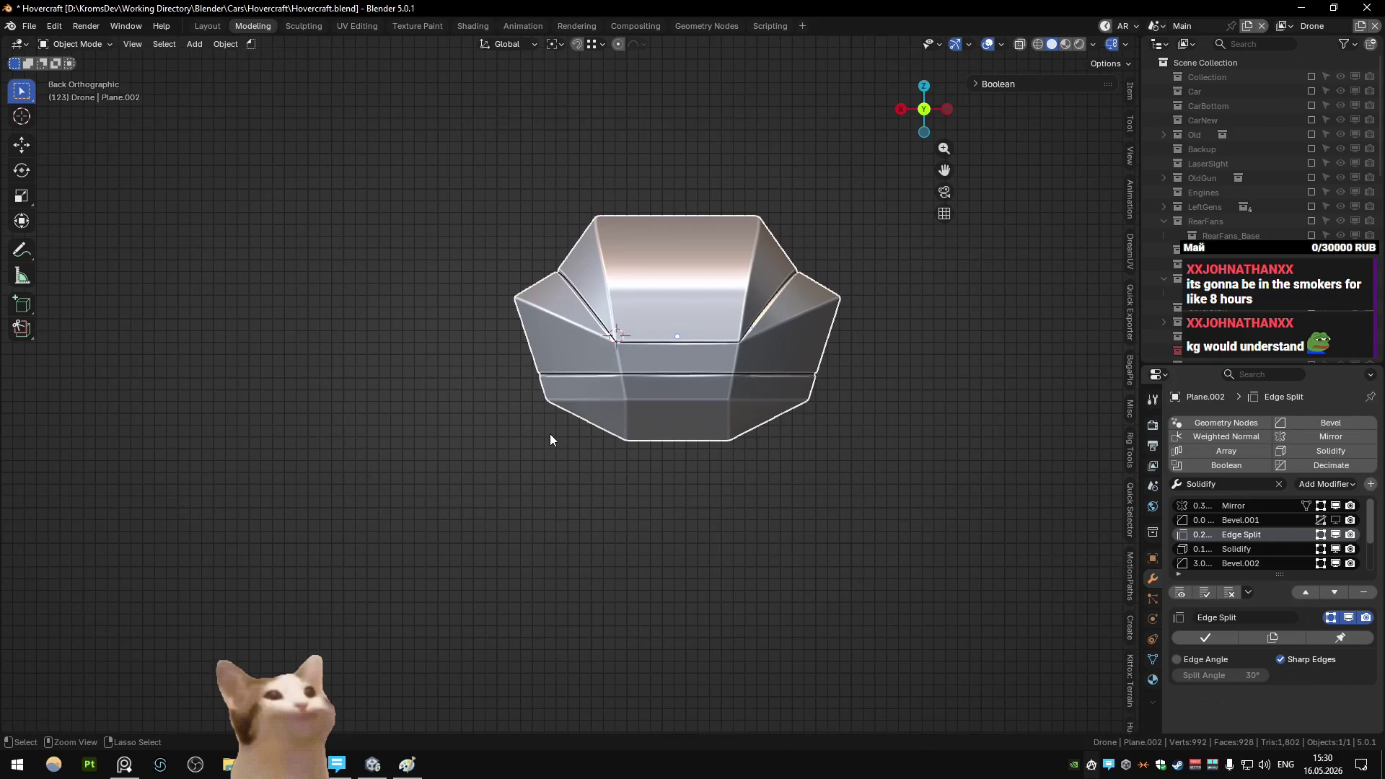
key(ctrl+KP_1)
key(Tab)
key(Tab)
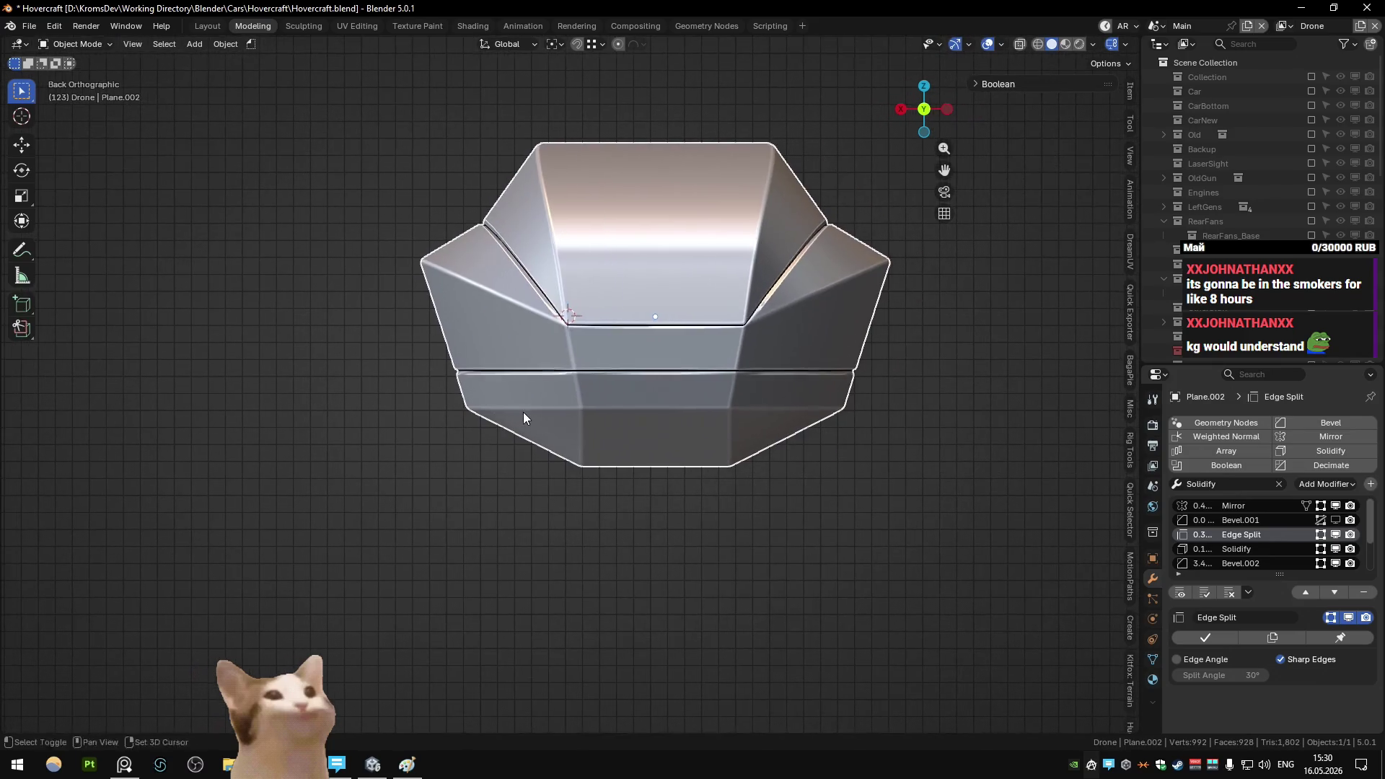
mouse_move(522, 414)
middle_down()
mouse_move(646, 332)
mouse_move(710, 369)
middle_up()
key(Tab)
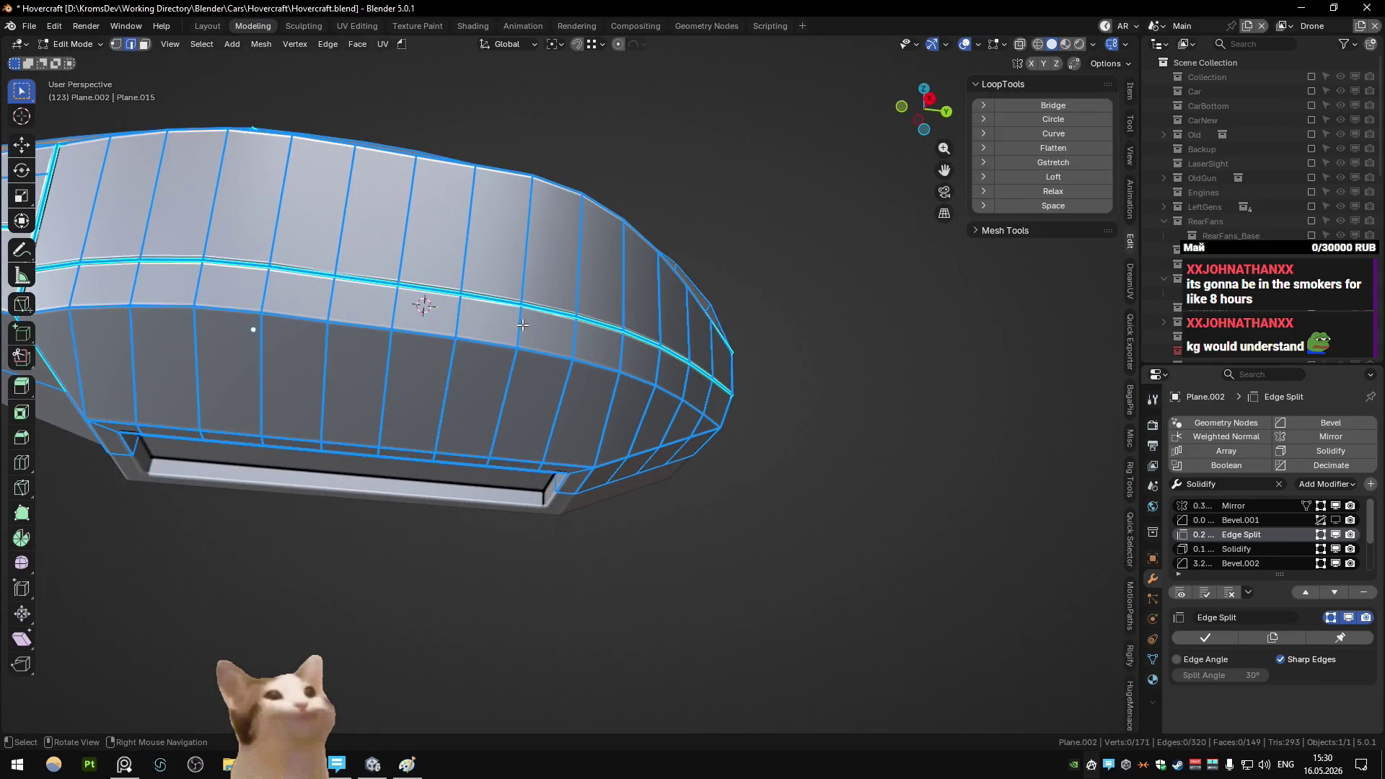
alt+click(522, 324)
key(Tab)
scroll(529, 339, down, 2)
scroll(530, 339, down, 4)
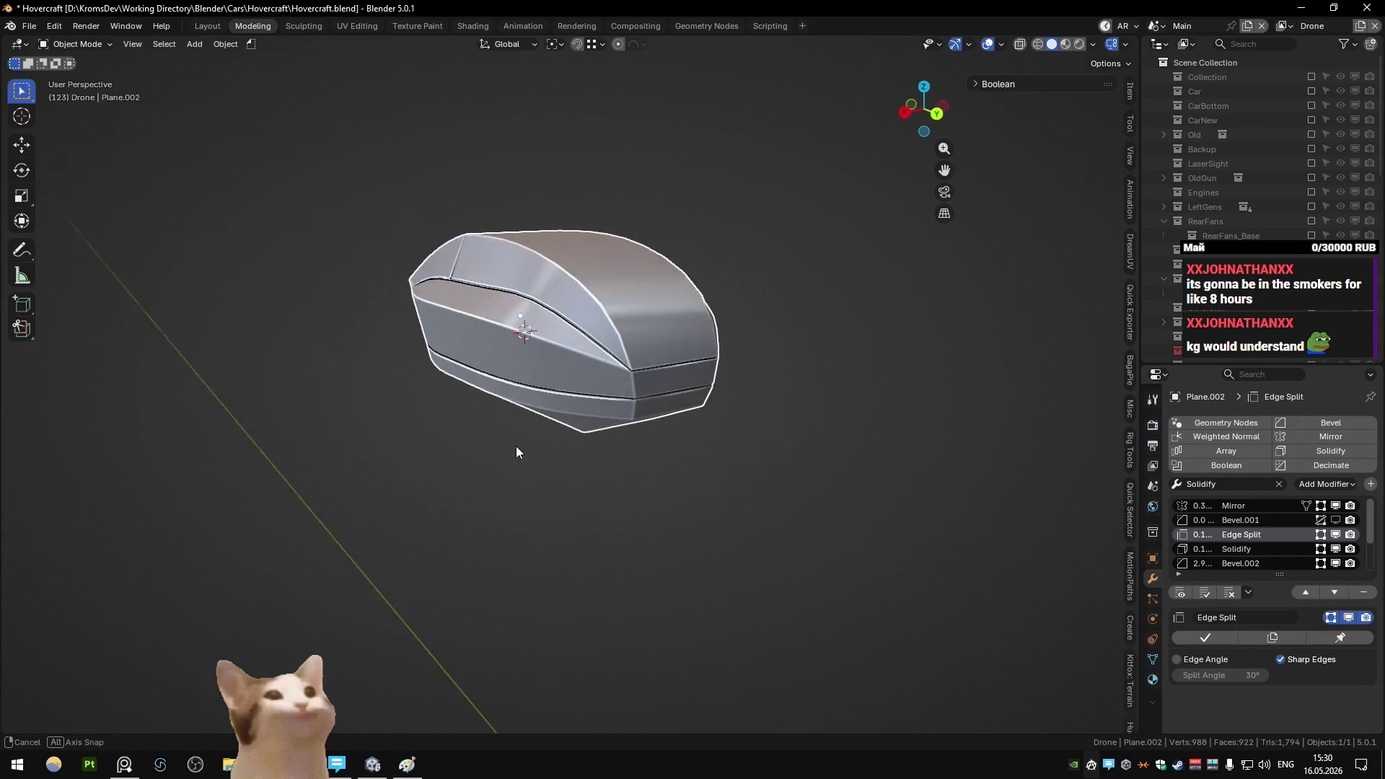
mouse_move(517, 455)
middle_down()
mouse_move(591, 455)
mouse_move(577, 452)
mouse_move(738, 419)
mouse_move(940, 429)
mouse_move(767, 478)
mouse_move(907, 419)
mouse_move(842, 486)
mouse_move(520, 422)
mouse_move(490, 366)
mouse_move(565, 328)
mouse_move(554, 357)
mouse_move(504, 375)
mouse_move(573, 363)
mouse_move(470, 400)
middle_up()
key(KP_Divide)
- Select the hull Plane.002, hide all other objects, and edit it in Right Orthographic view
click(635, 433)
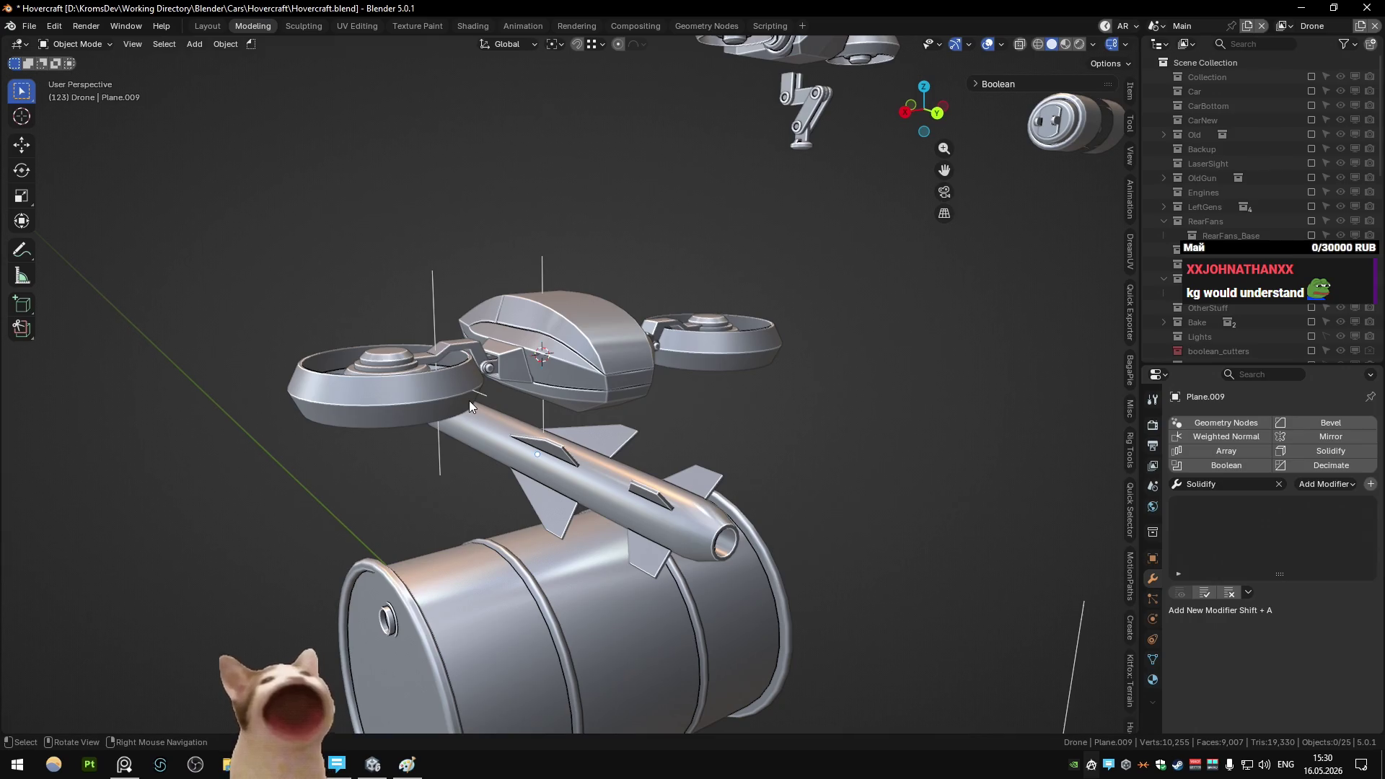
click(587, 330)
key(shift+h)
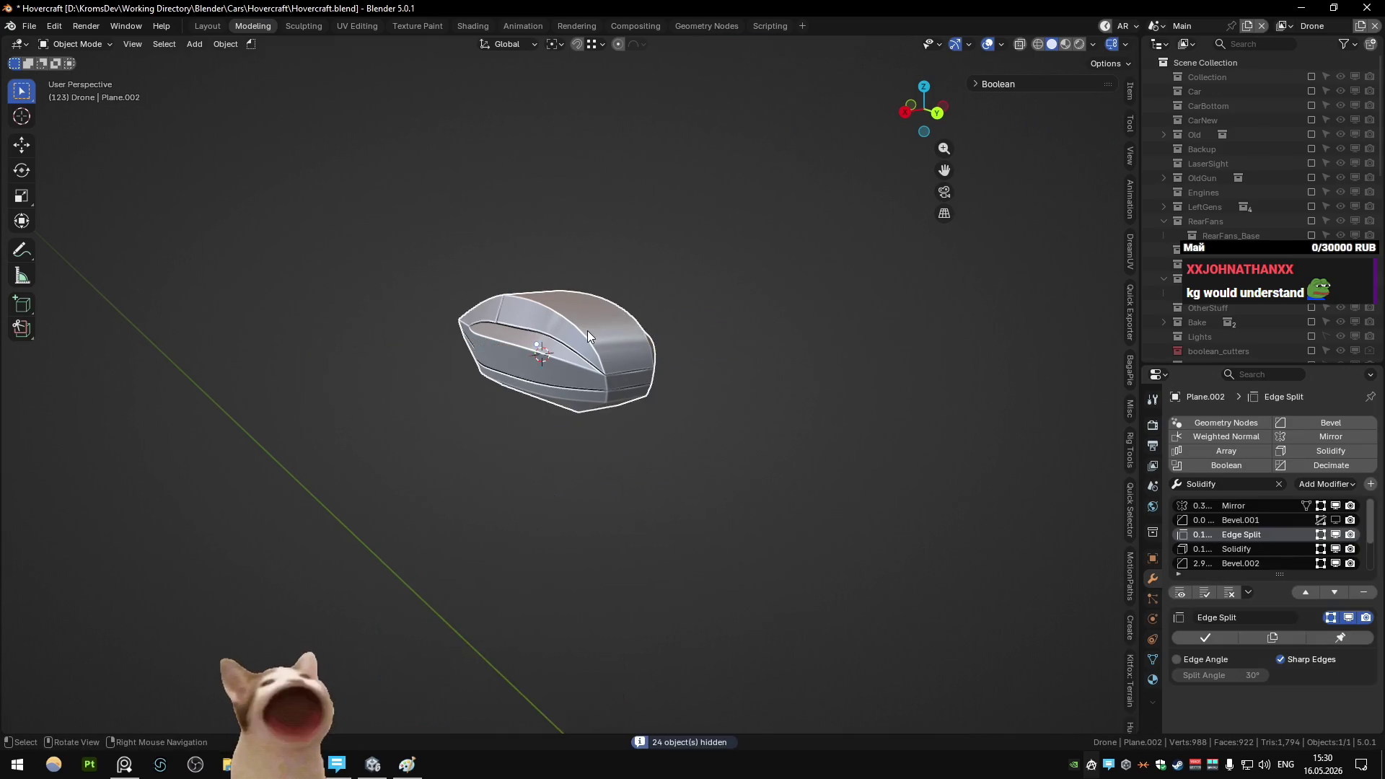
key(KP_3)
key(Tab)
scroll(654, 352, up, 5)
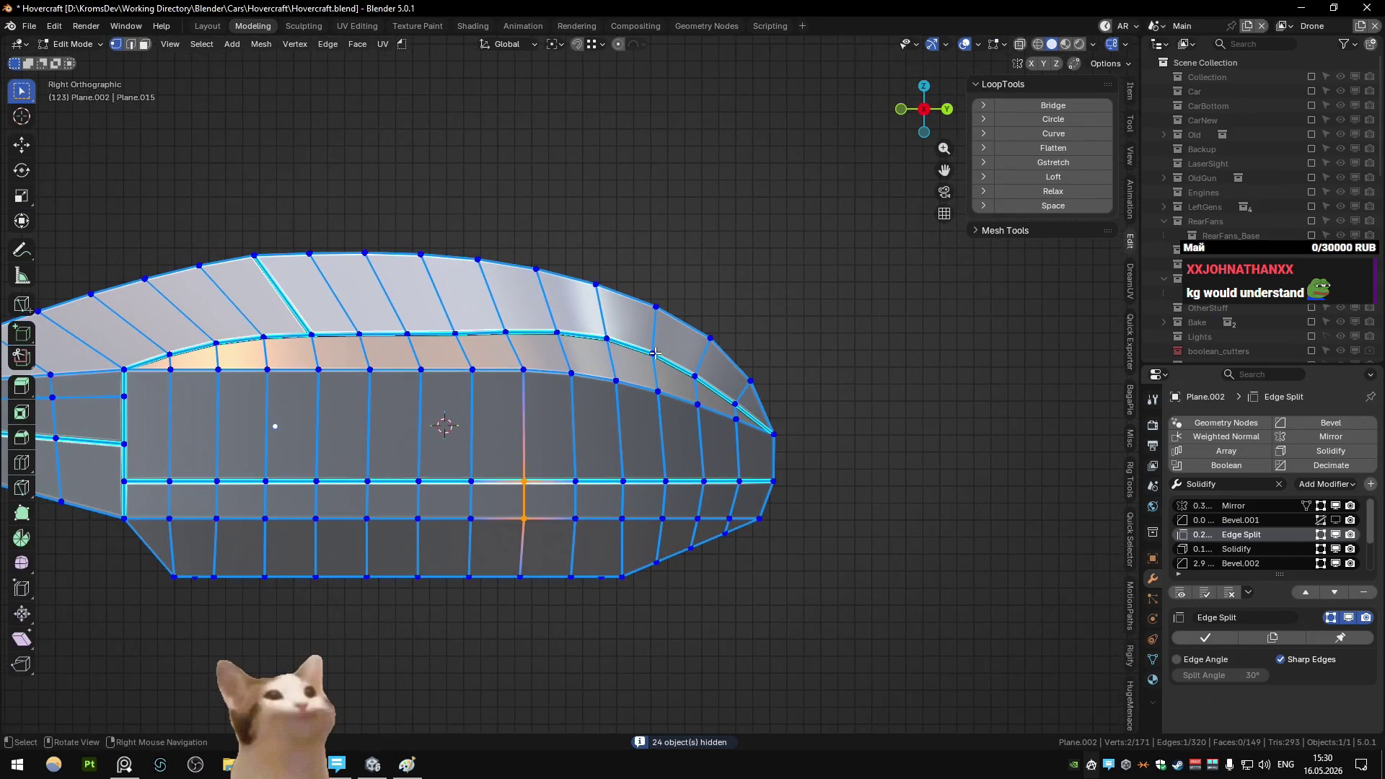
key(Tab)
key(Tab)
key(a)
- Adjust the vertex selection on the hull's upper side band
shift+middle_drag(628, 353, 563, 365)
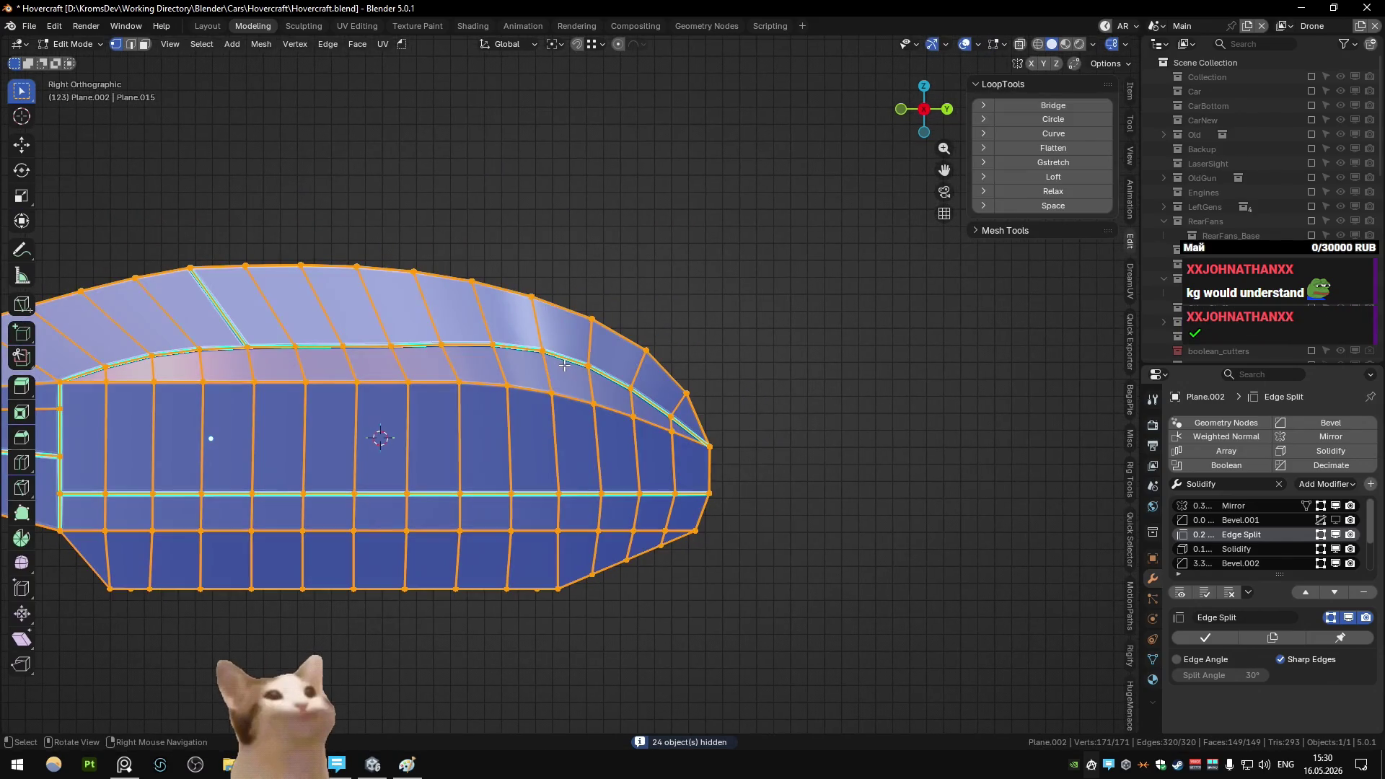
ctrl+click(589, 366)
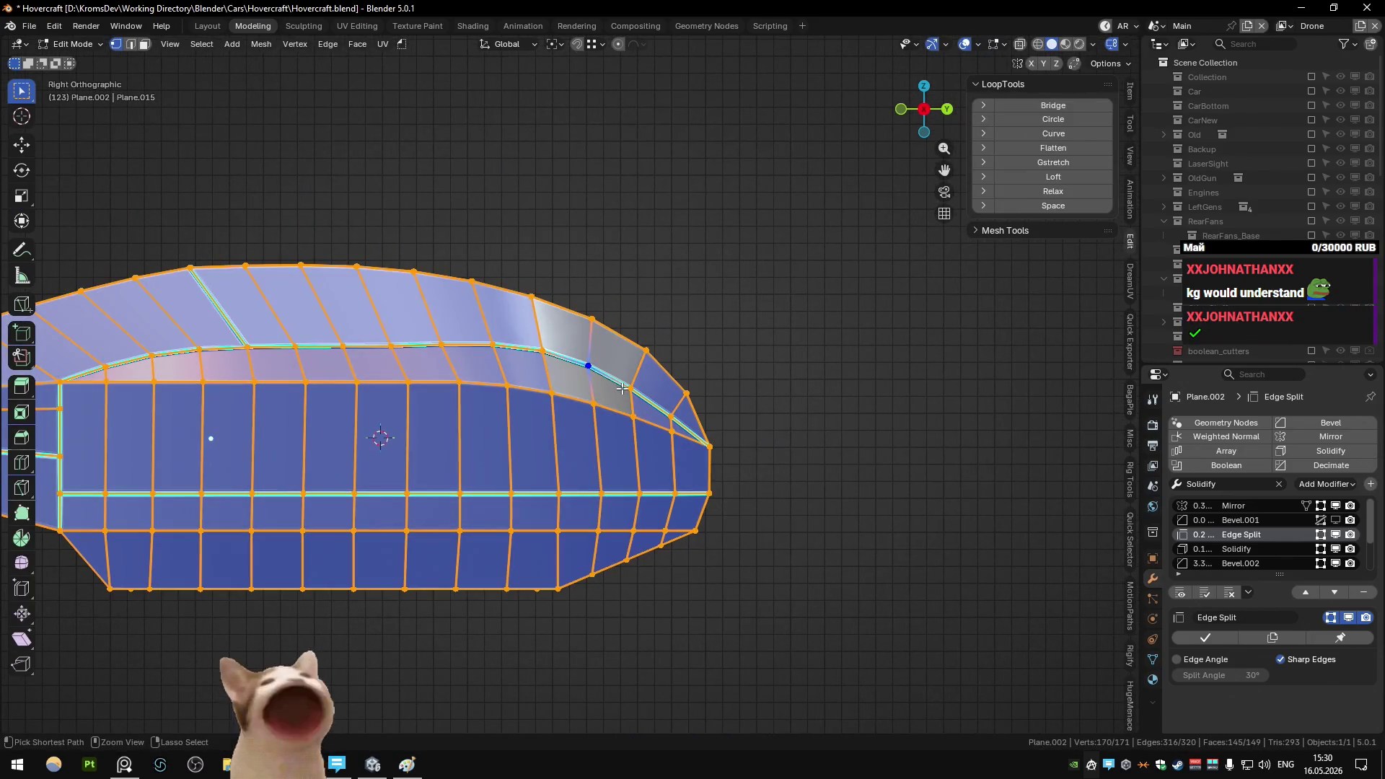
ctrl+click(573, 374)
key(ctrl+i)
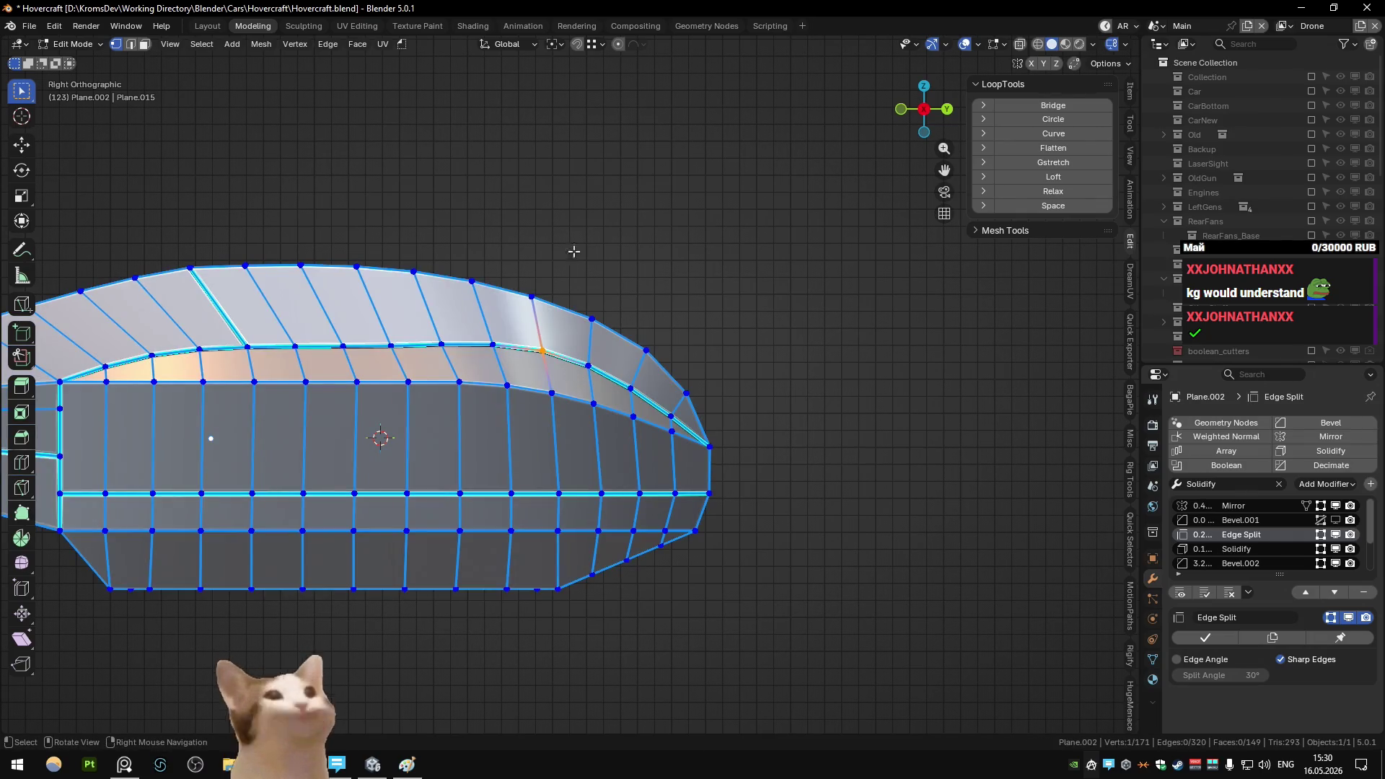
scroll(575, 246, down, 2)
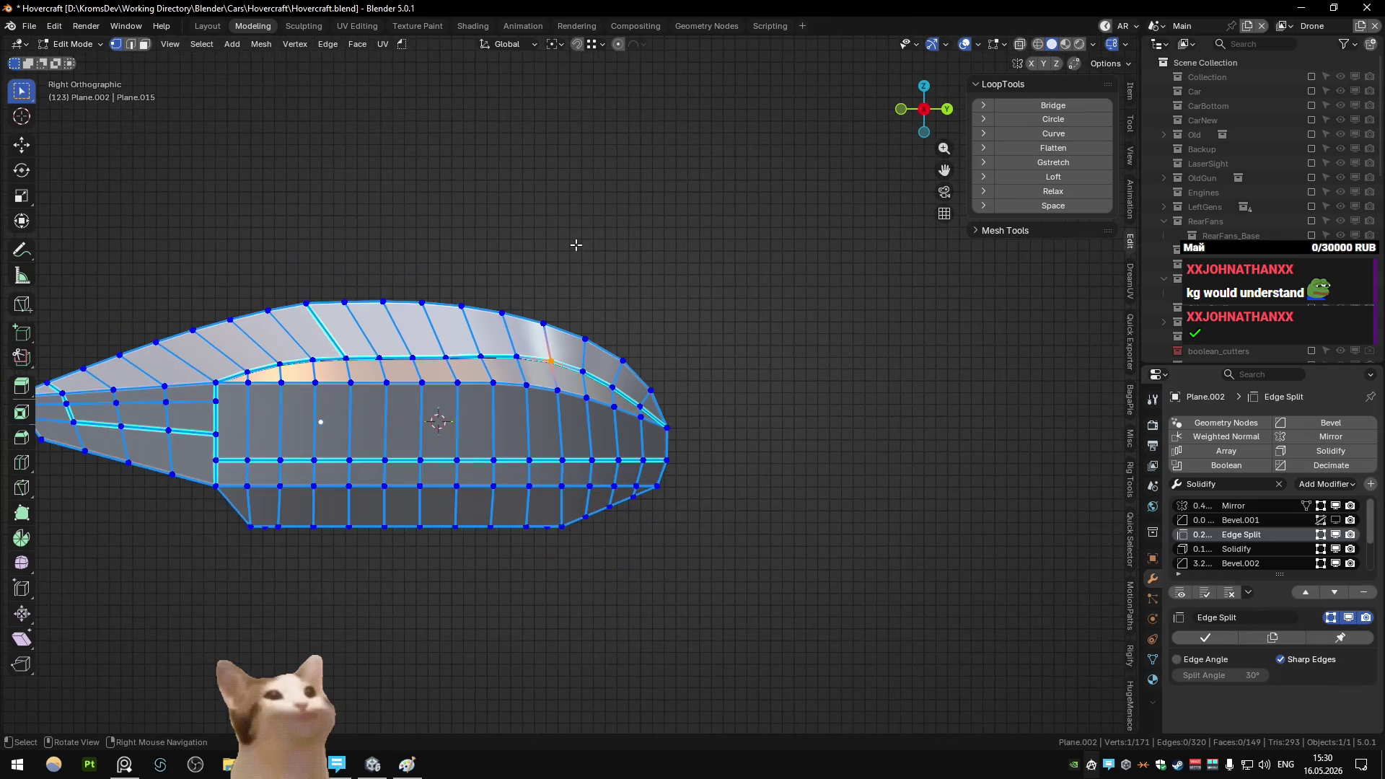
key(Tab)
key(Tab)
scroll(559, 385, up, 2)
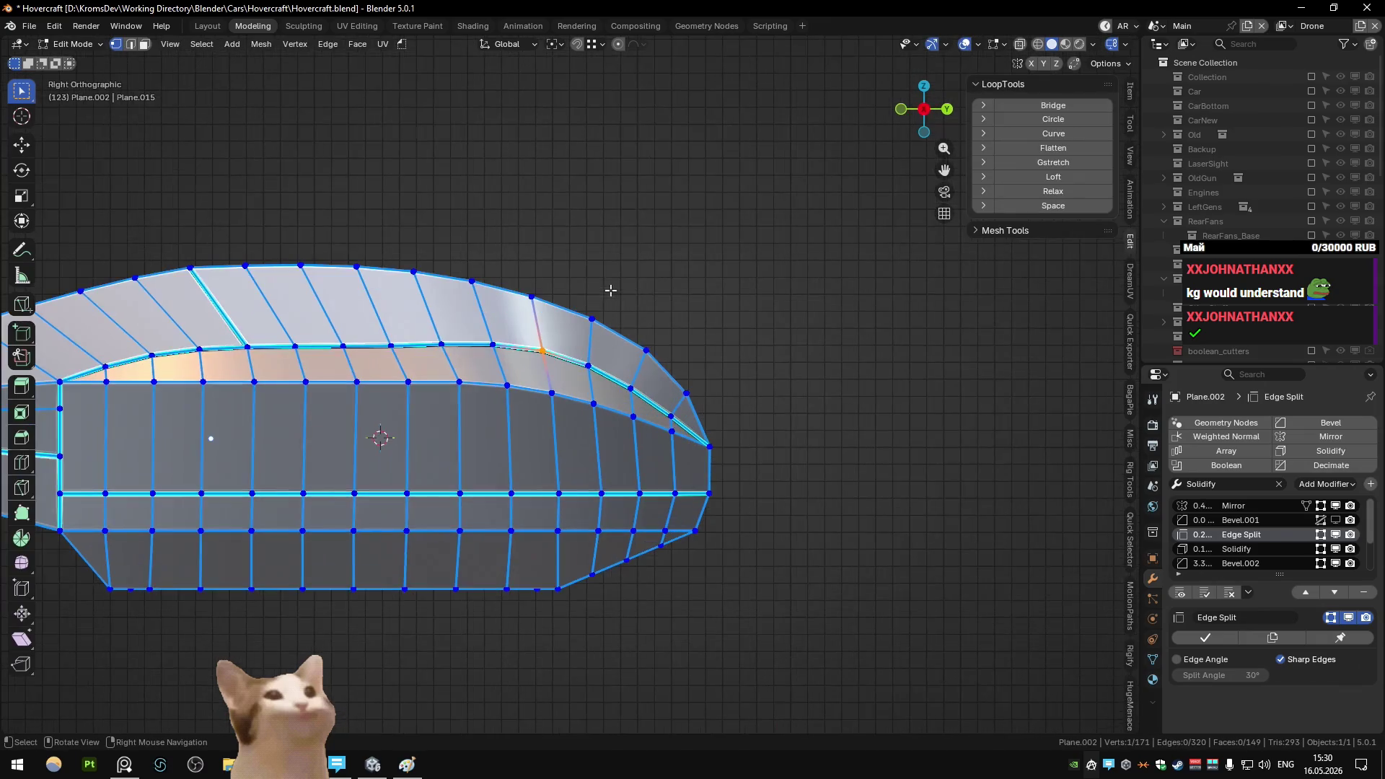
key(b)
click(556, 397)
key(a)
click(554, 409)
scroll(554, 408, down, 1)
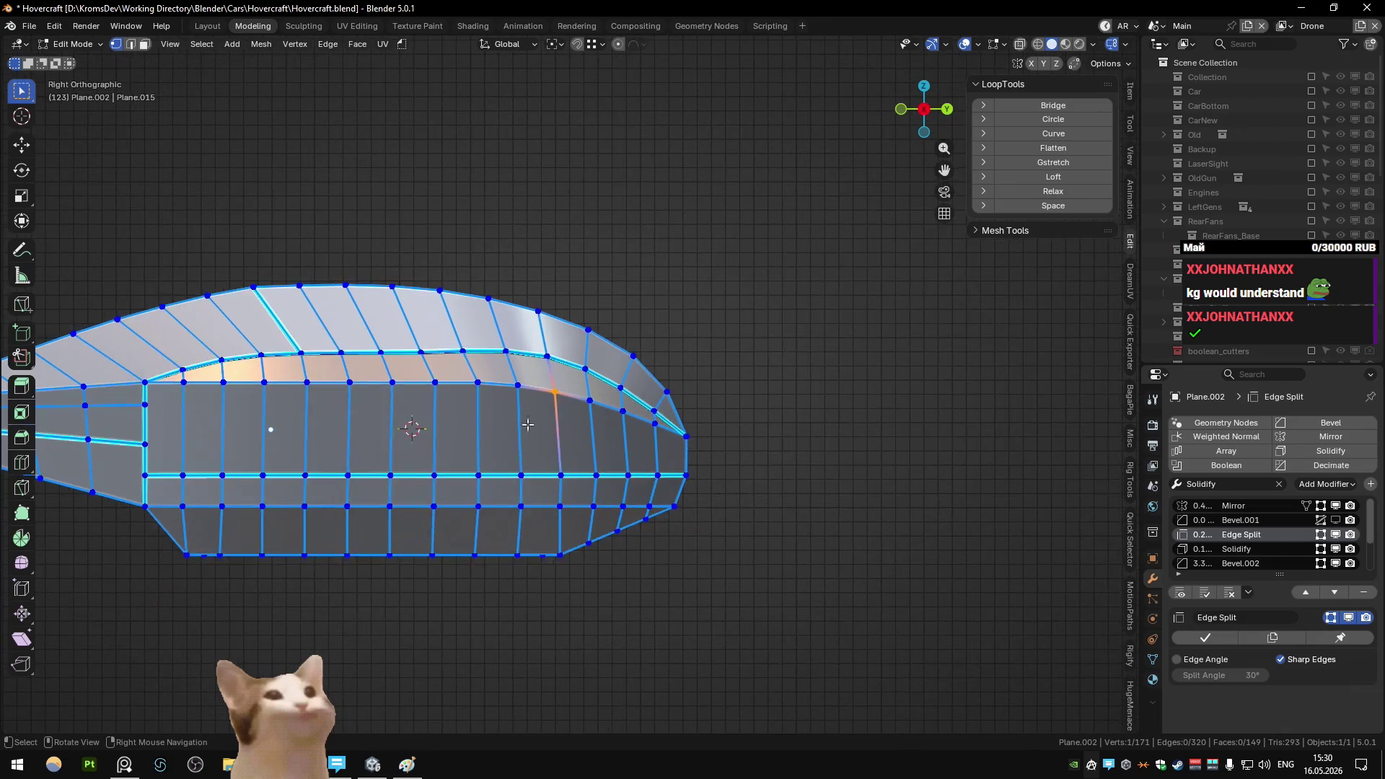
- Shortest-path select the side band and upper strip faces from rear to nose
click(182, 408)
ctrl+click(665, 453)
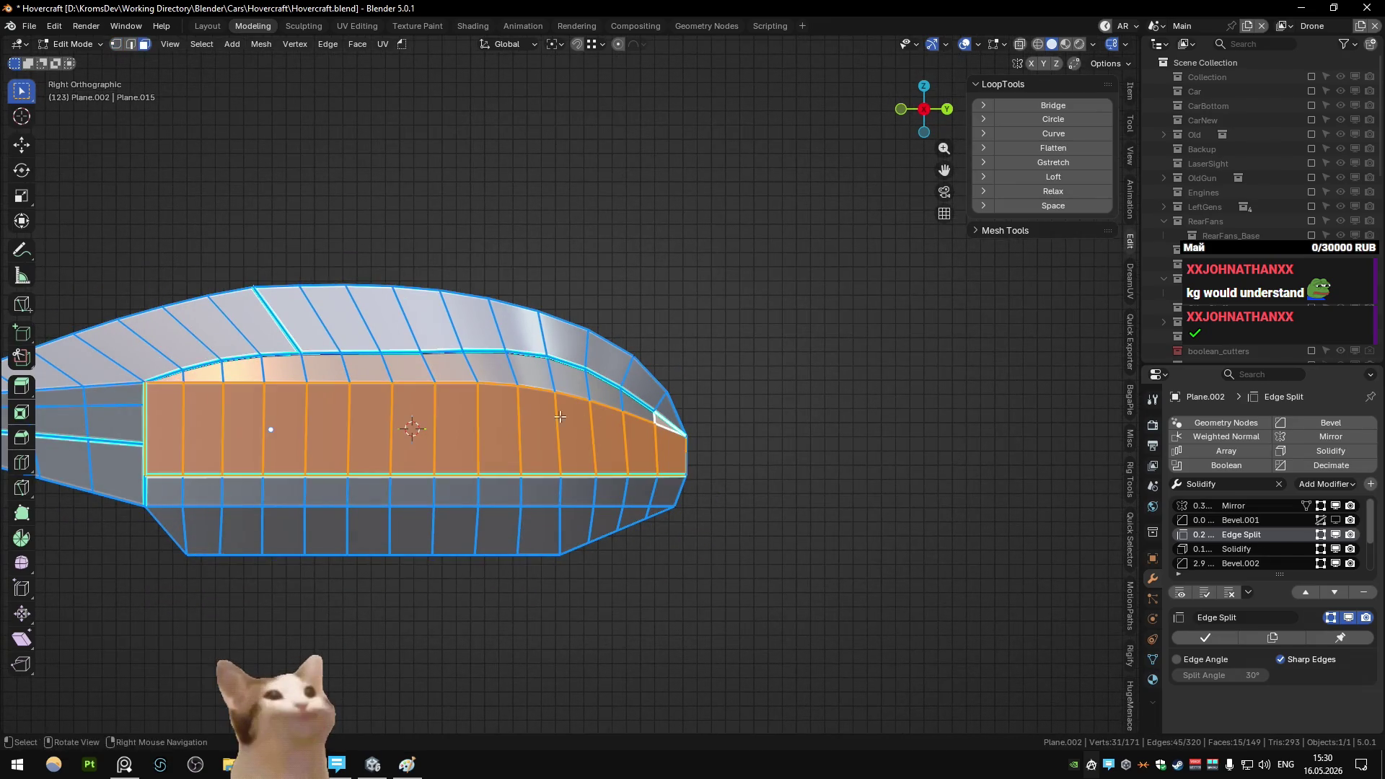
ctrl+click(179, 377)
shift+click(306, 327)
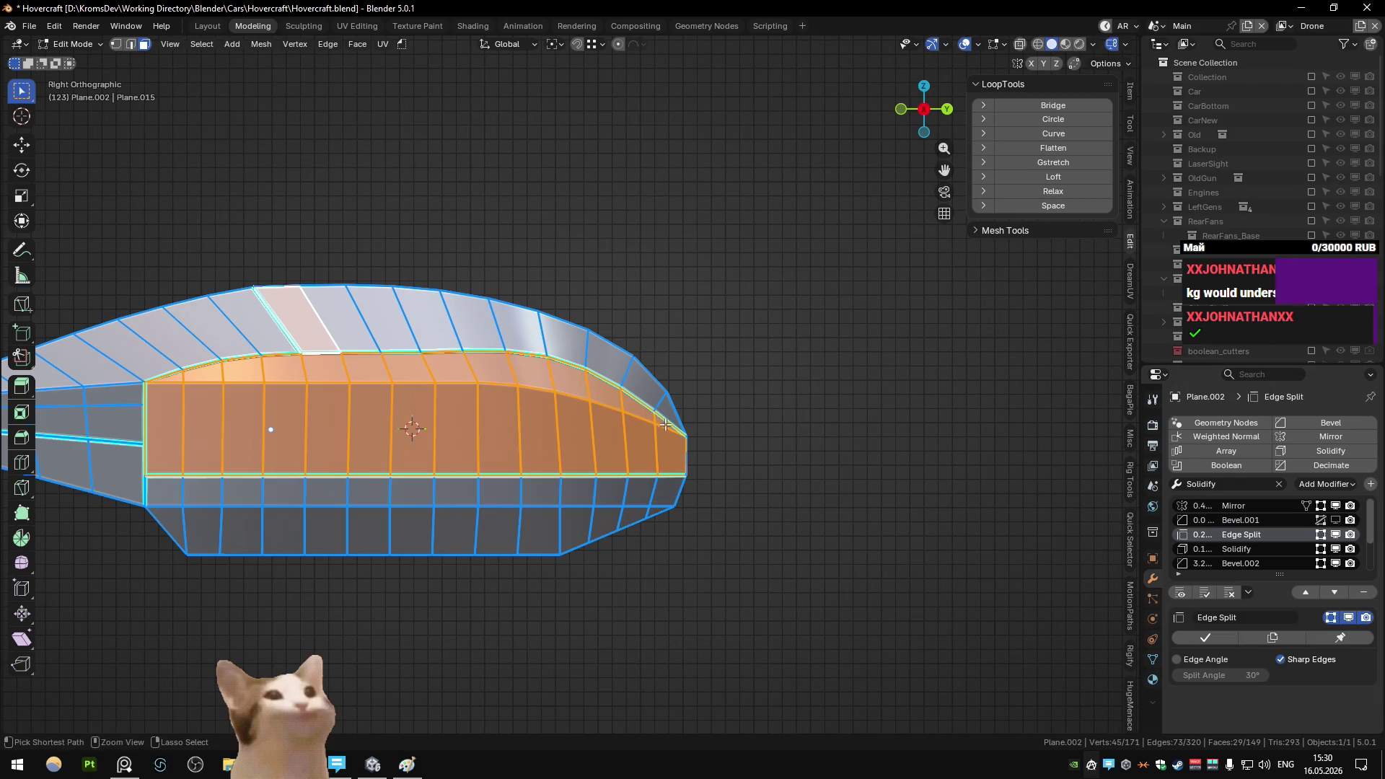
ctrl+click(674, 407)
middle_drag(675, 408, 678, 409)
ctrl+click(679, 409)
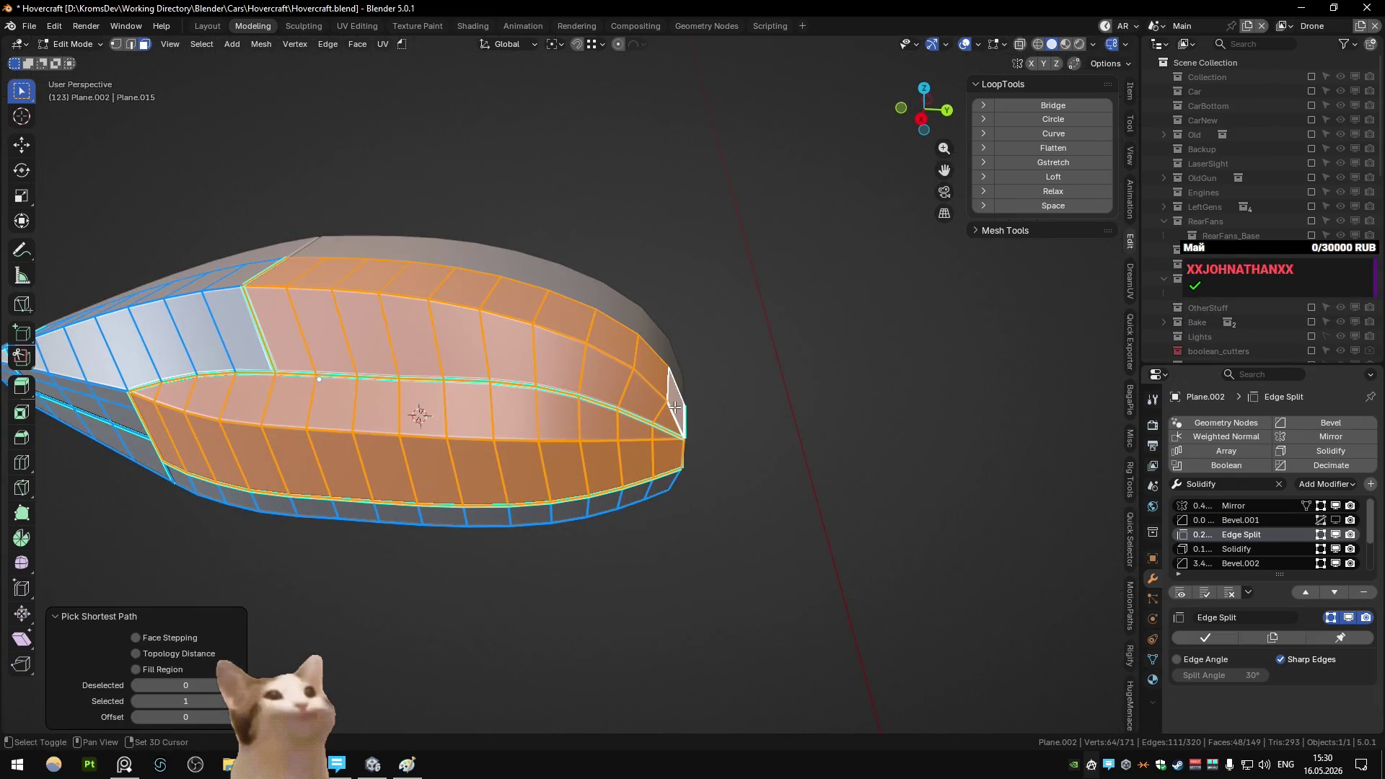
key(KP_3)
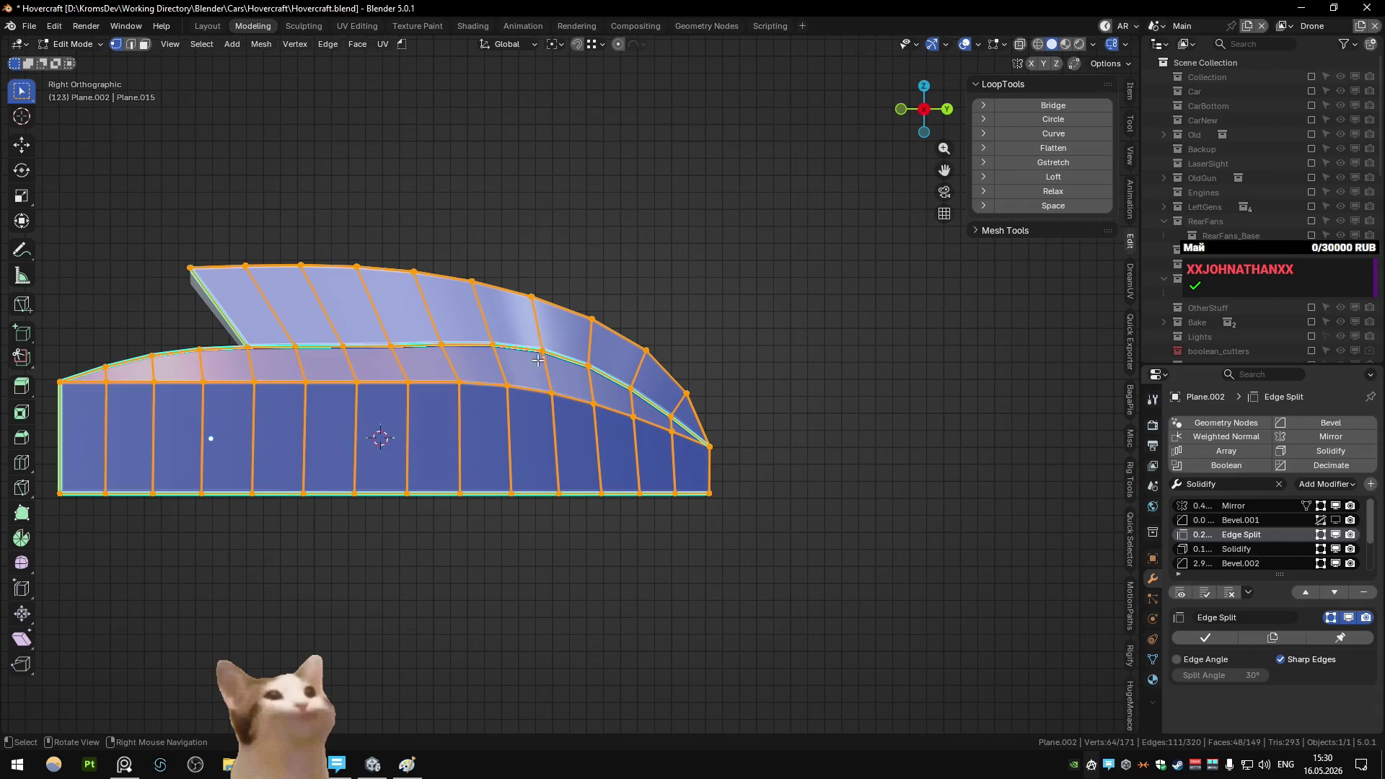
drag(555, 406, 556, 407)
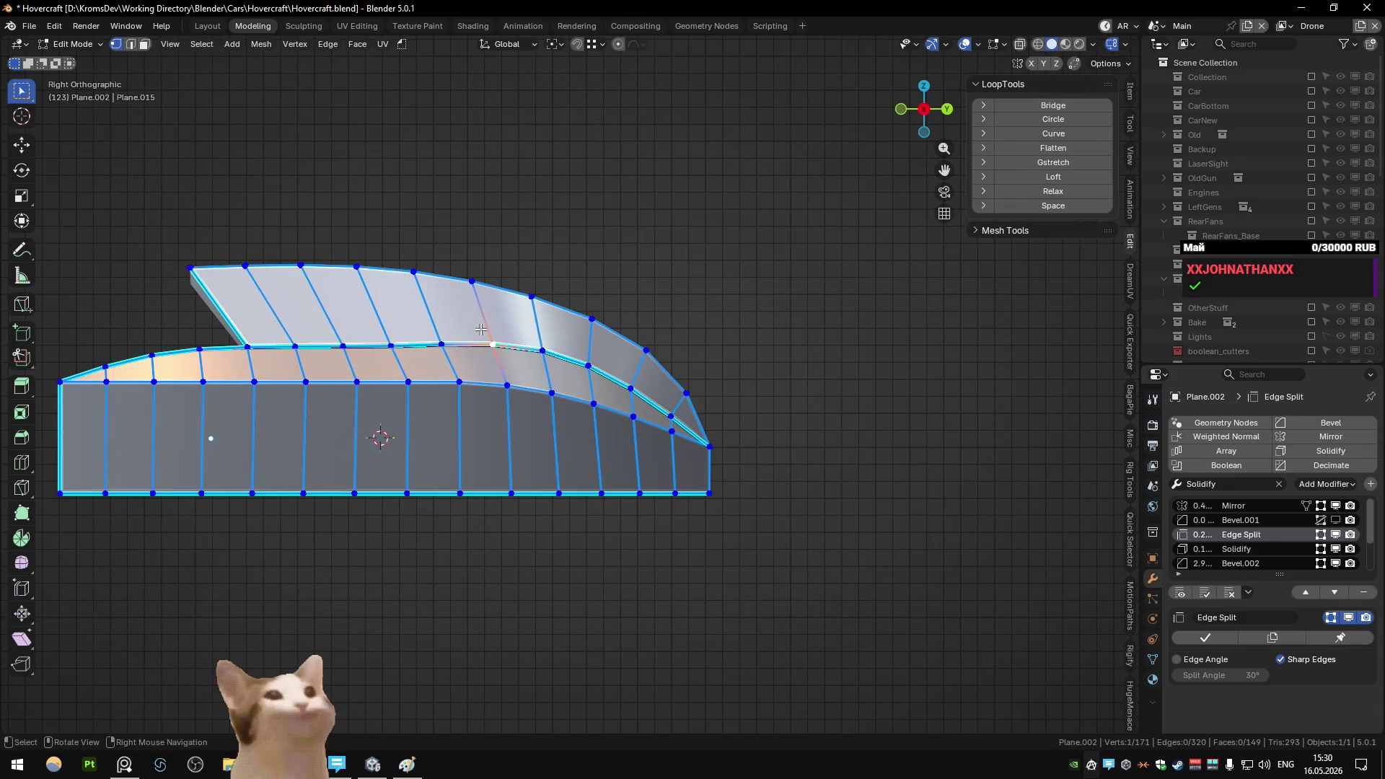
- Move the edge at the trim strip's step vertically to a new height
key(g)
key(z)
key(Escape)
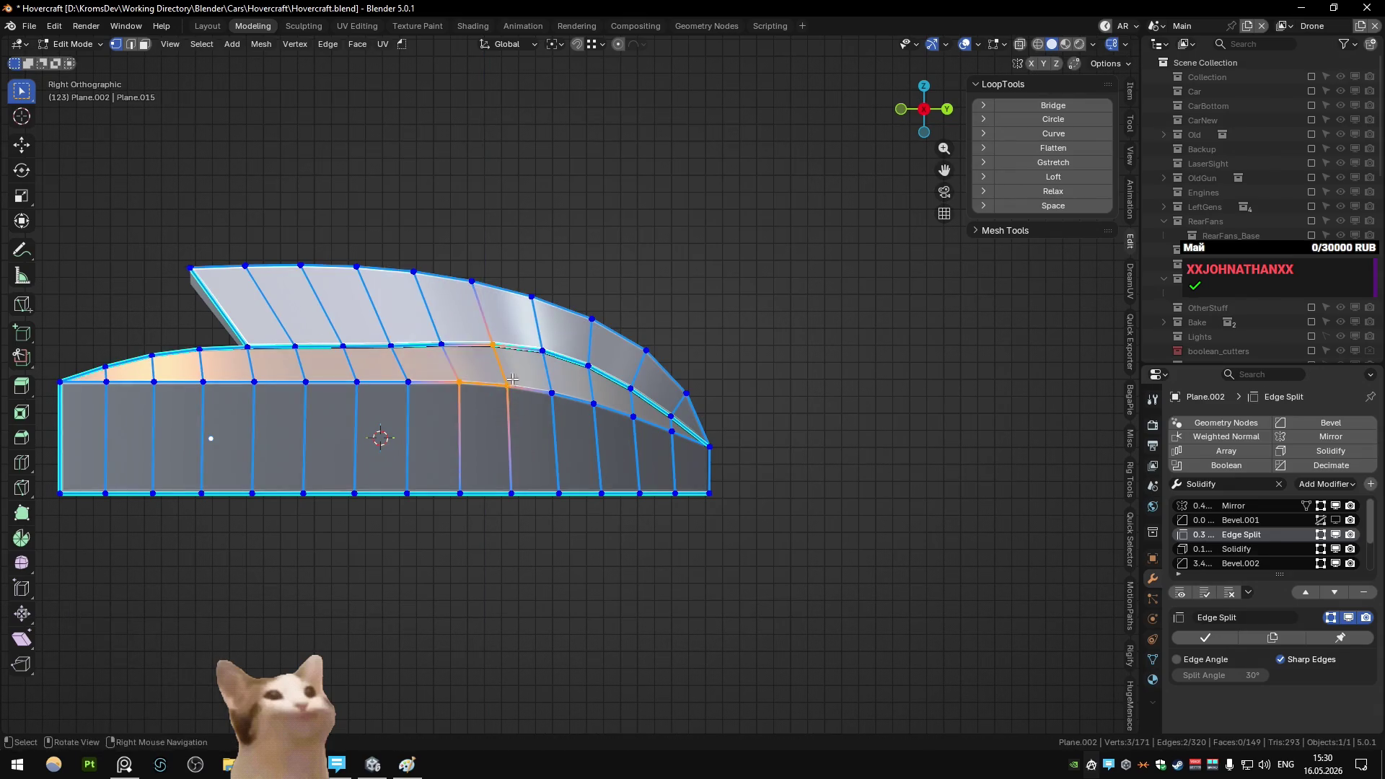
key(alt+z)
click(507, 369)
key(alt+z)
key(g)
key(z)
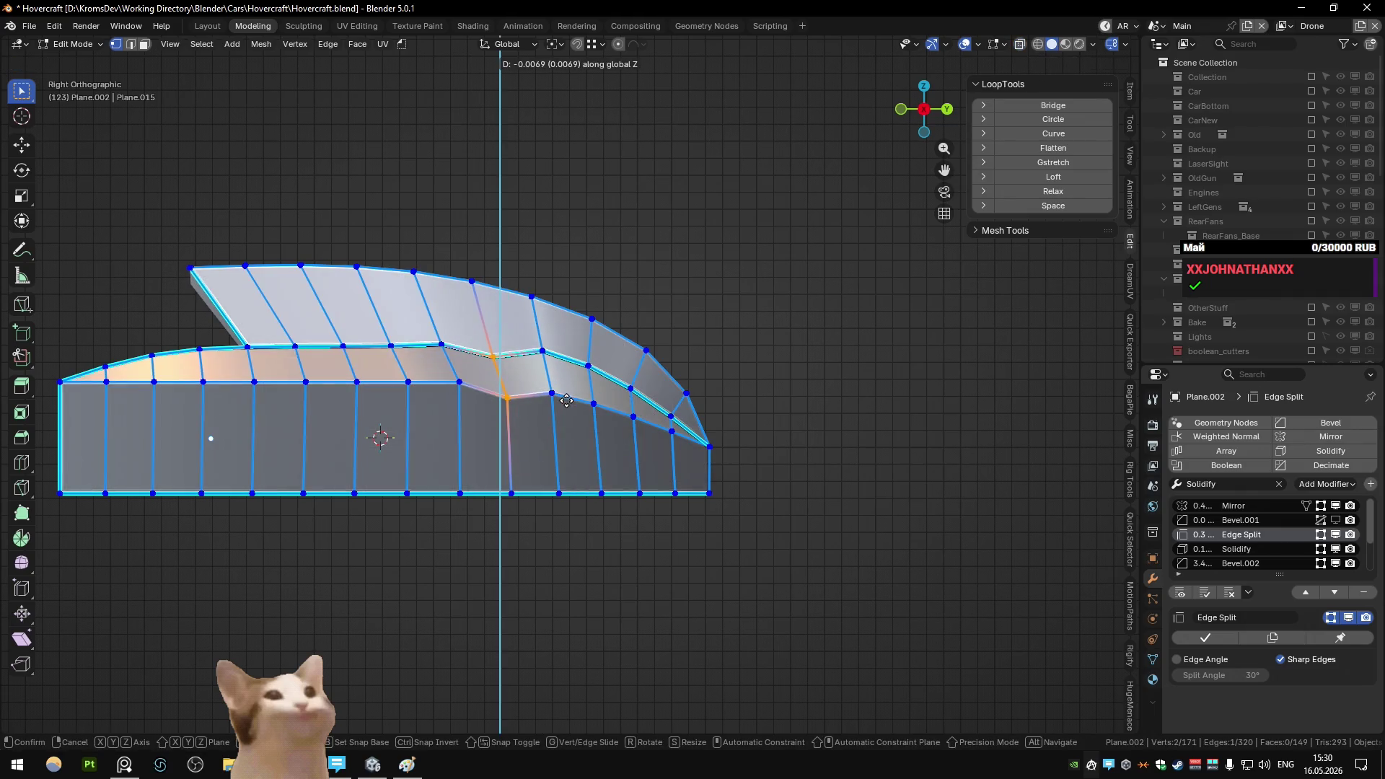
click(566, 402)
- Keep only the strip's upper edge run and smooth it with LoopTools Curve
key(l)
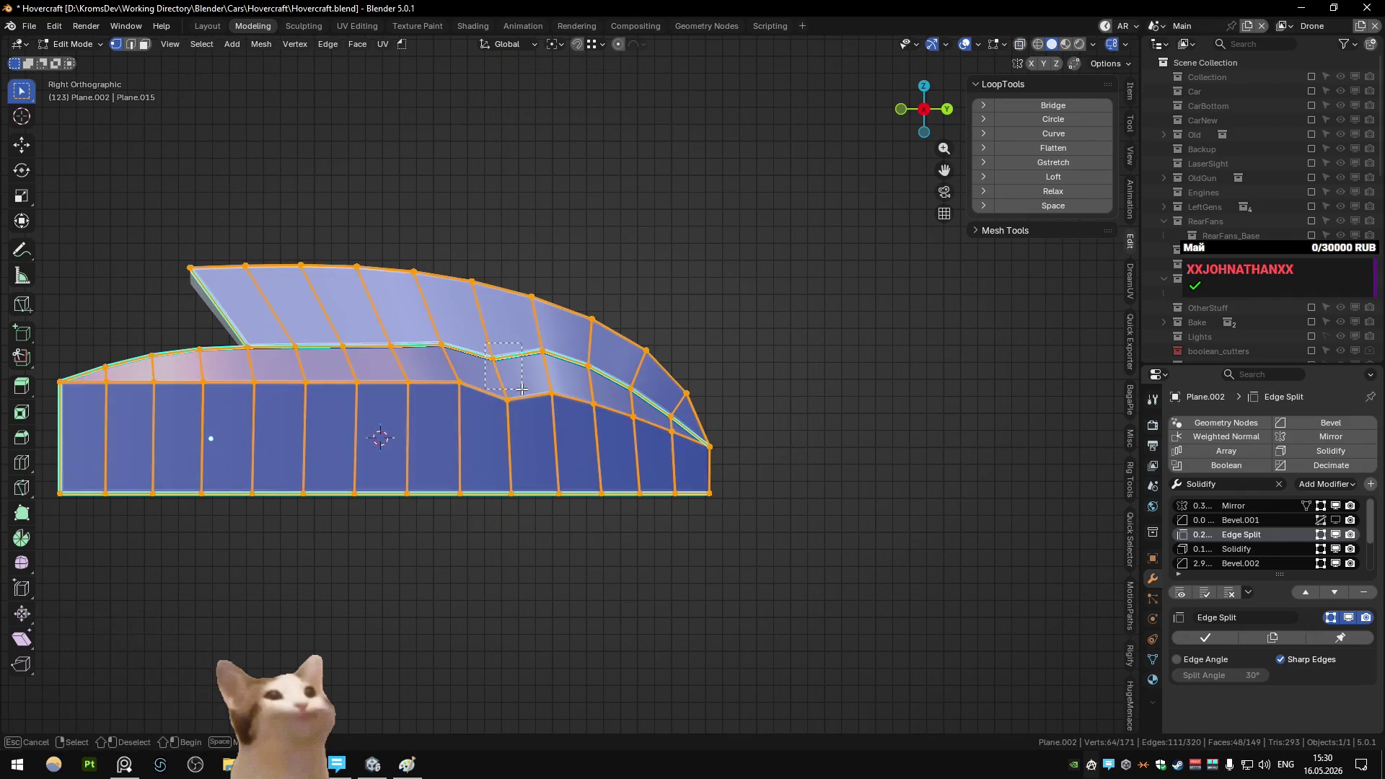
mouse_move(450, 374)
ctrl+mouse_down()
mouse_move(406, 385)
mouse_move(401, 333)
ctrl+mouse_up()
ctrl+drag(537, 344, 592, 417)
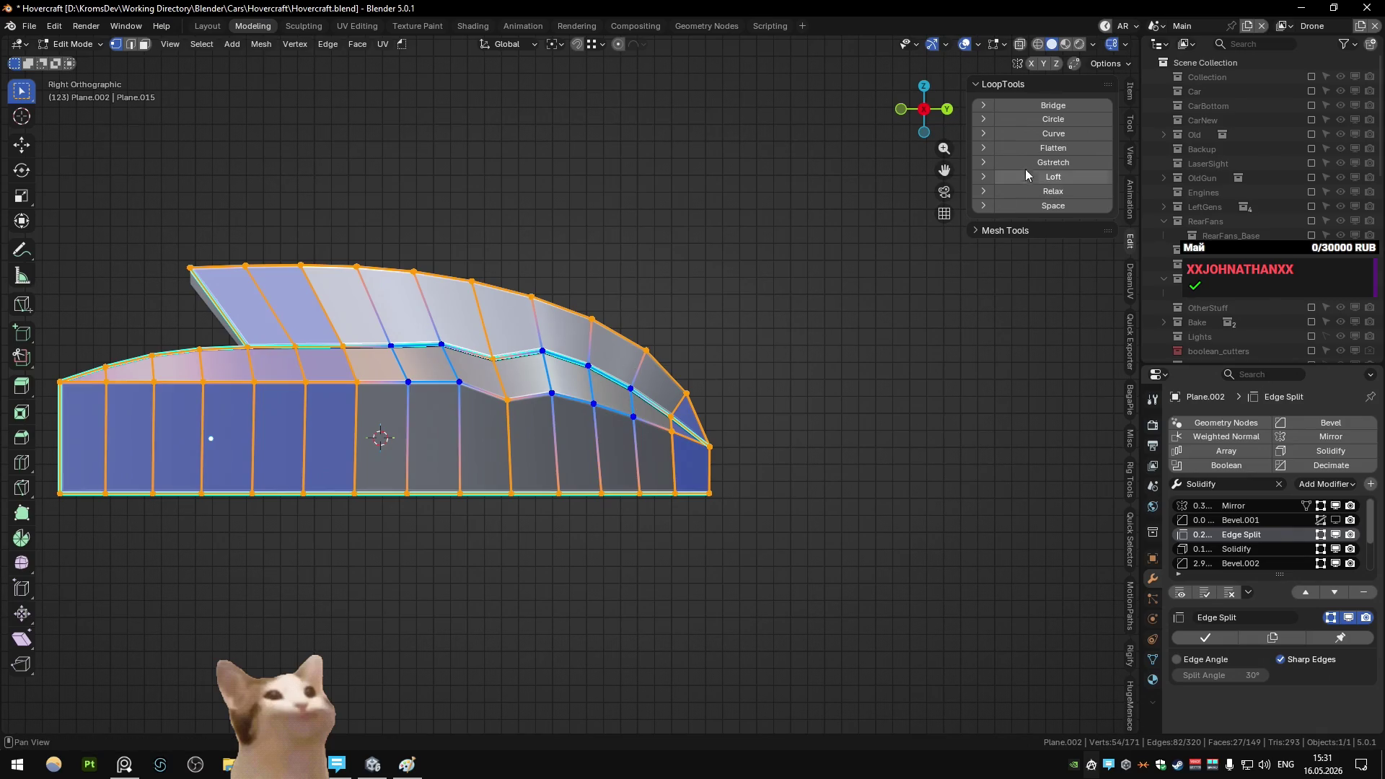
click(1051, 136)
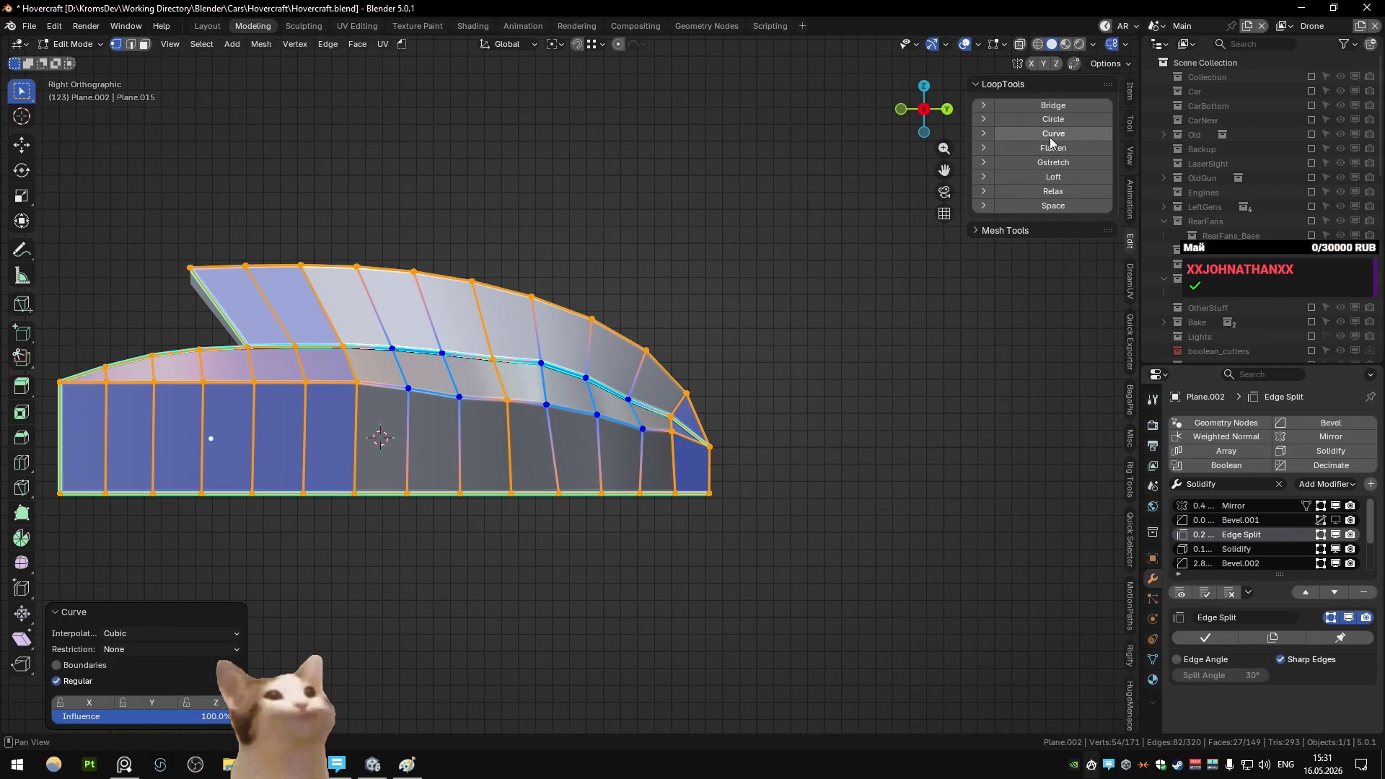
- Inspect the curved trim, then reveal the hidden lower hull in face select mode
mouse_move(692, 379)
middle_down()
mouse_move(722, 393)
mouse_move(703, 409)
middle_up()
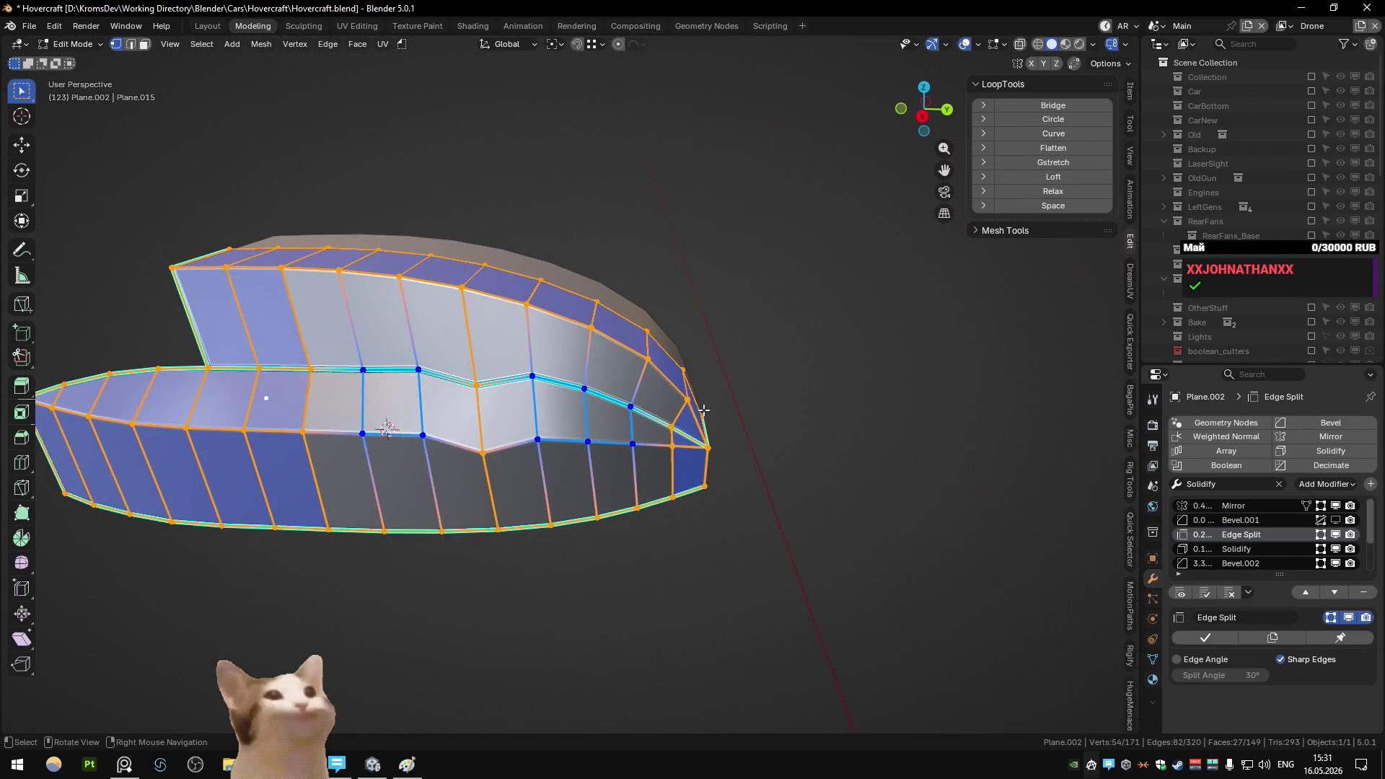
key(KP_7)
key(KP_3)
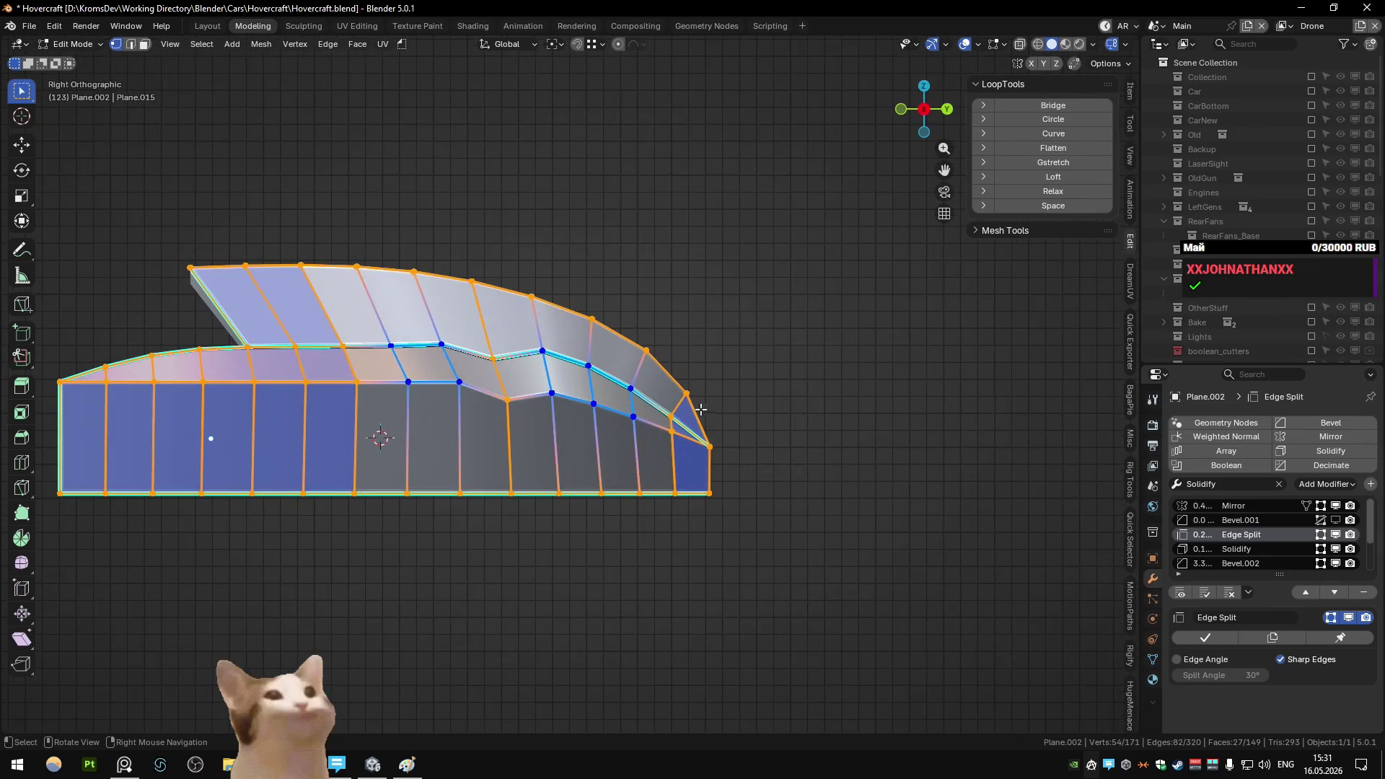
middle_drag(543, 373, 534, 436)
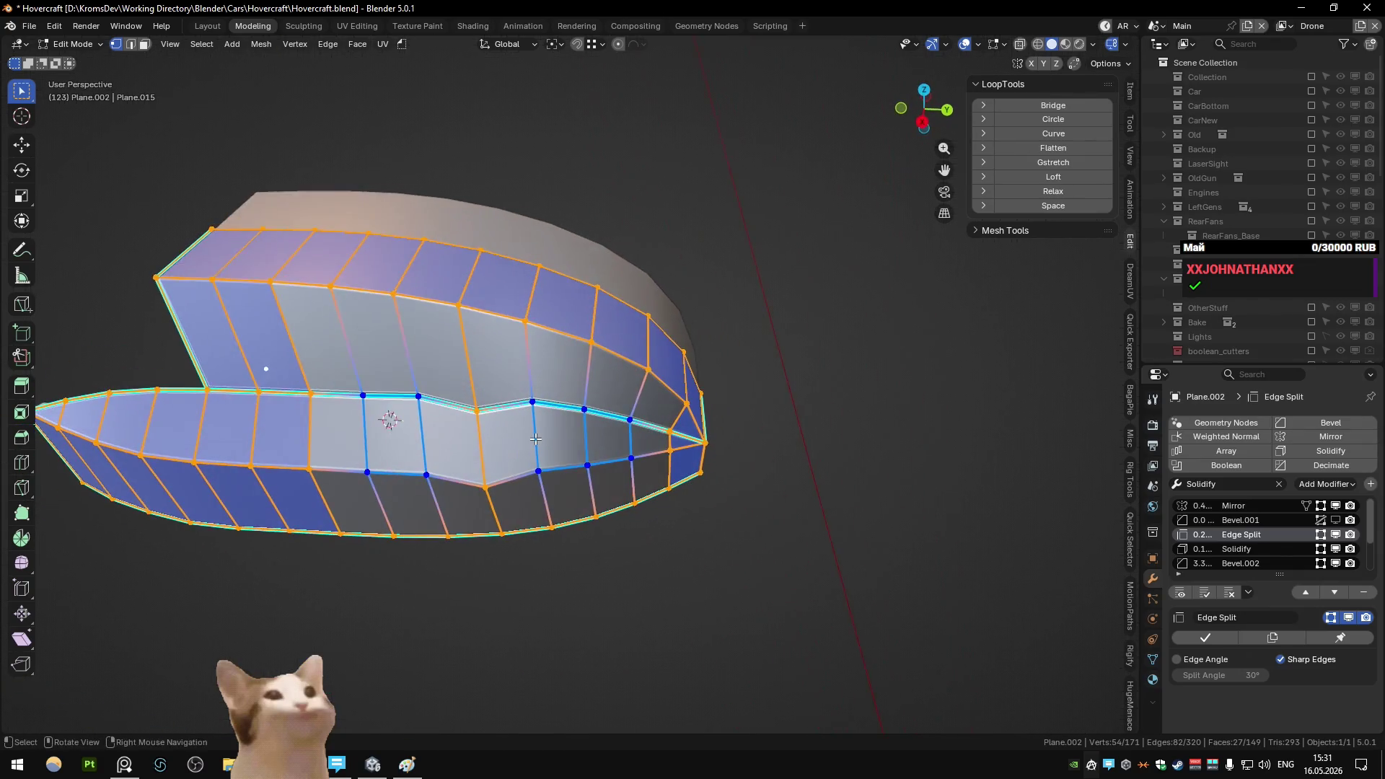
ctrl+click(533, 437)
click(534, 438)
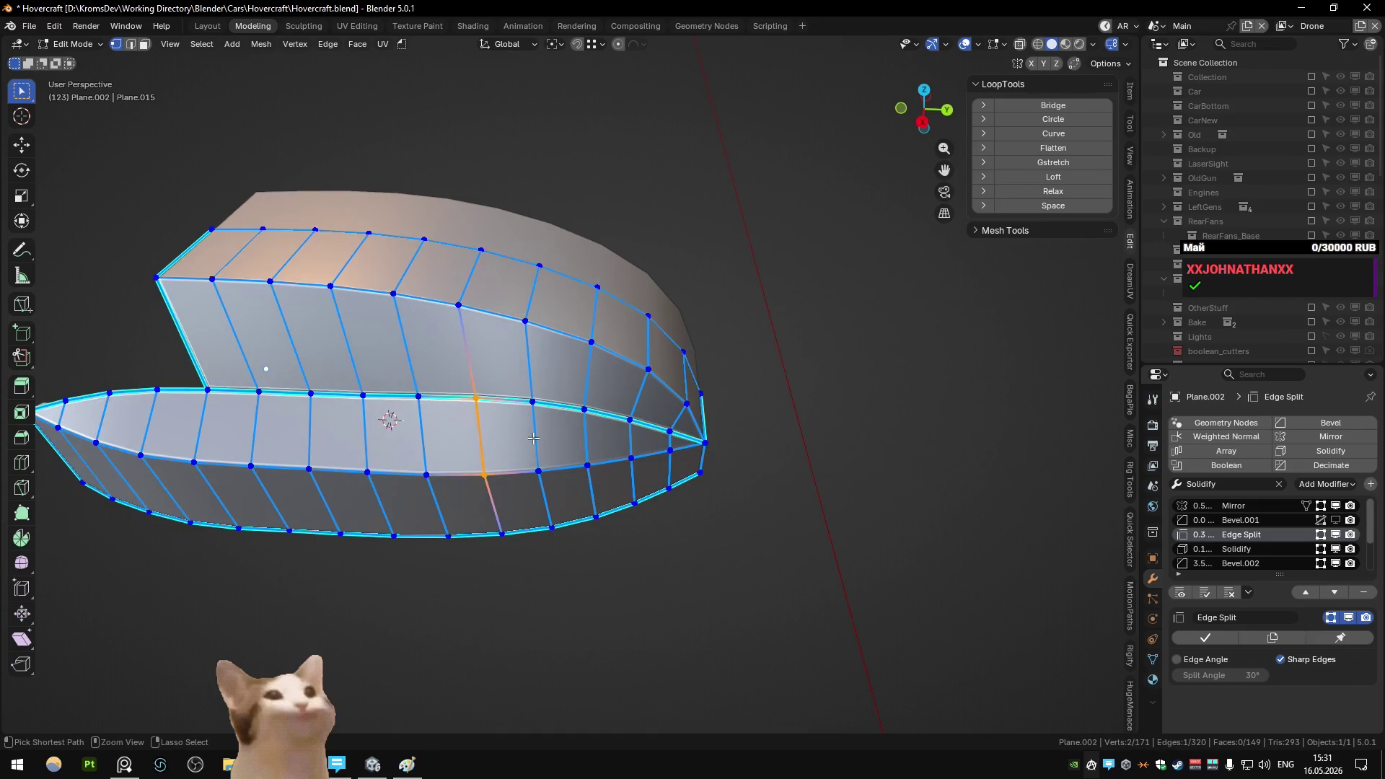
key(KP_3)
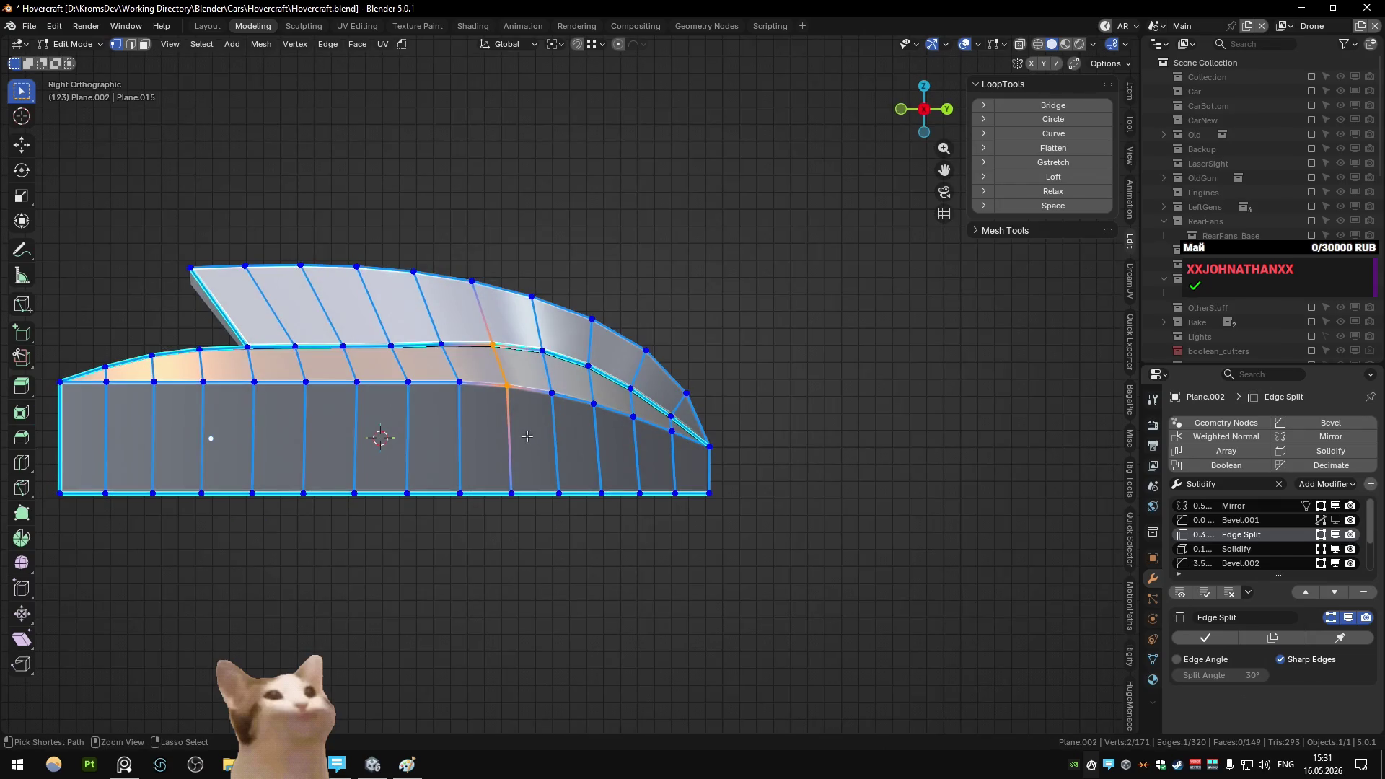
key(a)
key(3)
key(alt+h)
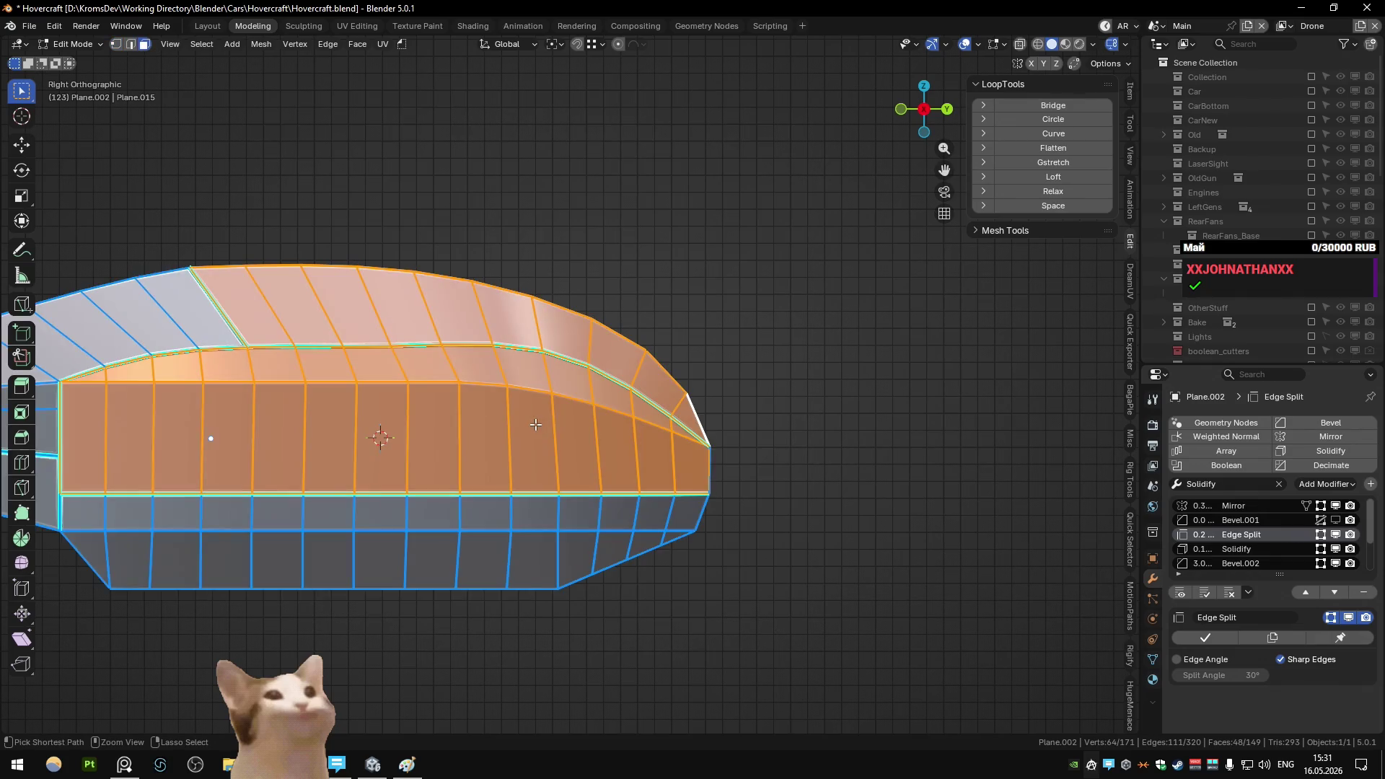
- Nudge a top-edge vertex of the strip vertically and check the shaded result
key(Tab)
key(Tab)
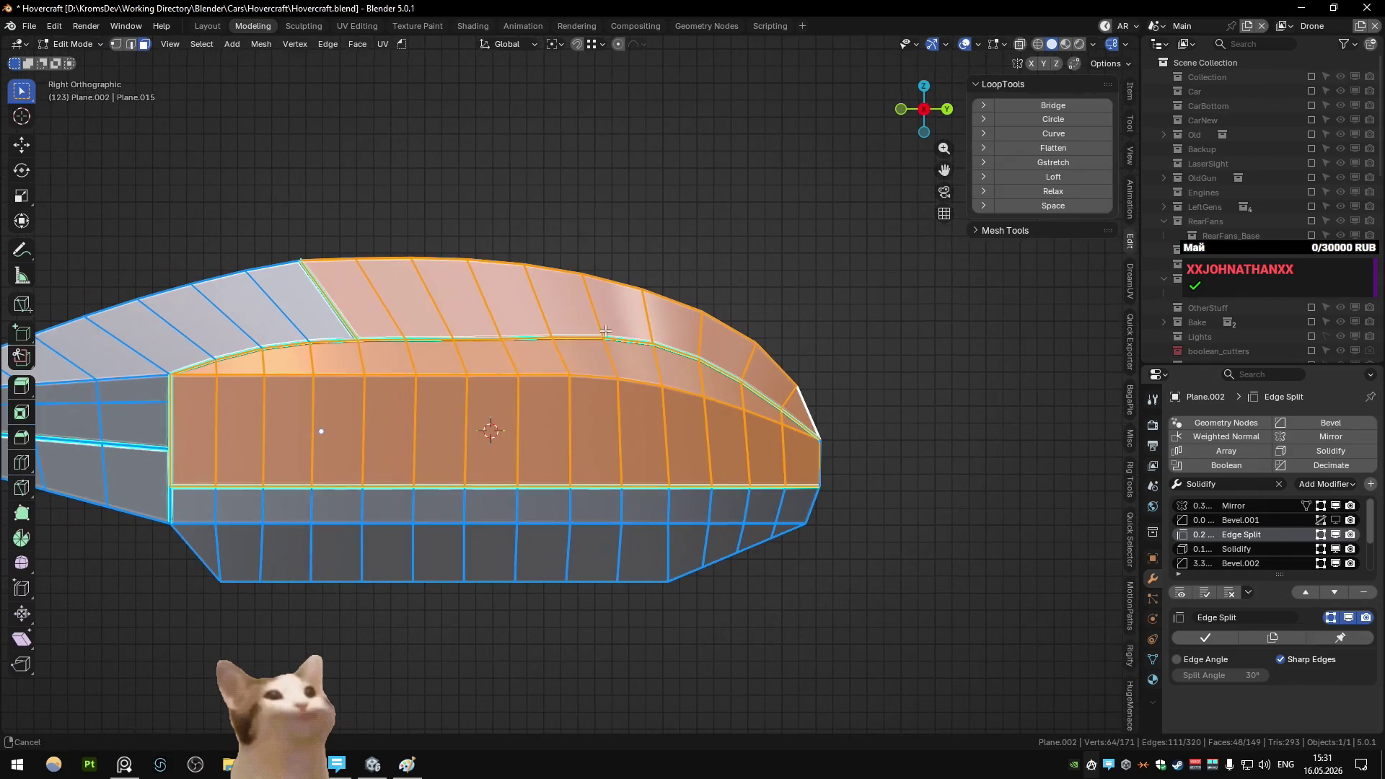
click(525, 347)
key(g)
key(z)
click(459, 354)
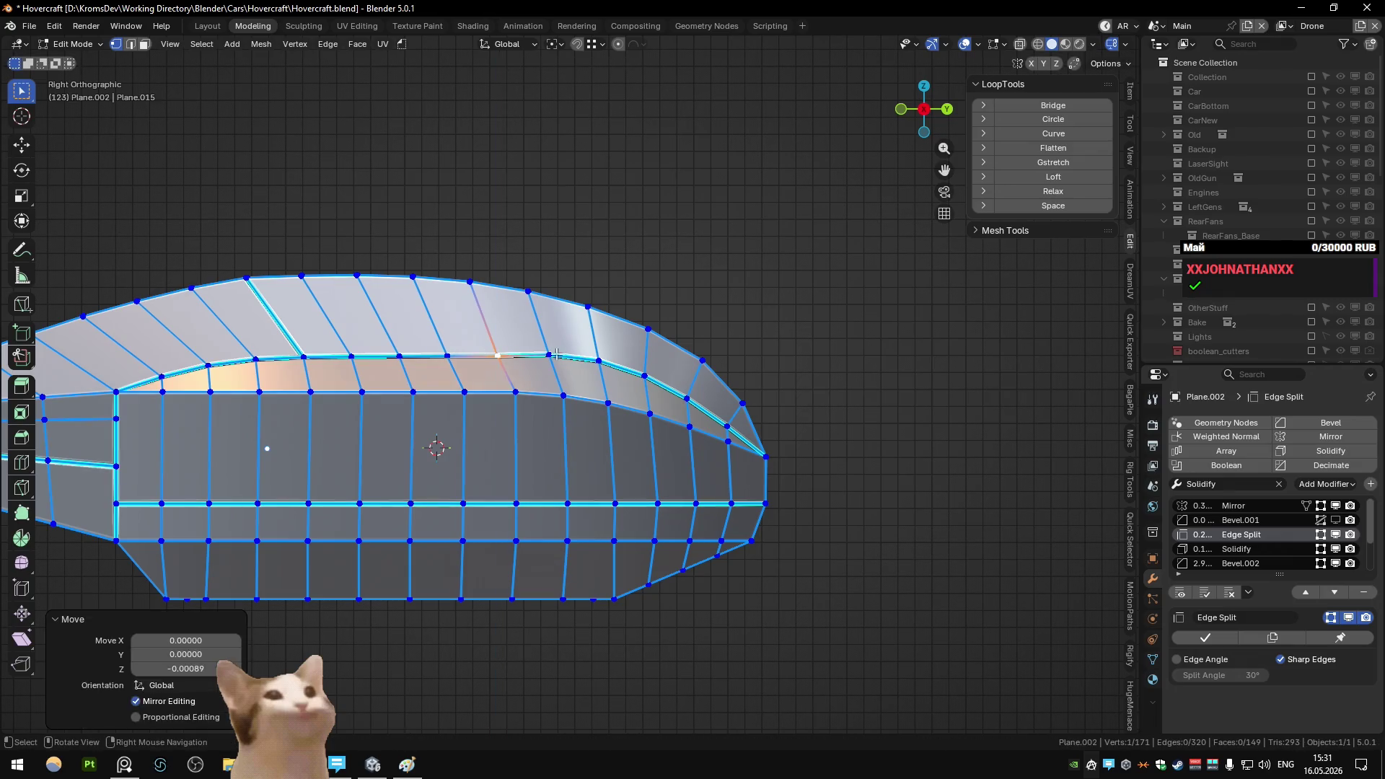
click(595, 363)
key(g)
key(z)
key(Escape)
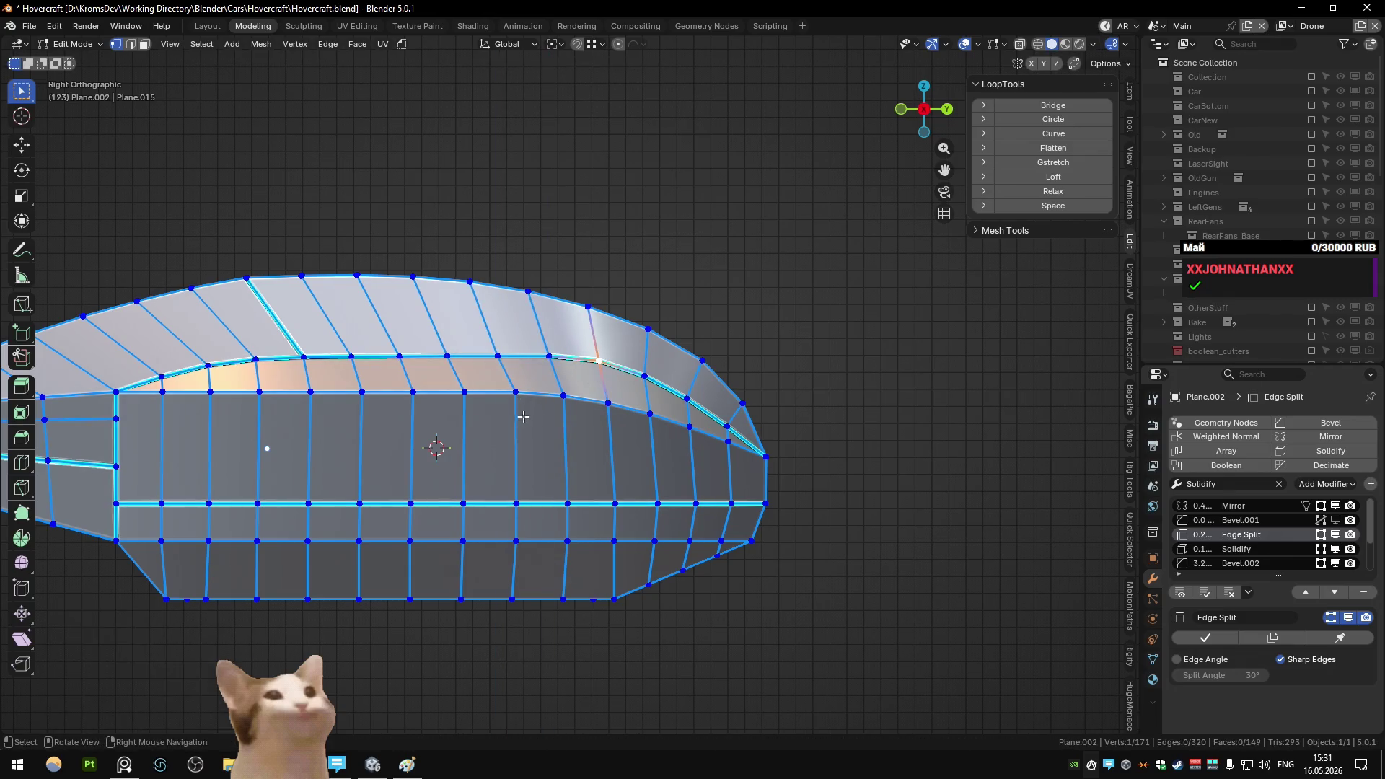
key(Tab)
key(Tab)
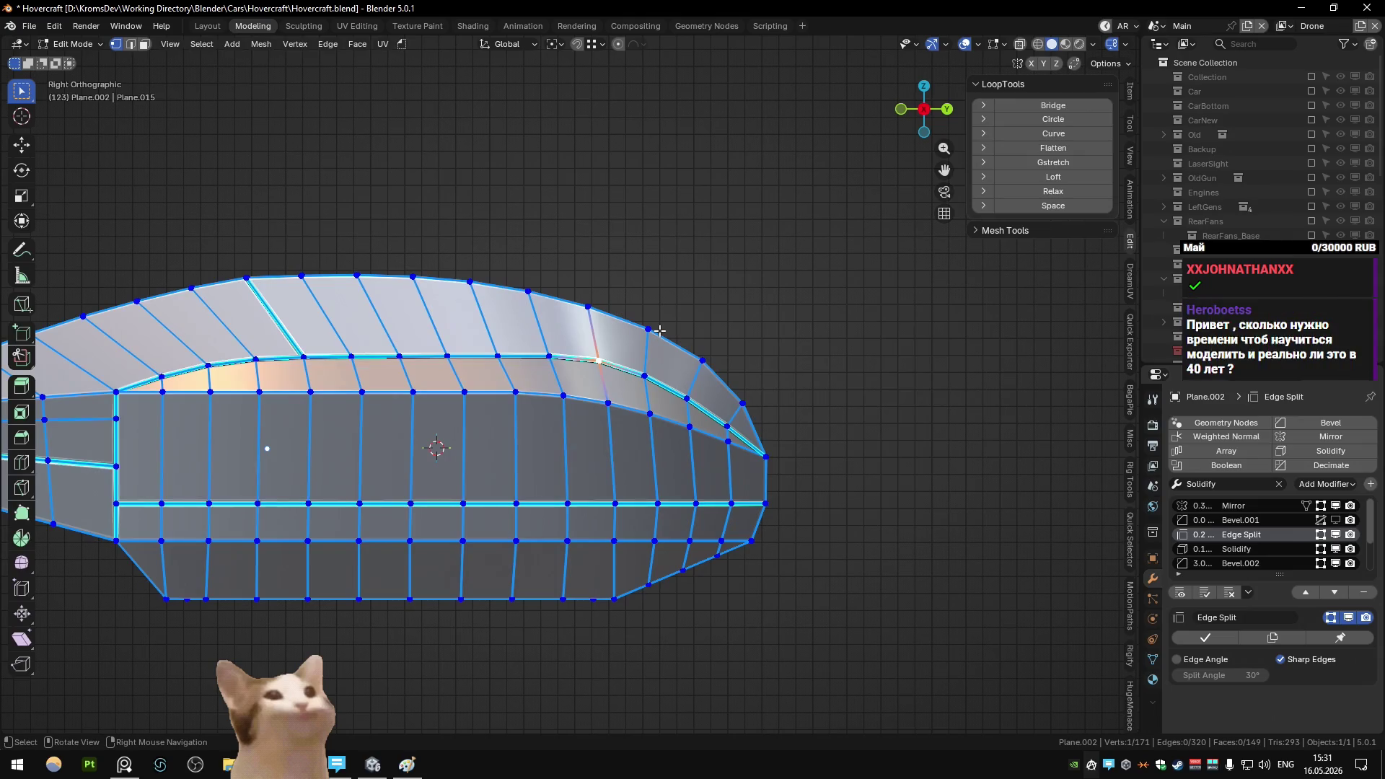
key(Tab)
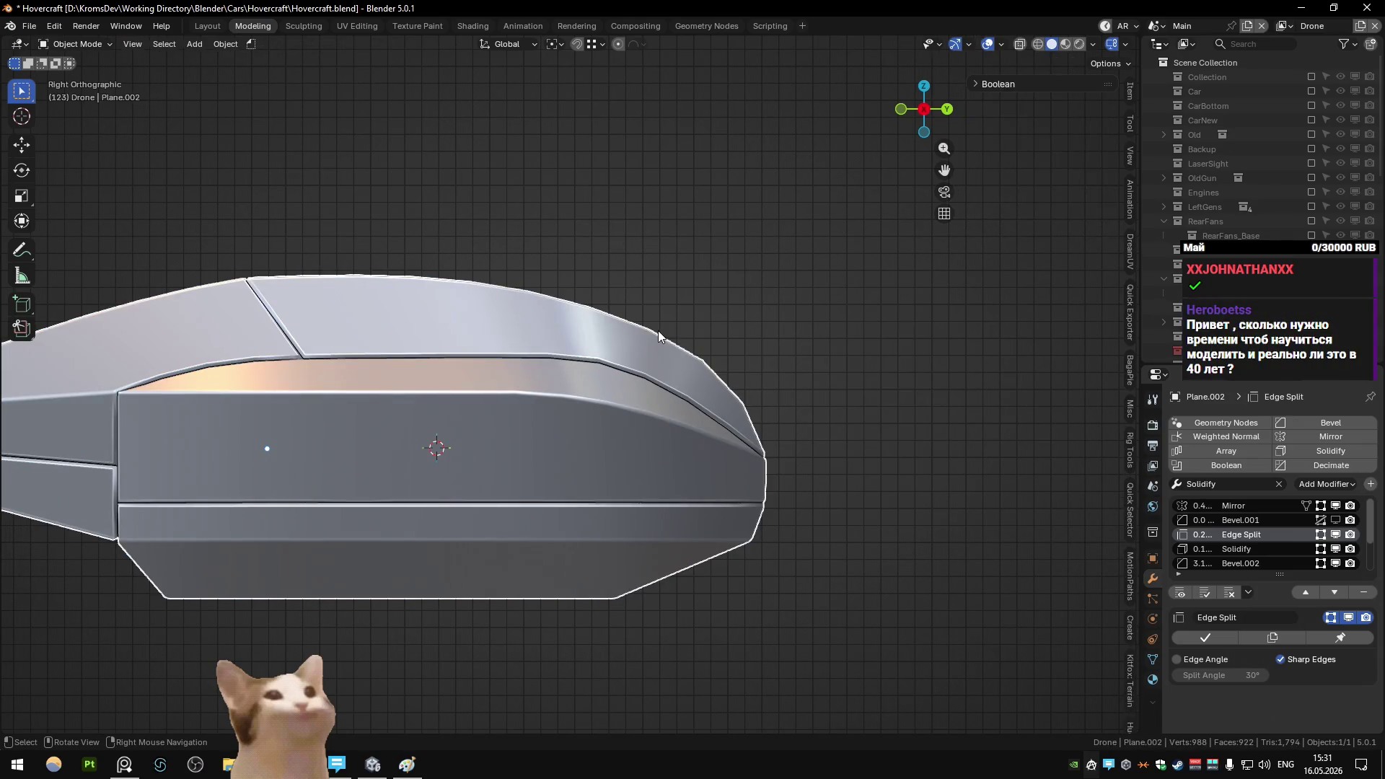
key(Tab)
- Isolate the side strip and curve its top-edge vertices with LoopTools Curve
click(139, 448)
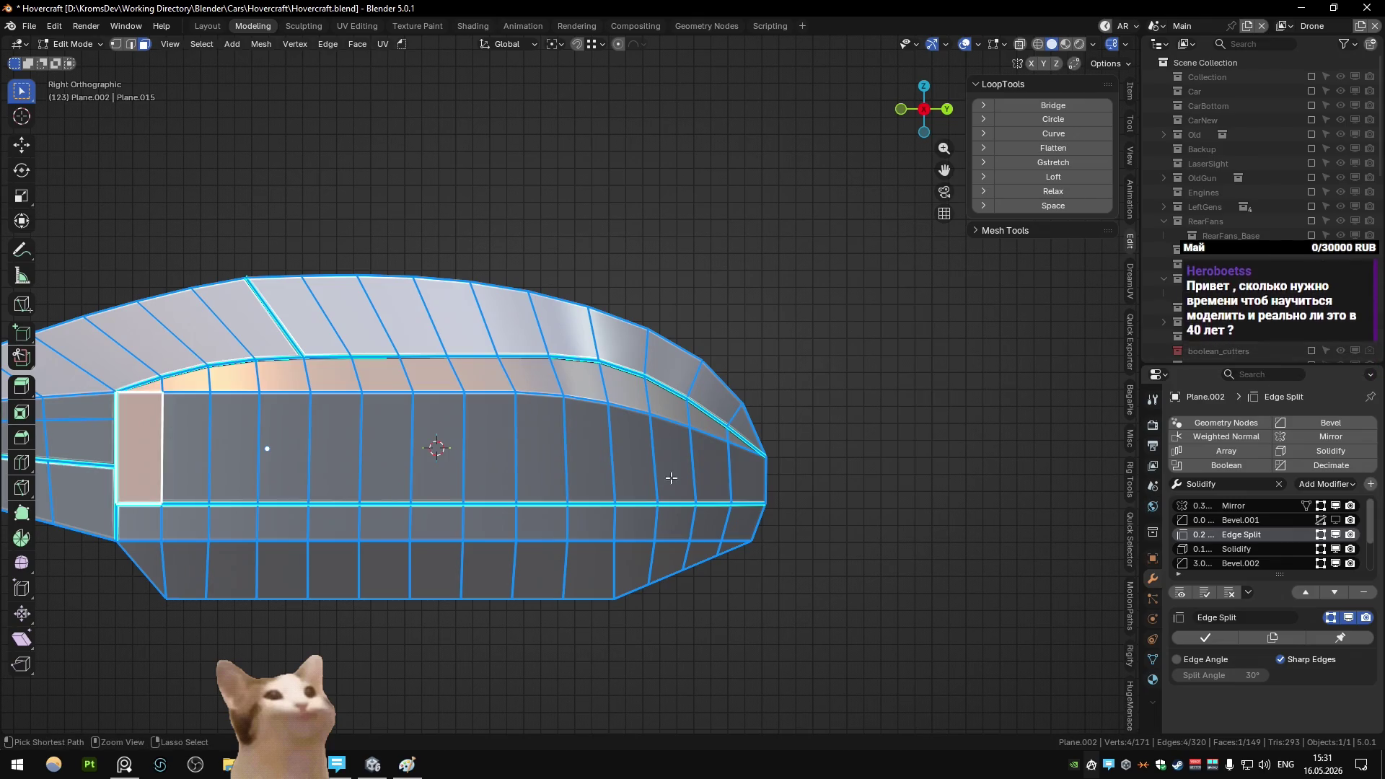
ctrl+click(734, 479)
key(shift+h)
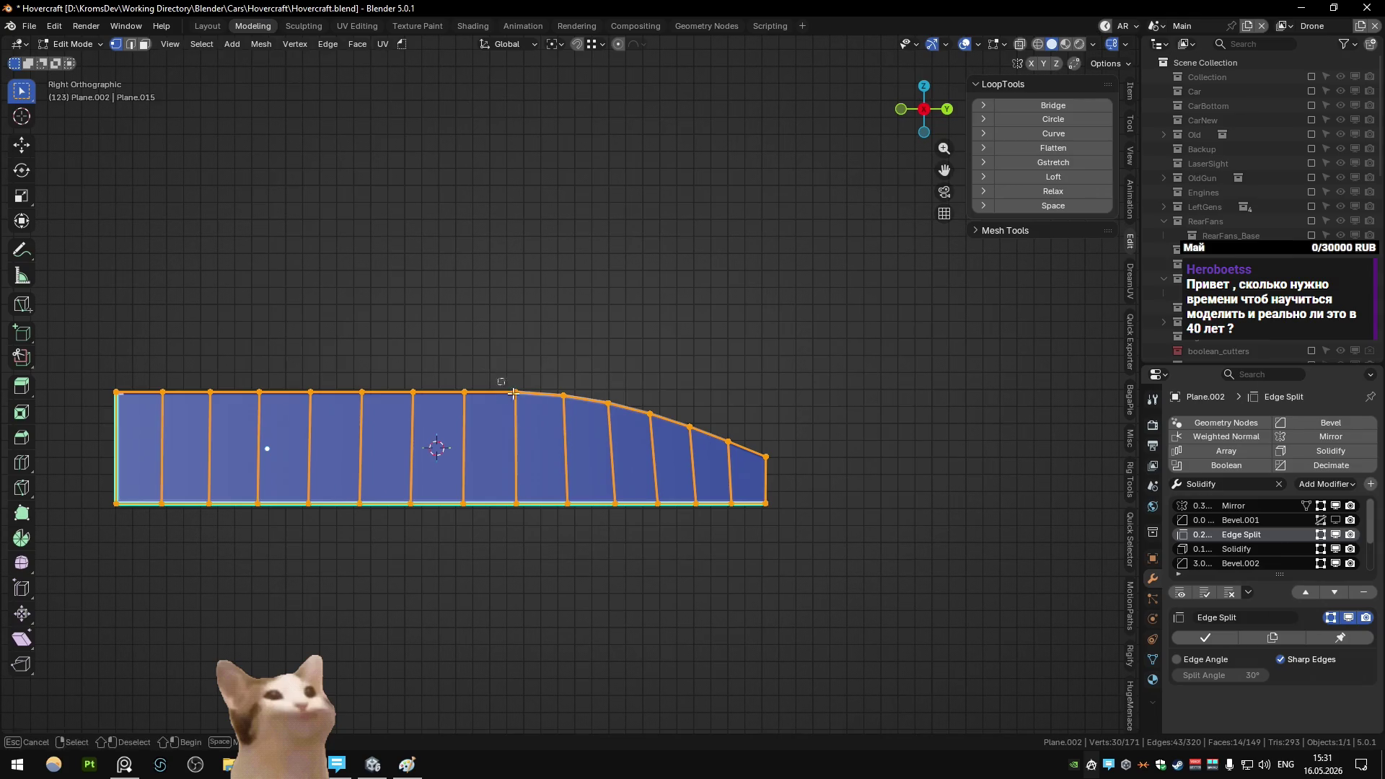
shift+click(515, 391)
mouse_move(546, 373)
mouse_down()
mouse_move(726, 476)
mouse_move(550, 279)
mouse_move(582, 326)
mouse_move(738, 460)
mouse_up()
ctrl+drag(303, 359, 509, 437)
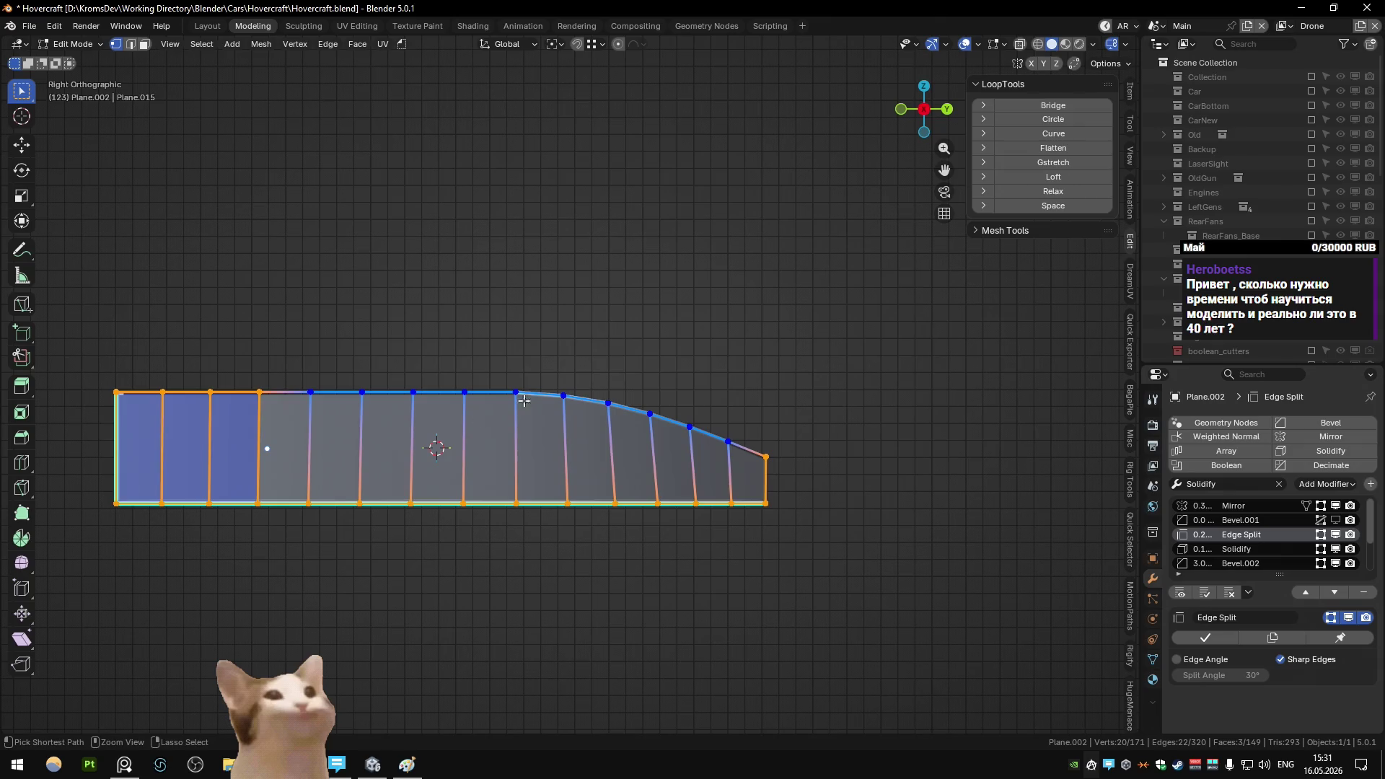
click(1053, 134)
key(ctrl+z)
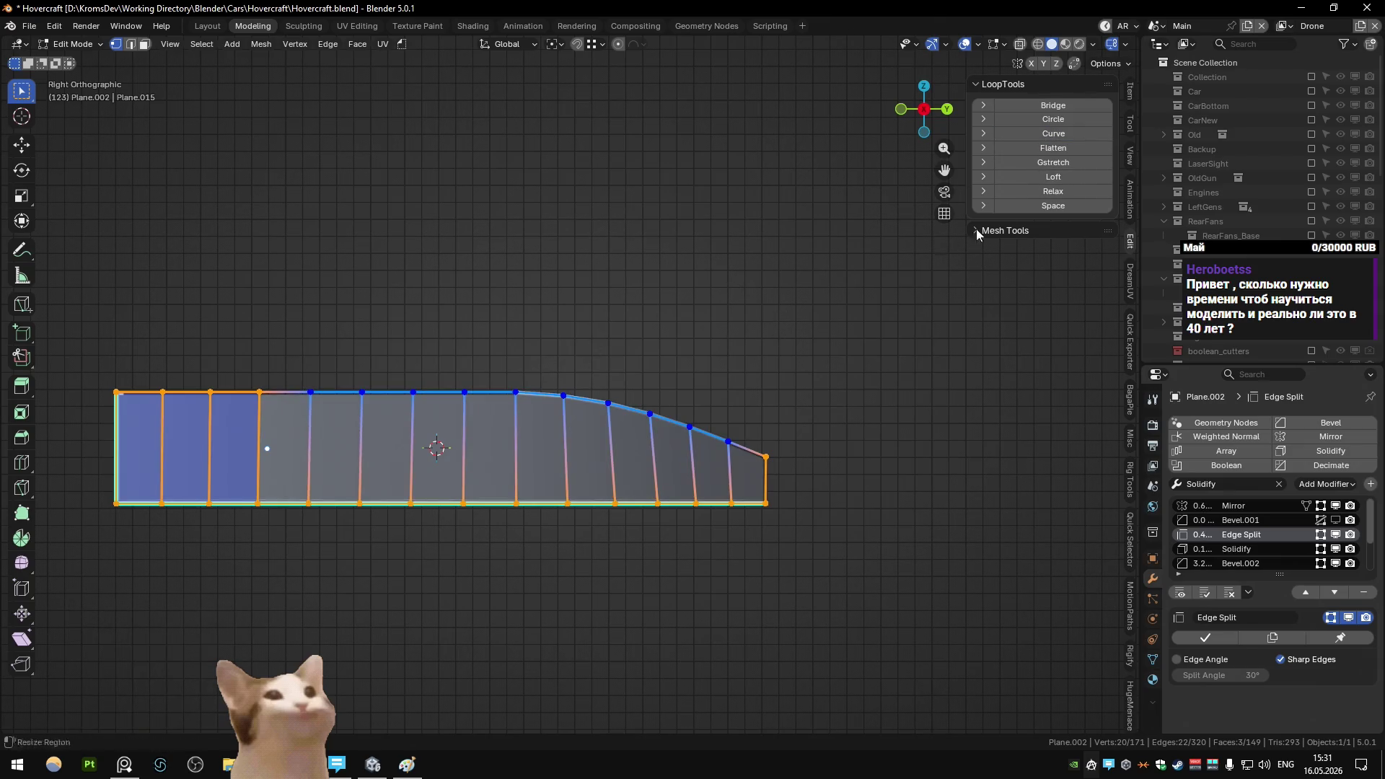
shift+drag(210, 346, 404, 442)
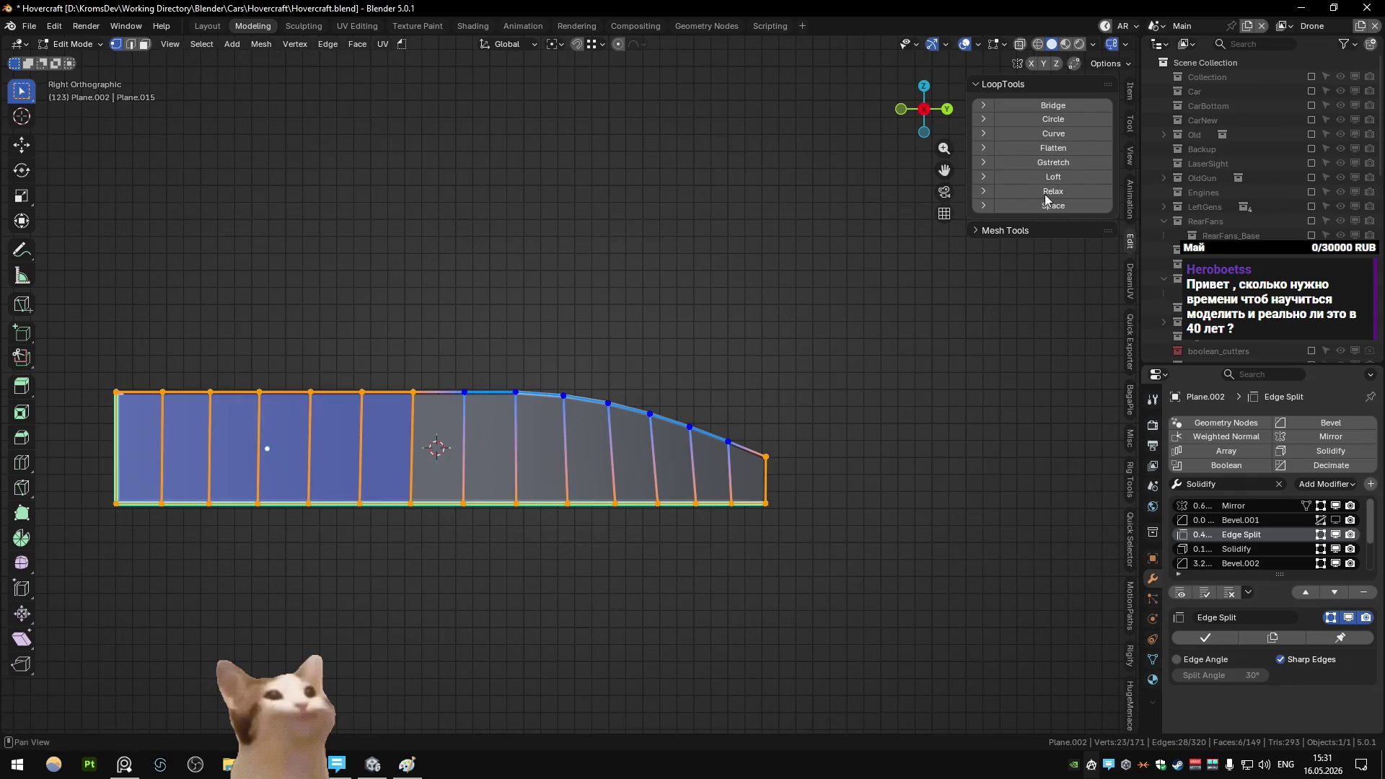
click(1017, 134)
- Reapply the curve, reveal the hull, and lower one vertex on the strip edge
key(alt+h)
key(alt+a)
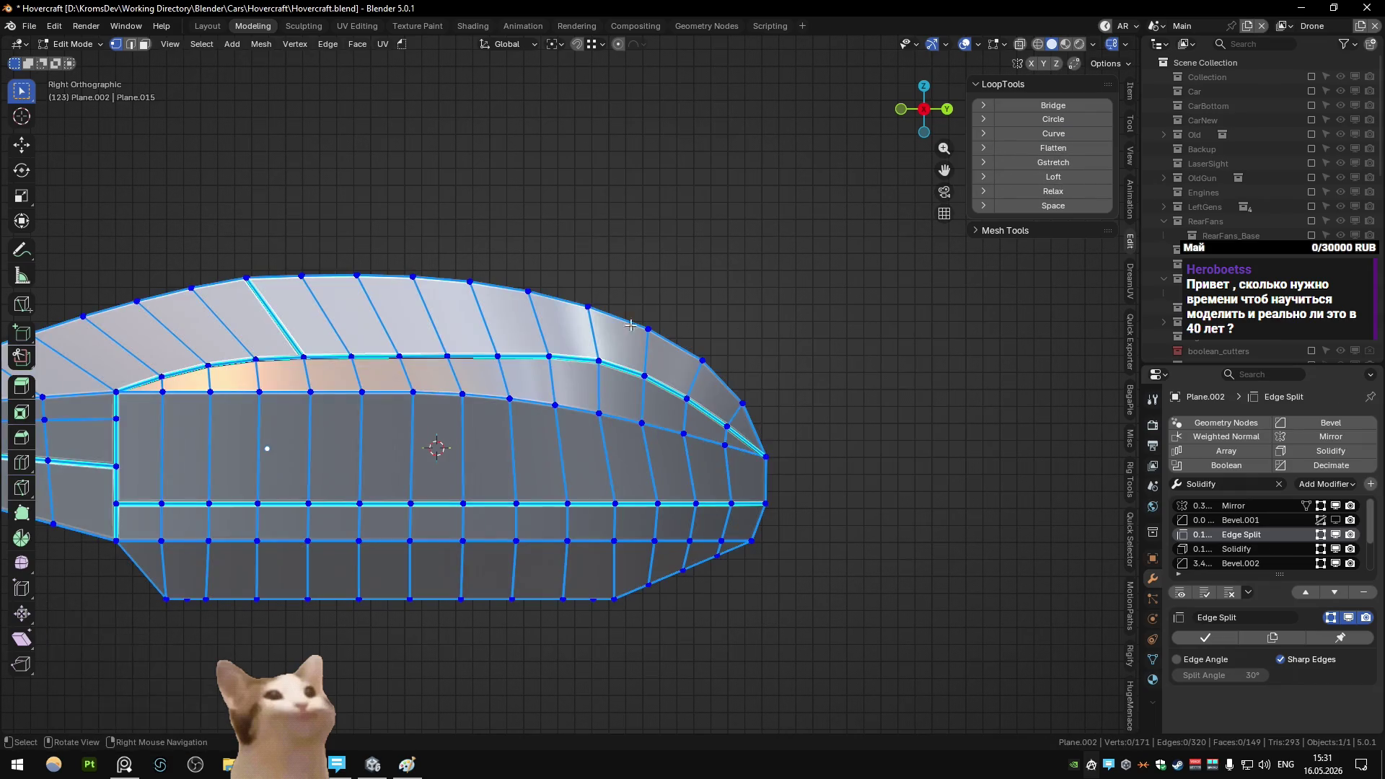
key(ctrl+z)
key(ctrl+z)
key(ctrl+z)
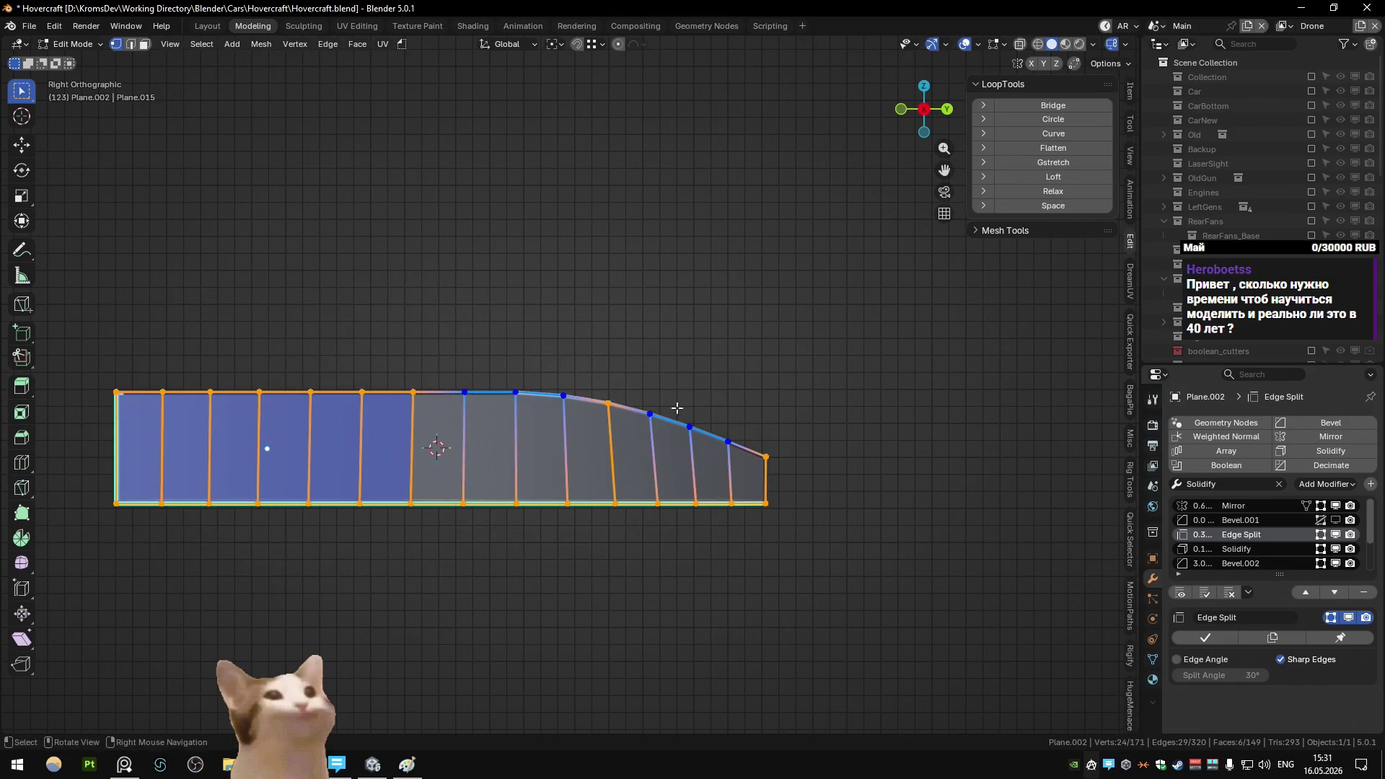
click(1039, 137)
key(alt+h)
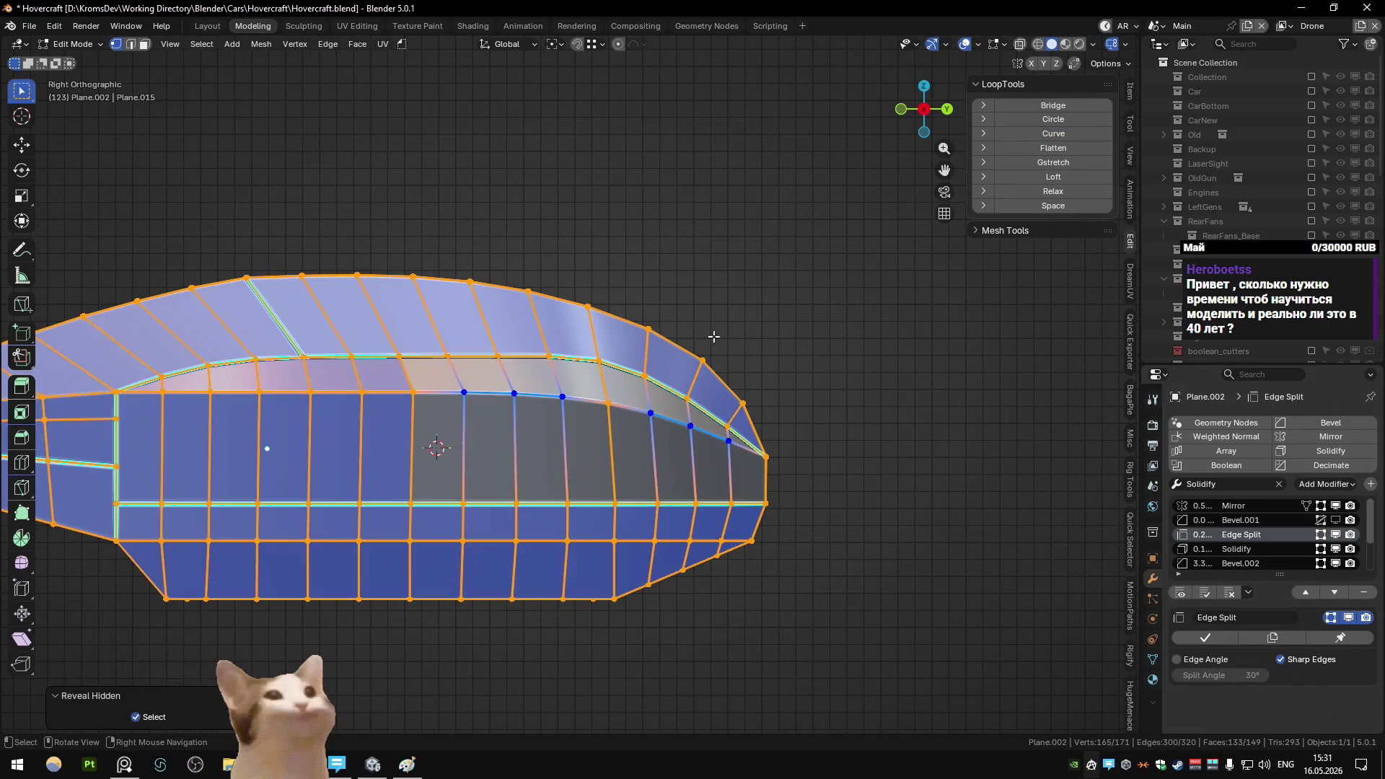
click(604, 402)
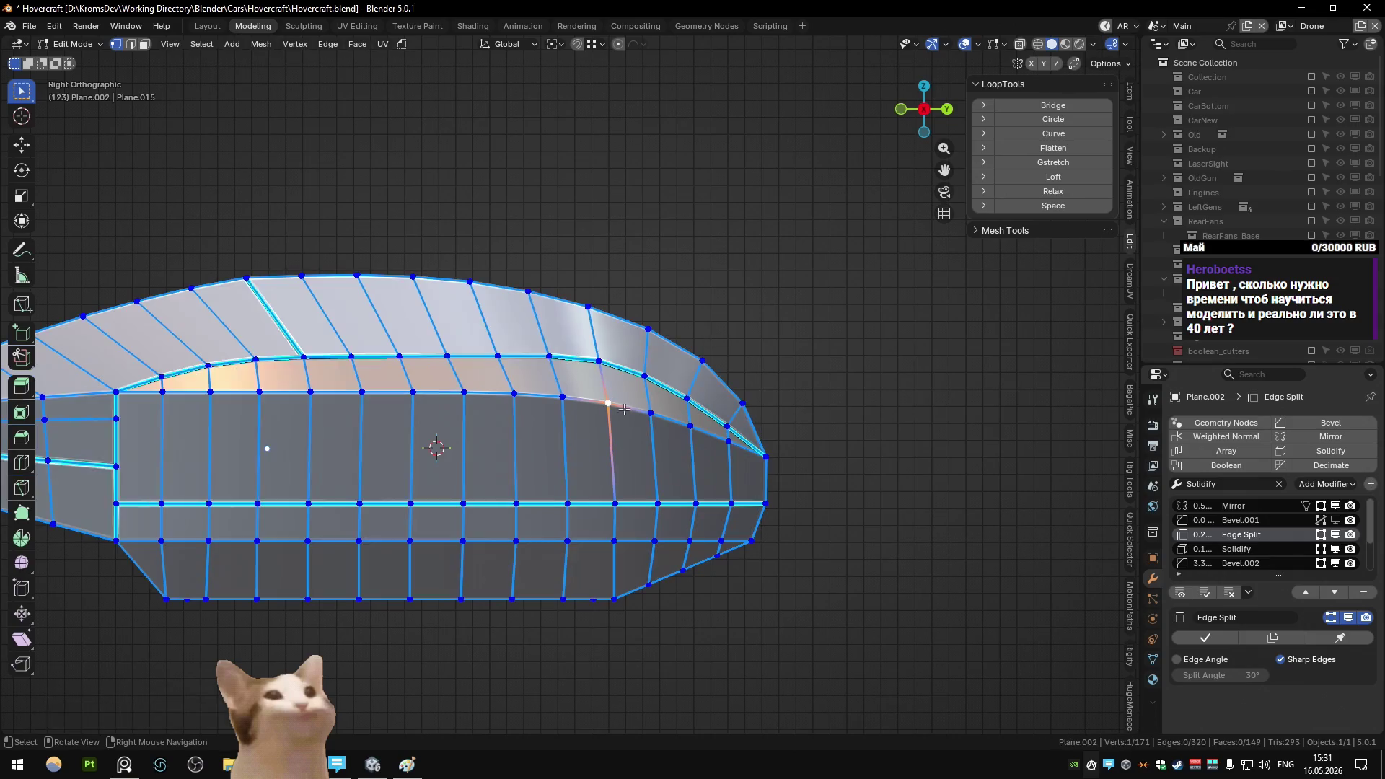
key(g)
key(z)
click(655, 440)
- Isolate the side strip again by its face run and return to vertex mode
key(3)
click(141, 448)
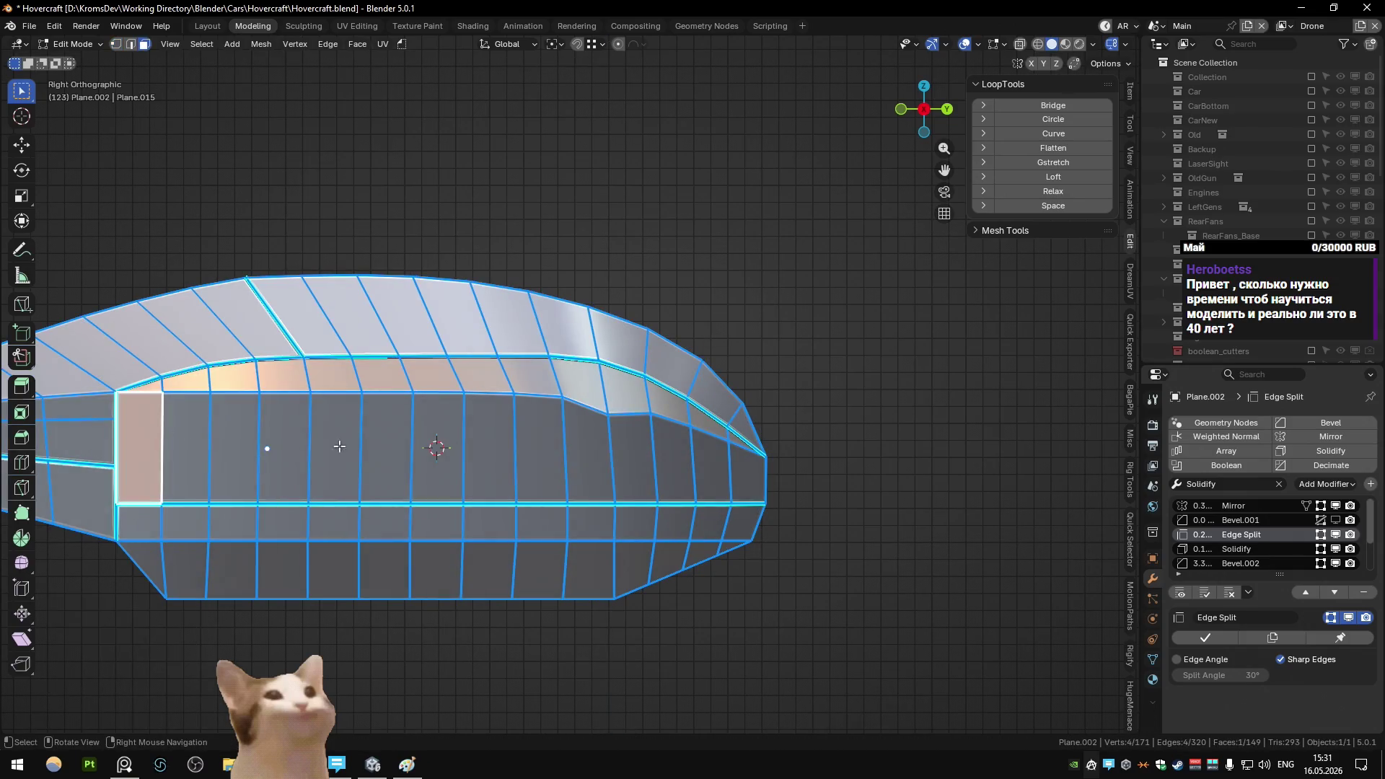
ctrl+click(711, 465)
key(shift+h)
key(1)
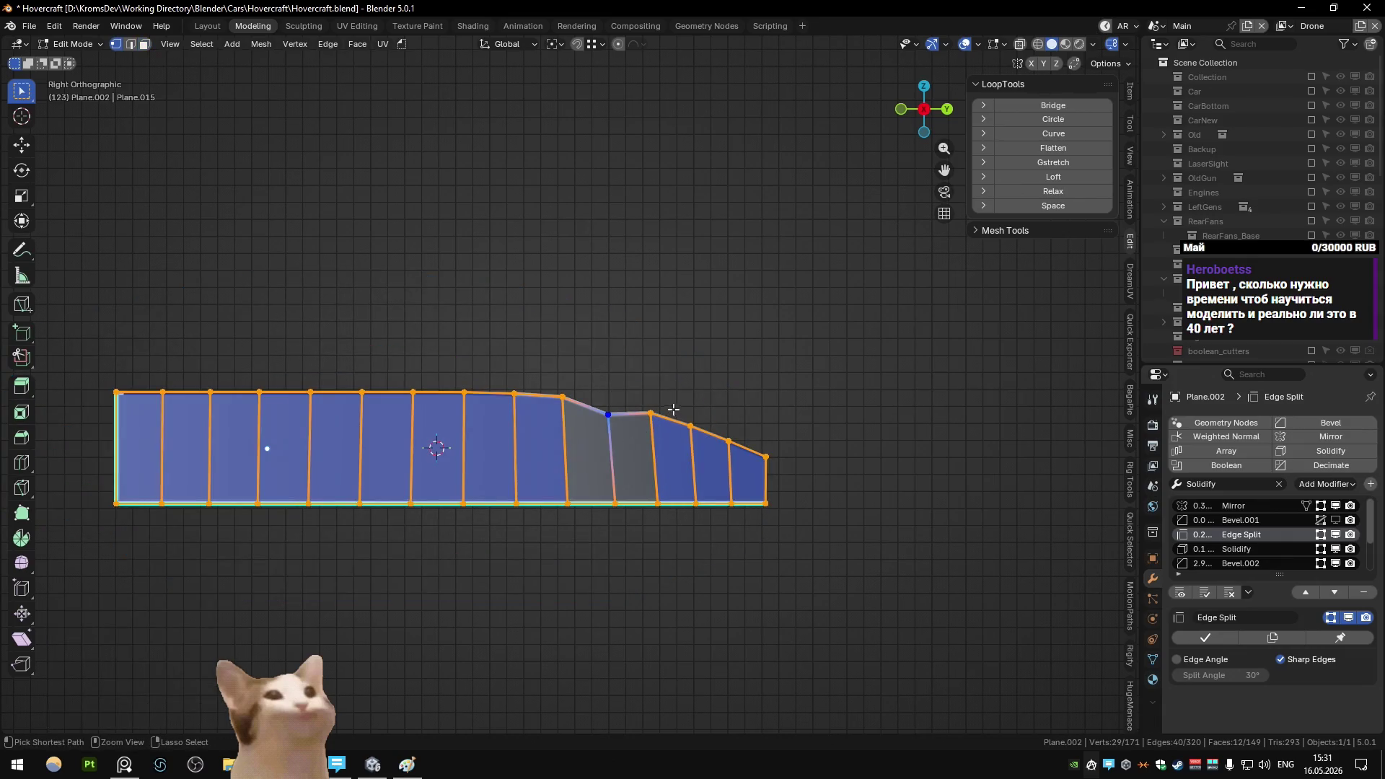